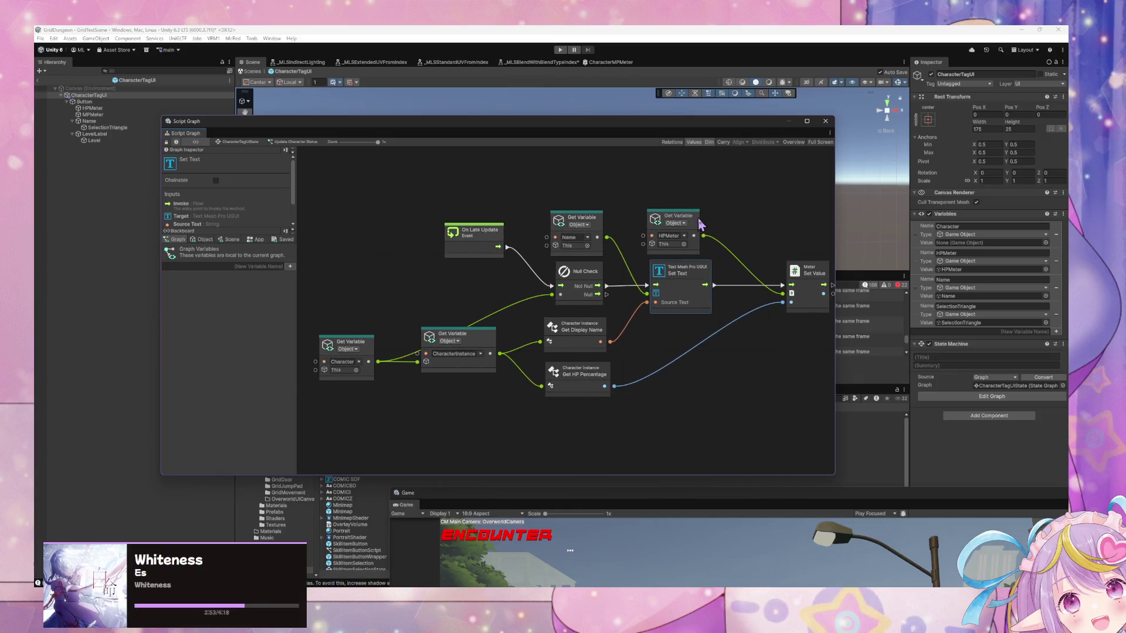
Duplicate the HPMeter Get Variable node and place the copy below the original
left_click(624, 227)
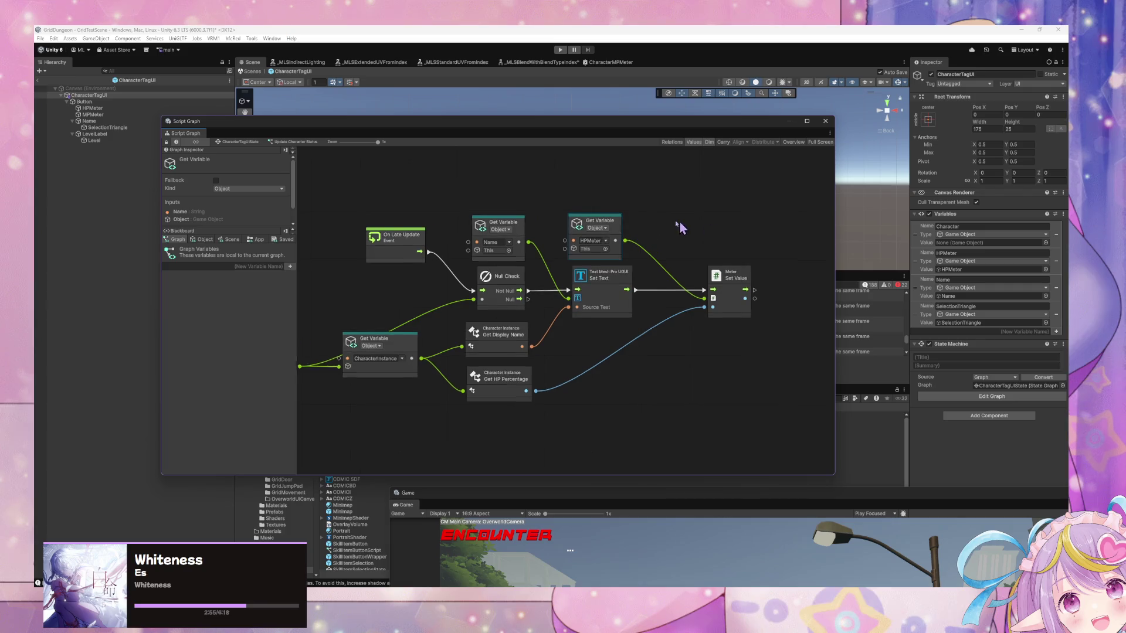
key("ctrl+d")
left_click_drag(587, 298, 614, 331)
right_click(598, 344)
Duplicate the HPMeter object variable and name the copy MPMeter, referencing MPMeter
left_click(202, 240)
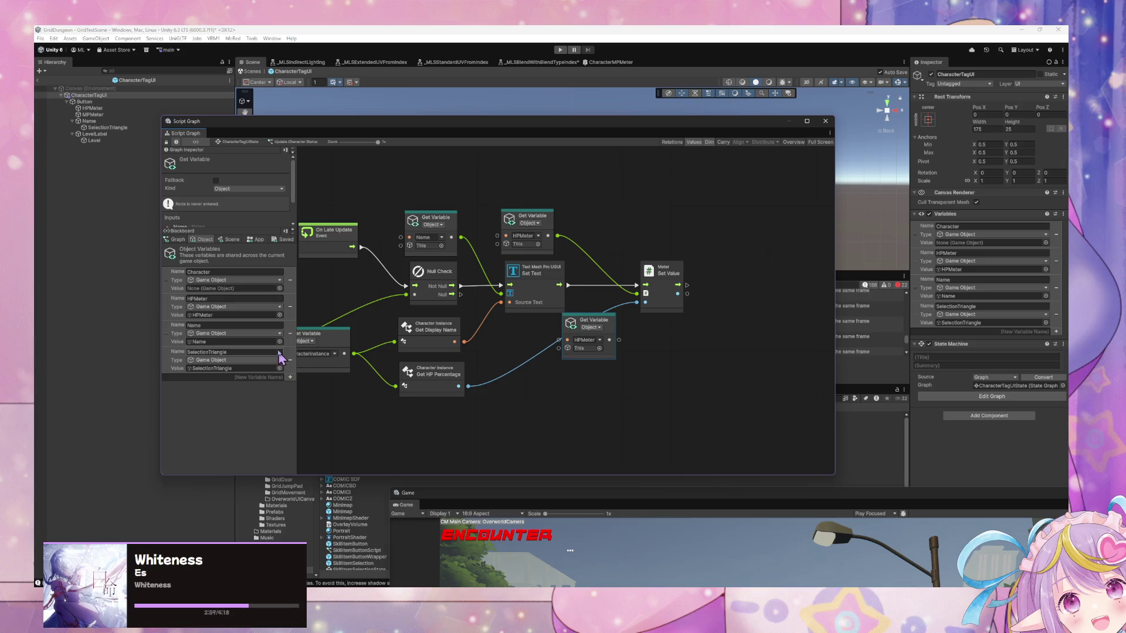
right_click(166, 303)
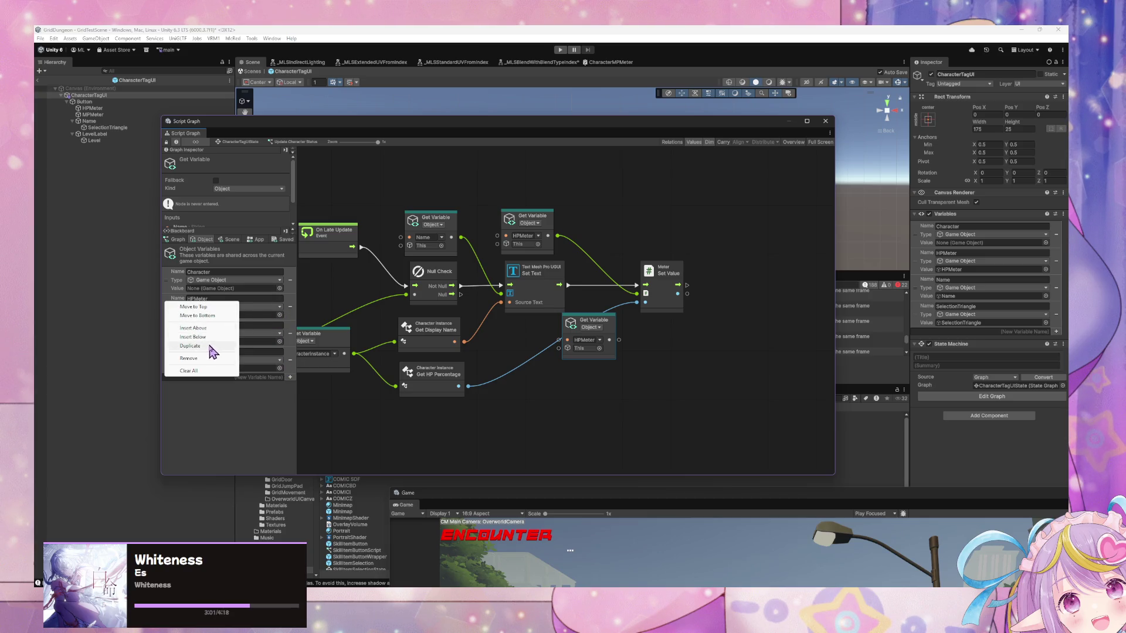
left_click(206, 345)
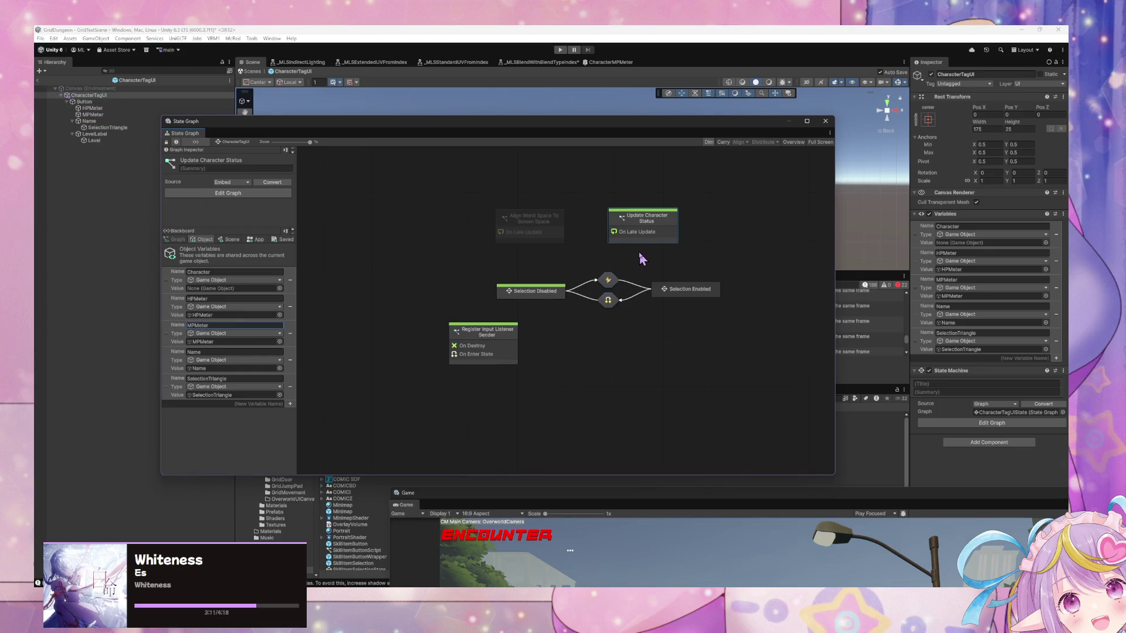
type("MPMeter")
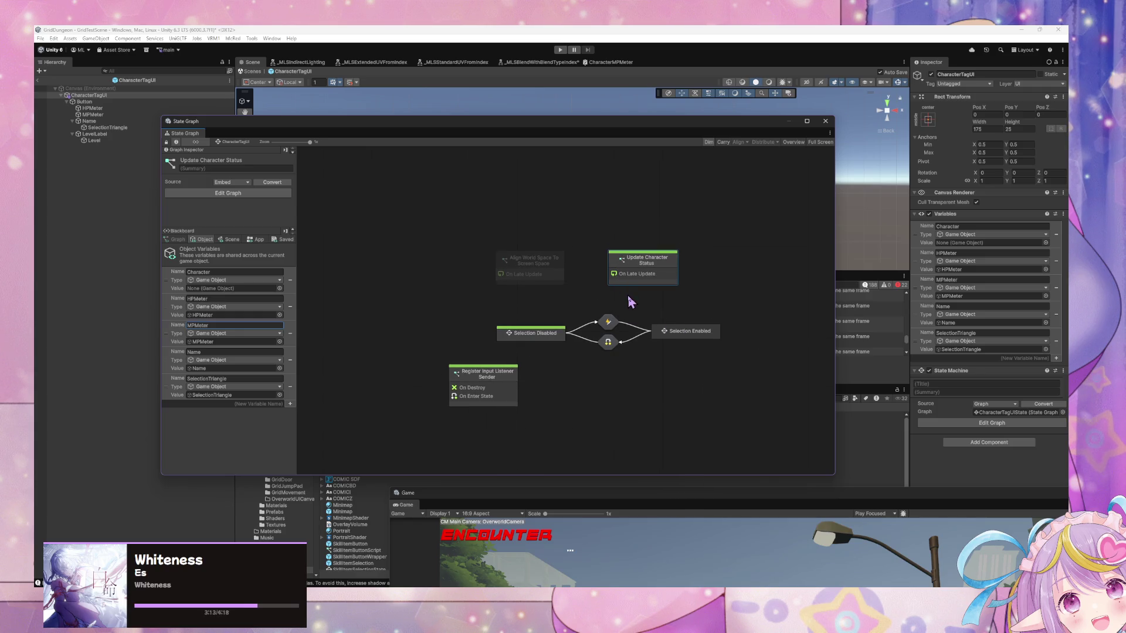
left_click(649, 282)
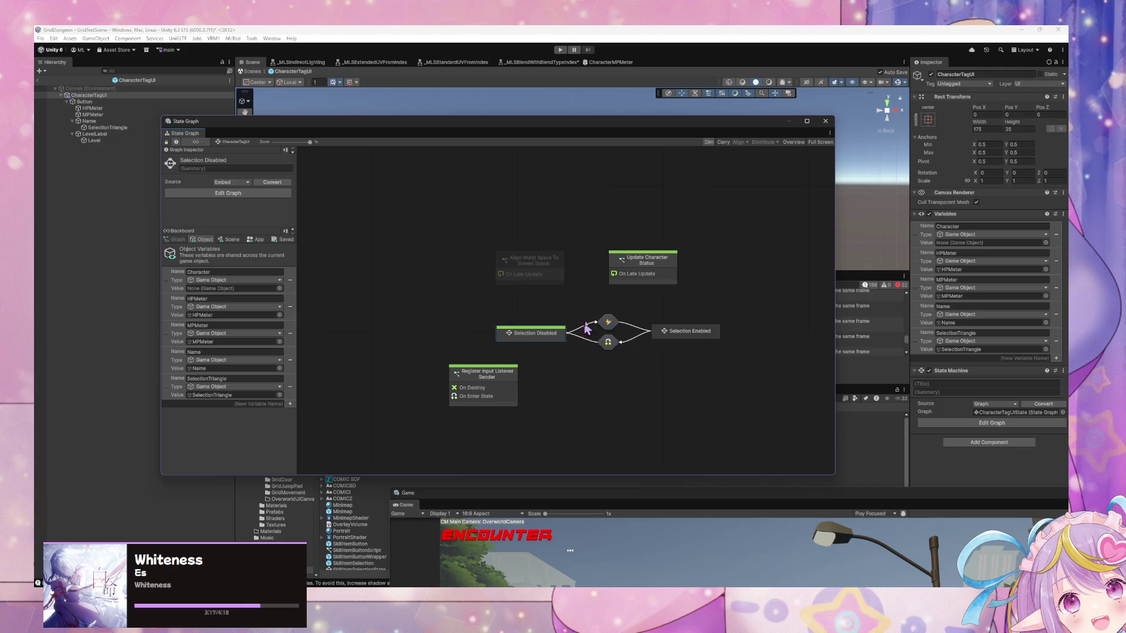
Open the Update Character Status graph and add an MPMeter Get Variable node above the meter nodes
double_click(633, 274)
left_click_drag(727, 261, 684, 285)
left_click_drag(518, 324, 554, 320)
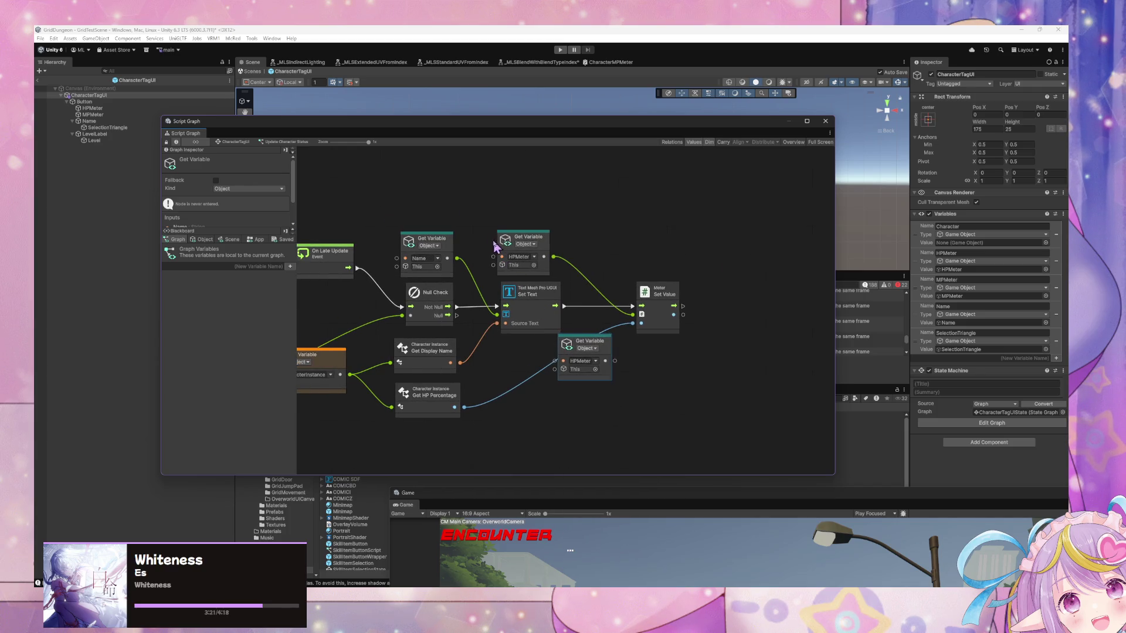
left_click(203, 239)
mouse_move(174, 348)
left_mouse_down()
mouse_move(621, 255)
mouse_move(639, 268)
mouse_move(662, 236)
left_mouse_up()
left_click_drag(623, 361, 645, 364)
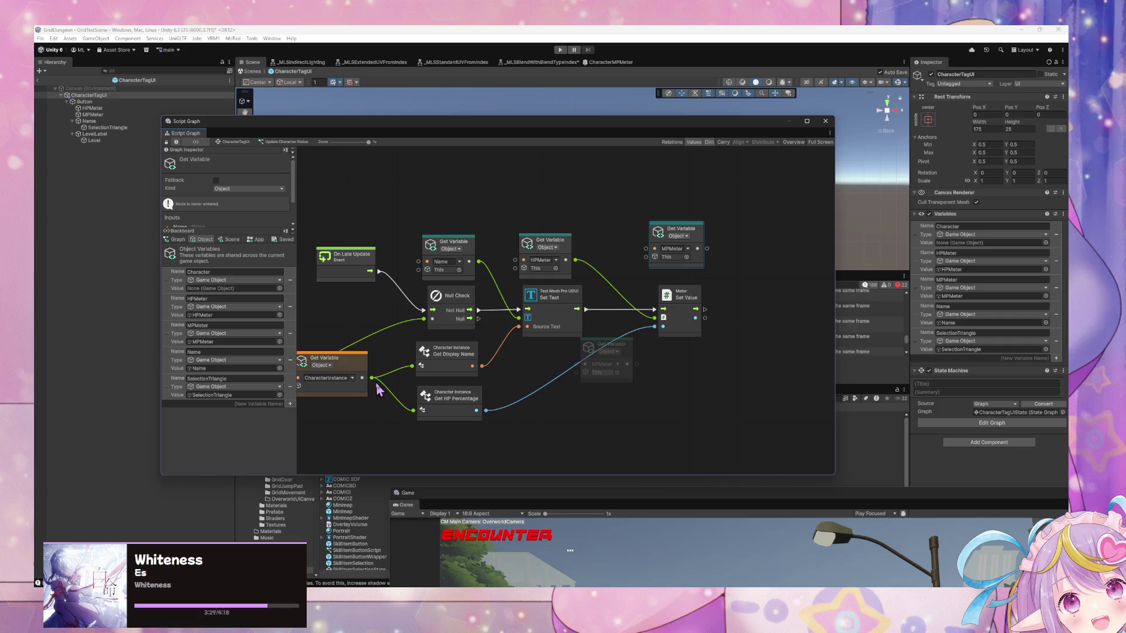
Duplicate Meter Set Value, chain it after the first, and target it at MPMeter
left_click_drag(699, 236, 694, 242)
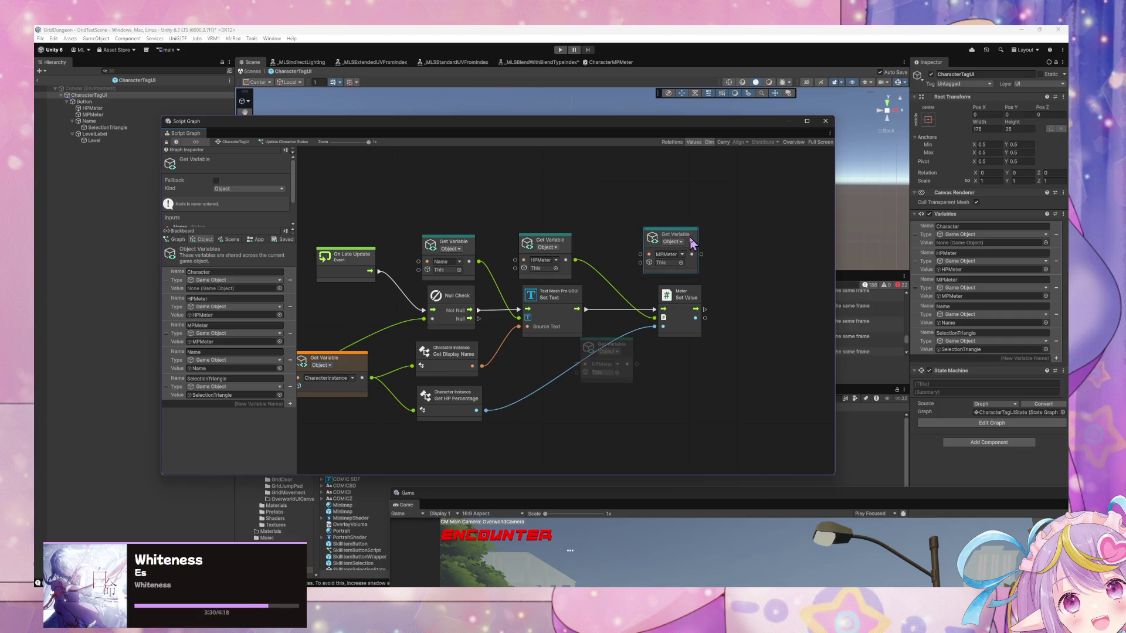
left_click(701, 304)
key("ctrl+d")
left_click_drag(593, 299, 800, 292)
left_click_drag(705, 309, 772, 295)
mouse_move(691, 255)
left_mouse_down()
mouse_move(733, 323)
mouse_move(744, 317)
left_mouse_up()
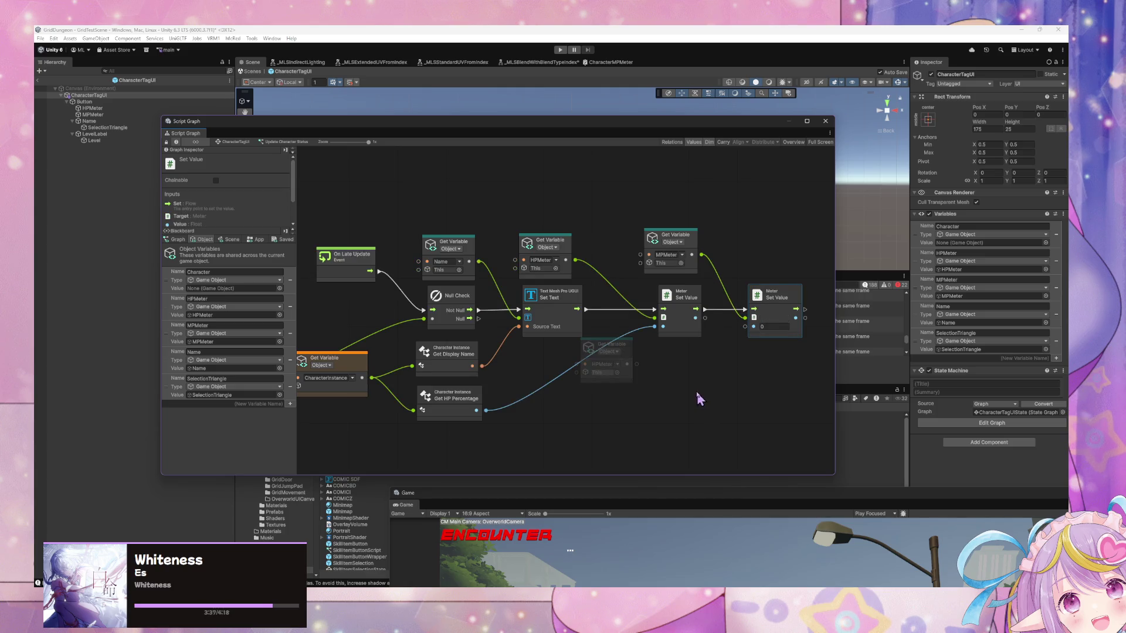
left_click_drag(704, 373, 734, 351)
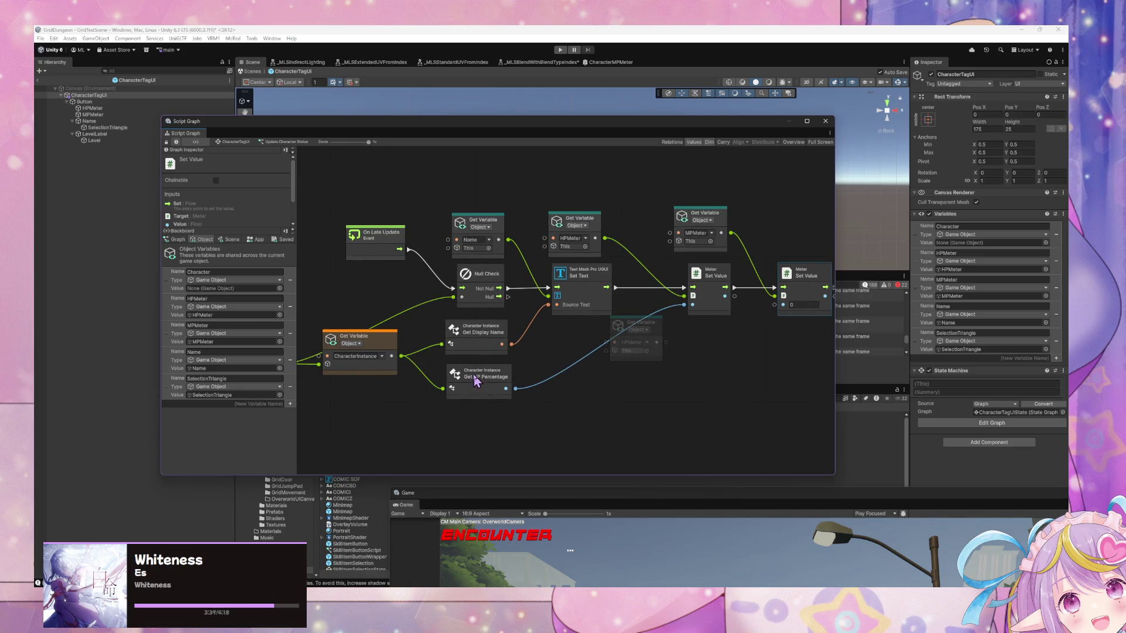
right_click(452, 418)
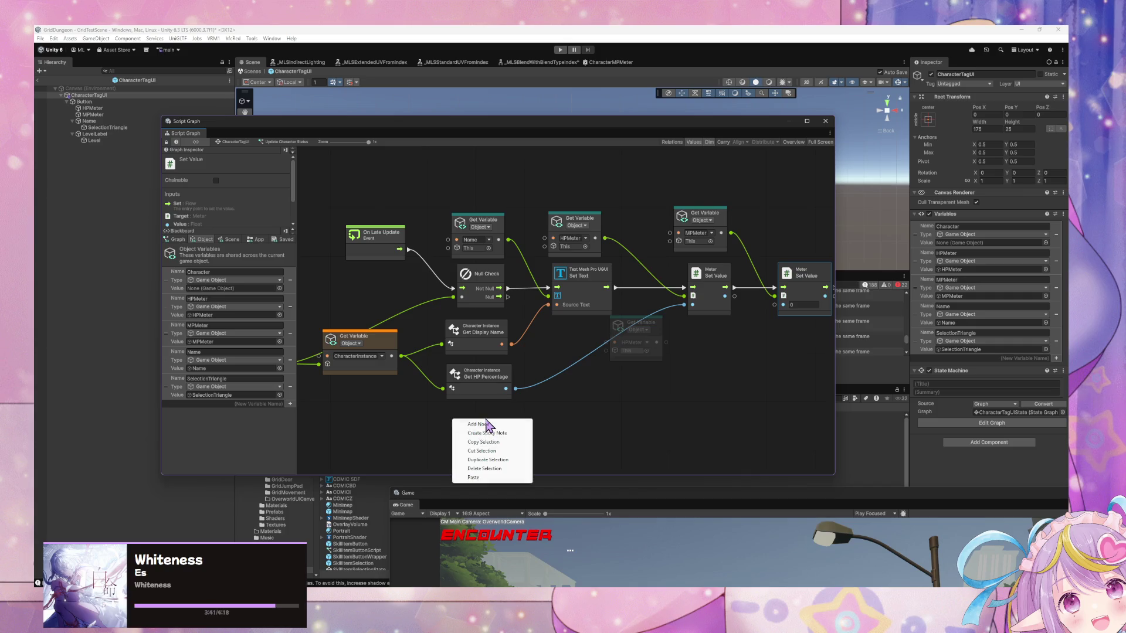
Add Get MP Percentage from CharacterInstance and feed it into the second Meter Set Value
left_click(485, 422)
type("get mp perce")
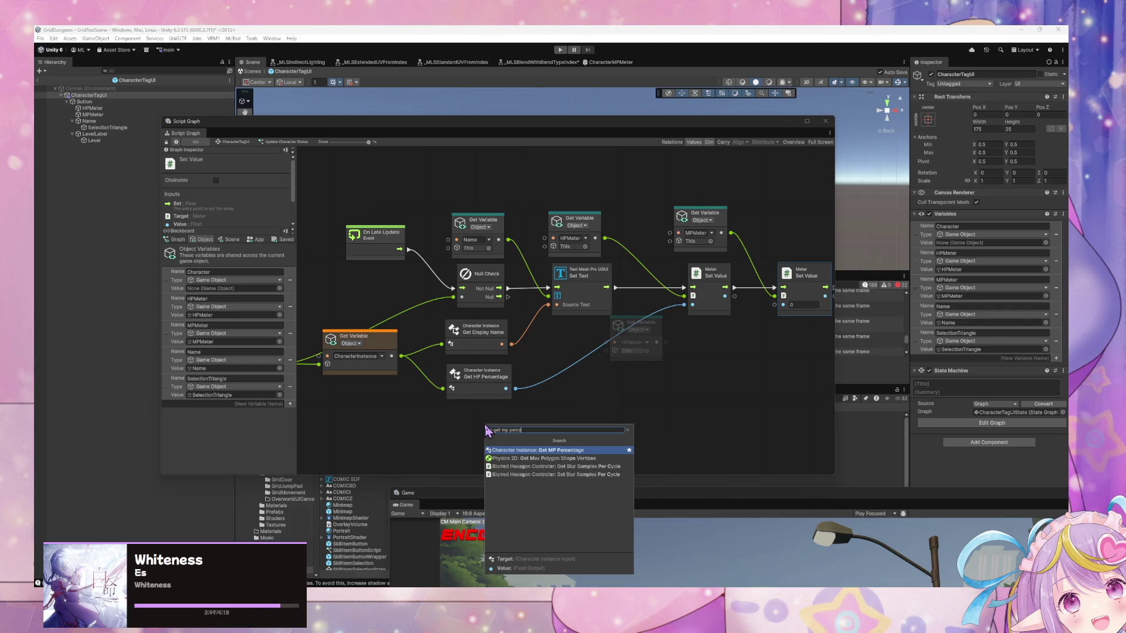
key("Return")
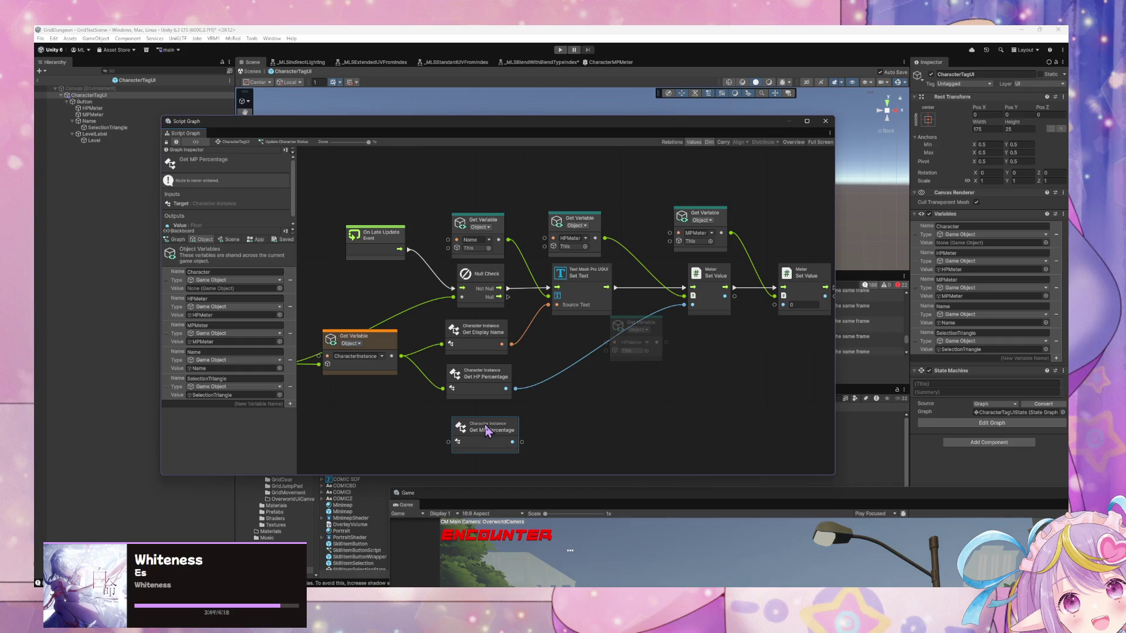
mouse_move(401, 356)
left_mouse_down()
mouse_move(448, 442)
mouse_move(522, 442)
mouse_move(784, 300)
left_mouse_up()
left_click_drag(769, 366, 687, 375)
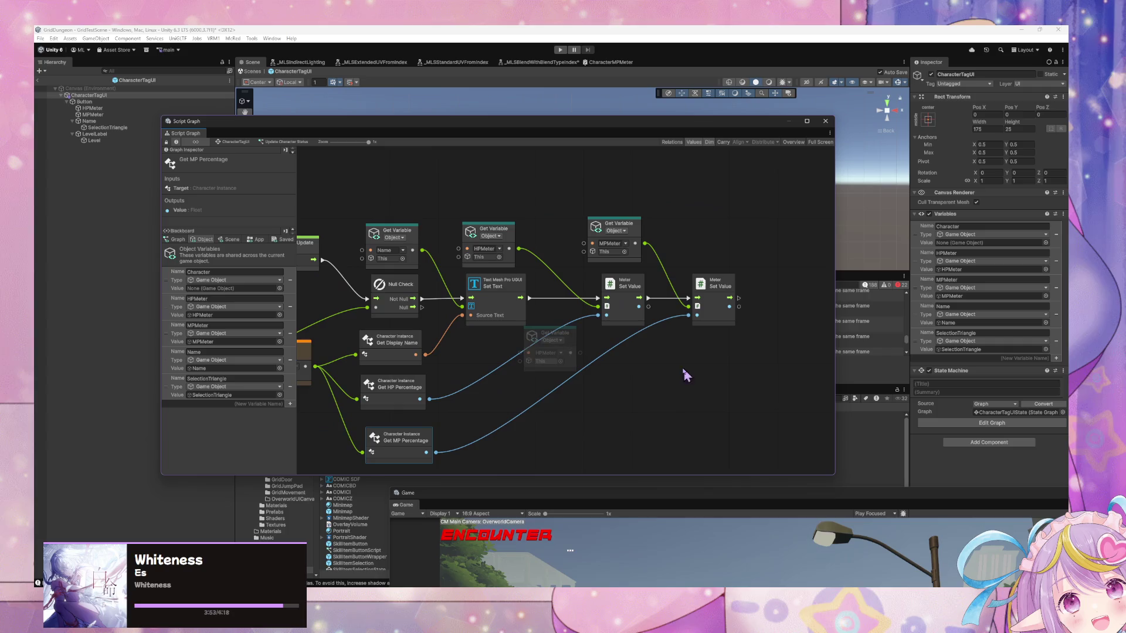
Add a Character Instance Get LVL node wired from CharacterInstance, then create a new object variable
mouse_move(502, 395)
left_mouse_down()
mouse_move(541, 349)
mouse_move(593, 316)
left_mouse_up()
left_click_drag(397, 286, 418, 309)
left_click(415, 396)
left_click(450, 420)
type("get")
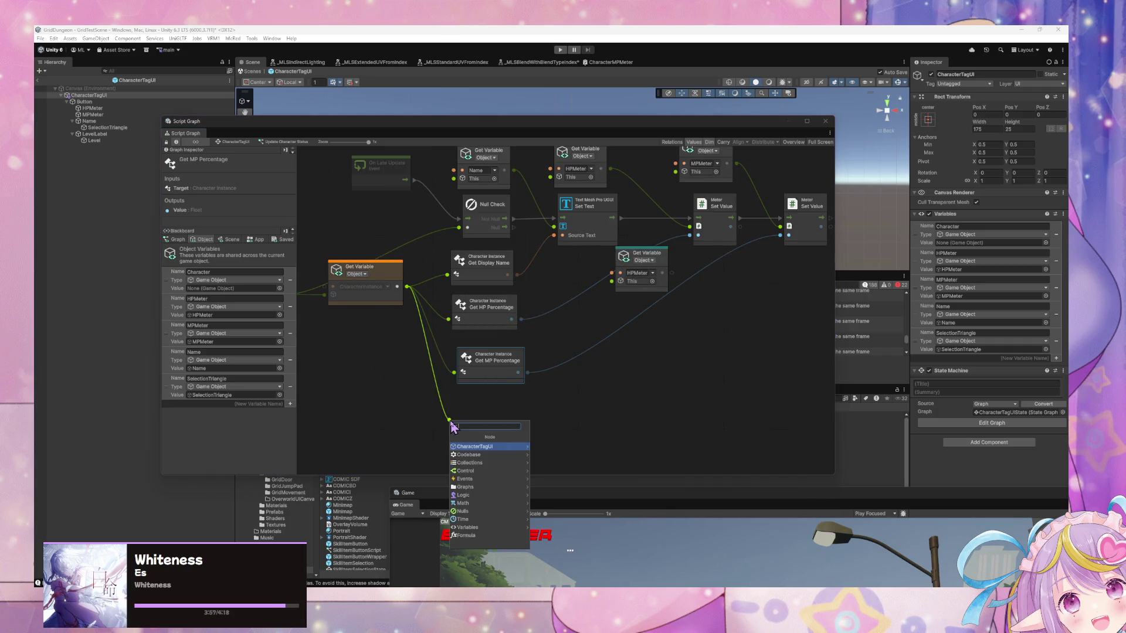
key("BackSpace")
key("BackSpace")
key("BackSpace")
type("LVL")
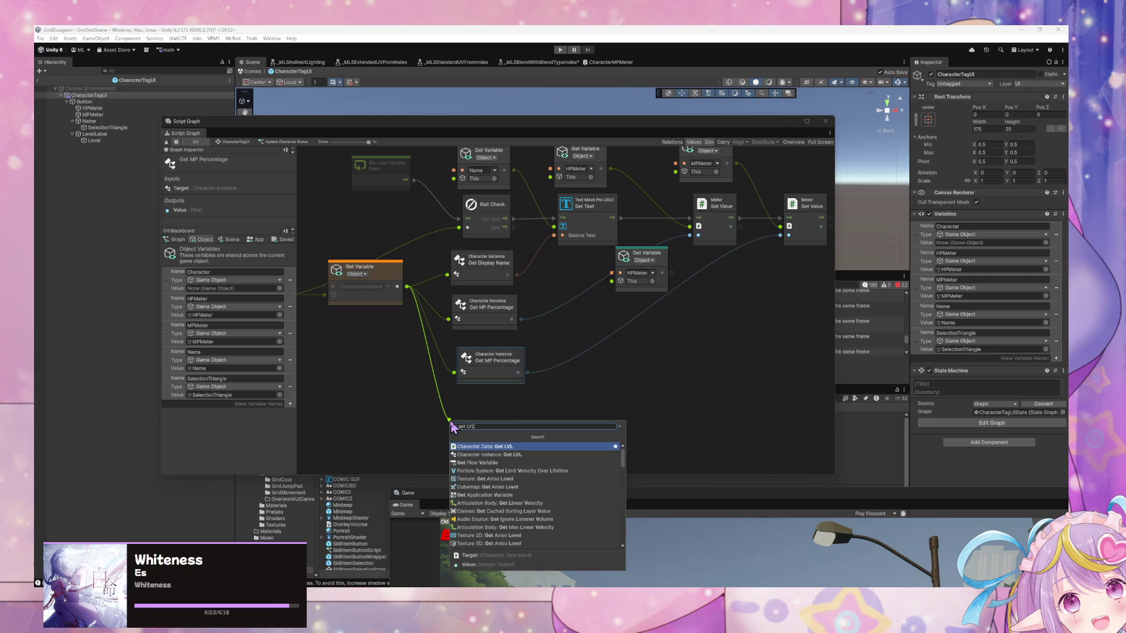
key("Down")
key("Return")
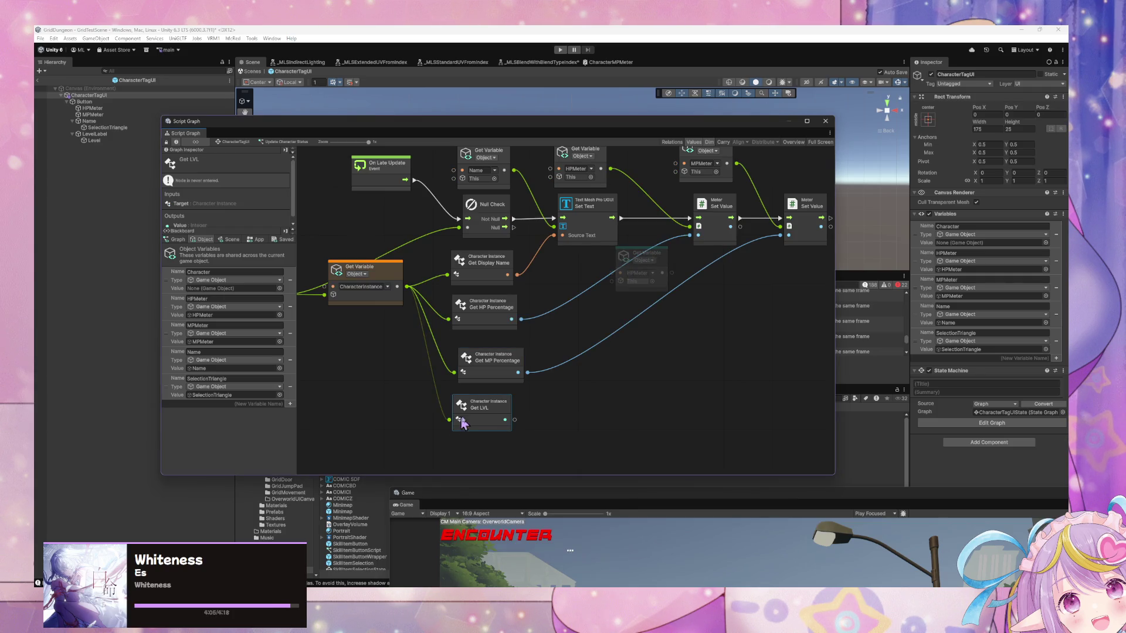
left_click_drag(498, 422, 500, 424)
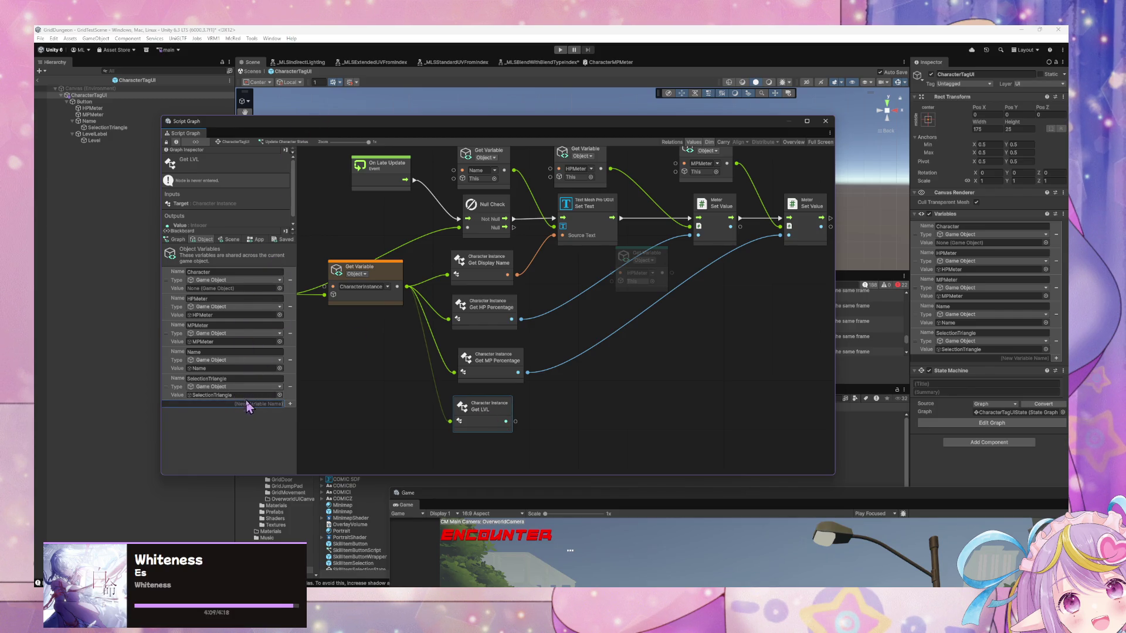
type("Levle")
key("Return")
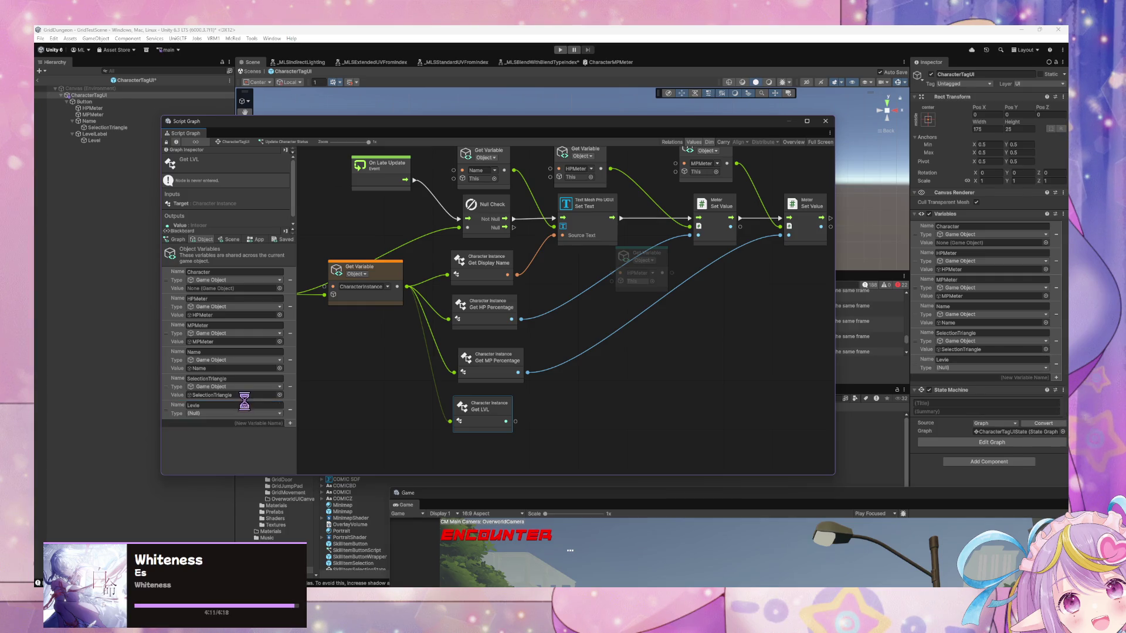
Name the new variable Level, make its type Game Object, and drop a Get Variable node for it
left_click(233, 409)
left_click(235, 415)
type("gameobjec")
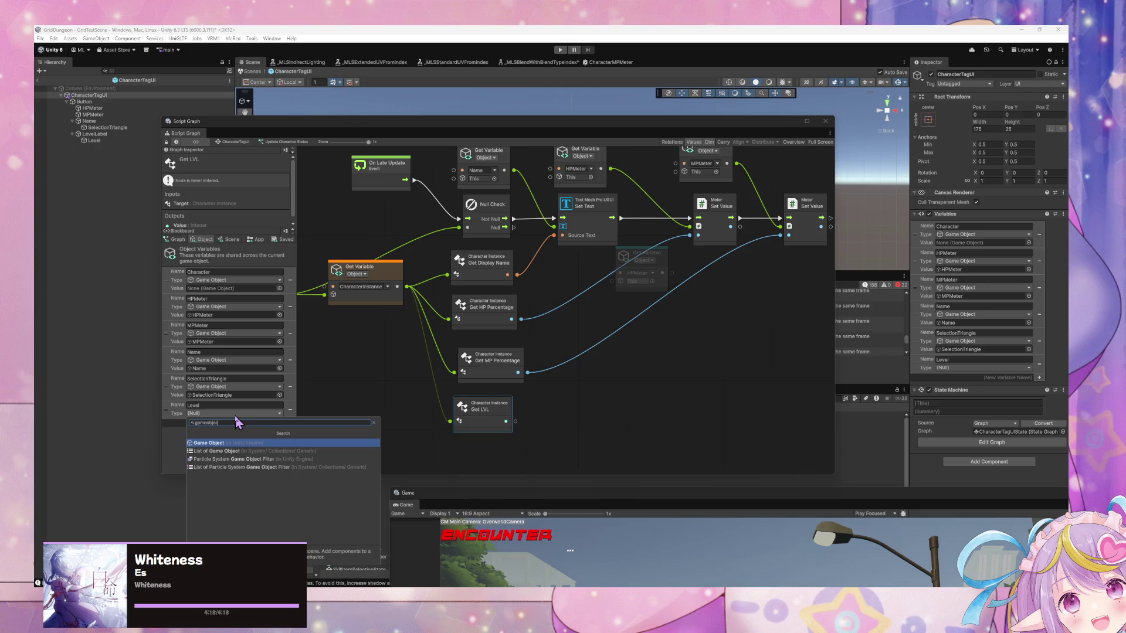
key("Return")
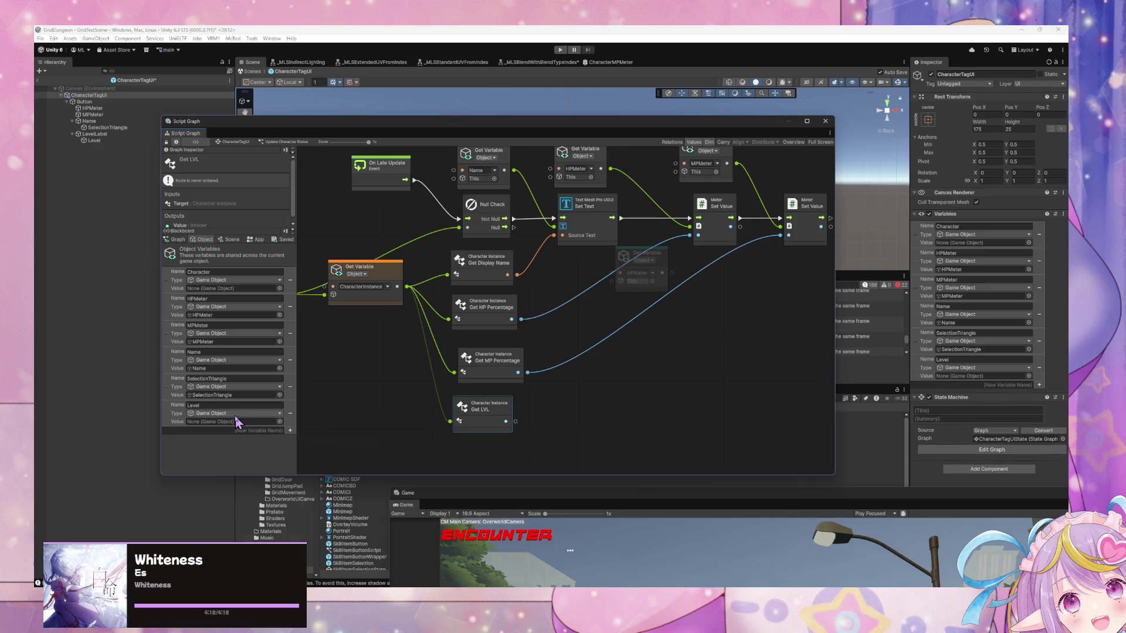
mouse_move(175, 417)
left_mouse_down()
mouse_move(754, 371)
mouse_move(732, 355)
left_mouse_up()
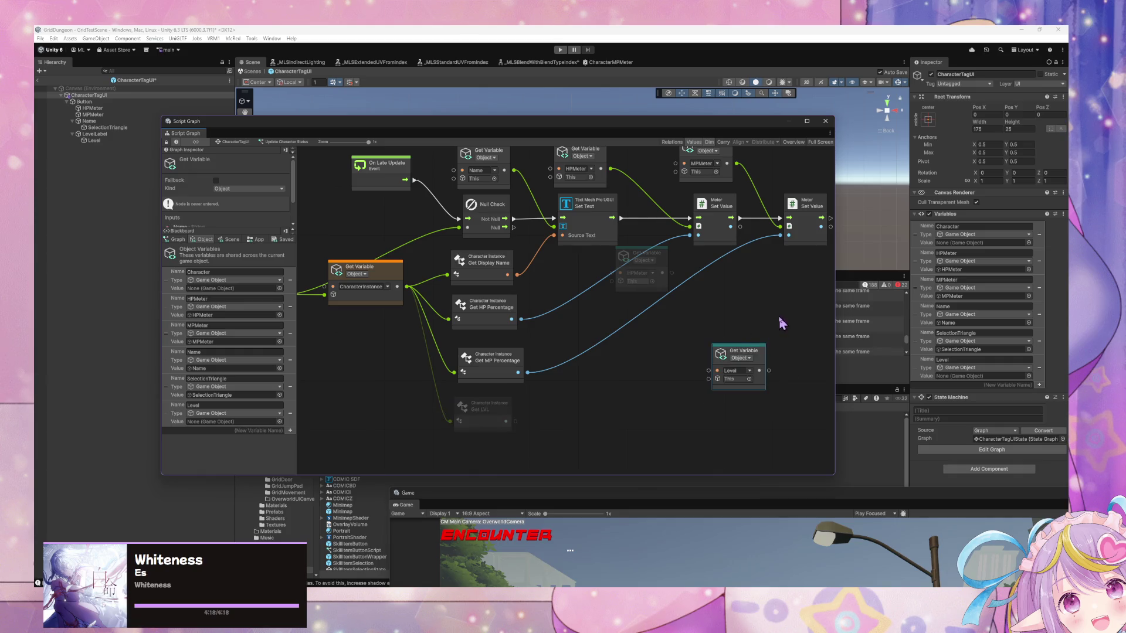
Place the Level node and duplicate Set Text next to it for the level label
left_click_drag(782, 322, 636, 351)
left_click(458, 237)
key("ctrl+d")
left_click_drag(578, 301, 567, 399)
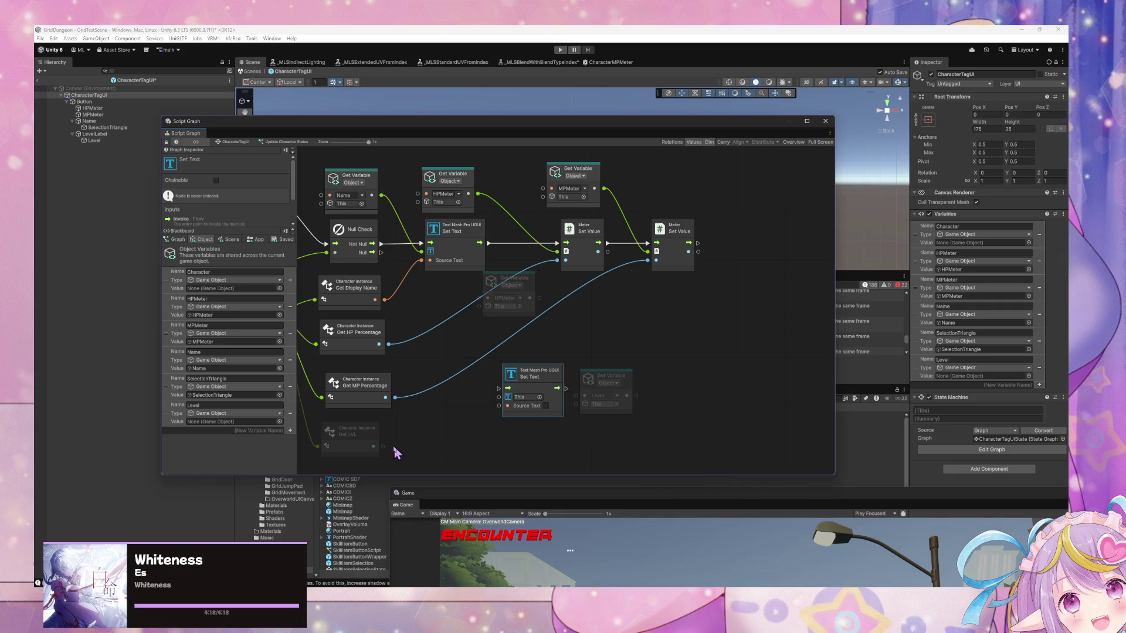
mouse_move(383, 447)
left_mouse_down()
mouse_move(583, 409)
mouse_move(469, 420)
left_mouse_up()
mouse_move(383, 446)
left_mouse_down()
mouse_move(555, 390)
mouse_move(460, 439)
mouse_move(508, 397)
mouse_move(681, 390)
mouse_move(609, 396)
left_mouse_up()
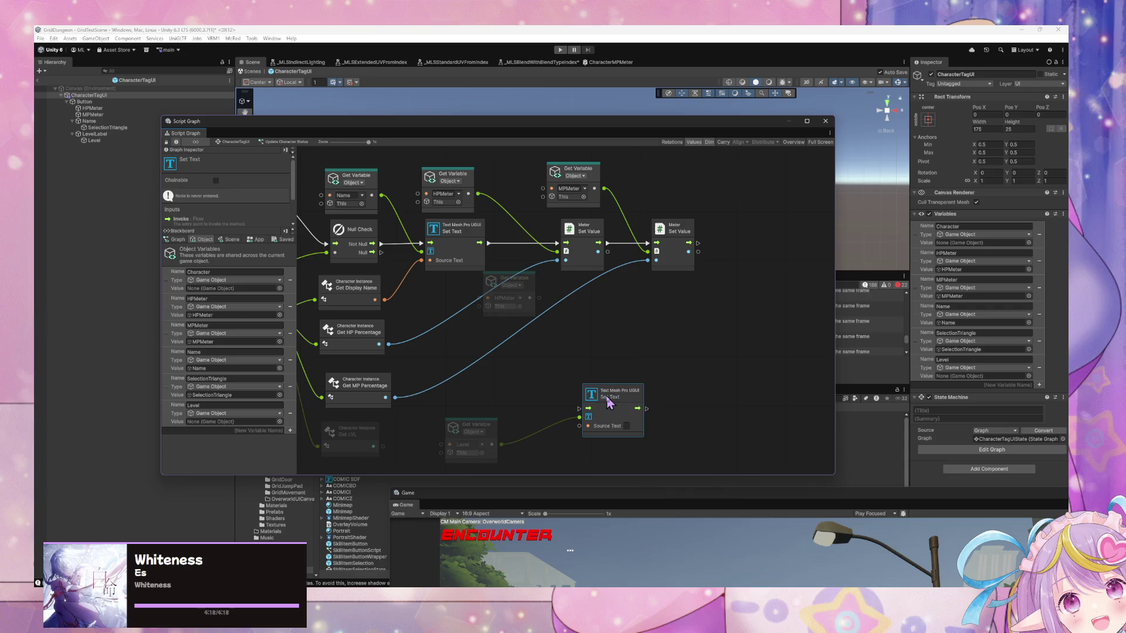
Move the MPMeter, Set Value and percentage nodes right, disconnecting CharacterInstance from both percentage nodes
left_click_drag(537, 293, 577, 279)
left_click_drag(650, 384, 637, 382)
left_click_drag(771, 261, 586, 147)
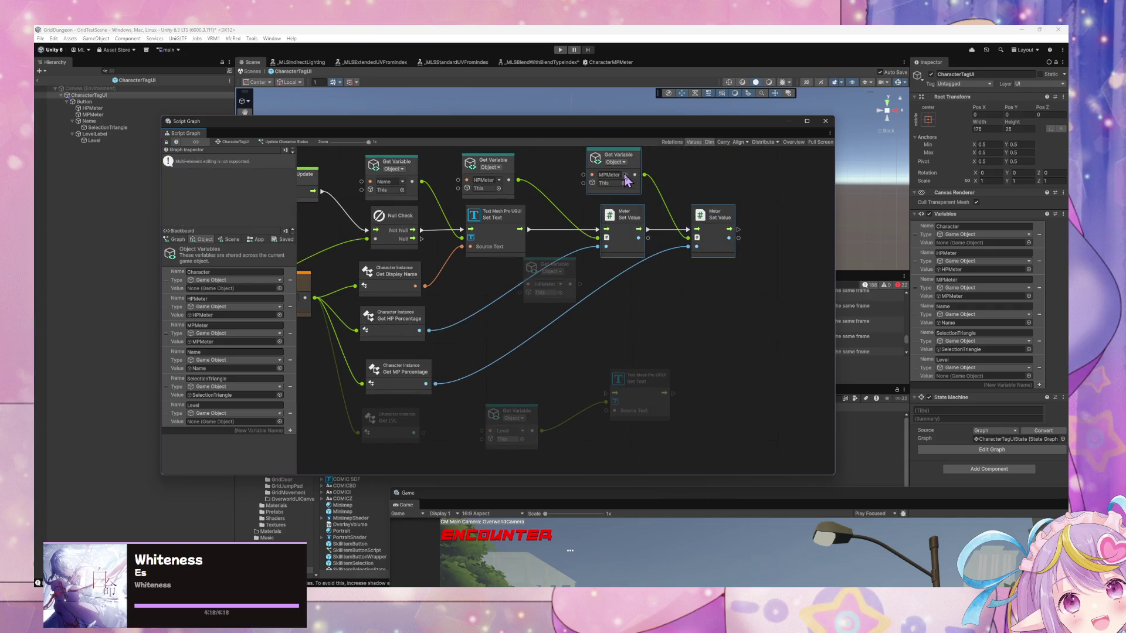
left_click_drag(633, 185, 774, 186)
mouse_move(440, 351)
left_mouse_down()
mouse_move(567, 351)
mouse_move(493, 337)
mouse_move(490, 373)
mouse_move(443, 318)
left_mouse_up()
right_click(404, 317)
right_click(409, 370)
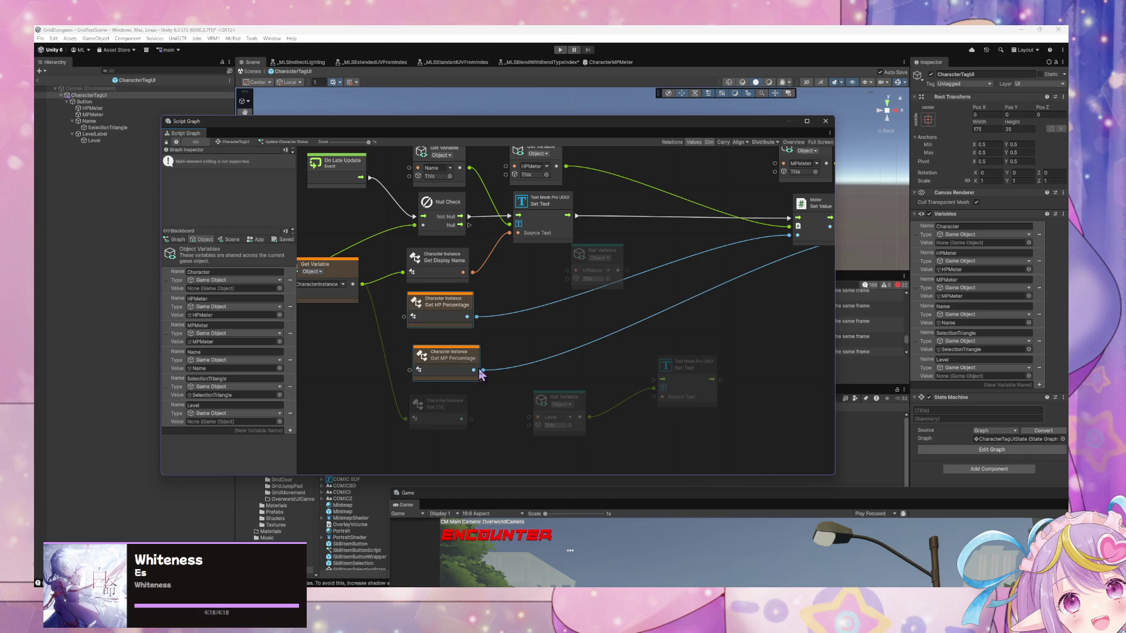
mouse_move(454, 300)
left_mouse_down()
mouse_move(725, 277)
mouse_move(736, 256)
left_mouse_up()
mouse_move(659, 364)
left_mouse_down()
mouse_move(732, 389)
mouse_move(700, 414)
left_mouse_up()
Delete the leftover HPMeter Get Variable node and group the second Set Text and Get LVL beside the first Set Text
left_click(653, 300)
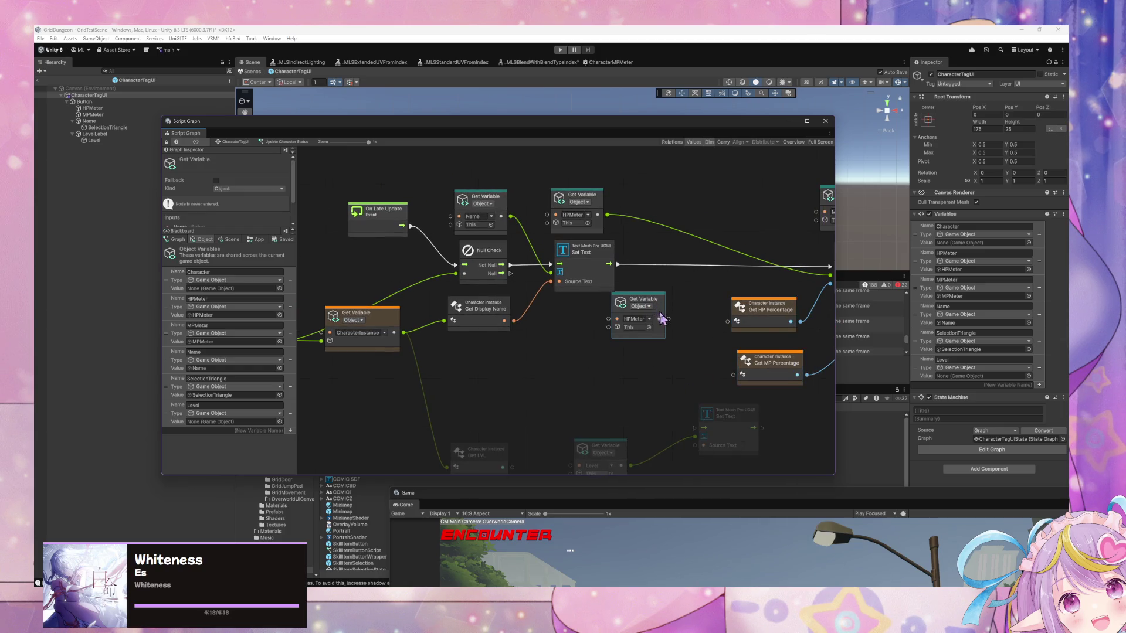
left_click_drag(653, 300, 691, 314)
mouse_move(726, 302)
left_mouse_down()
mouse_move(550, 299)
mouse_move(594, 339)
mouse_move(749, 362)
mouse_move(615, 194)
mouse_move(662, 271)
left_mouse_up()
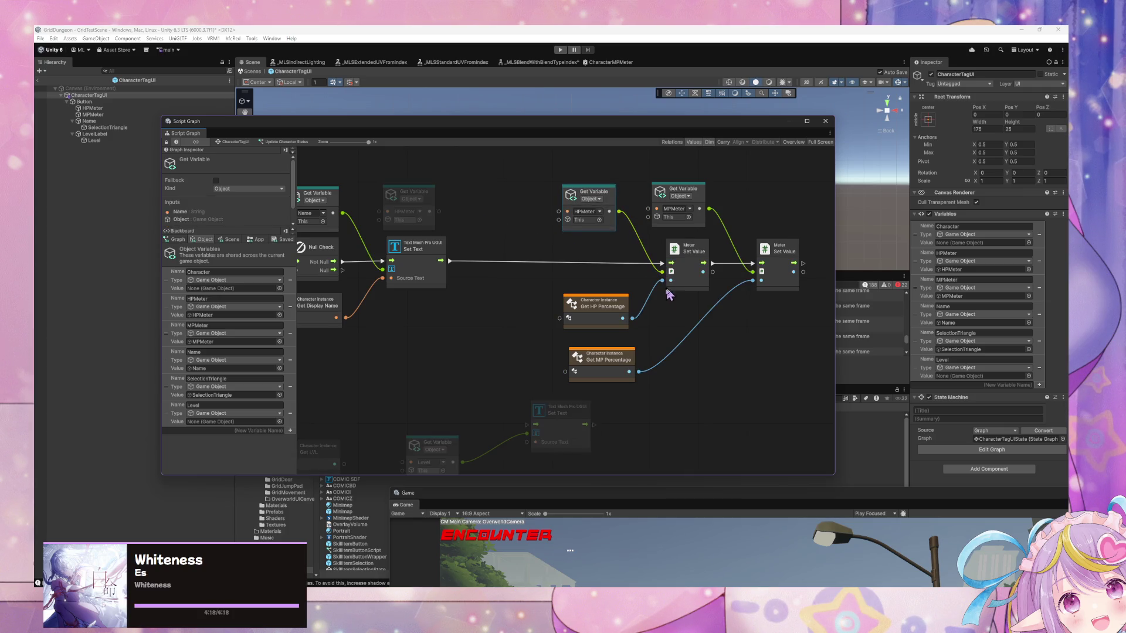
right_click(413, 209)
left_click(431, 196)
key("Delete")
left_click_drag(453, 239, 583, 209)
mouse_move(678, 385)
left_mouse_down()
mouse_move(586, 331)
mouse_move(542, 285)
left_mouse_up()
mouse_move(458, 418)
left_mouse_down()
mouse_move(456, 321)
mouse_move(494, 367)
left_mouse_up()
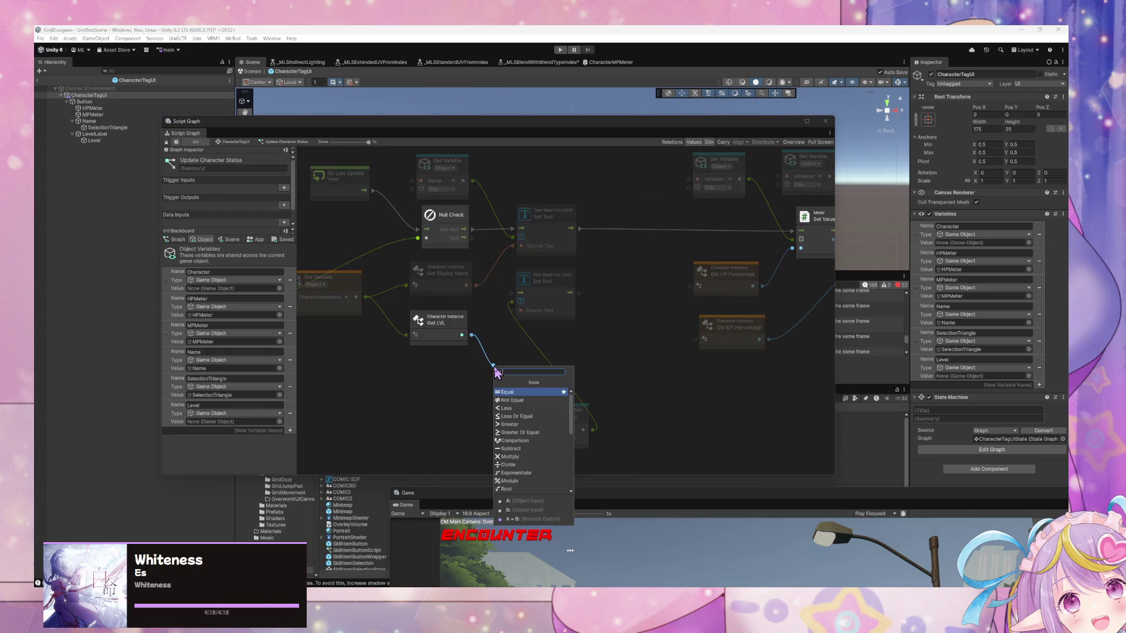
Add an Object To String node for the level and chain the name Set Text into the level Set Text
type("to string")
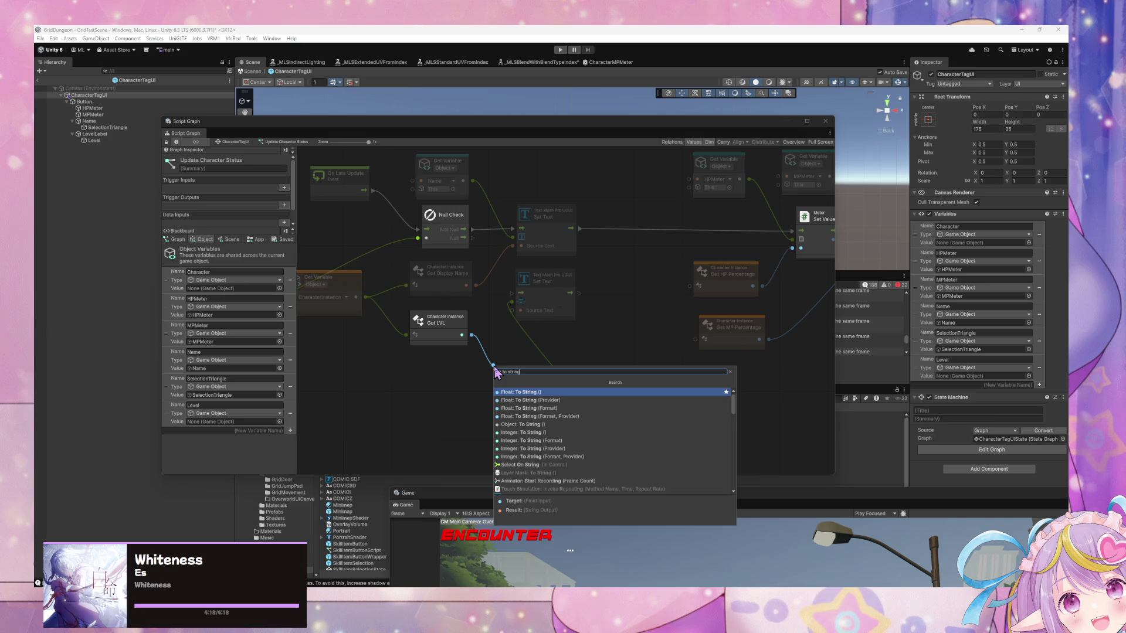
key("Down")
key("Down")
key("Down")
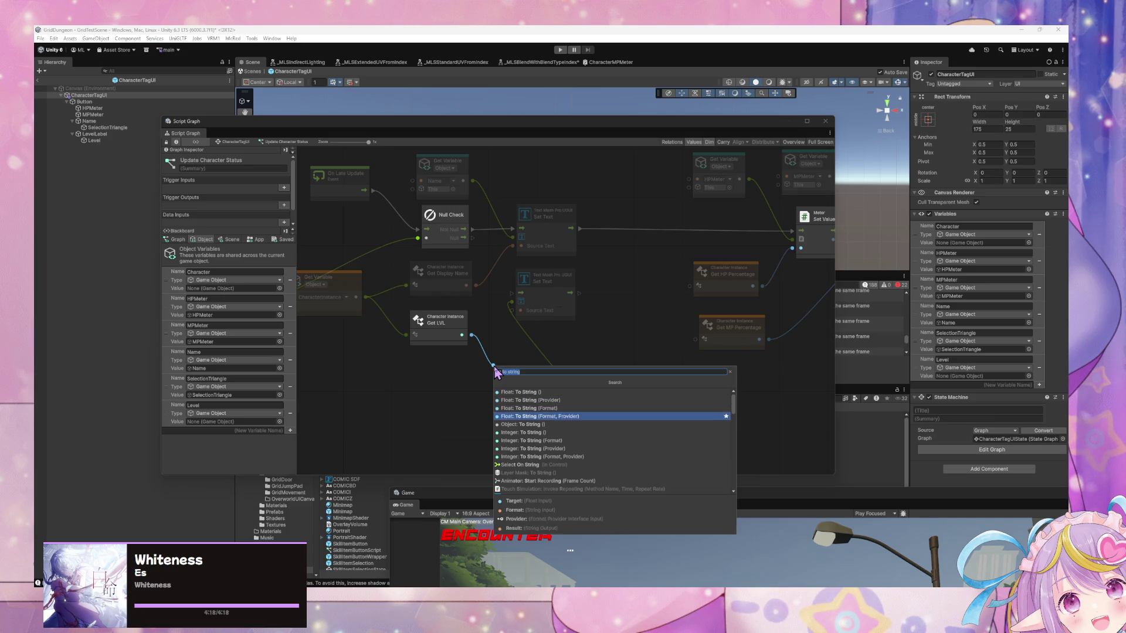
key("Up")
key("Return")
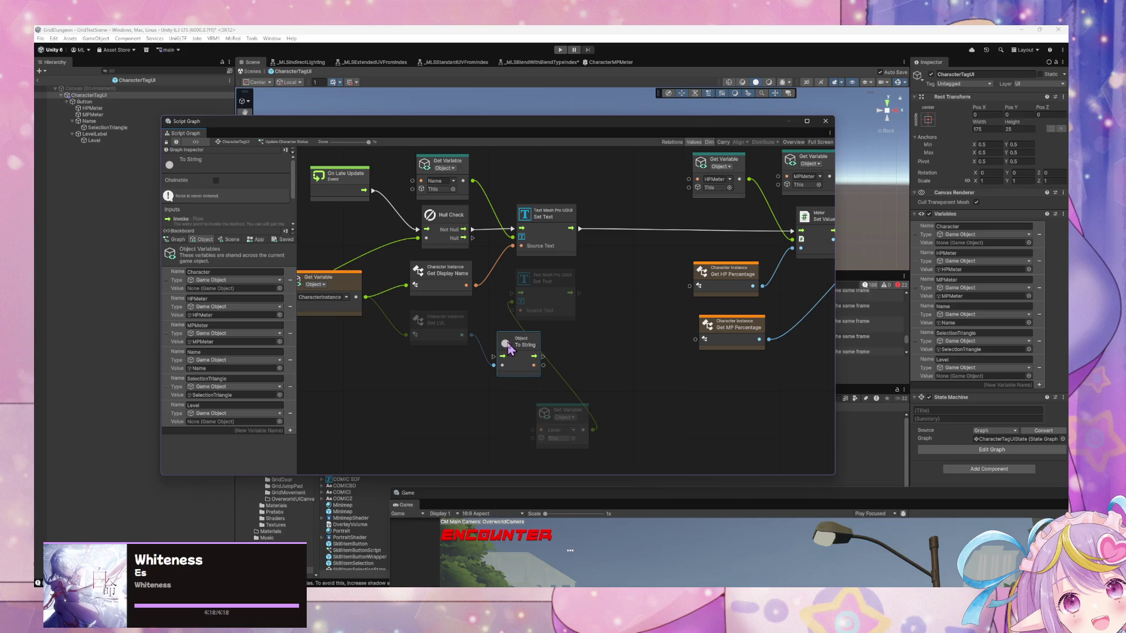
left_click_drag(514, 351, 491, 328)
left_click_drag(530, 290, 567, 315)
left_click_drag(495, 319, 521, 301)
left_click_drag(454, 329, 441, 331)
mouse_move(580, 229)
left_mouse_down()
mouse_move(505, 315)
mouse_move(557, 317)
mouse_move(549, 334)
left_mouse_up()
Position the Level variable as the level Set Text target, chain it into the HP meter update, and return to CharacterTagUI
mouse_move(576, 419)
left_mouse_down()
mouse_move(507, 378)
mouse_move(518, 371)
left_mouse_up()
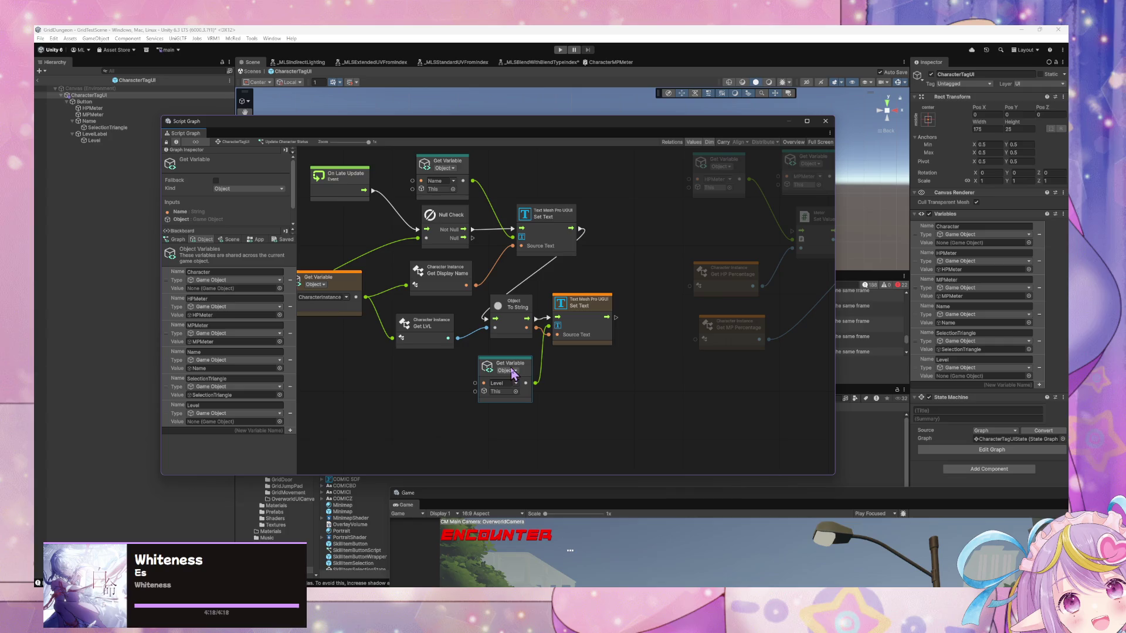
left_click_drag(518, 365, 520, 365)
left_click_drag(564, 221, 557, 221)
left_click(507, 375)
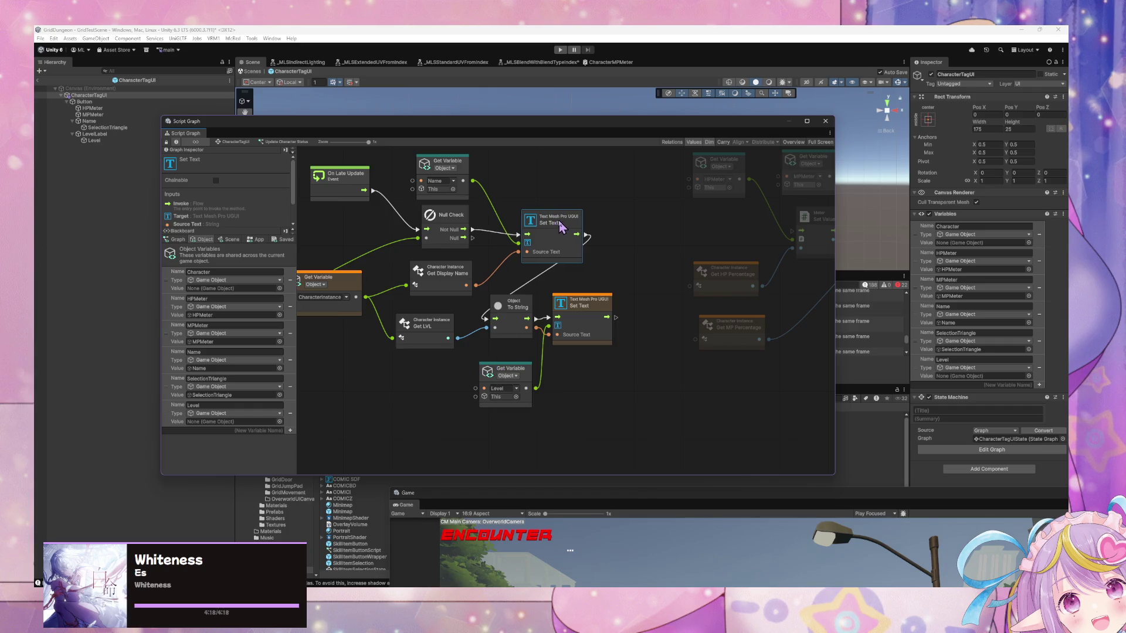
left_click_drag(459, 278, 444, 287)
mouse_move(662, 312)
left_mouse_down()
mouse_move(544, 340)
mouse_move(673, 258)
left_mouse_up()
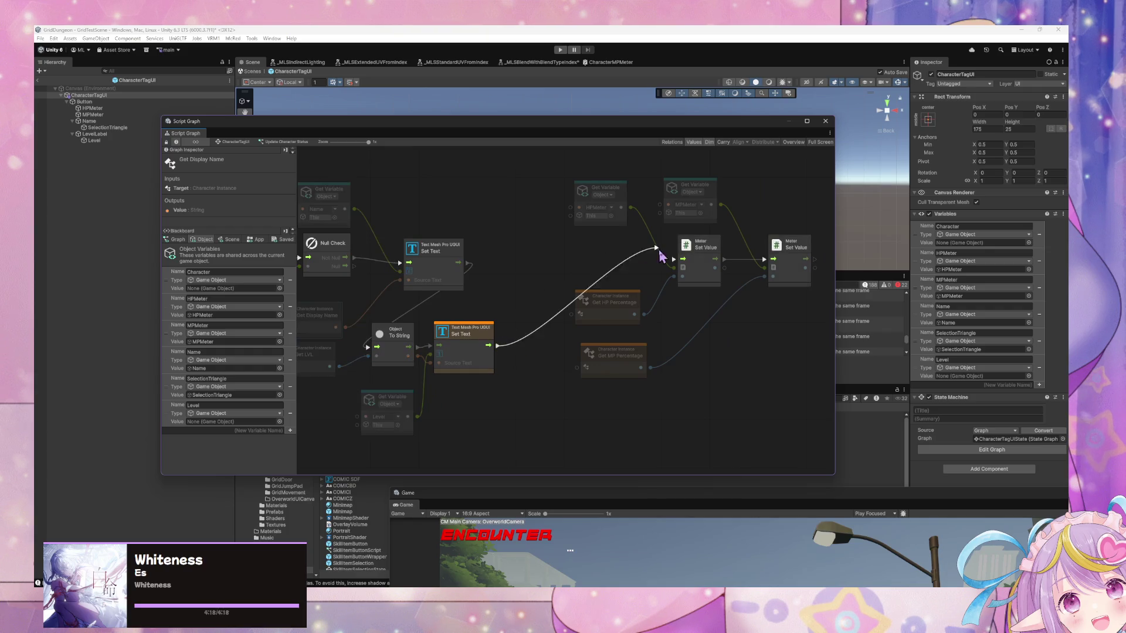
mouse_move(522, 124)
left_mouse_down()
mouse_move(751, 235)
mouse_move(636, 166)
left_mouse_up()
left_click_drag(423, 252, 600, 259)
left_click(351, 175)
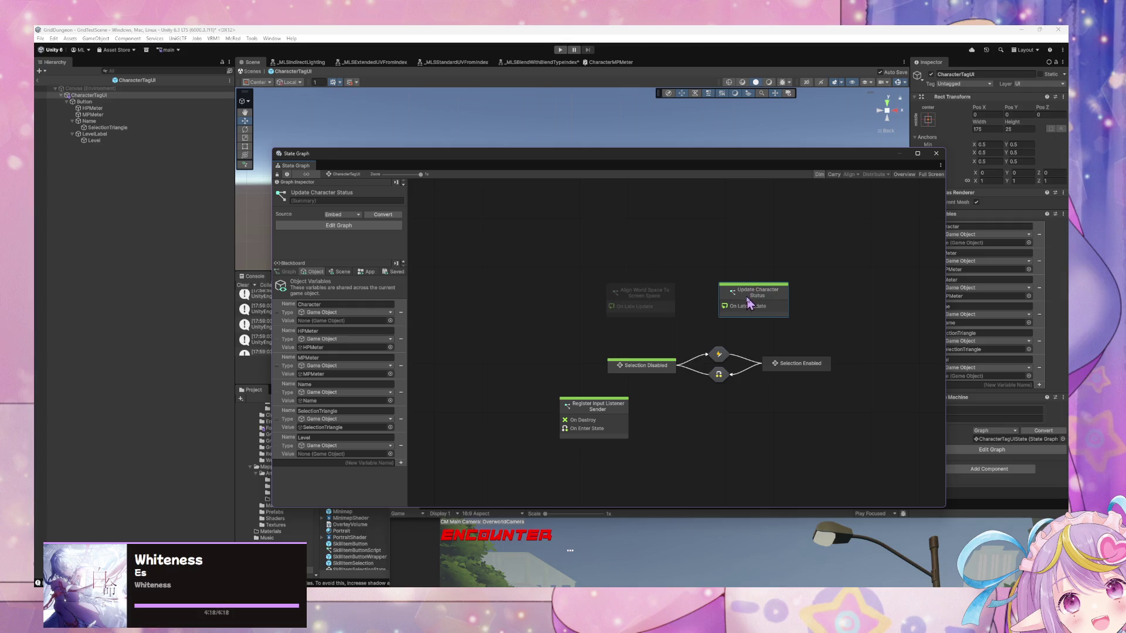
Create a script state, make it the start state, title it Entry Animation, and open its graph
right_click(662, 395)
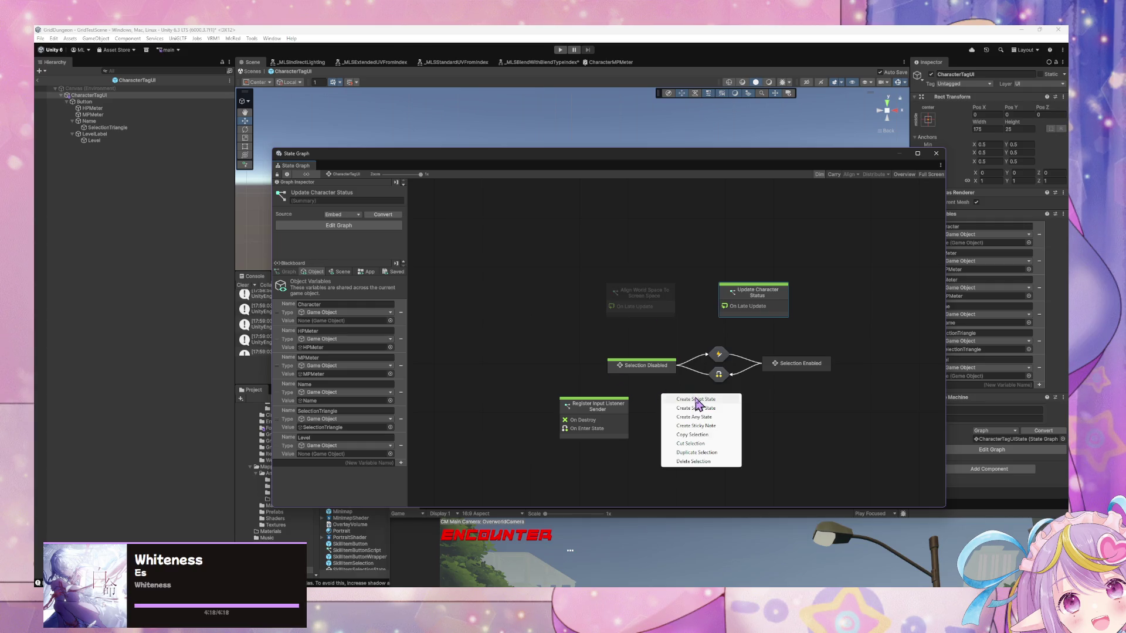
left_click(696, 400)
right_click(696, 411)
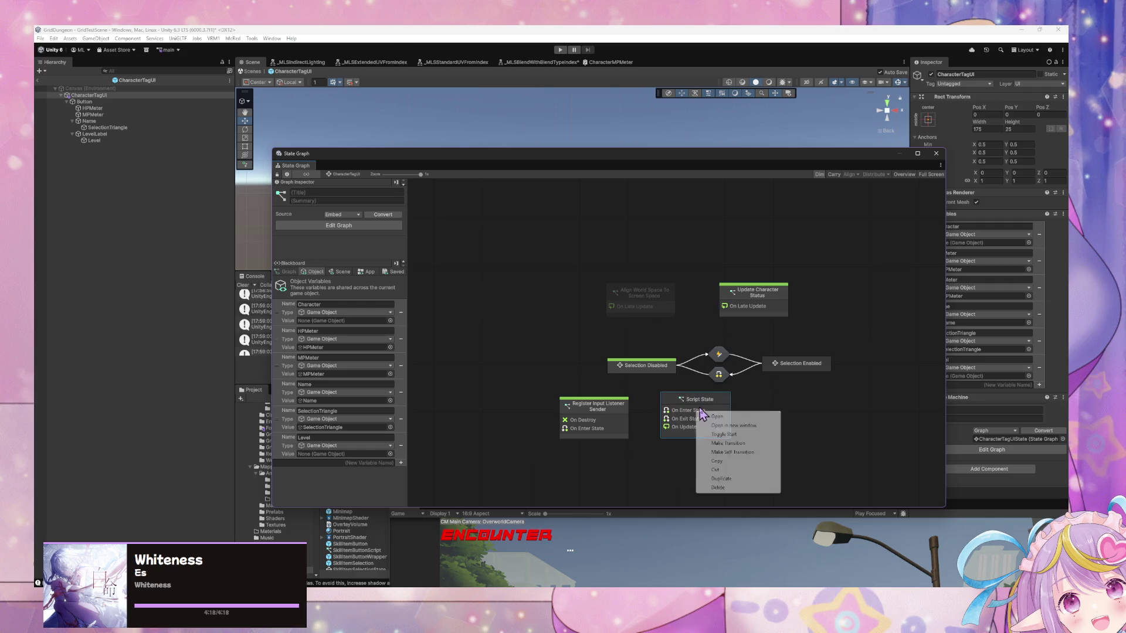
left_click(725, 435)
left_click(317, 193)
type("Entry Animat")
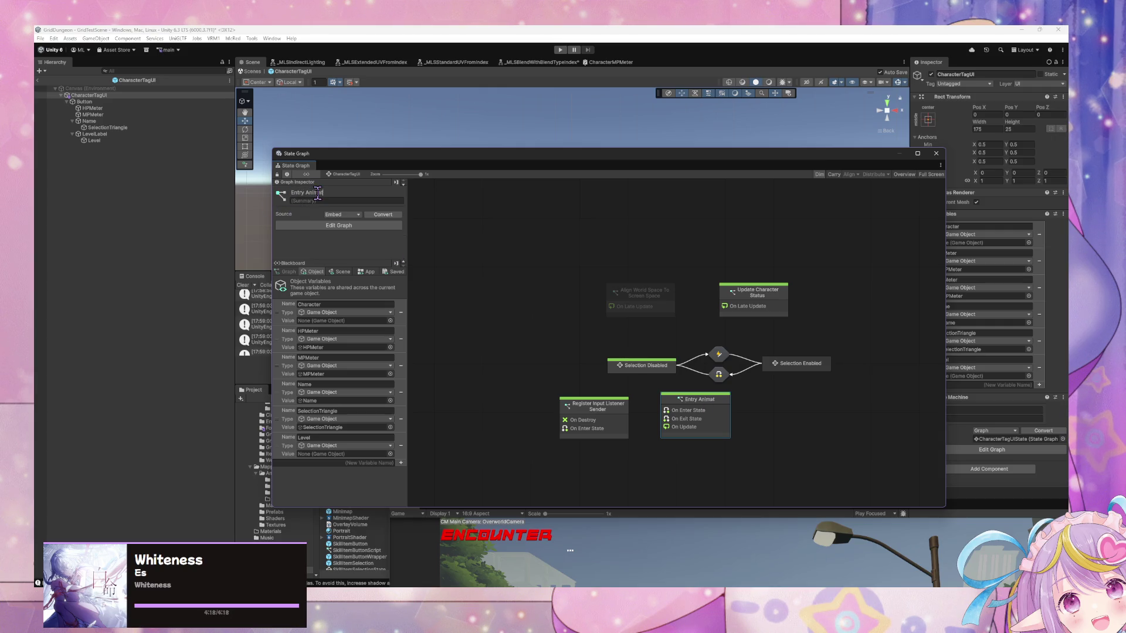
double_click(664, 405)
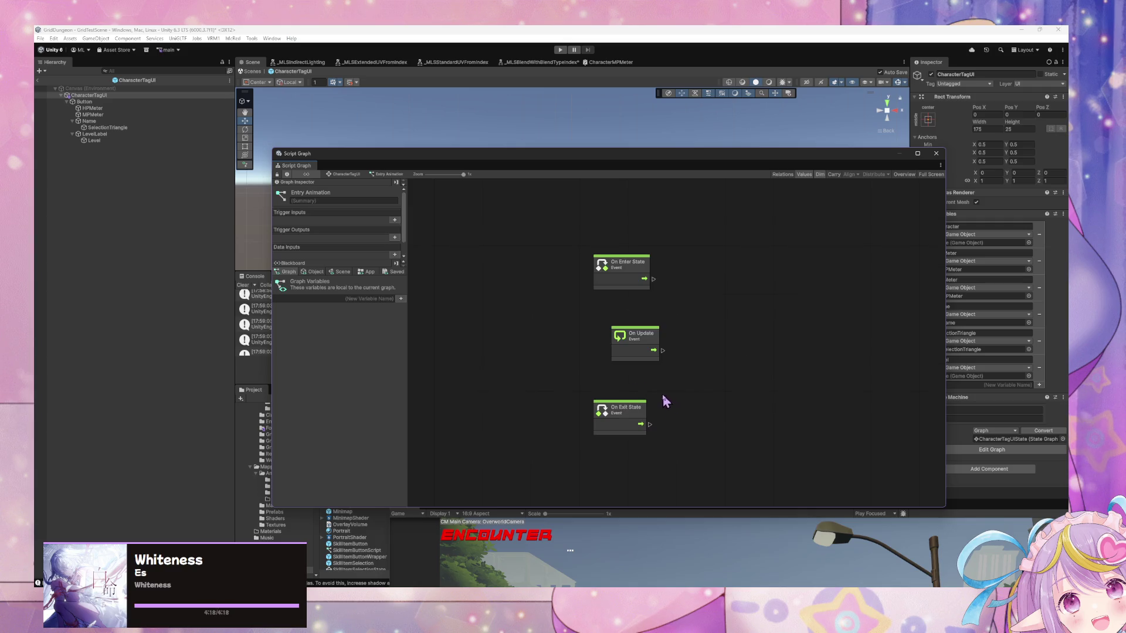
Delete On Update and On Exit State and add Transform Set Local Scale beside On Enter State
left_click_drag(740, 461, 548, 296)
key("Delete")
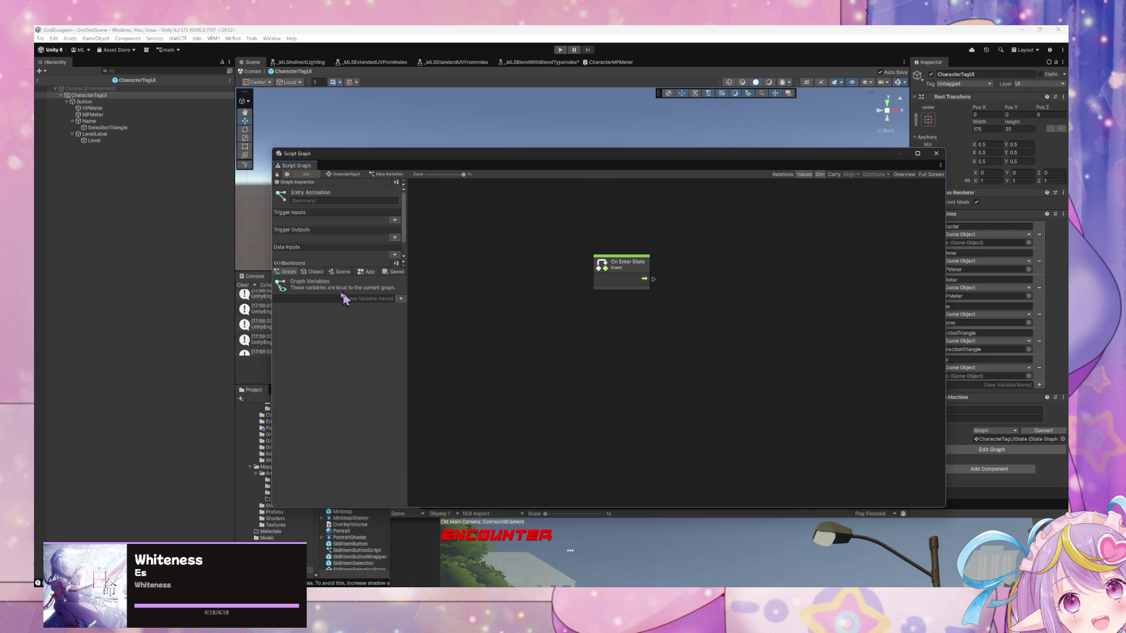
left_click_drag(615, 272, 544, 301)
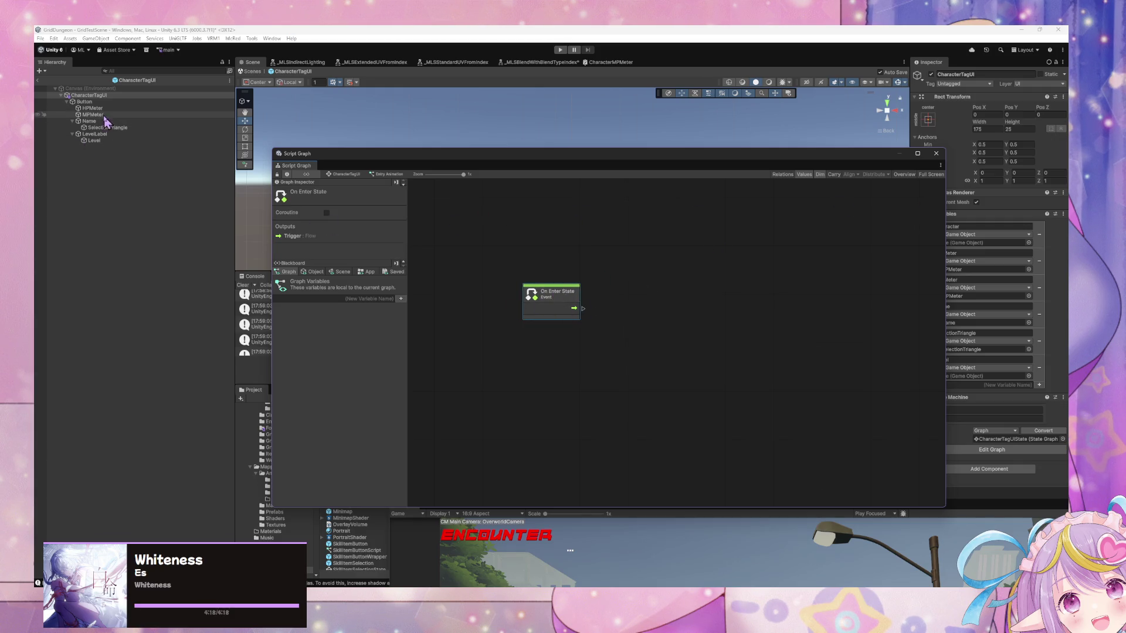
mouse_move(817, 158)
left_mouse_down()
mouse_move(779, 156)
mouse_move(848, 164)
left_mouse_up()
right_click(739, 281)
left_click(763, 284)
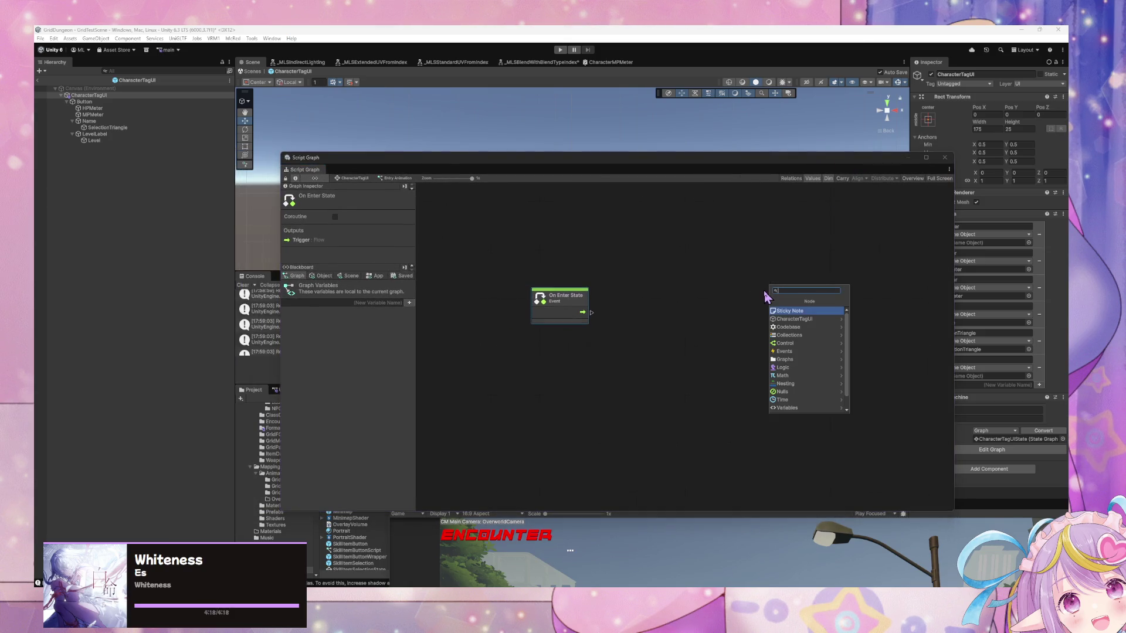
type("set")
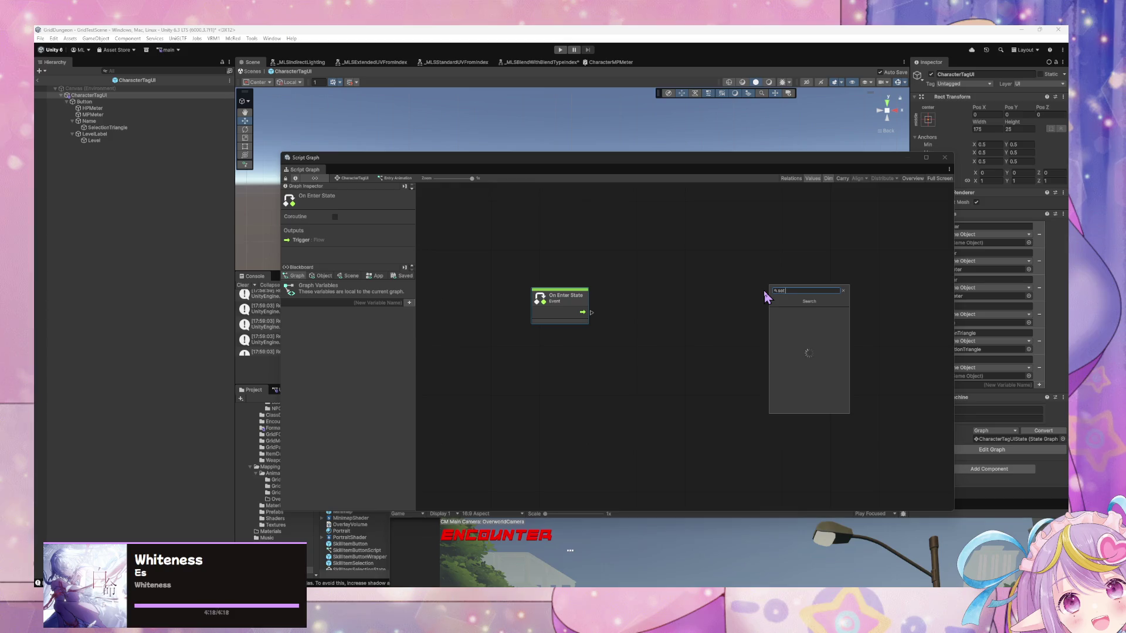
type(" scale")
key("Down")
key("Down")
key("Down")
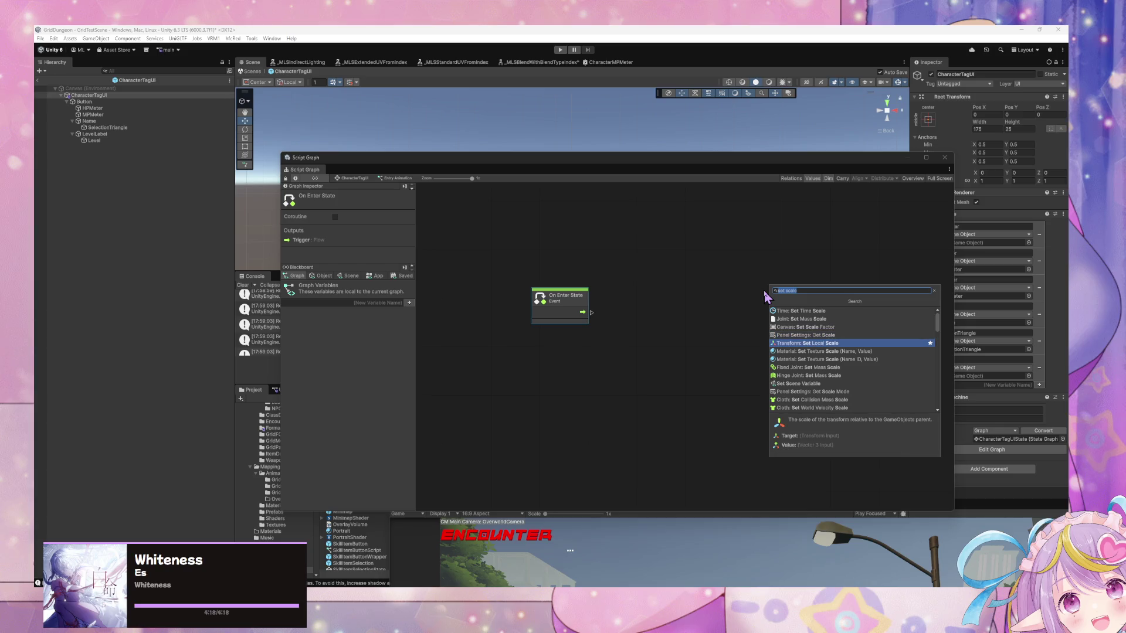
key("Return")
mouse_move(765, 297)
left_mouse_down()
mouse_move(607, 322)
mouse_move(621, 316)
left_mouse_up()
Add a Transform DO Scale Y tween node, discarding an accidental Transform DO Scale node
right_click(734, 292)
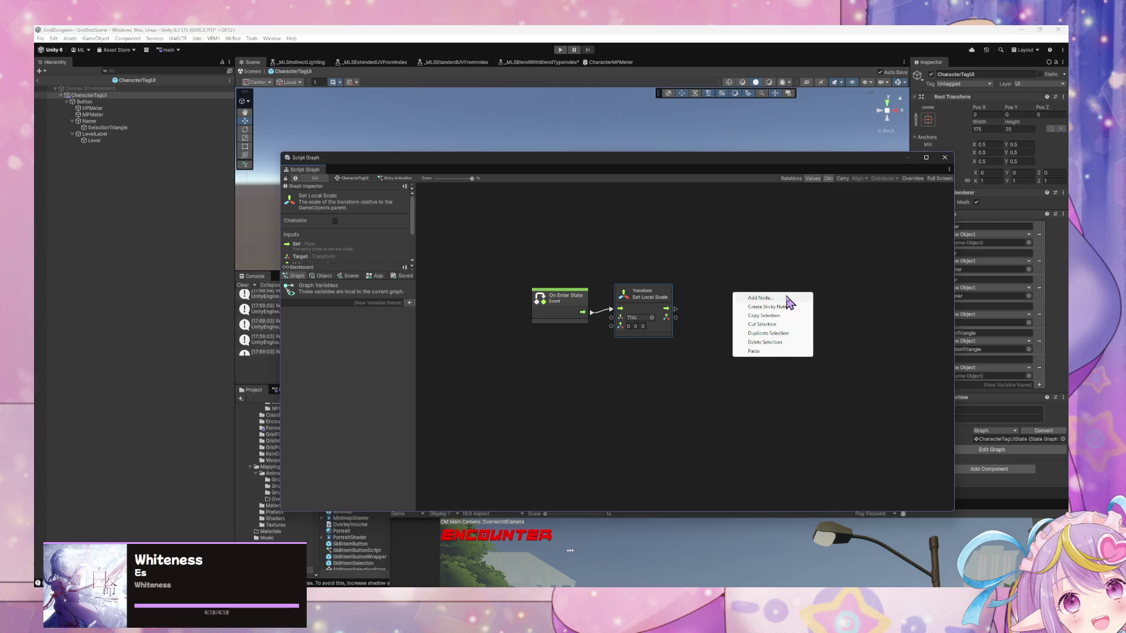
left_click(786, 300)
type("oo scale")
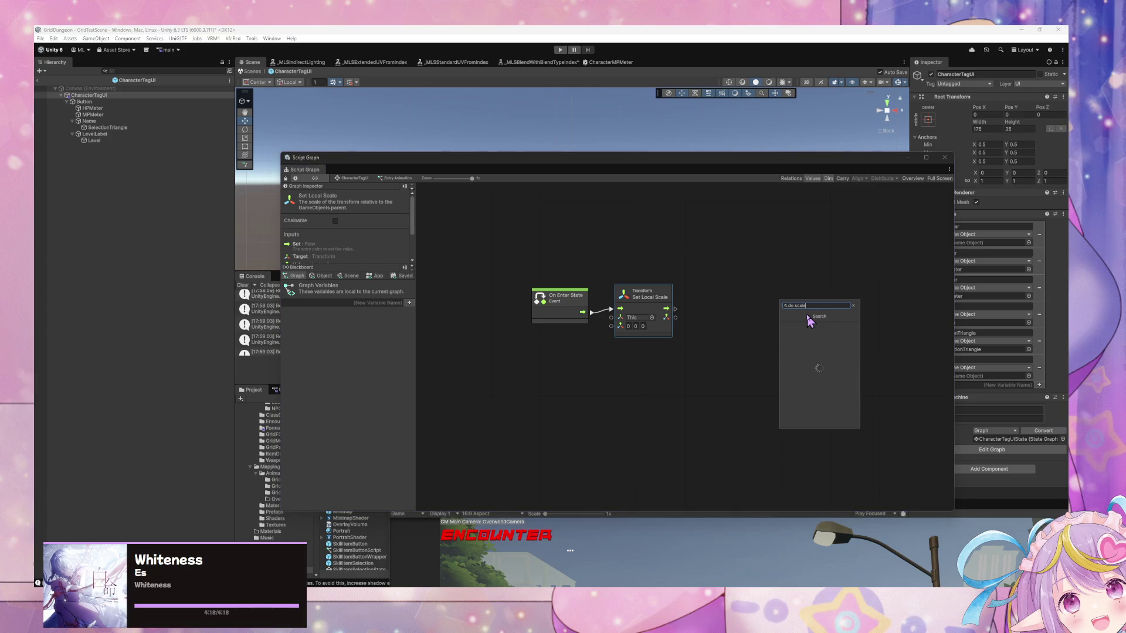
key("Down")
key("Down")
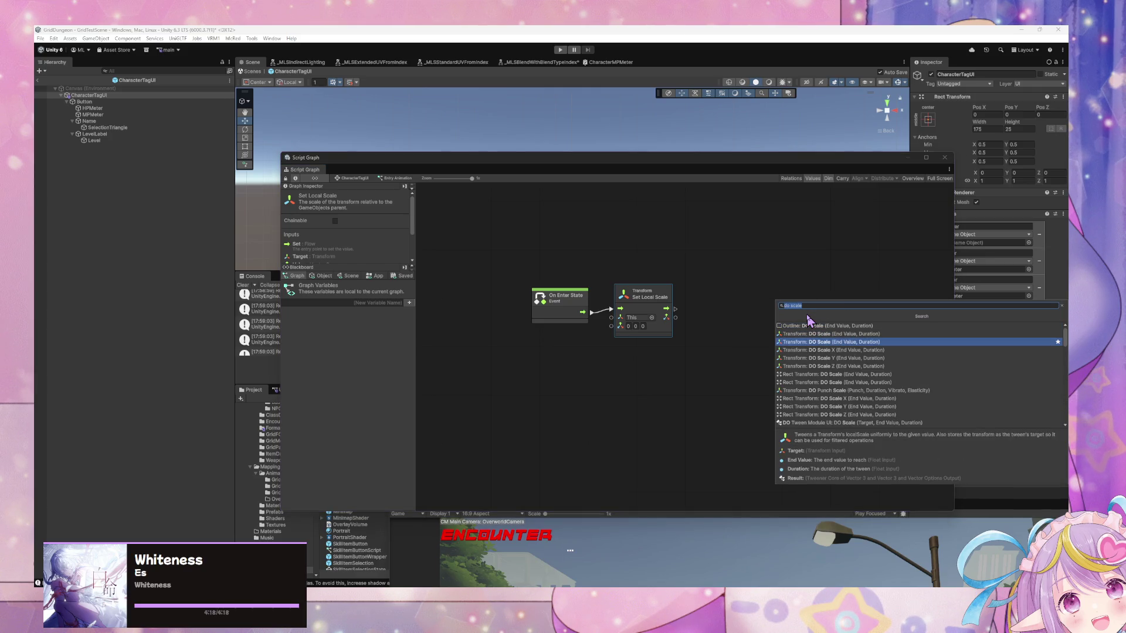
key("Up")
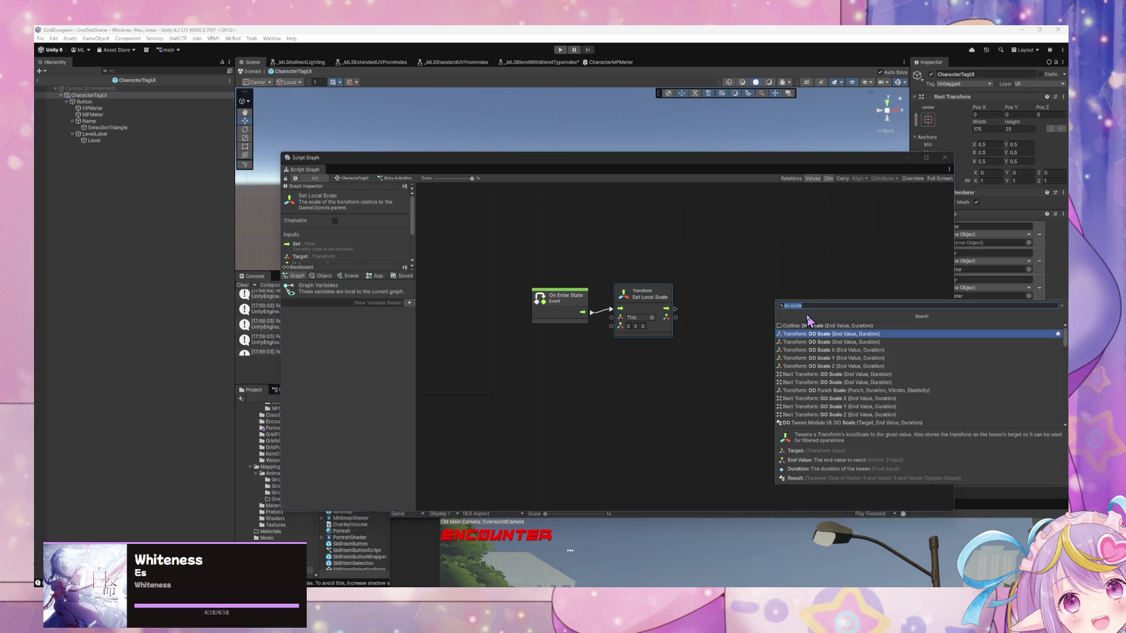
key("Return")
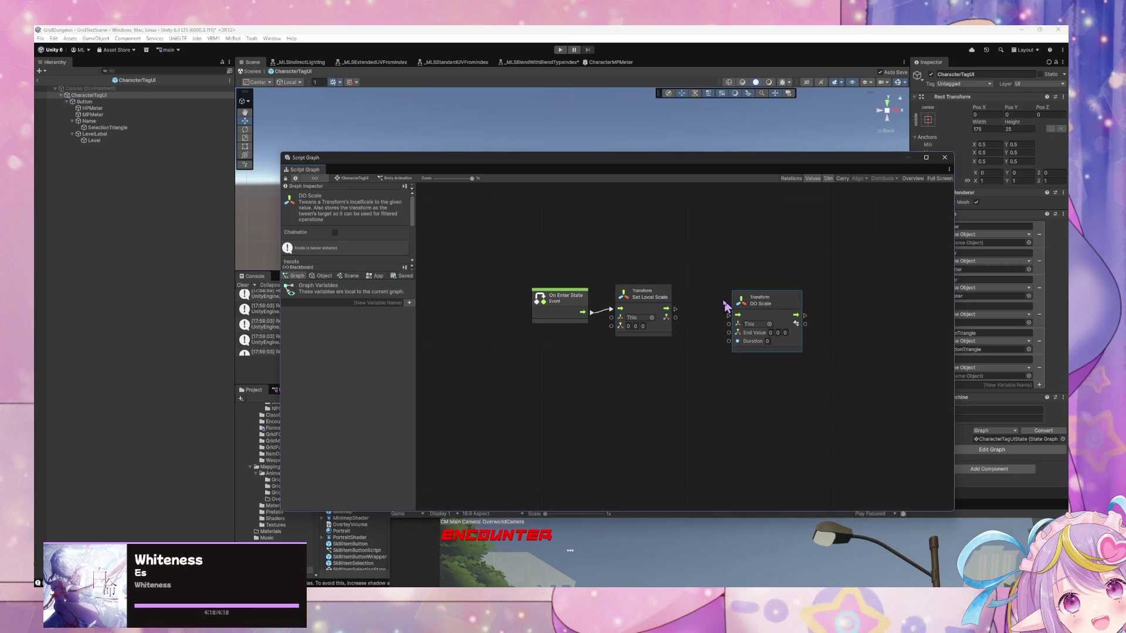
key("Delete")
right_click(761, 329)
type("do sca")
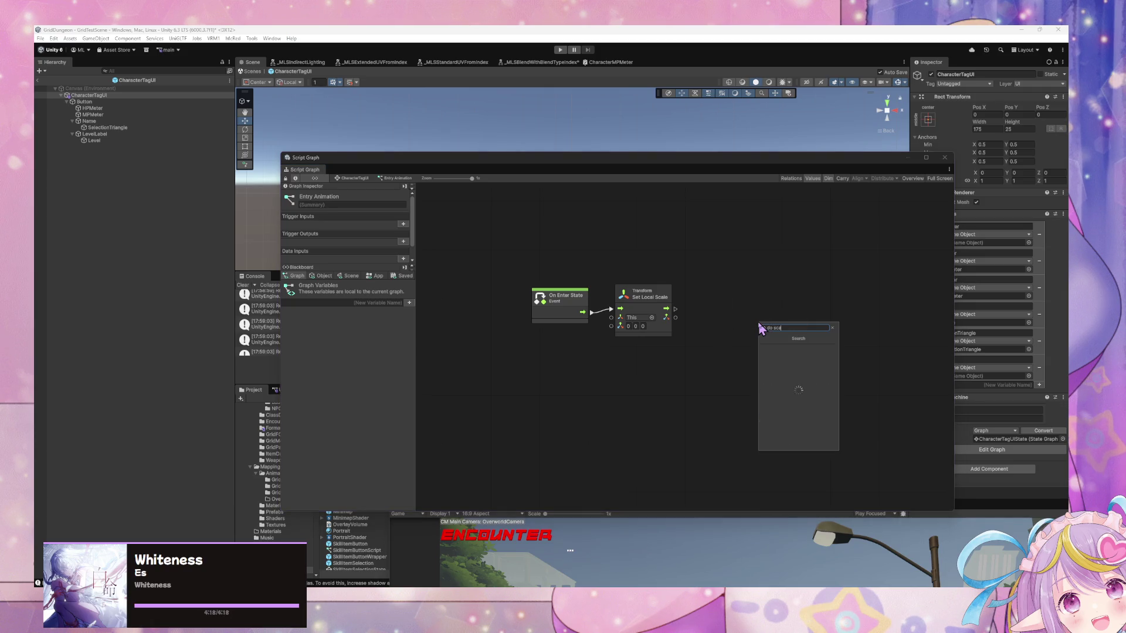
key("Down")
key("Down")
key("Down")
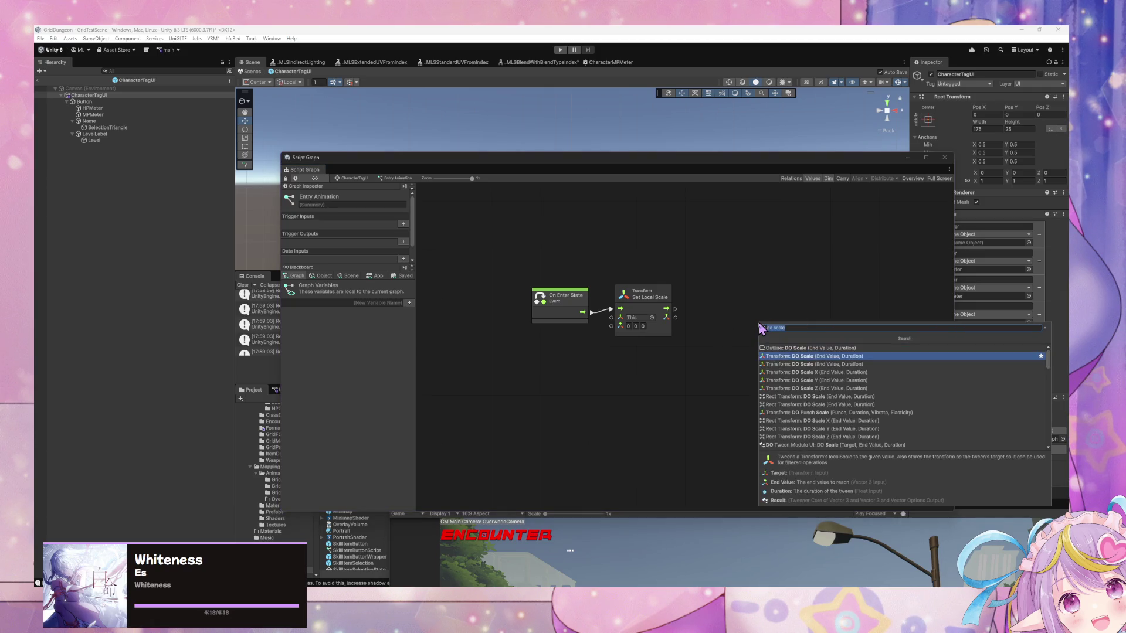
key("Down")
key("Up")
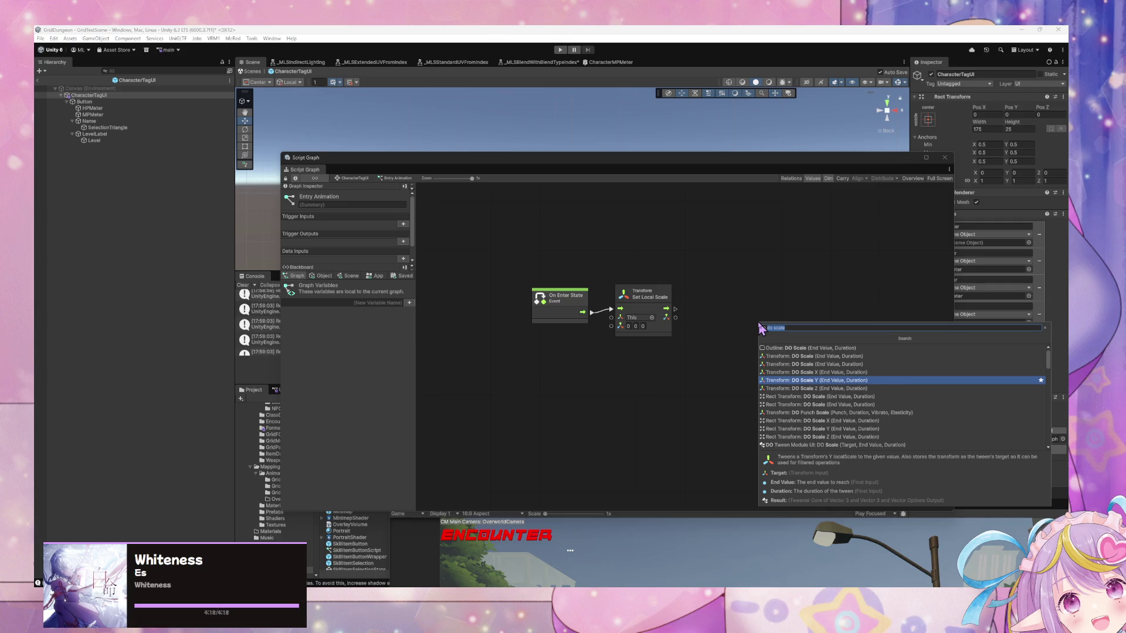
key("Return")
left_click_drag(756, 322, 746, 304)
Add a Rect Transform DO Scale node to the Entry Animation graph
right_click(691, 361)
left_click(655, 305)
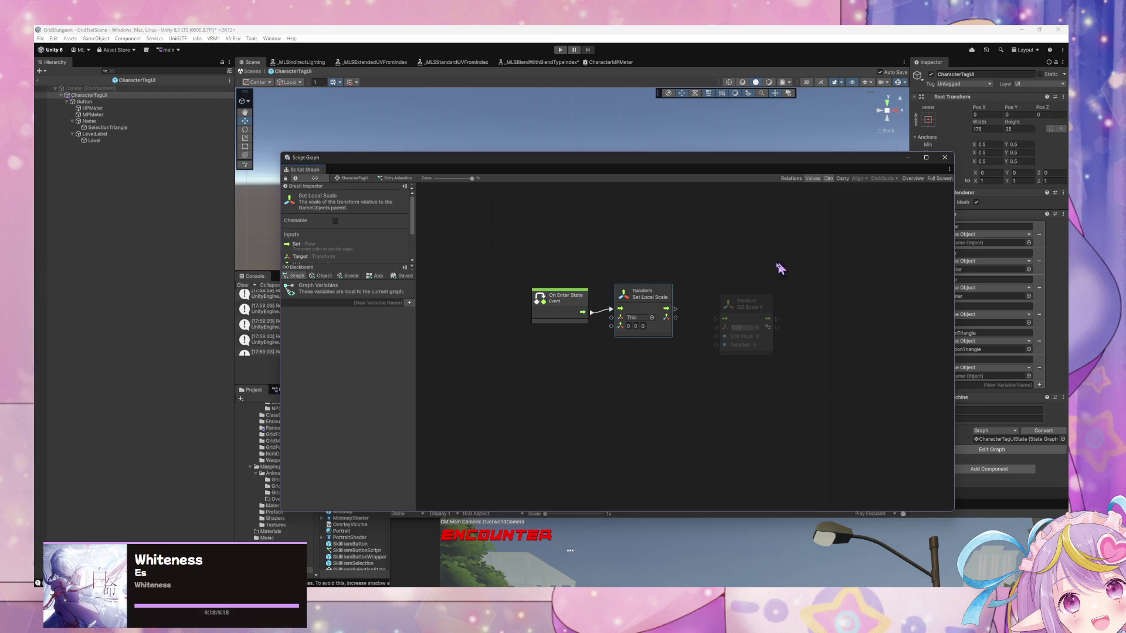
right_click(674, 351)
left_click(704, 357)
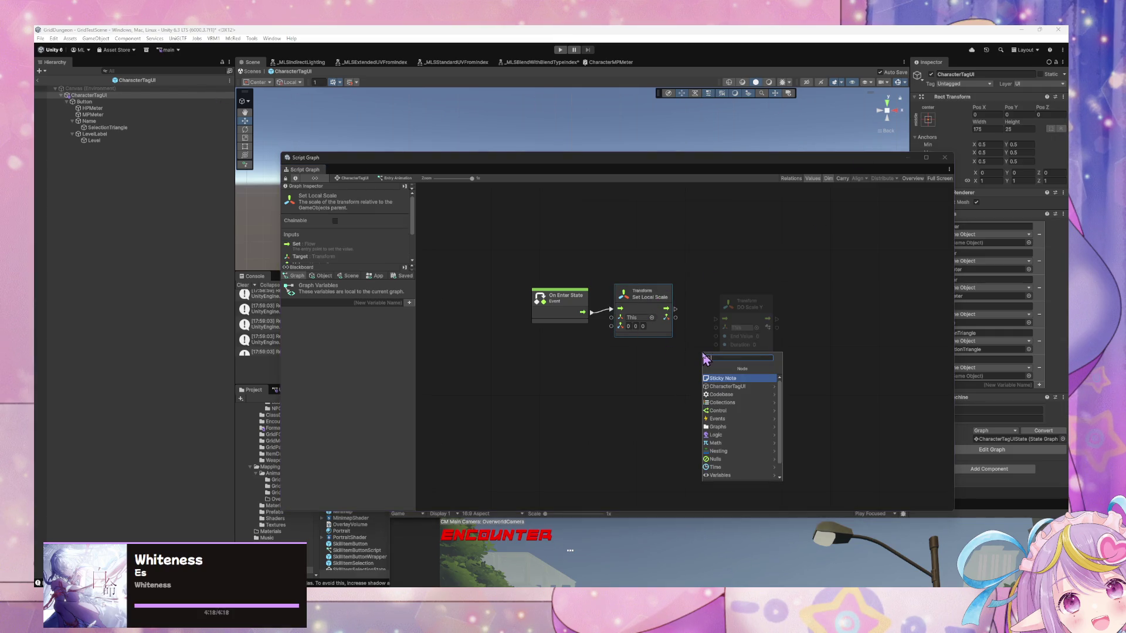
type("do")
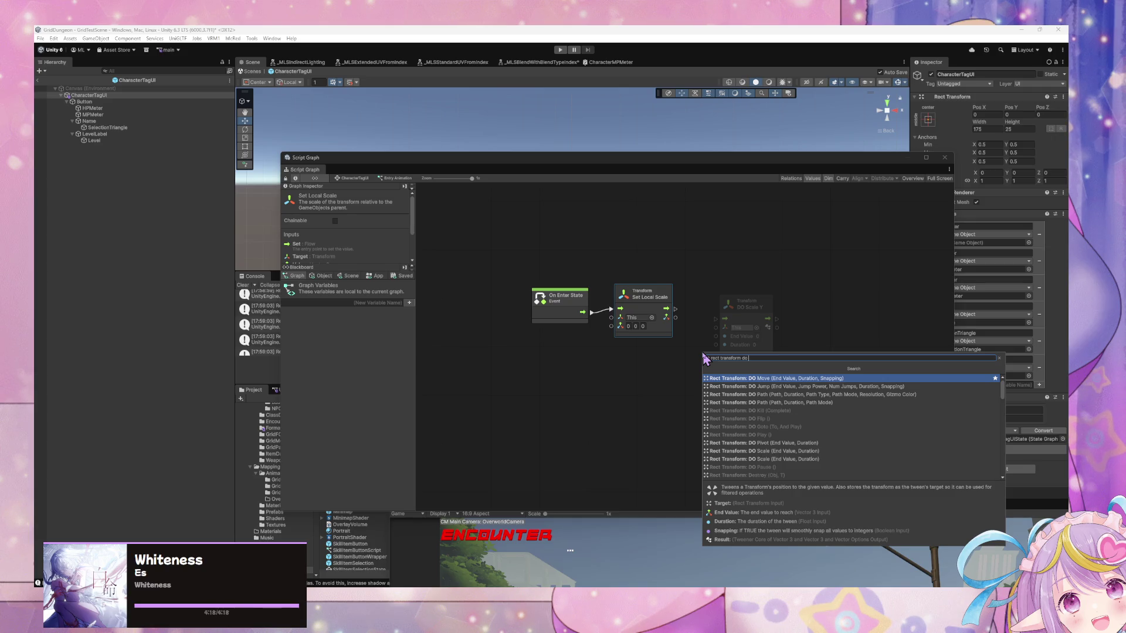
key("Down")
key("Down")
key("Down")
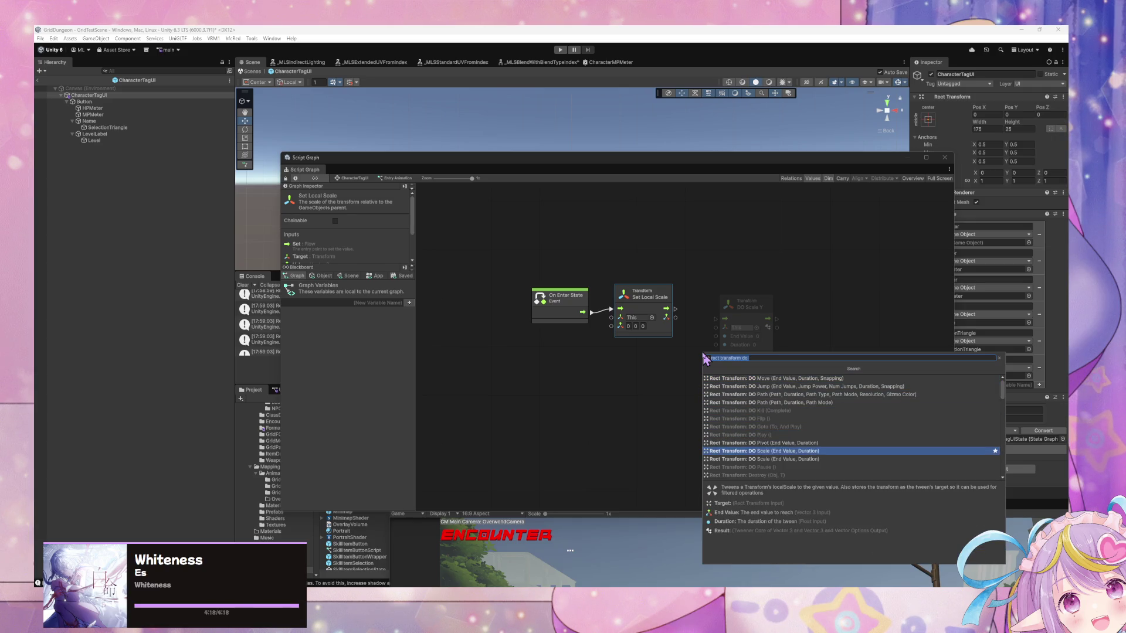
key("Return")
left_click_drag(710, 356, 726, 374)
Add a Rect Transform Set Local Scale node
right_click(604, 378)
left_click(631, 381)
type("rect transform set scale")
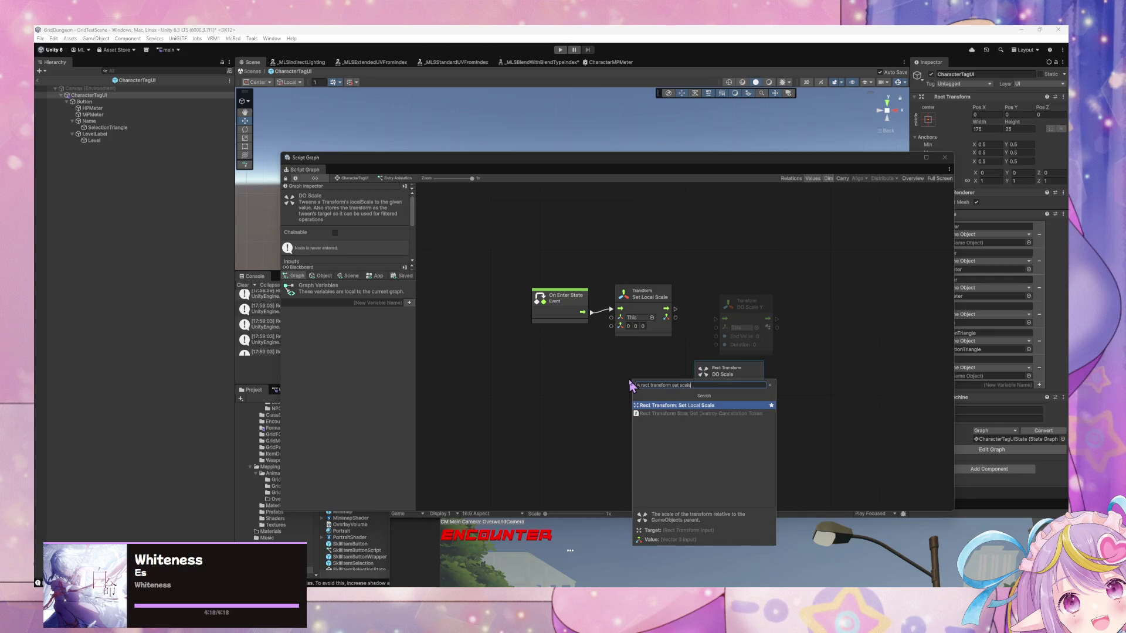
key("Return")
Add a Set Local Scale node after On Enter State, delete DO Scale Y, and chain DO Scale after it
left_click_drag(583, 312, 604, 399)
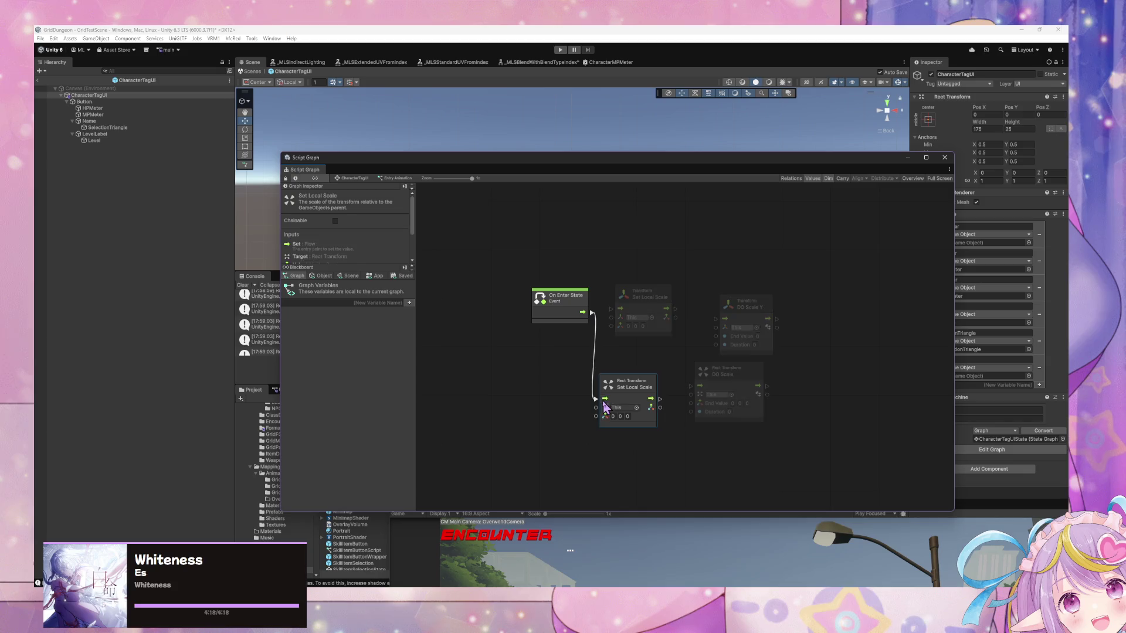
left_click_drag(561, 296, 521, 388)
left_click_drag(660, 400, 715, 319)
left_click_drag(741, 383, 756, 392)
key("Delete")
left_click_drag(668, 404, 705, 398)
left_click_drag(762, 420, 748, 416)
Give the DO Scale tween a Duration of 0.5 and an End Value of 1 1 1
left_click(731, 420)
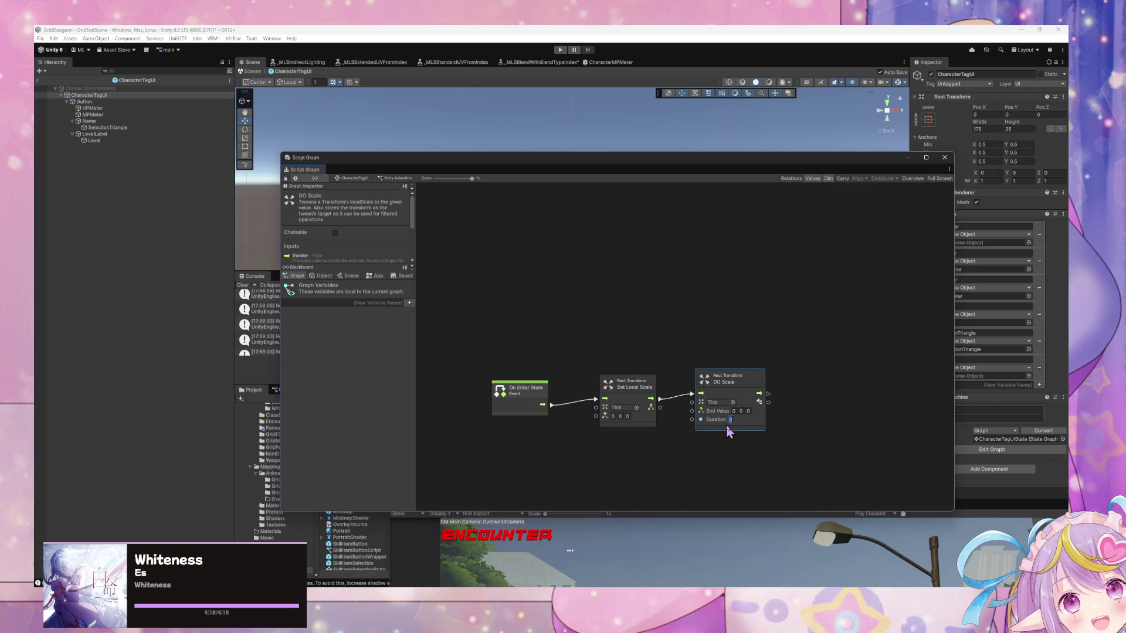
type("0.5")
left_click(733, 411)
type("1")
key("Tab")
type("1")
key("Tab")
type("1")
Set the Set Local Scale value to 1 0 1 and return to the parent state graph
left_click(613, 416)
type("1")
left_click(644, 466)
left_click_drag(746, 381, 749, 384)
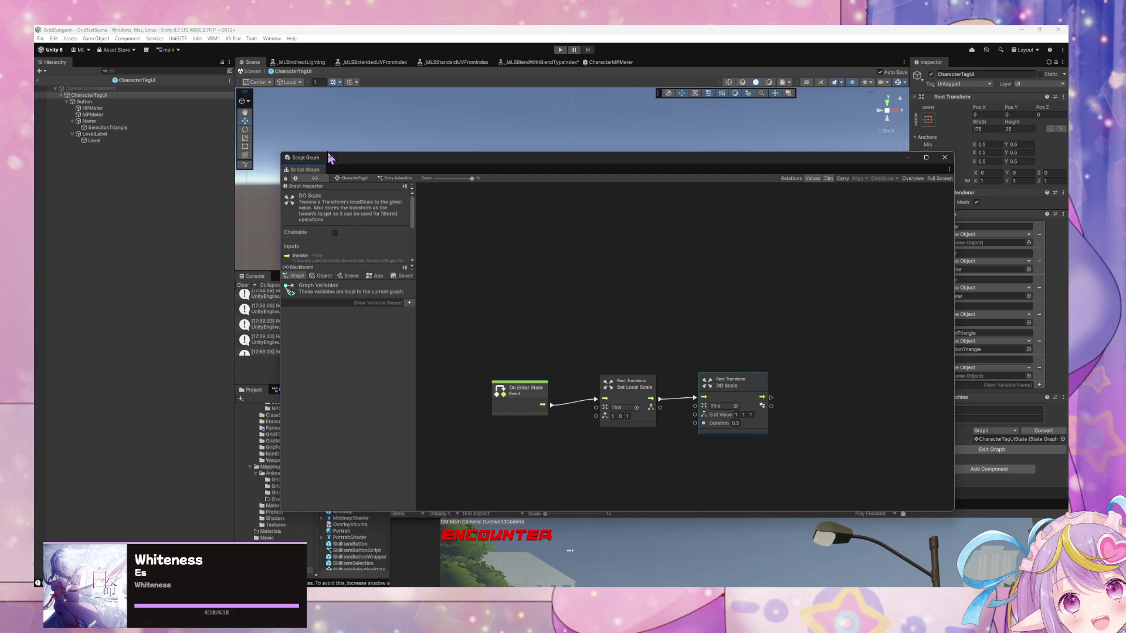
left_click(354, 179)
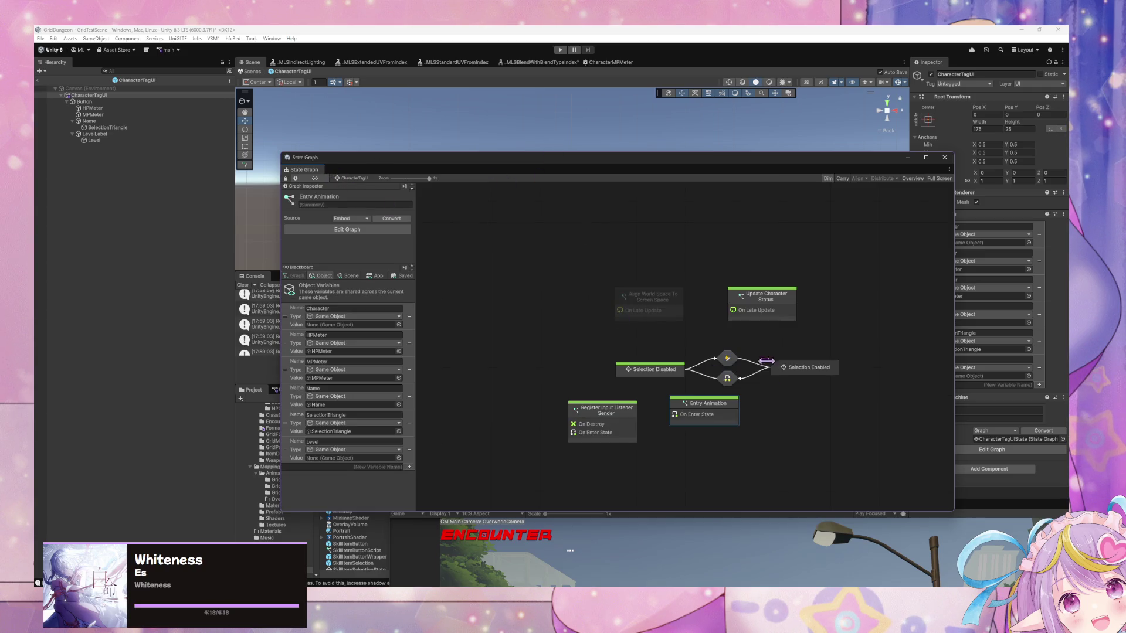
Exit Prefab Mode back to the scene and start the game in Play mode
left_click(252, 71)
left_click(560, 50)
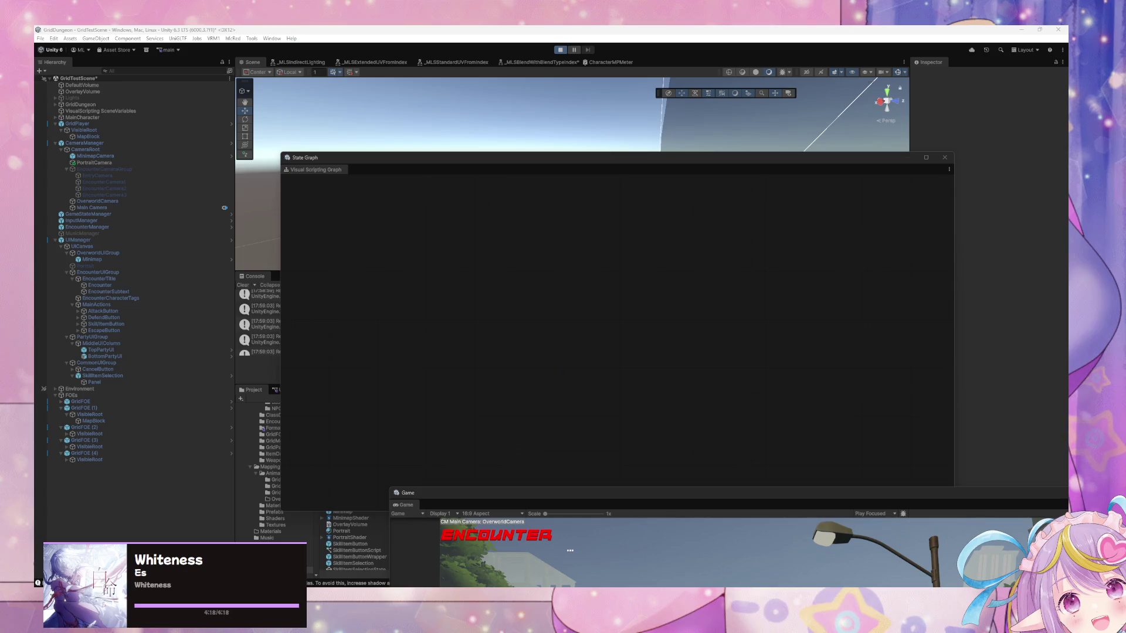
Rearrange the Game view and code editor windows to uncover the state graph
mouse_move(586, 535)
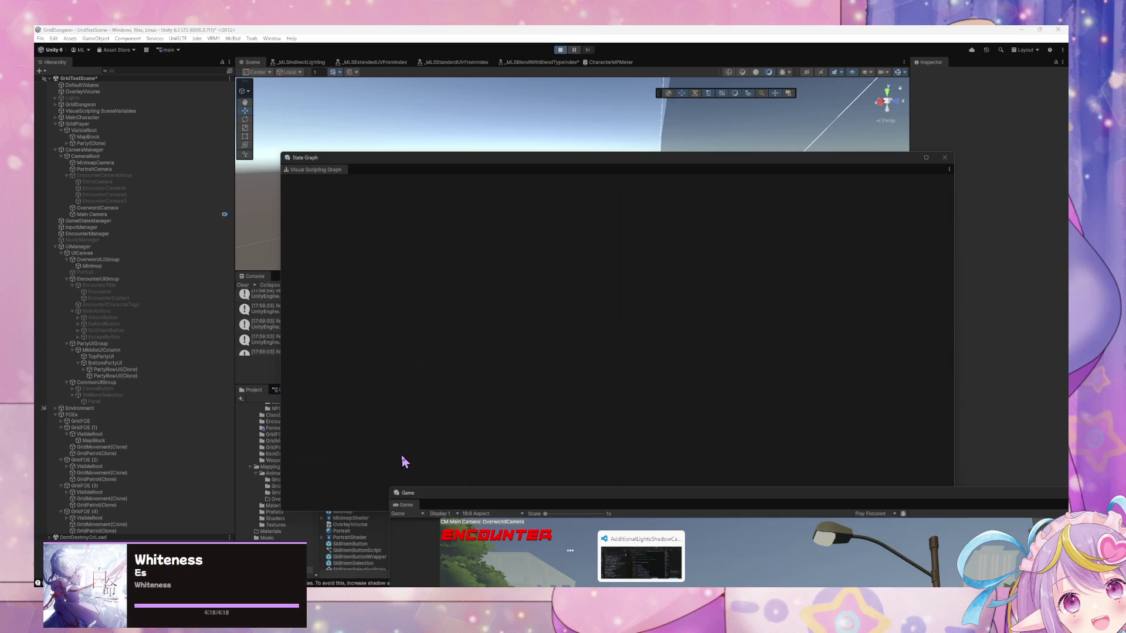
double_click(434, 493)
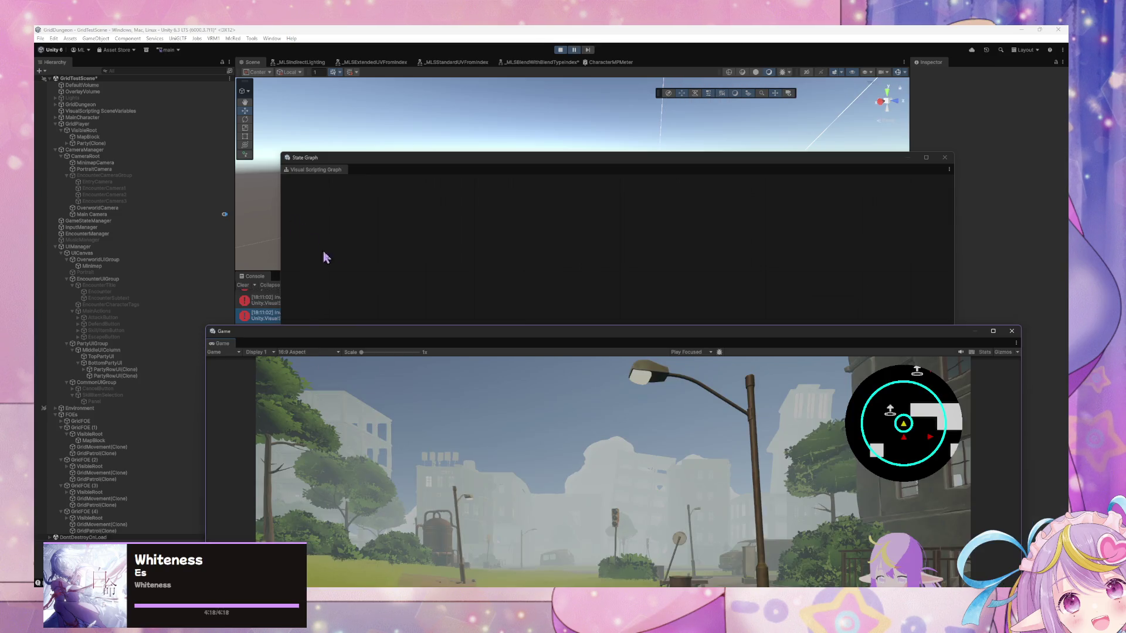
mouse_move(302, 334)
left_mouse_down()
mouse_move(389, 196)
mouse_move(290, 117)
left_mouse_up()
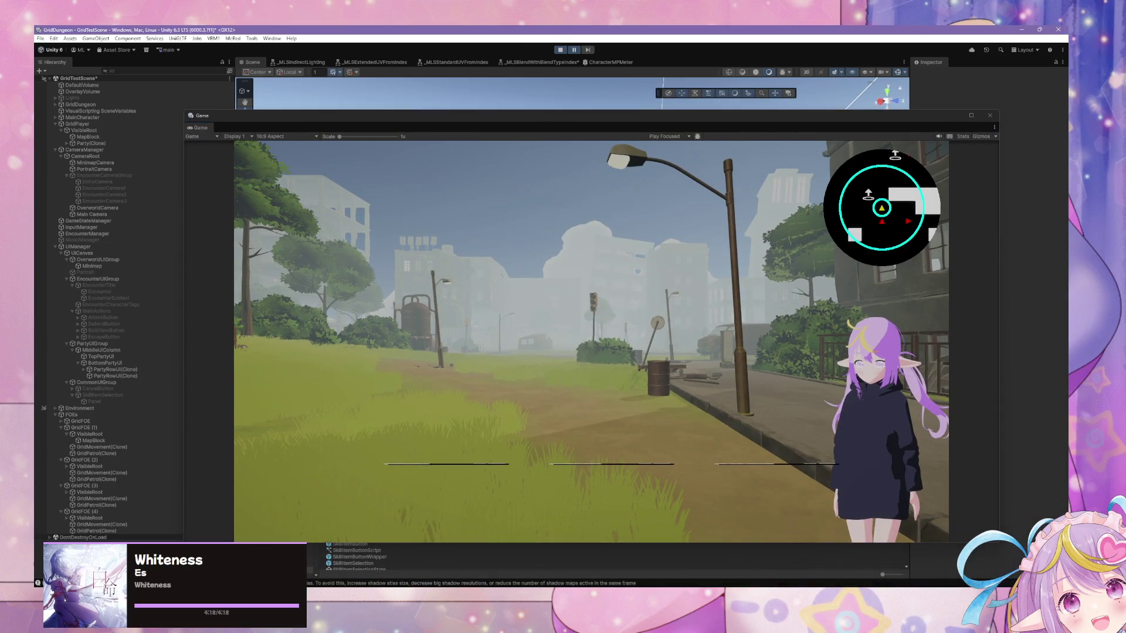
key("alt+Tab")
left_click_drag(1005, 231, 823, 258)
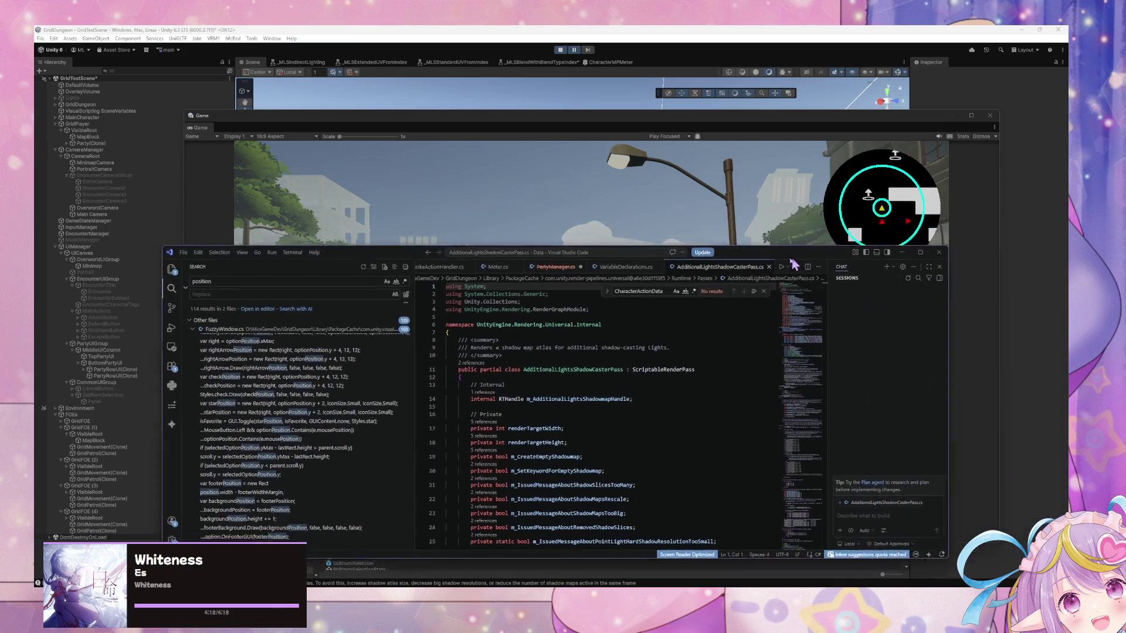
left_click(436, 203)
mouse_move(320, 112)
left_mouse_down()
mouse_move(502, 201)
mouse_move(469, 184)
mouse_move(445, 191)
mouse_move(571, 156)
left_mouse_up()
left_click(434, 166)
Select the missing-target console error to ping Acolyte (Tag), and float the Script Graph large
left_click(372, 246)
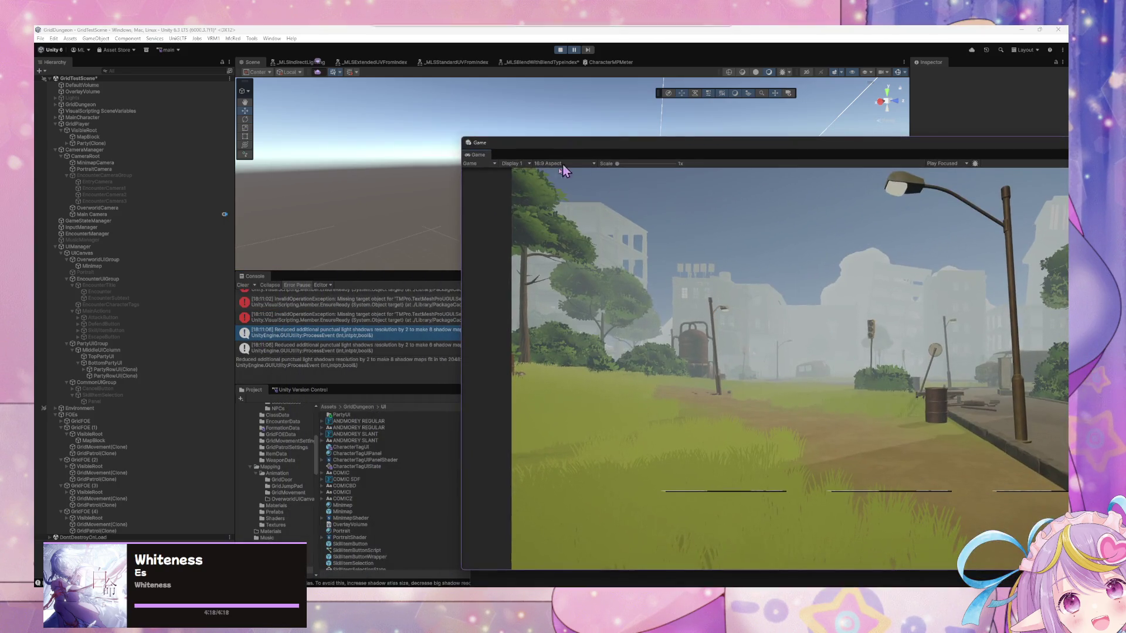
left_click(377, 319)
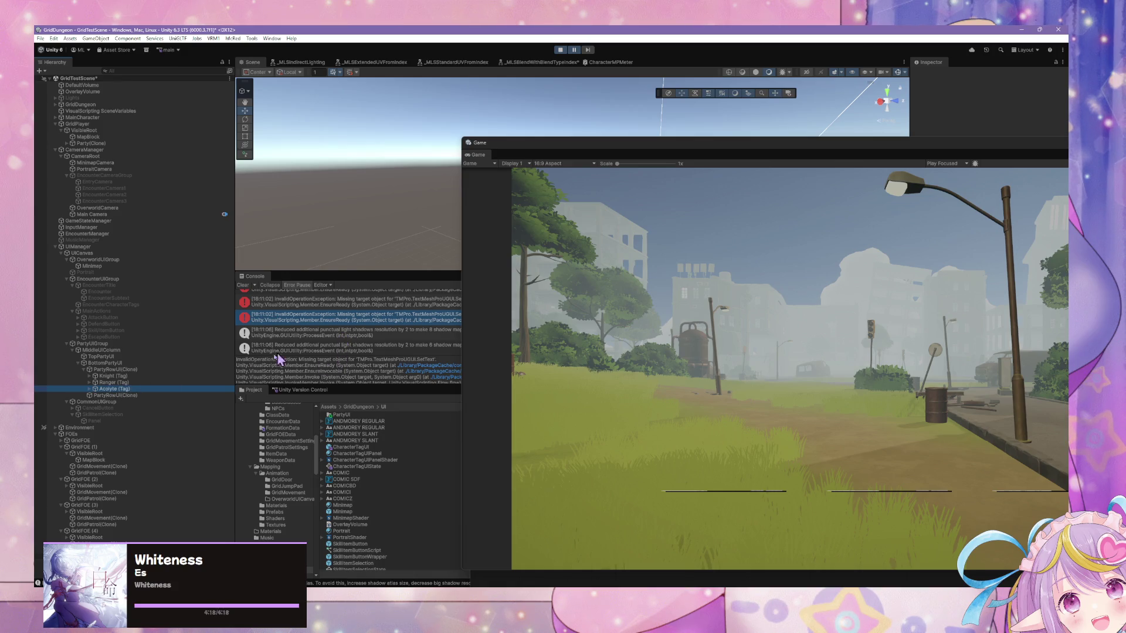
mouse_move(610, 144)
left_mouse_down()
mouse_move(304, 248)
mouse_move(186, 258)
left_mouse_up()
left_click_drag(874, 353, 523, 143)
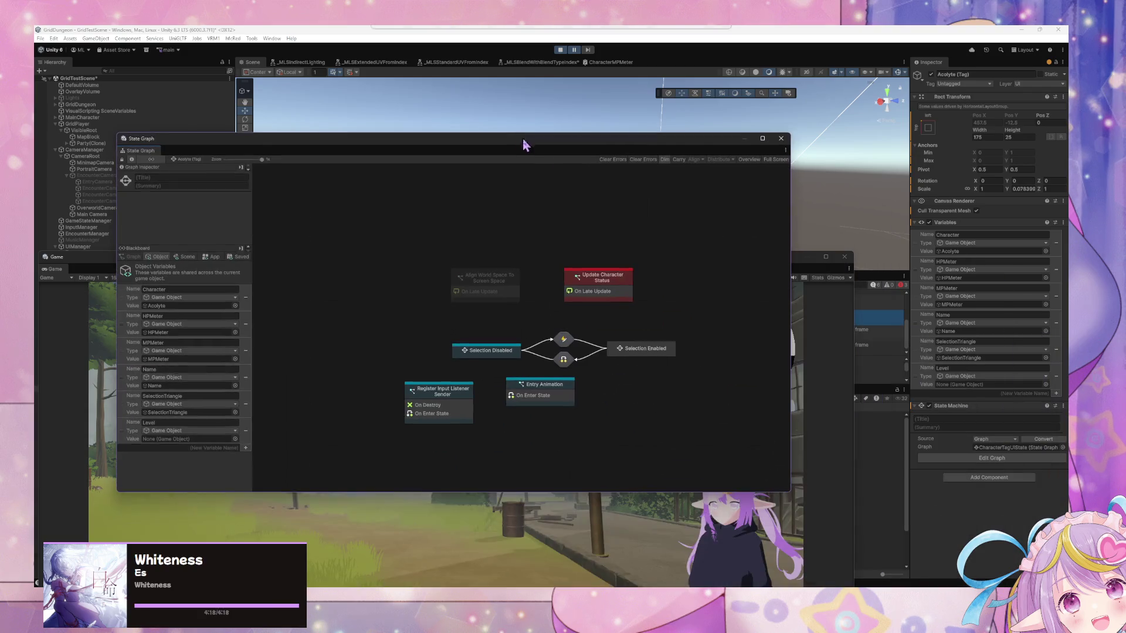
Inspect the Update Character Status graph and its object variables, then stop Play mode
double_click(595, 284)
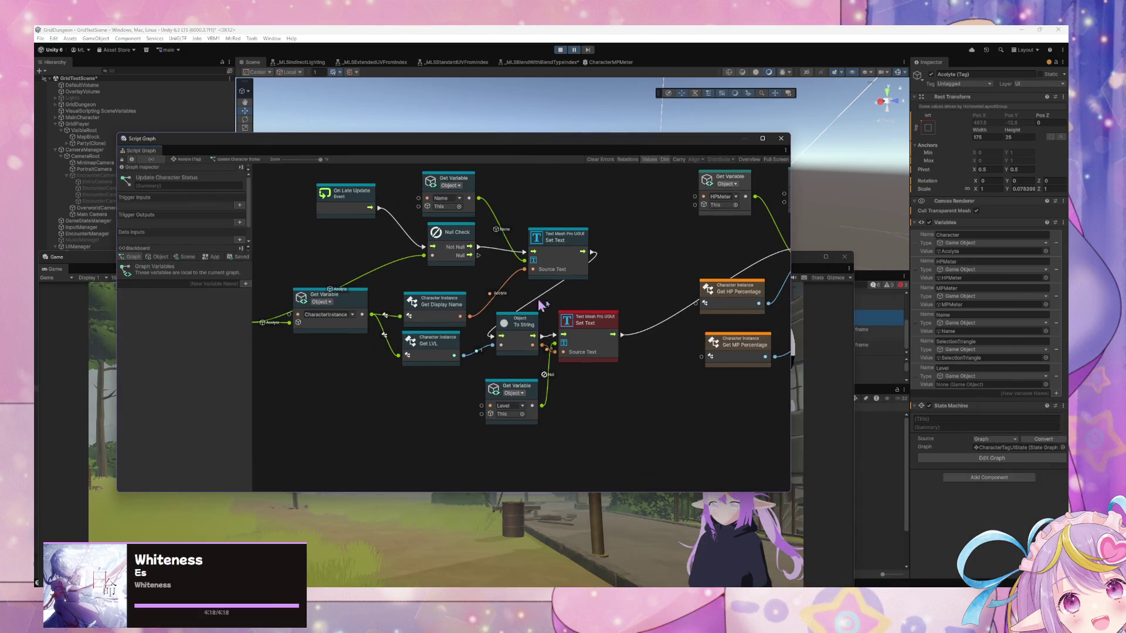
left_click_drag(602, 326, 639, 331)
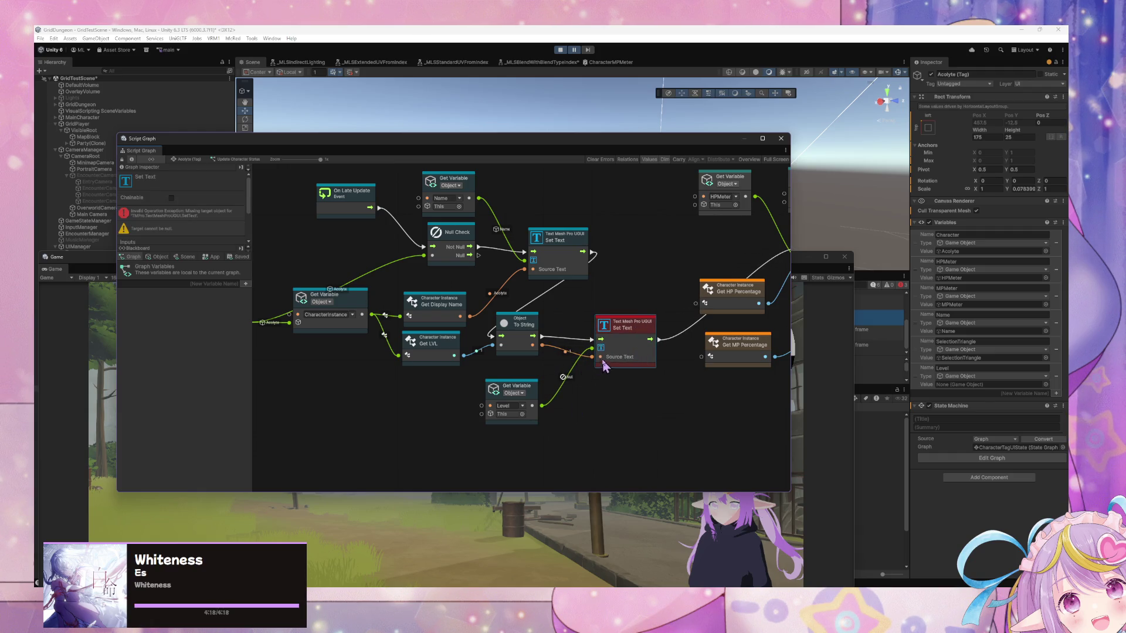
left_click(158, 256)
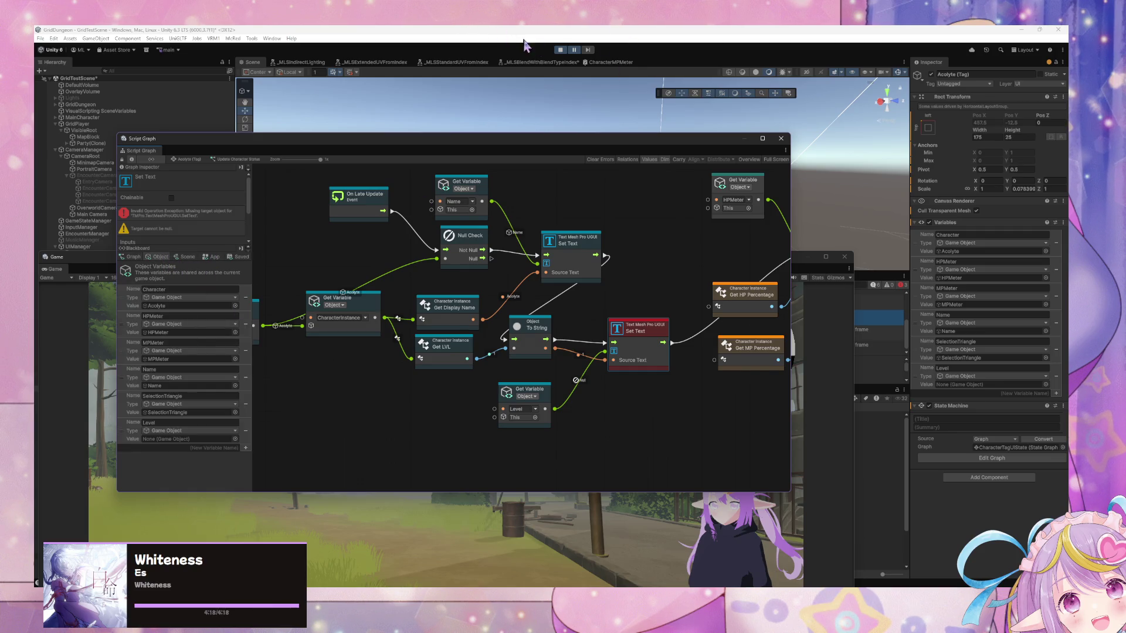
left_click(560, 50)
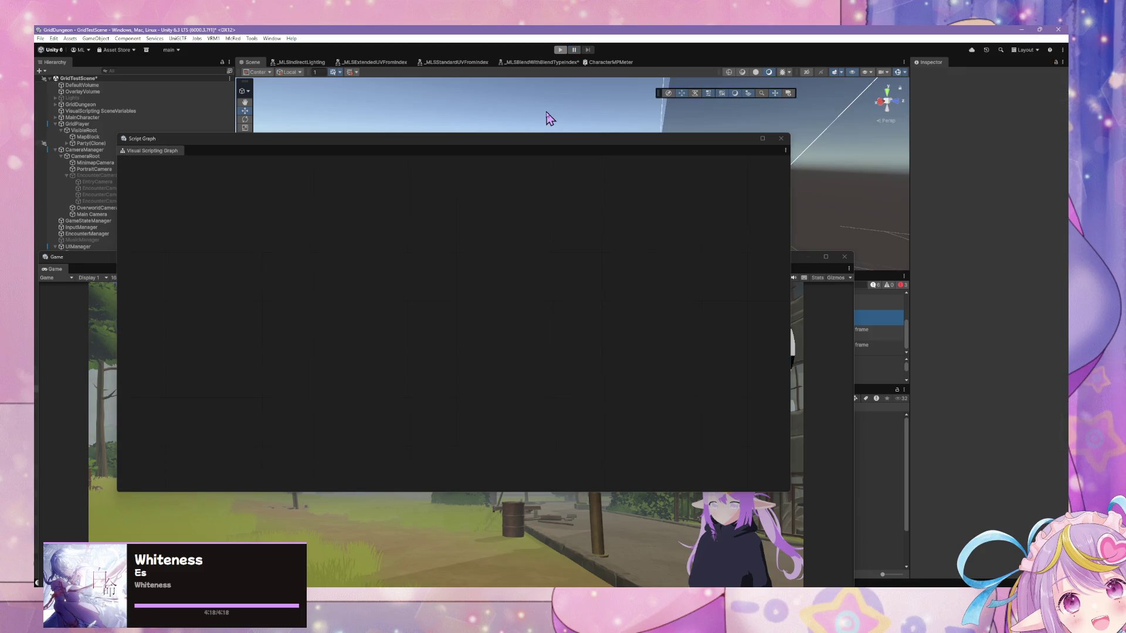
Move the script graph aside and dock the Game view beside the Project files
left_click_drag(524, 138, 741, 329)
left_click(519, 263)
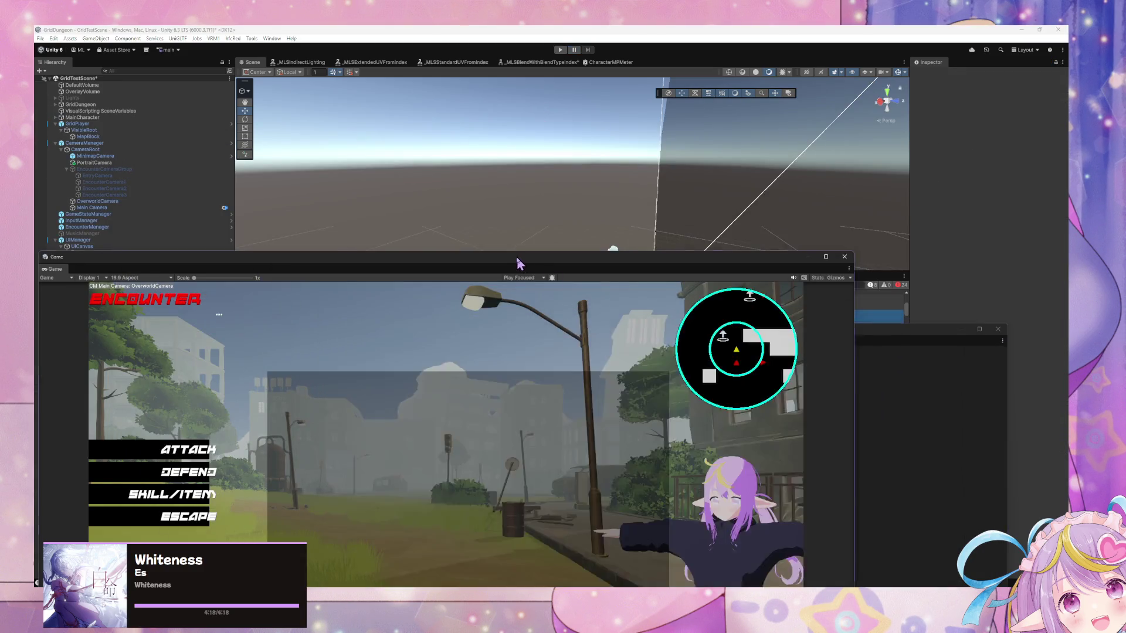
left_click_drag(519, 264, 779, 403)
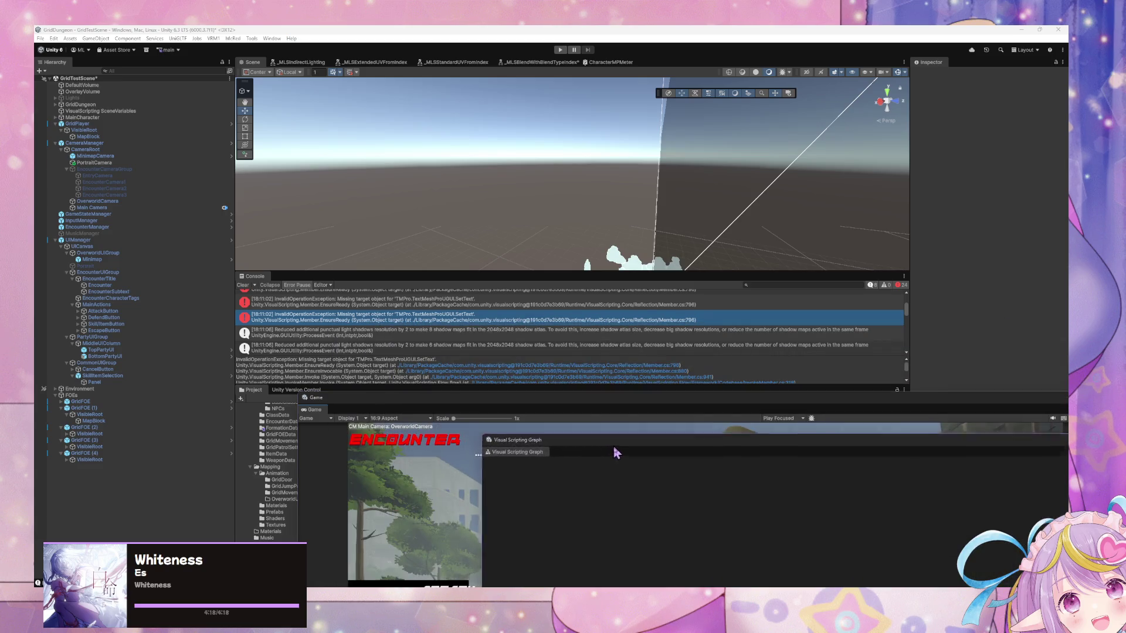
left_click_drag(316, 398, 561, 441)
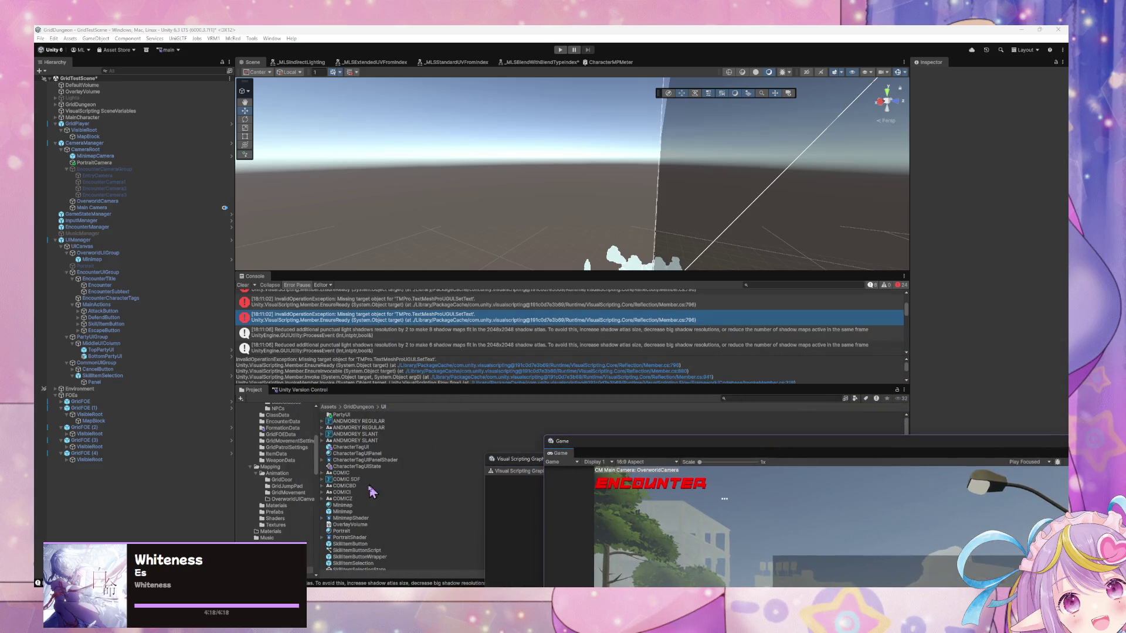
Search 'tag' in the Project window and open the CharacterTagUI prefab for editing
left_click(786, 397)
type("g")
left_click(368, 427)
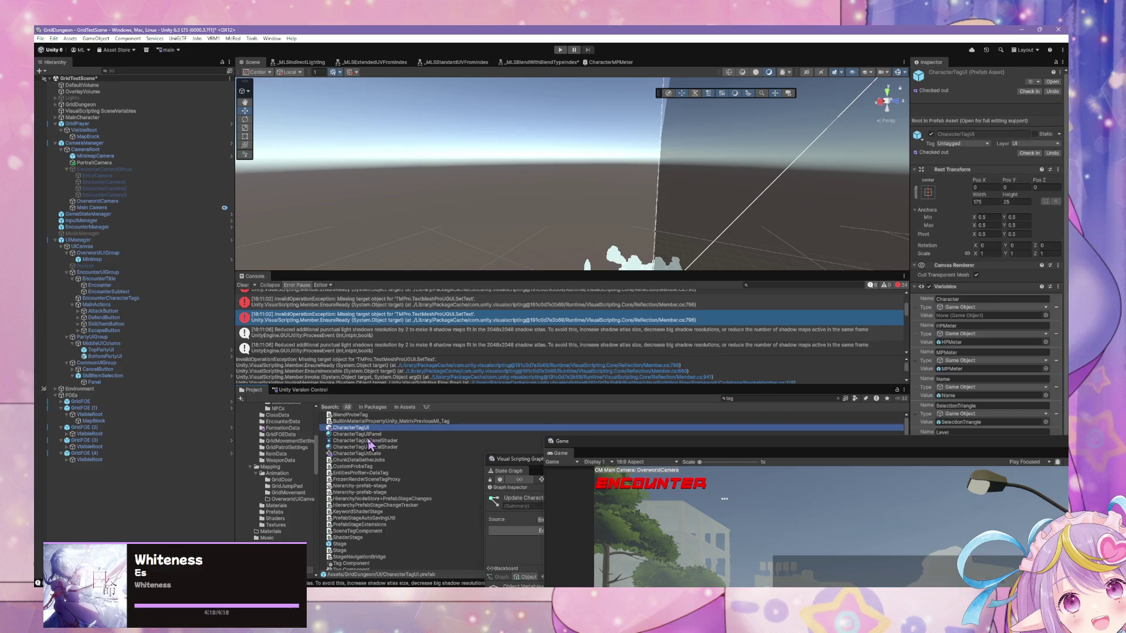
left_click(1054, 82)
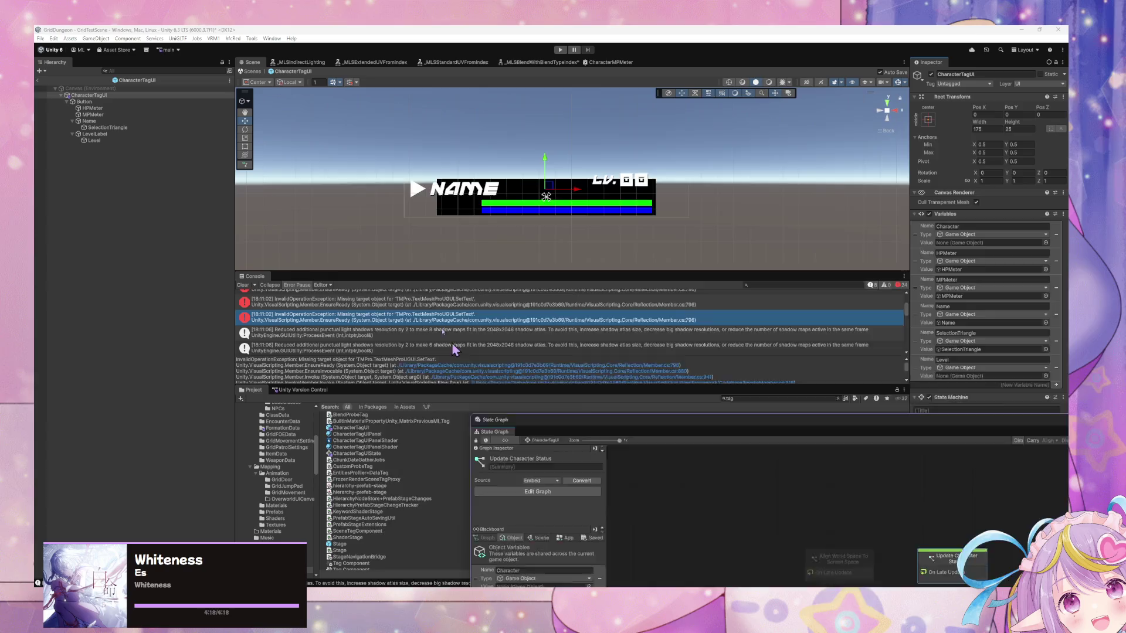
Assign the Hierarchy's Level object to the Blackboard's Level variable, then enter Play mode
double_click(514, 460)
mouse_move(94, 141)
left_mouse_down()
mouse_move(346, 405)
mouse_move(369, 407)
left_mouse_up()
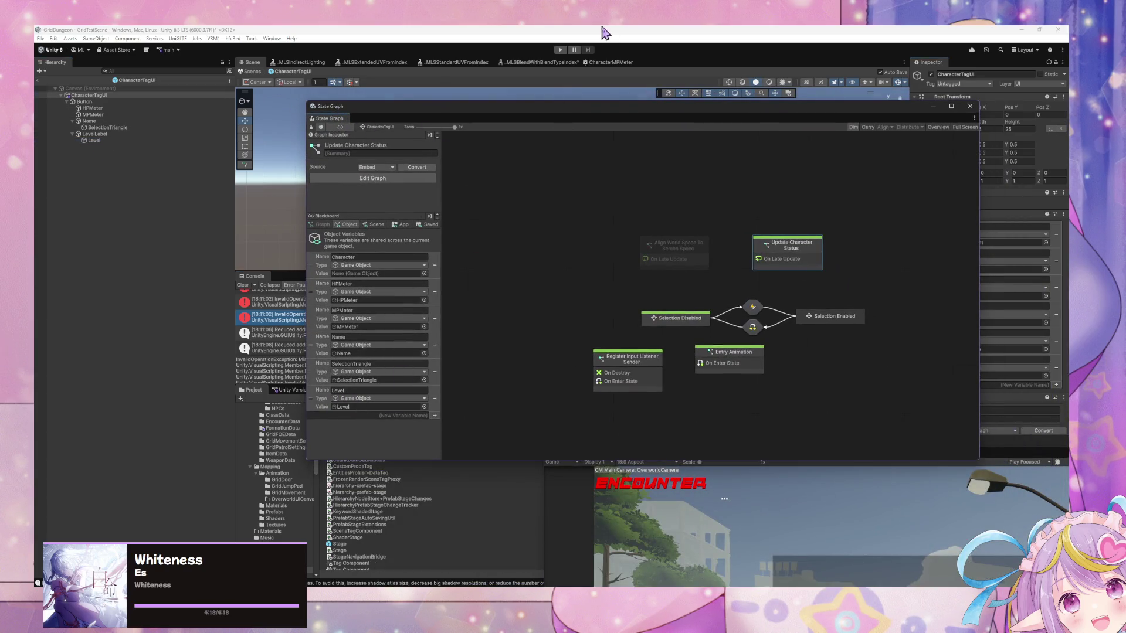
left_click(256, 91)
left_click(561, 50)
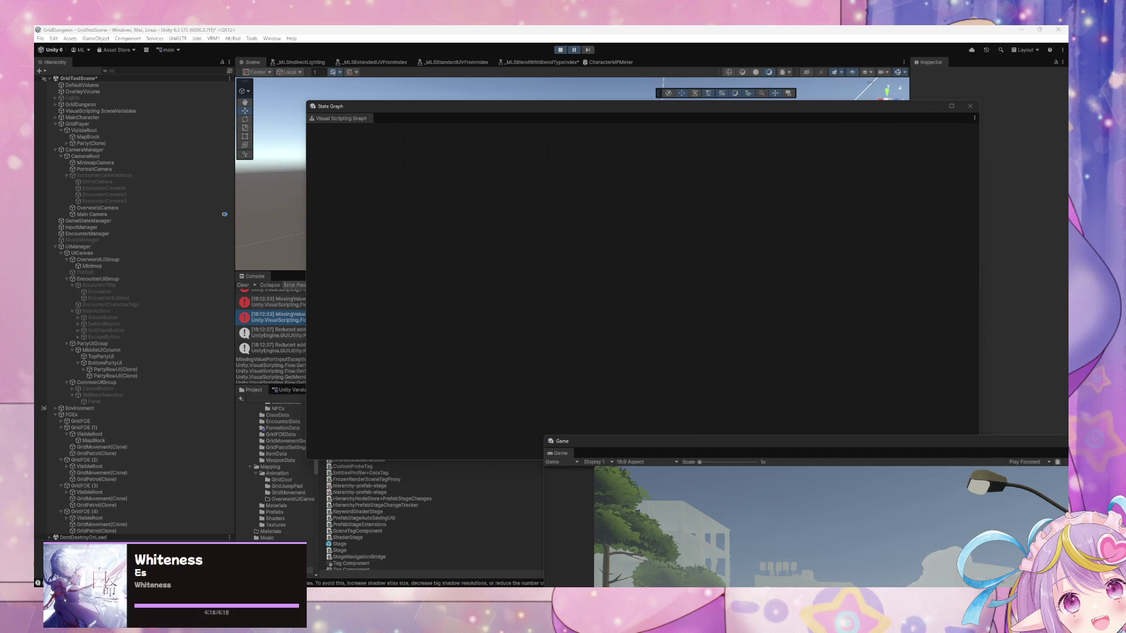
Inspect the missing input error and open Acolyte (Tag)'s Update Character Status script graph
mouse_move(630, 452)
left_mouse_down()
mouse_move(417, 201)
mouse_move(394, 145)
left_mouse_up()
left_click(275, 319)
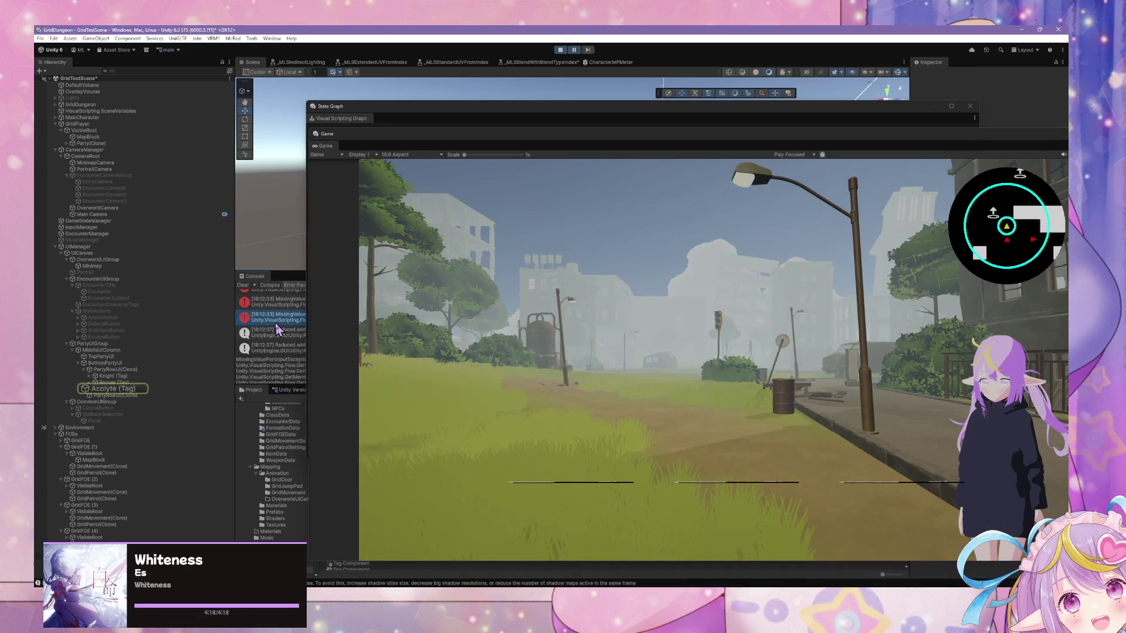
left_click(109, 390)
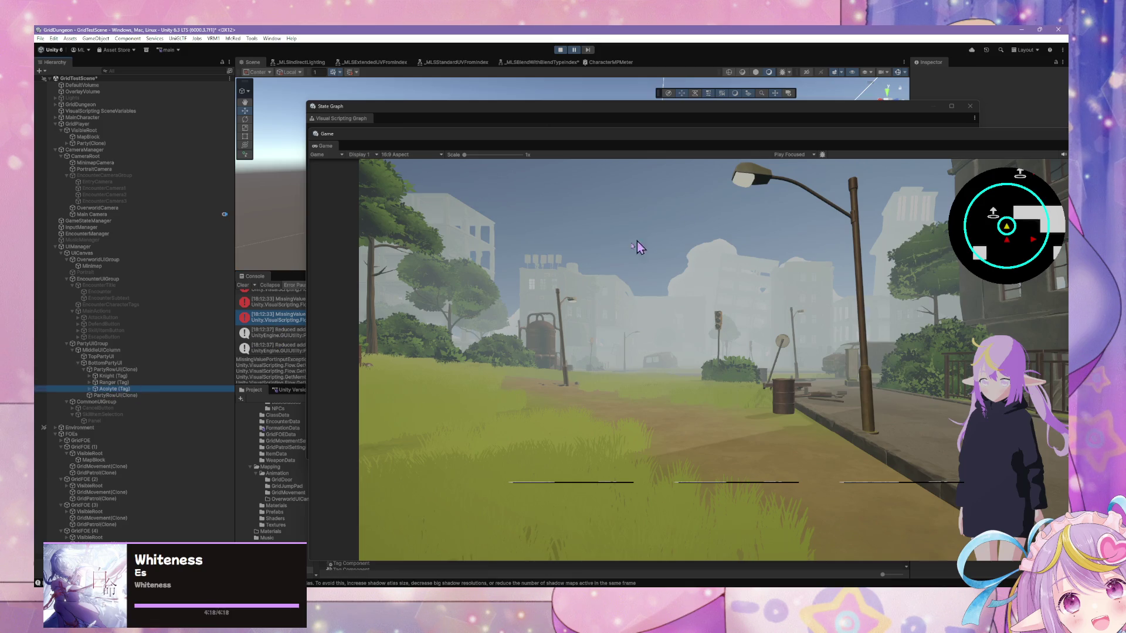
left_click(598, 113)
left_click(766, 293)
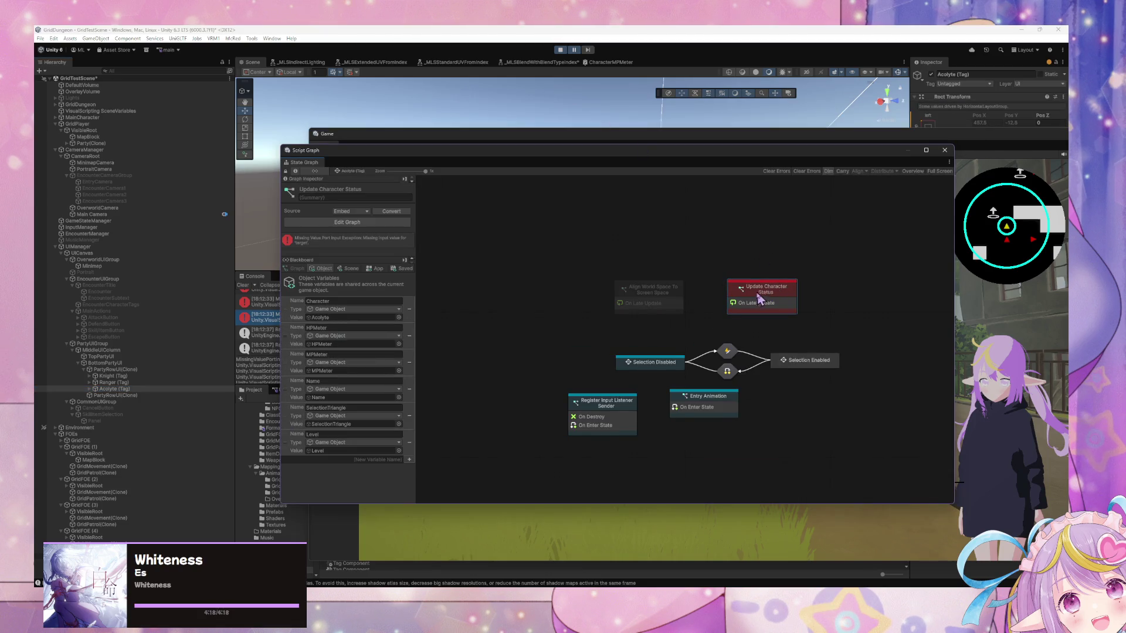
double_click(761, 296)
Paste copies of the Get Variable nodes near the Meter Set Value nodes
left_click_drag(904, 346, 712, 320)
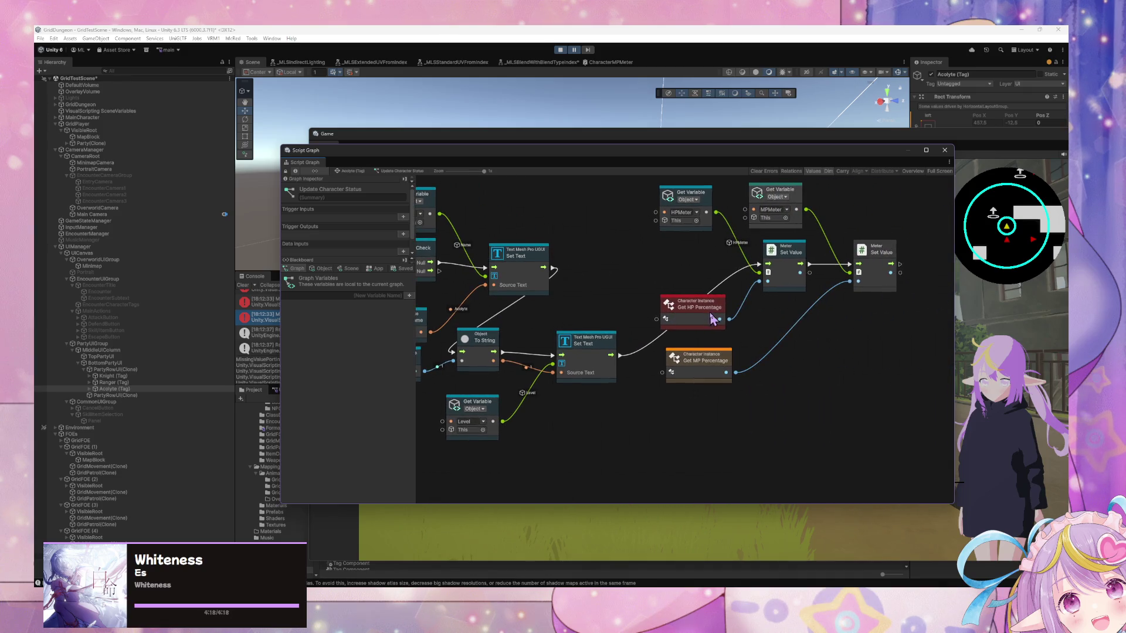
left_click_drag(576, 367, 655, 389)
left_click_drag(659, 317, 628, 338)
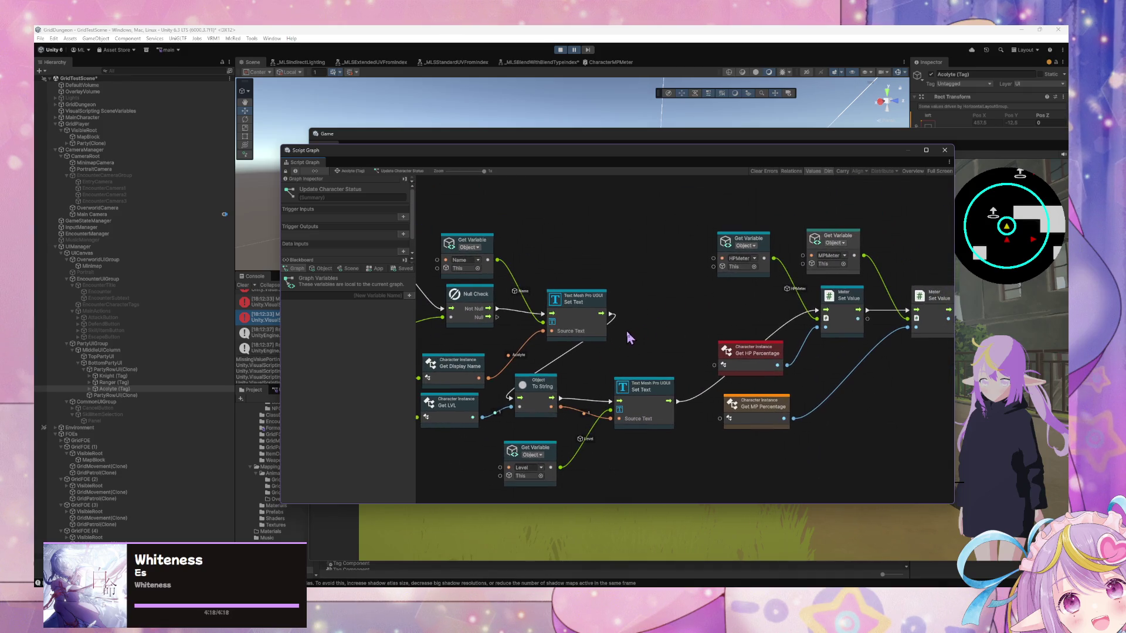
left_click(321, 268)
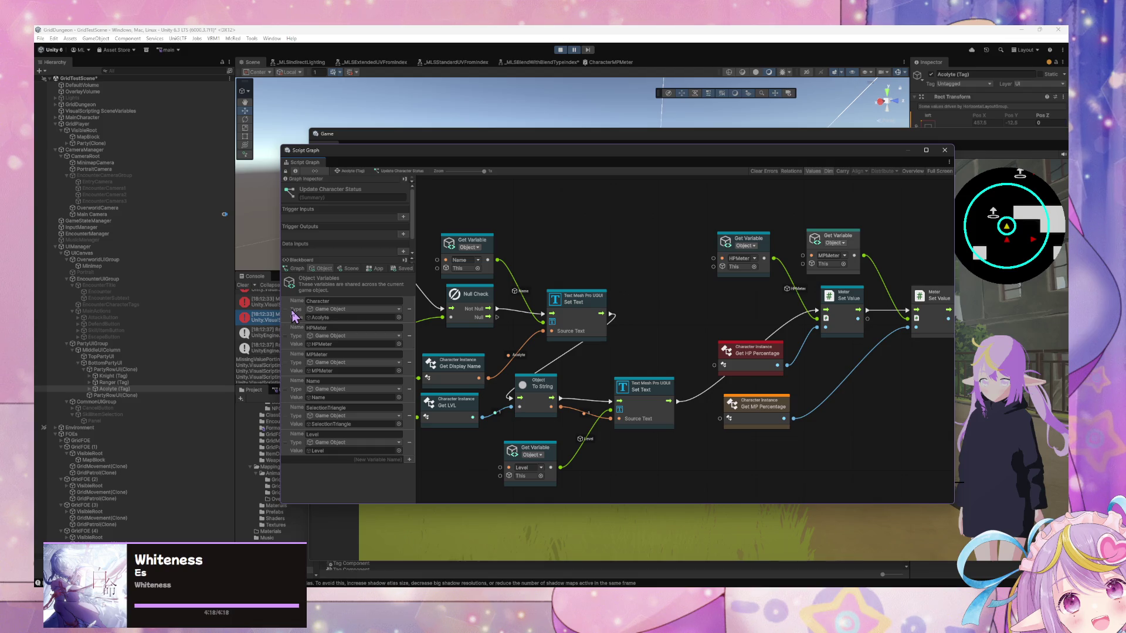
key("Home")
left_click_drag(583, 345, 377, 330)
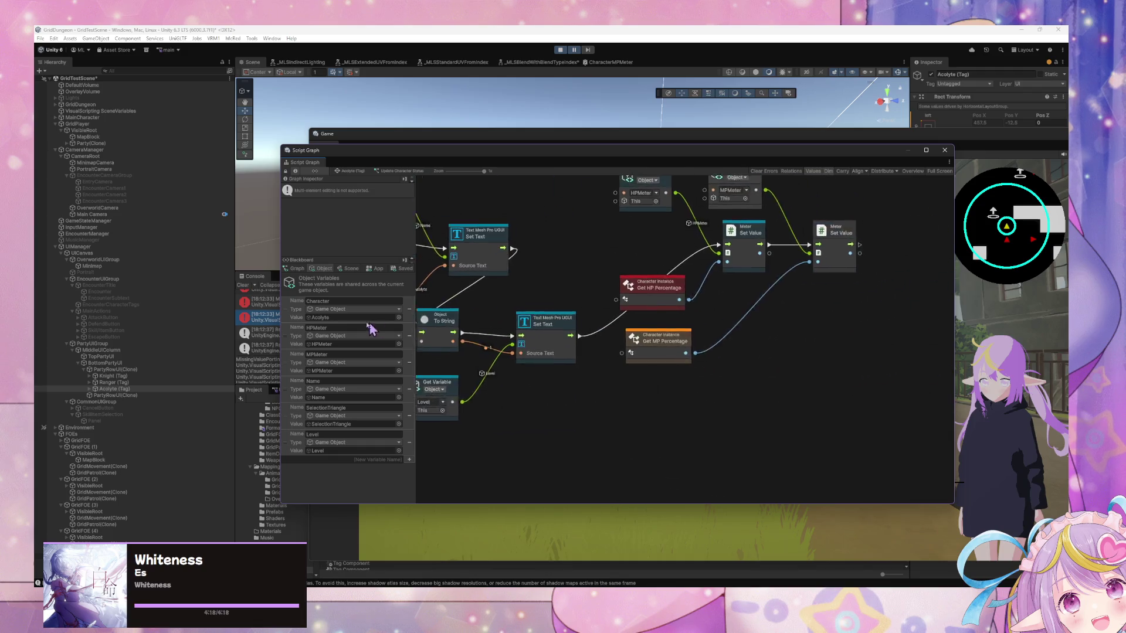
right_click(673, 396)
left_click(727, 381)
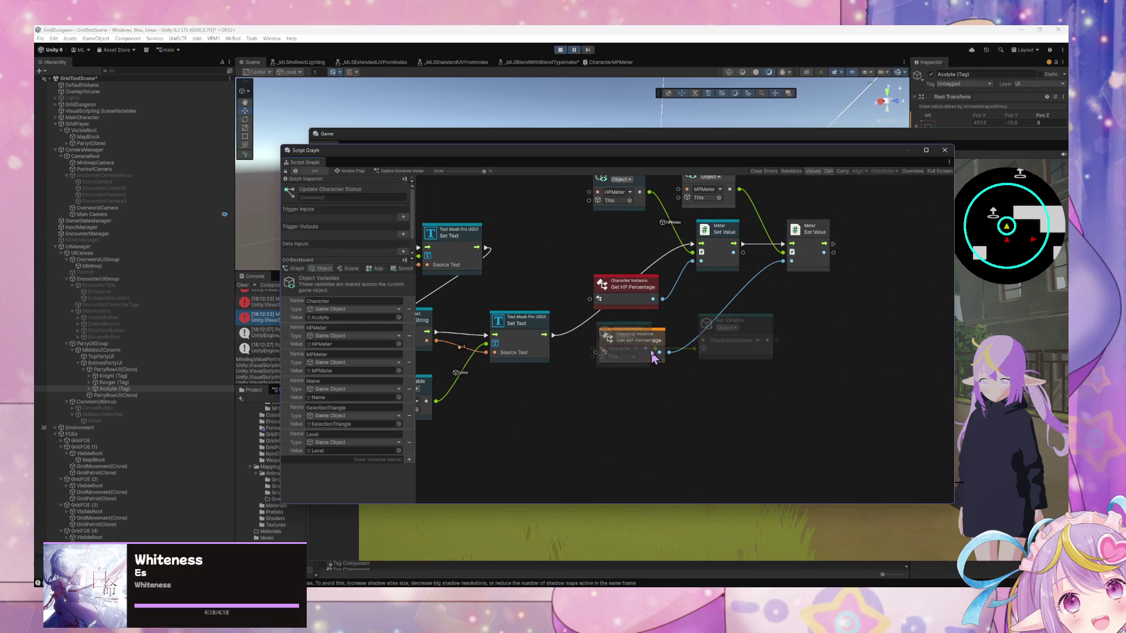
left_click_drag(612, 342, 522, 434)
Wire a CharacterInstance Get Variable into both Get HP Percentage and Get MP Percentage
left_click_drag(733, 323, 627, 385)
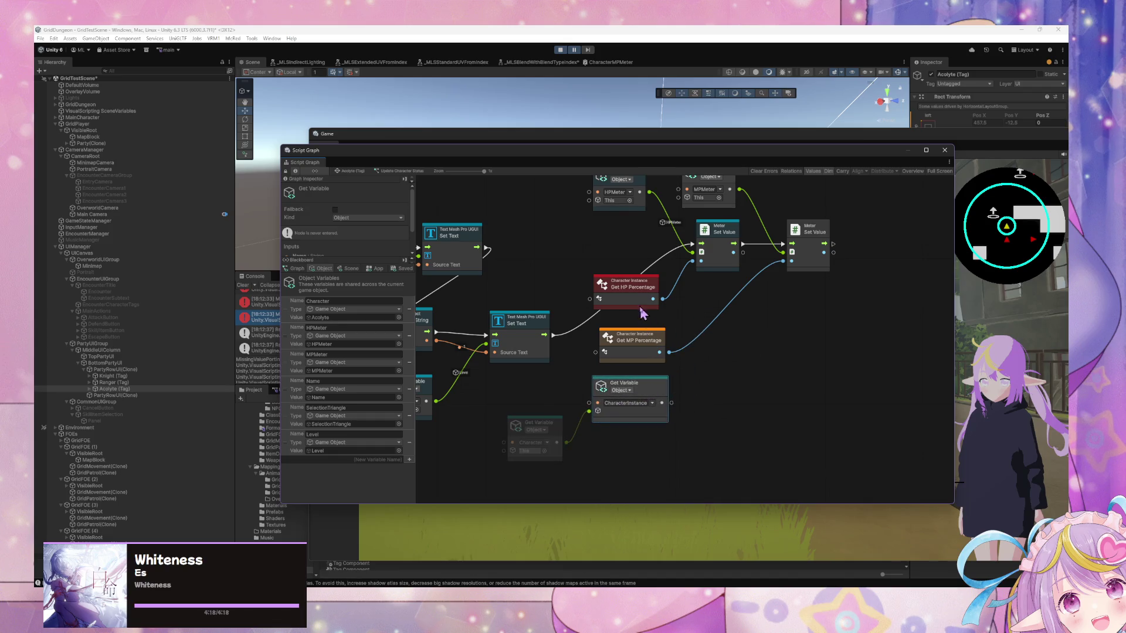
key("Home")
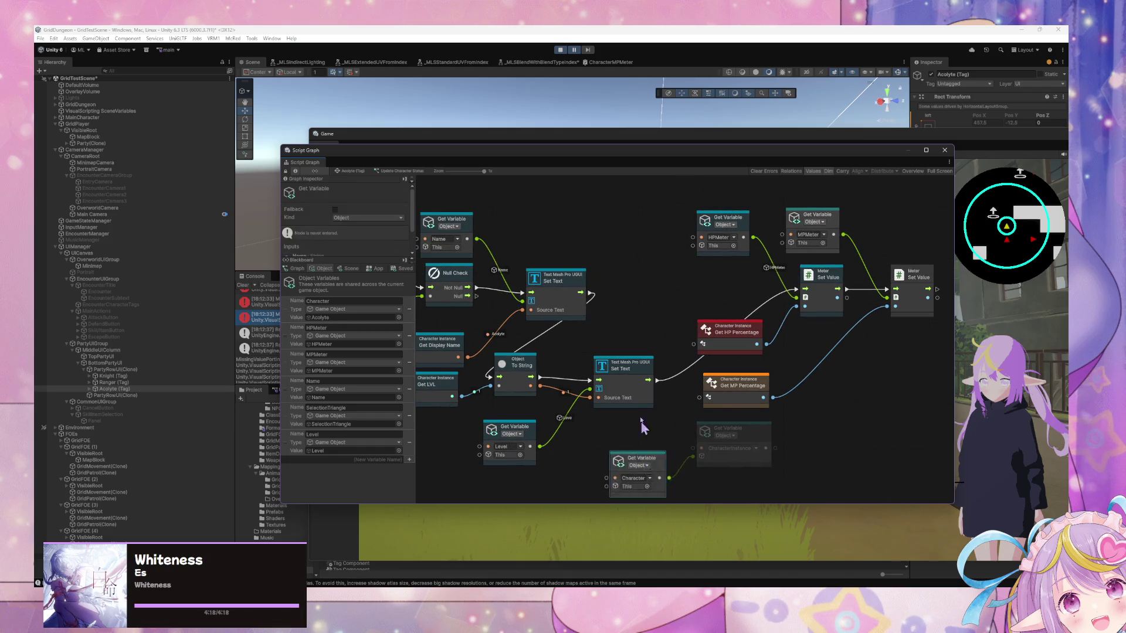
left_click_drag(644, 468, 627, 202)
mouse_move(730, 429)
left_mouse_down()
mouse_move(633, 276)
mouse_move(702, 344)
left_mouse_up()
left_click_drag(684, 305, 709, 397)
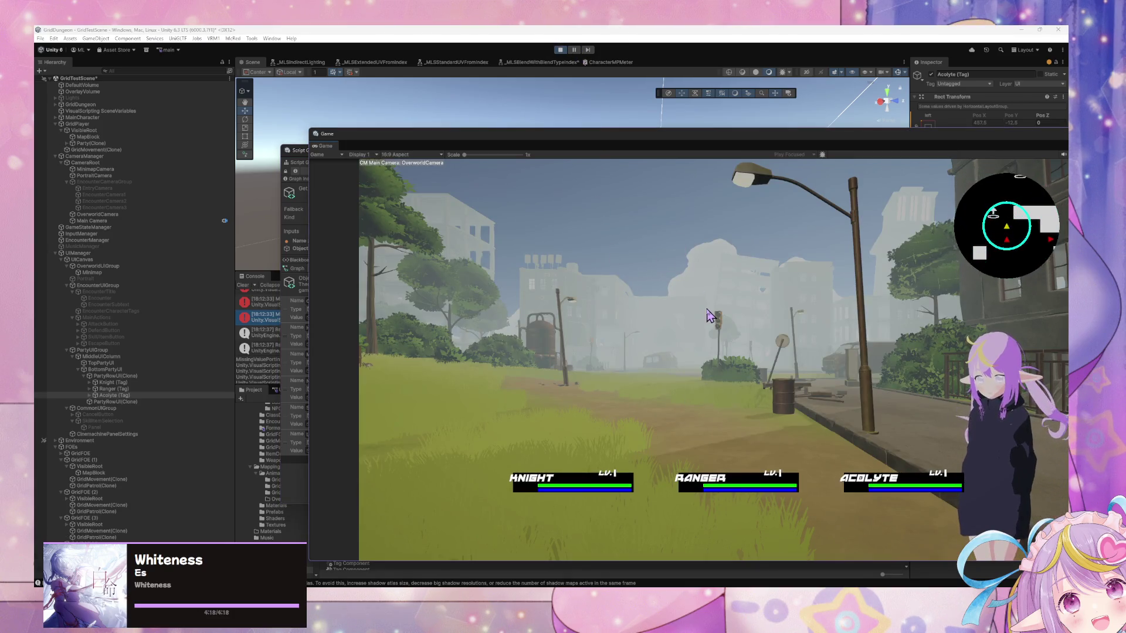
Walk the party with Q, E and W toward the van to trigger an encounter, then escape it
key("e")
key("q")
key("w")
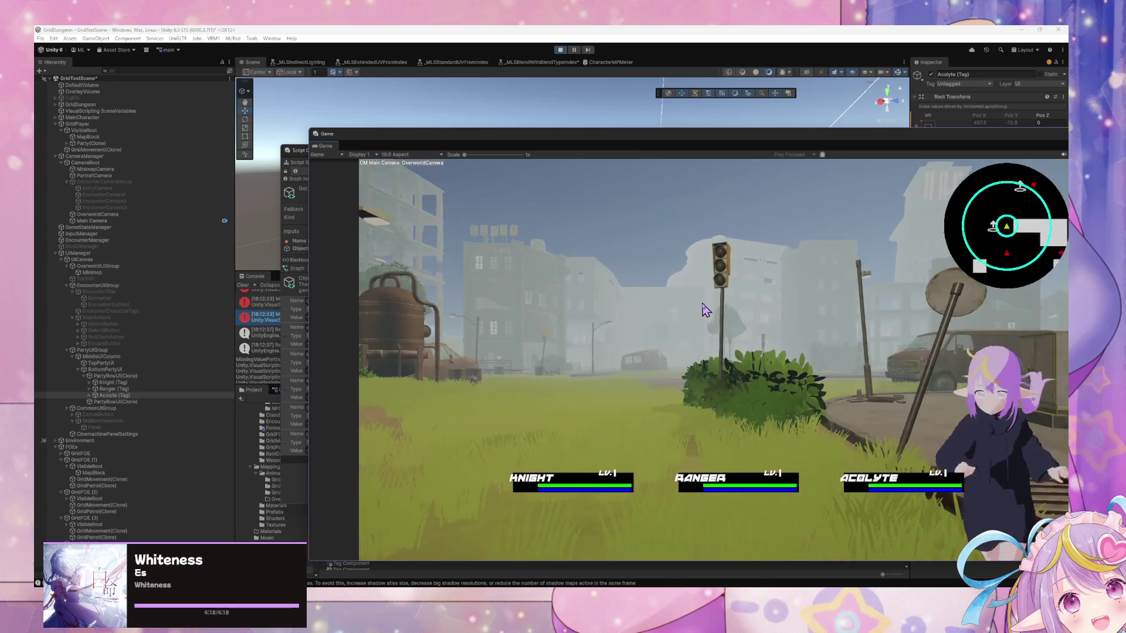
key("w")
key("w")
key("w")
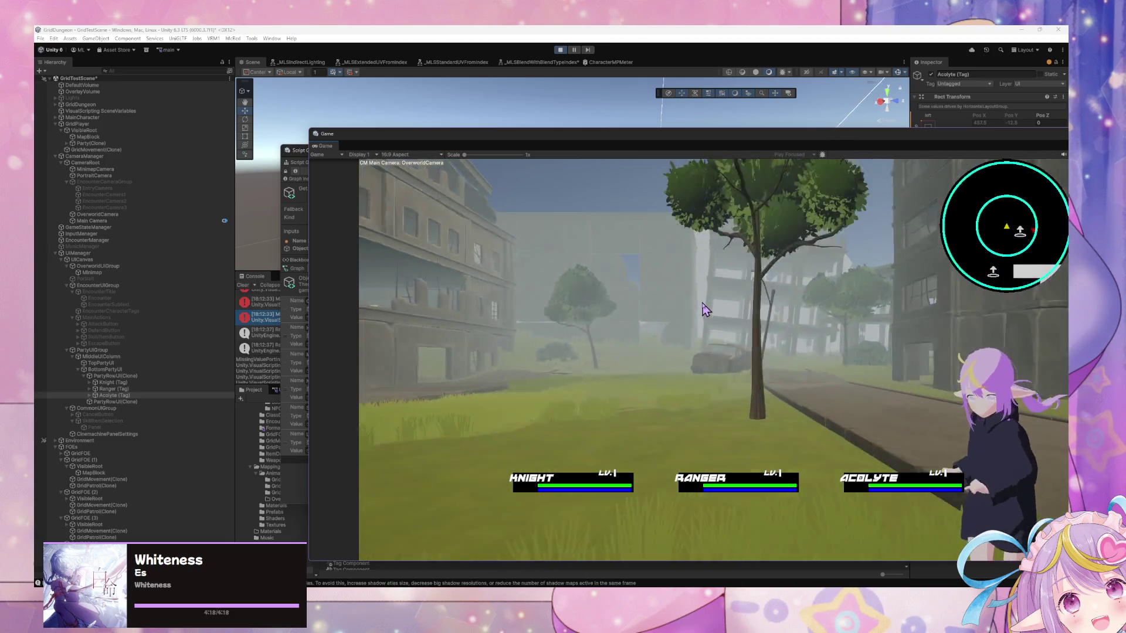
key("w")
key("e")
key("e")
key("w")
key("w")
key("w")
key("q")
key("w")
key("w")
key("Return")
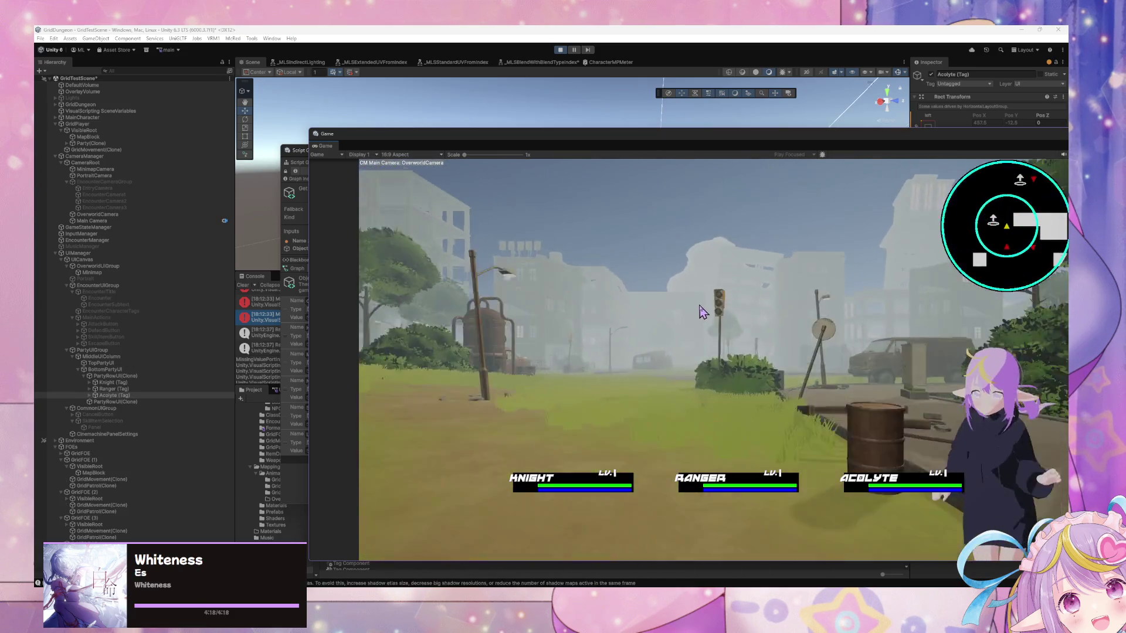
Trigger another encounter, escape back to the overworld, and bring the Script Graph forward
key("w")
key("q")
key("e")
key("w")
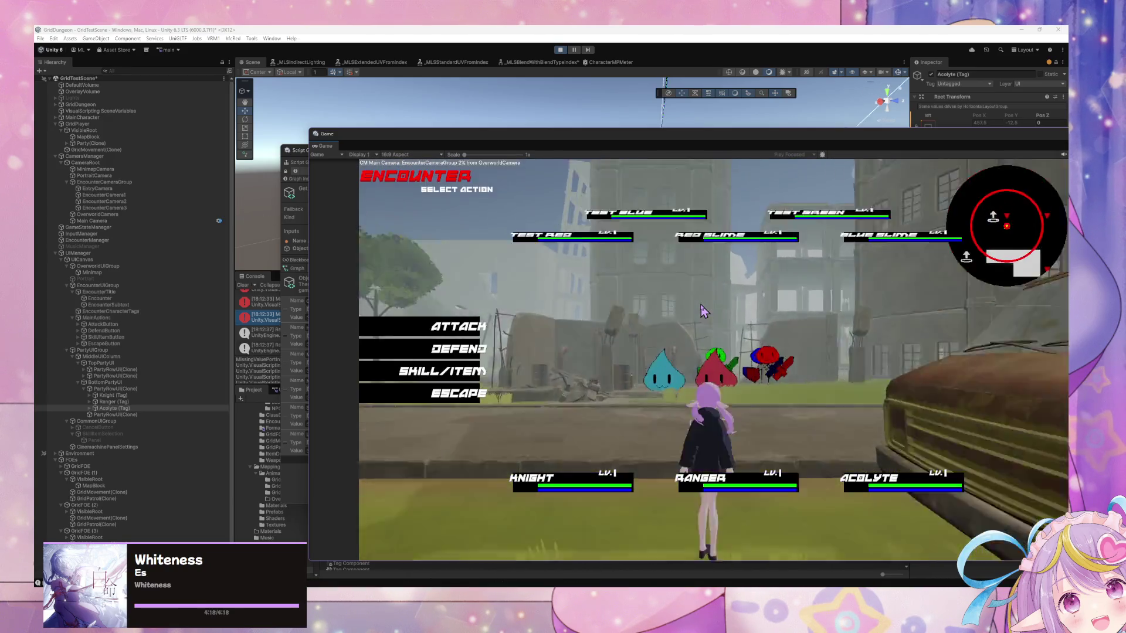
left_click(463, 399)
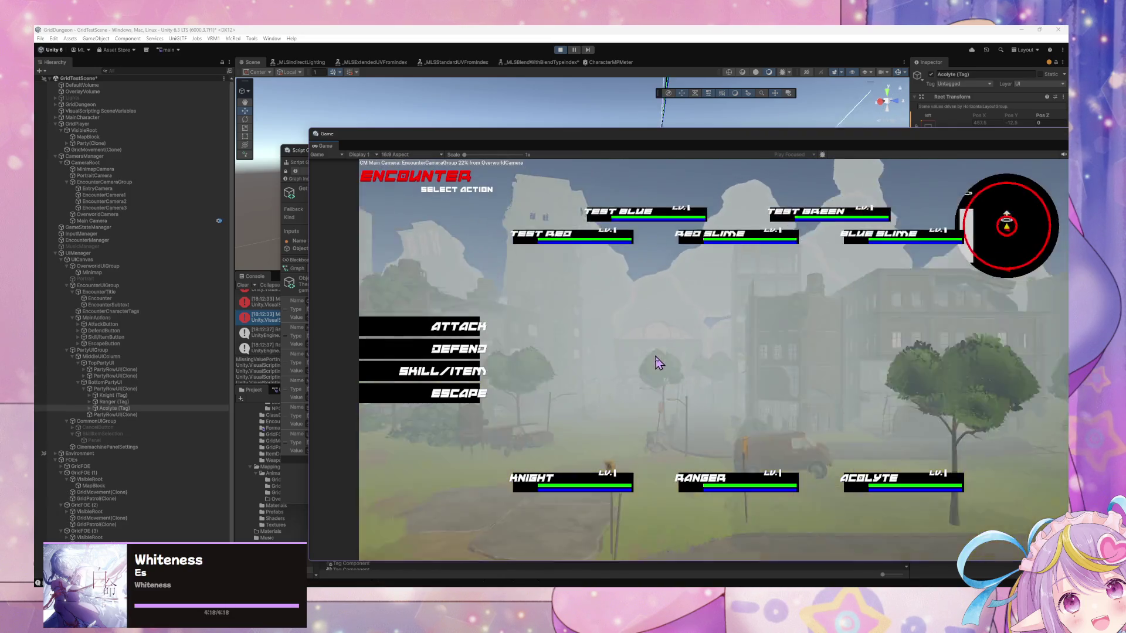
left_click(463, 398)
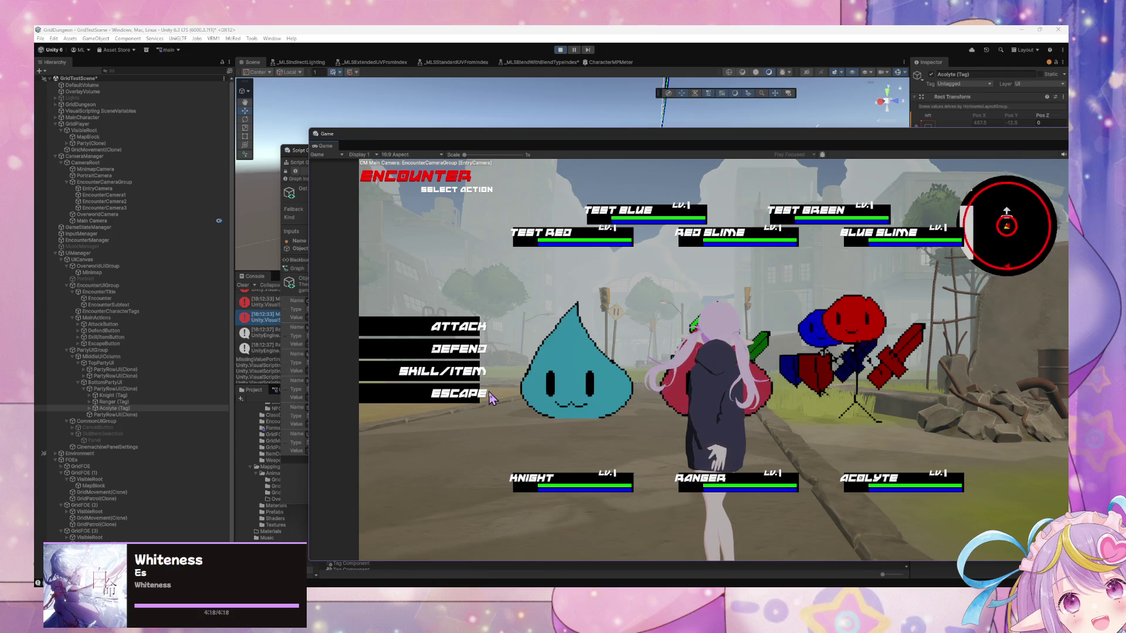
left_click(441, 396)
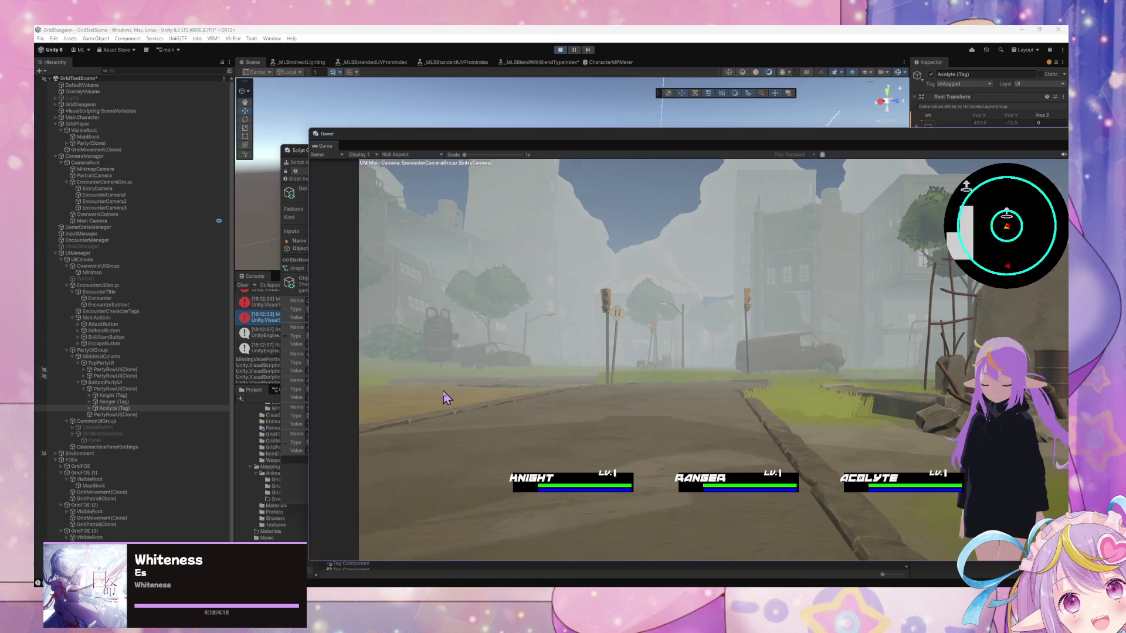
left_click(296, 151)
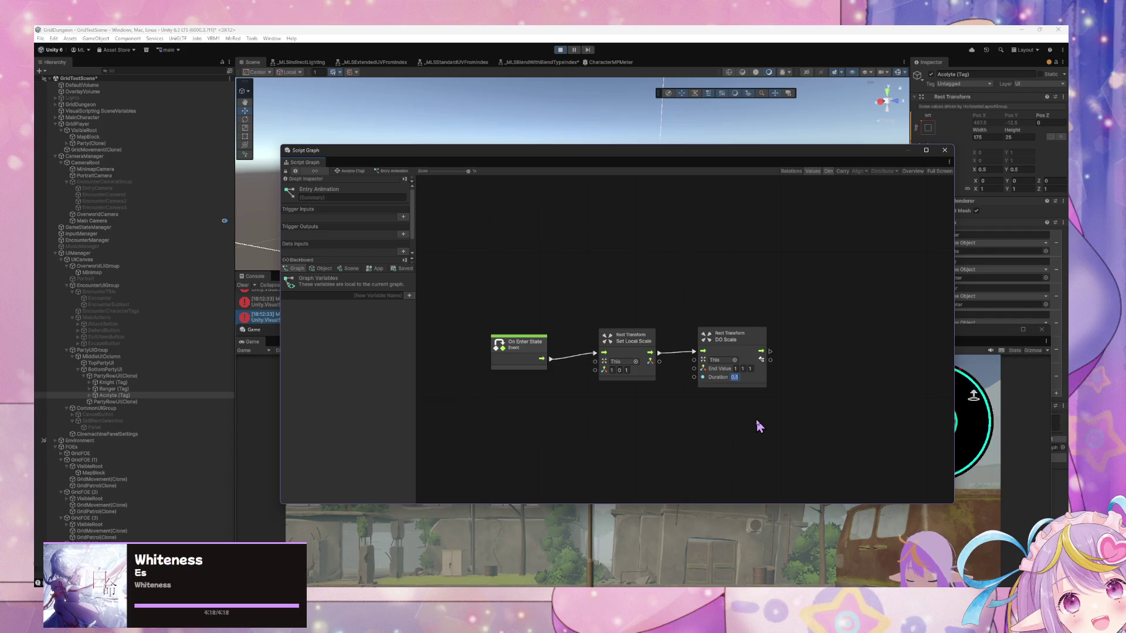
Shift the Game view up-left and turn the party right until an encounter starts
left_click(707, 339)
left_click_drag(706, 339, 598, 138)
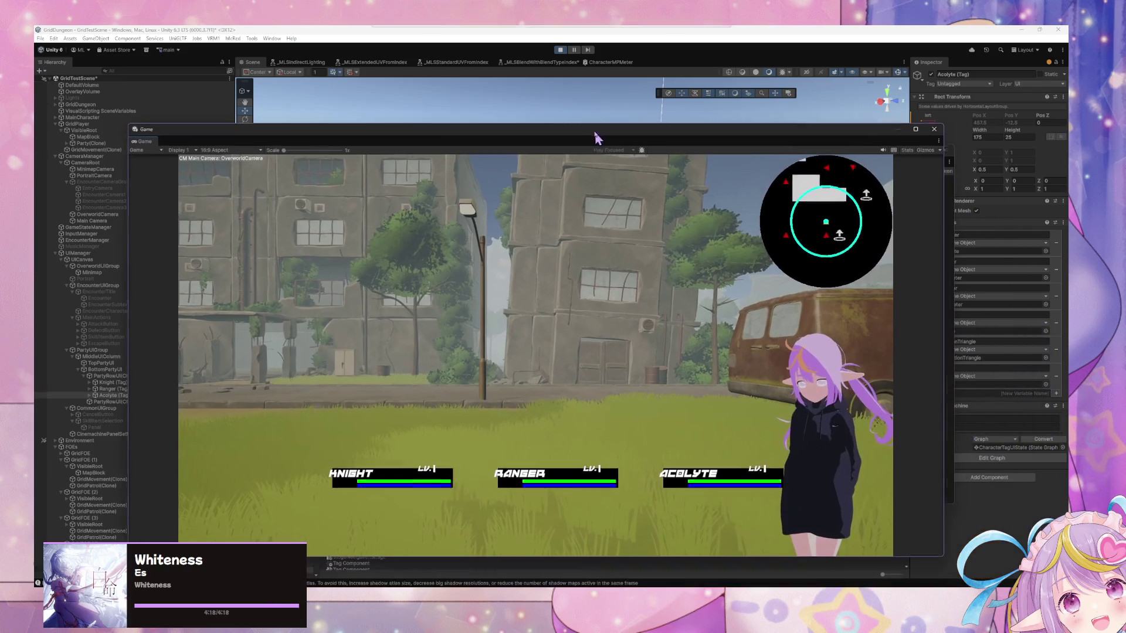
key("Right")
key("Right")
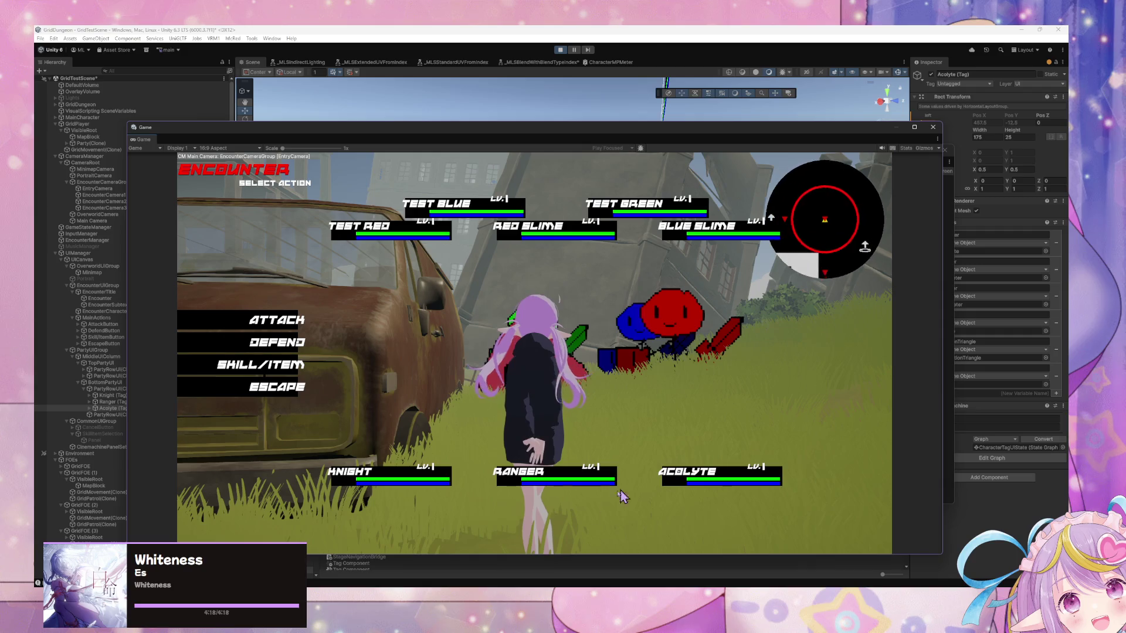
mouse_move(622, 577)
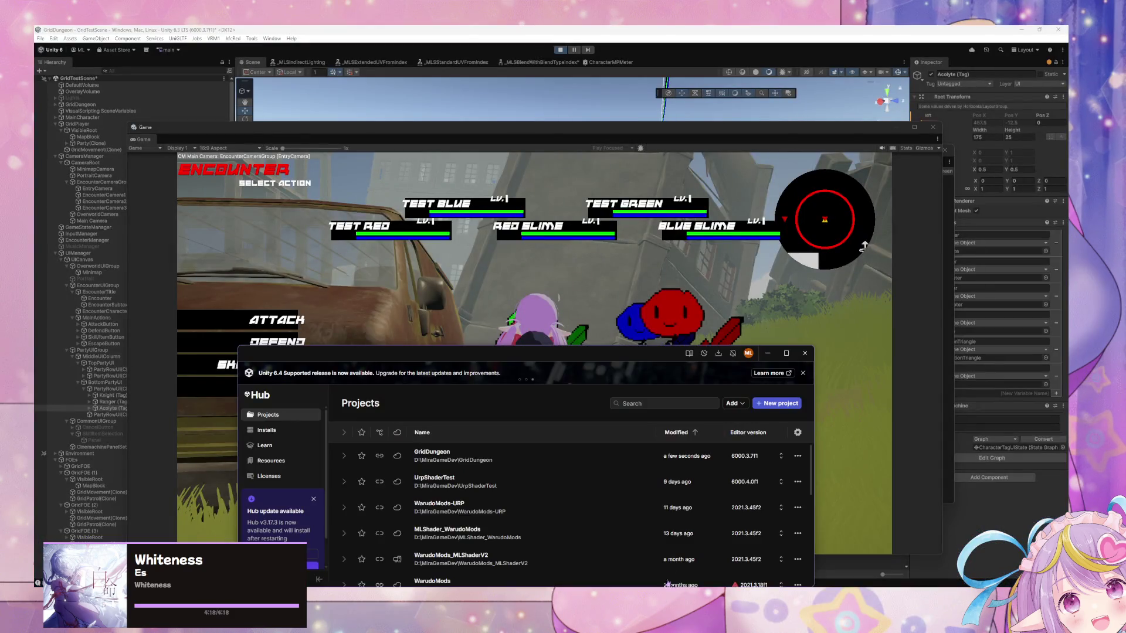
Close Unity Hub and switch back to the GridDungeon Unity editor
left_click(42, 260)
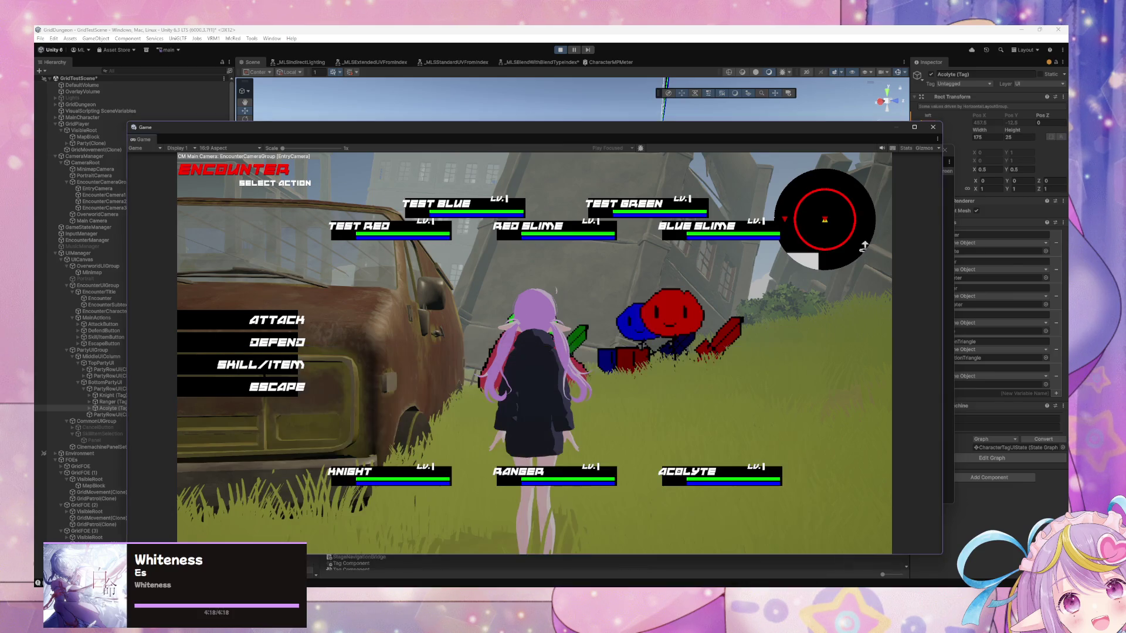
key("alt+Tab")
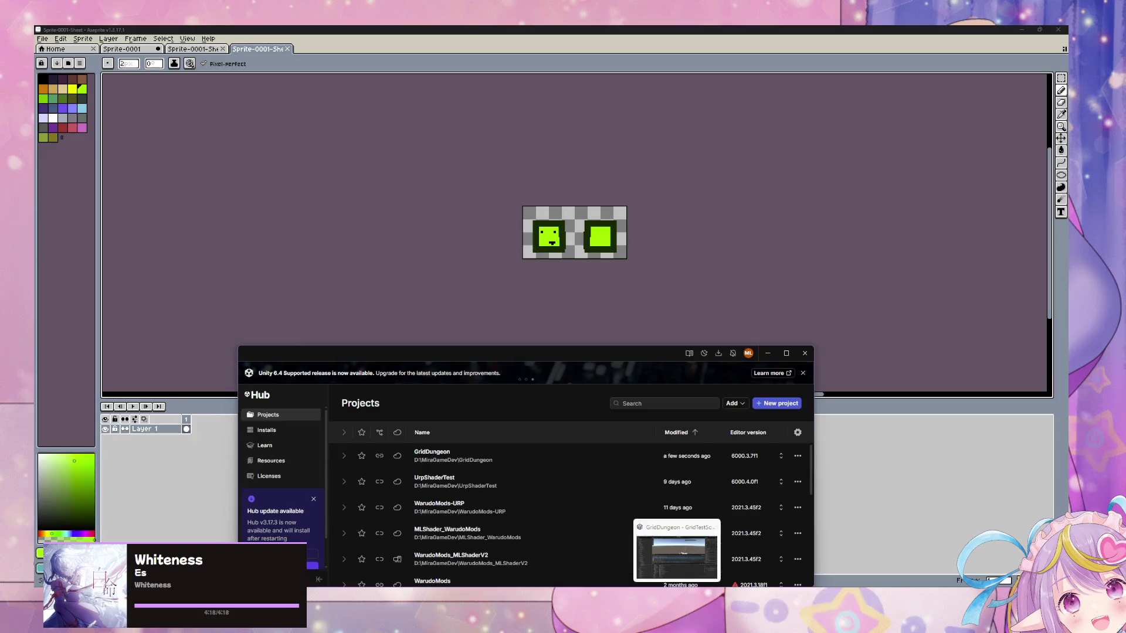
left_click(676, 551)
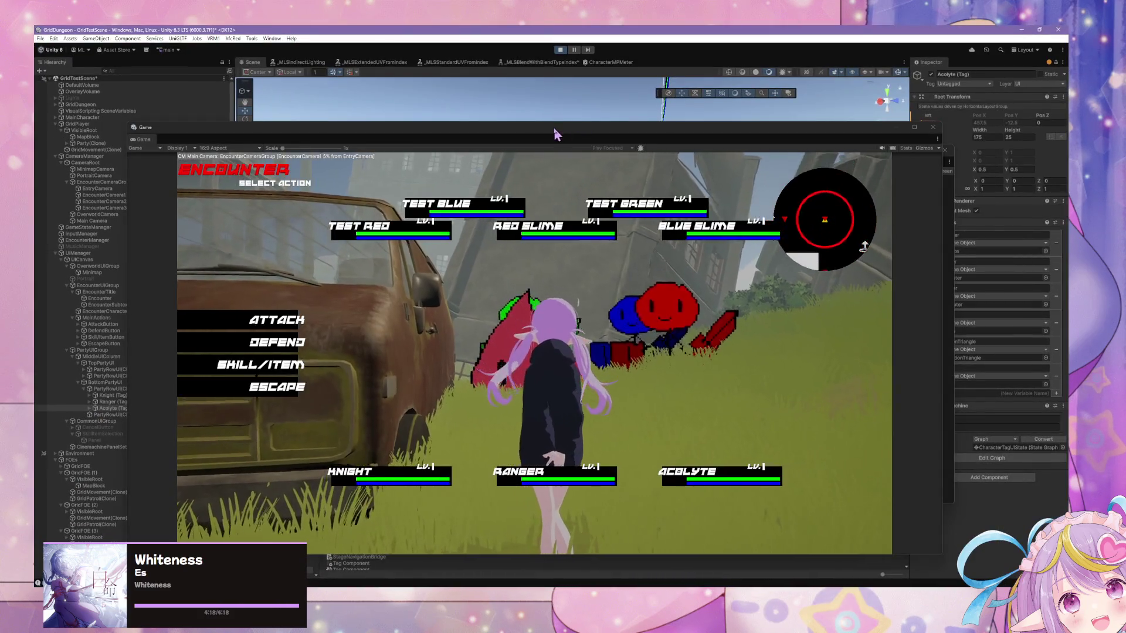
Change DO Scale's duration to 0.25 and add a Set Ease Type node
type("0.25")
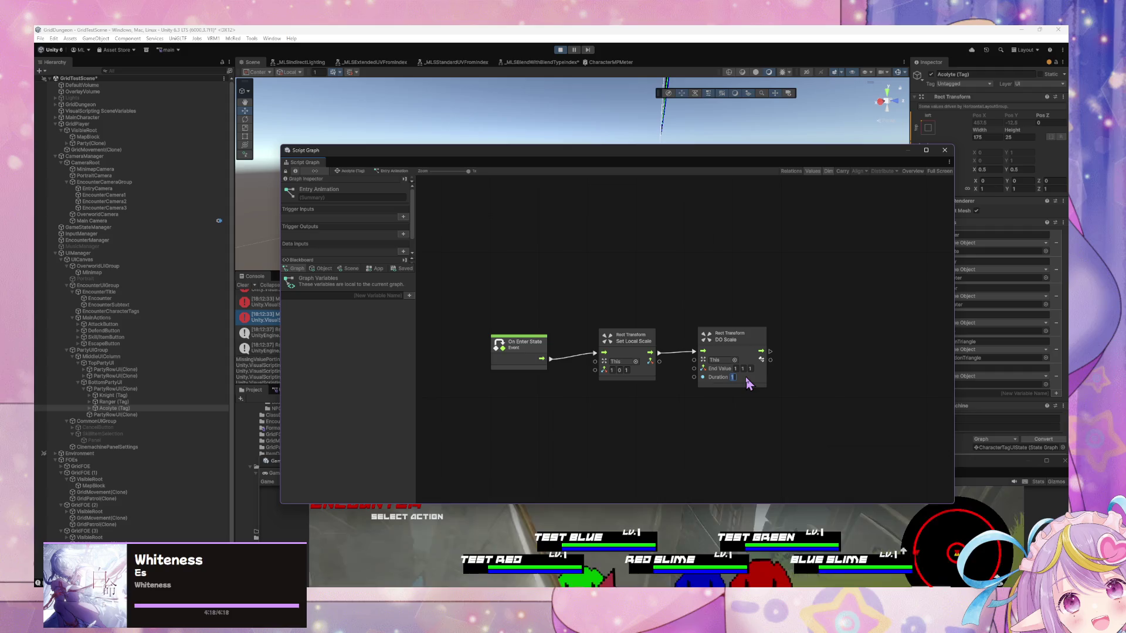
right_click(718, 408)
left_click(751, 410)
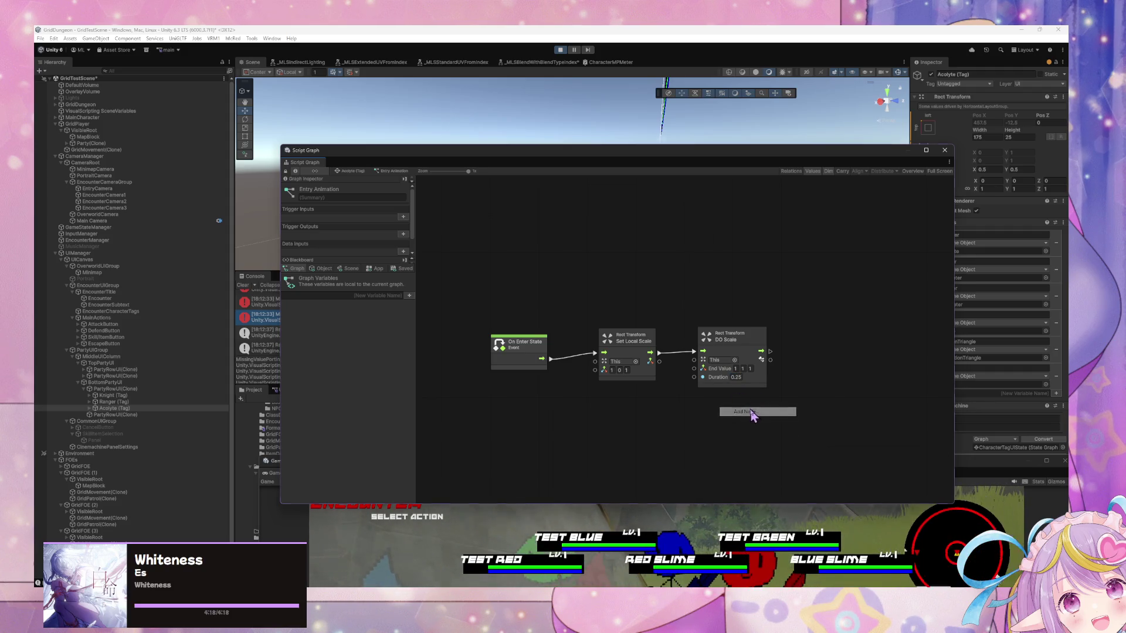
type("set ease")
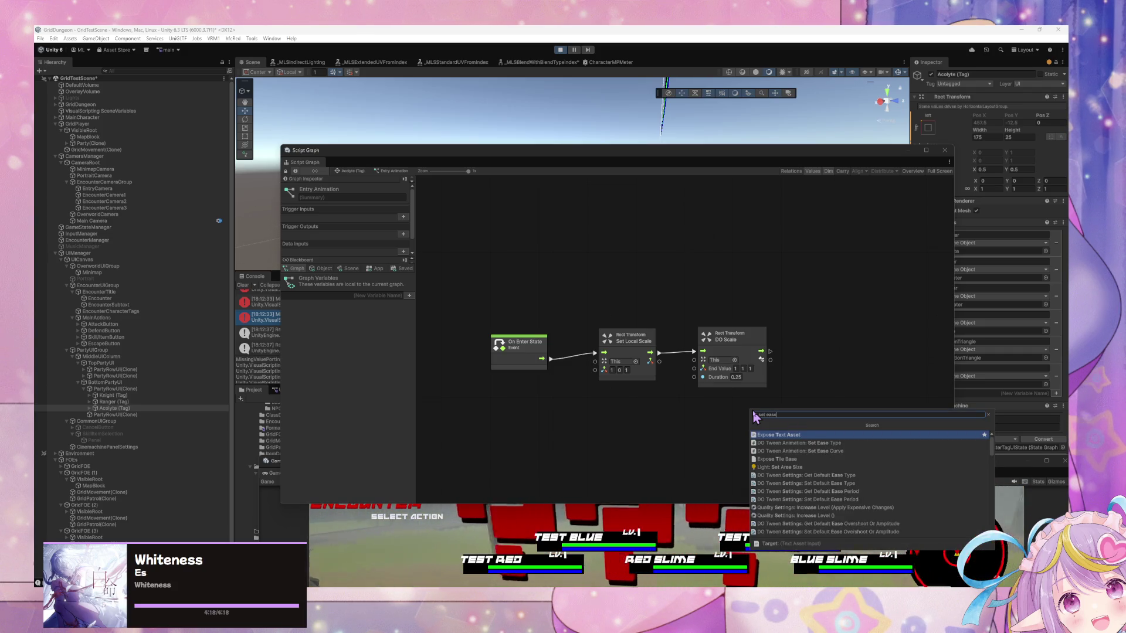
key("Down")
key("Return")
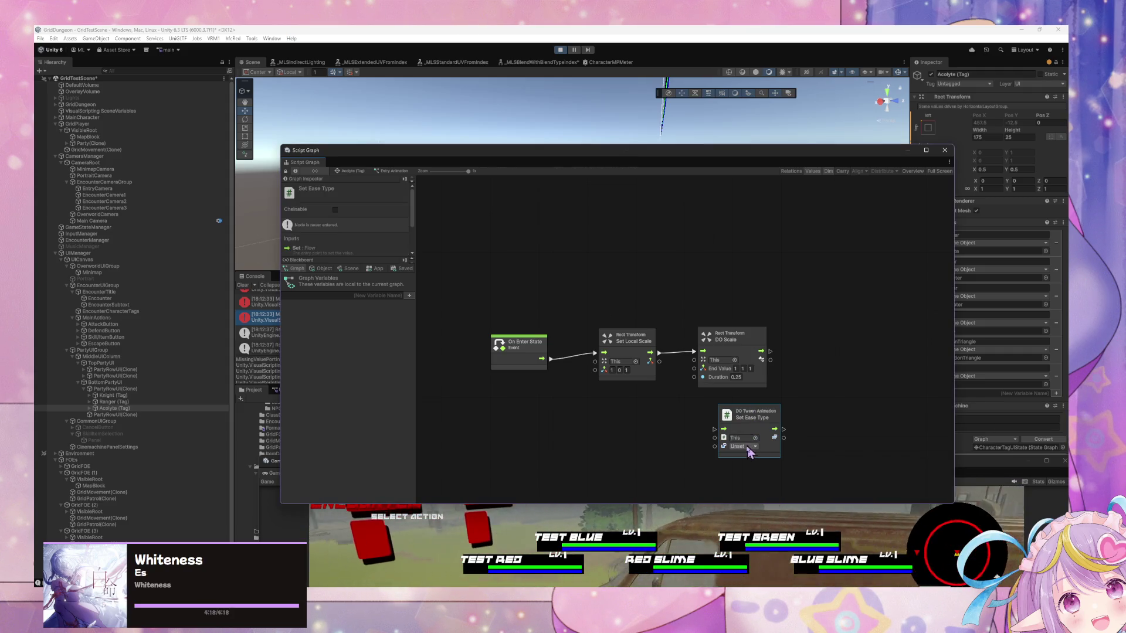
Position the Set Ease Type node below the DO Scale node
left_click(741, 446)
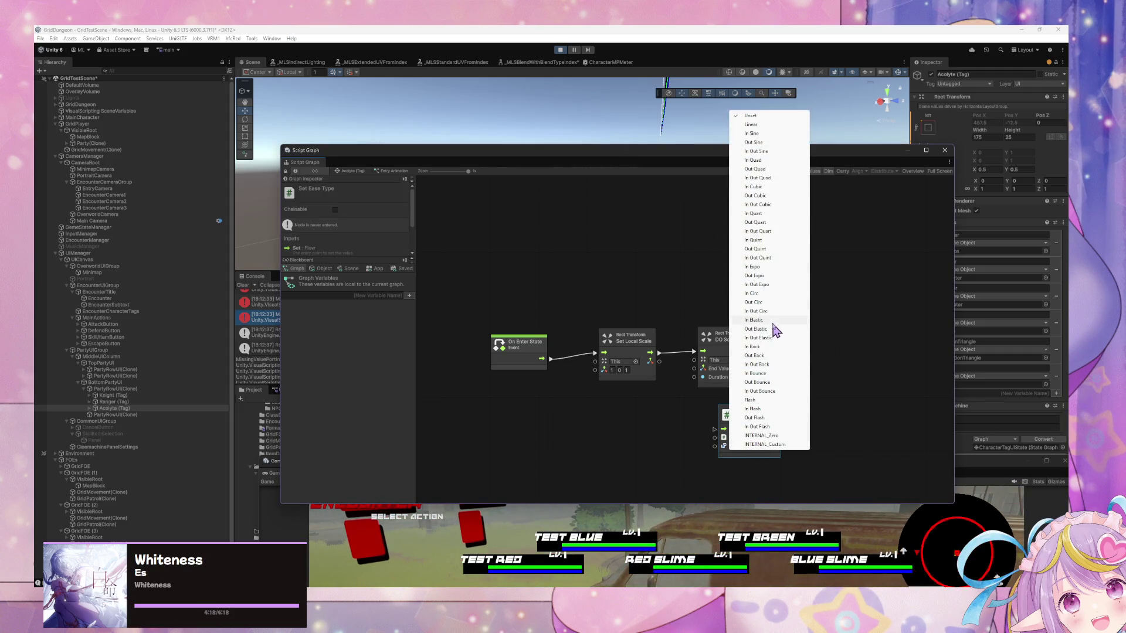
left_click(674, 393)
mouse_move(759, 422)
left_mouse_down()
mouse_move(819, 355)
mouse_move(742, 415)
left_mouse_up()
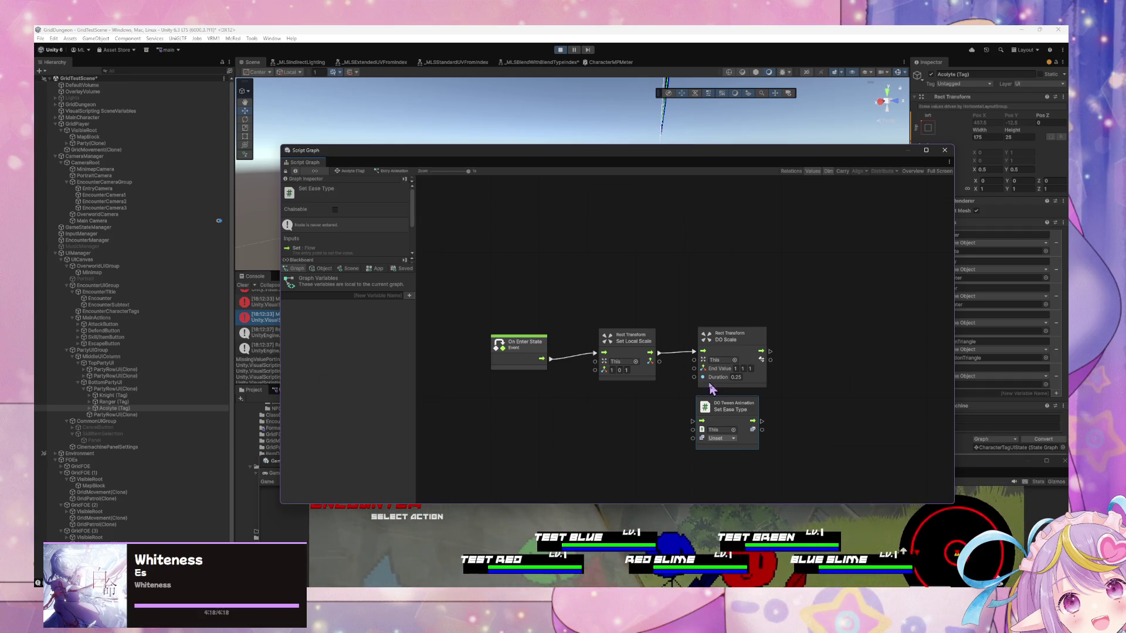
left_click_drag(720, 419, 823, 347)
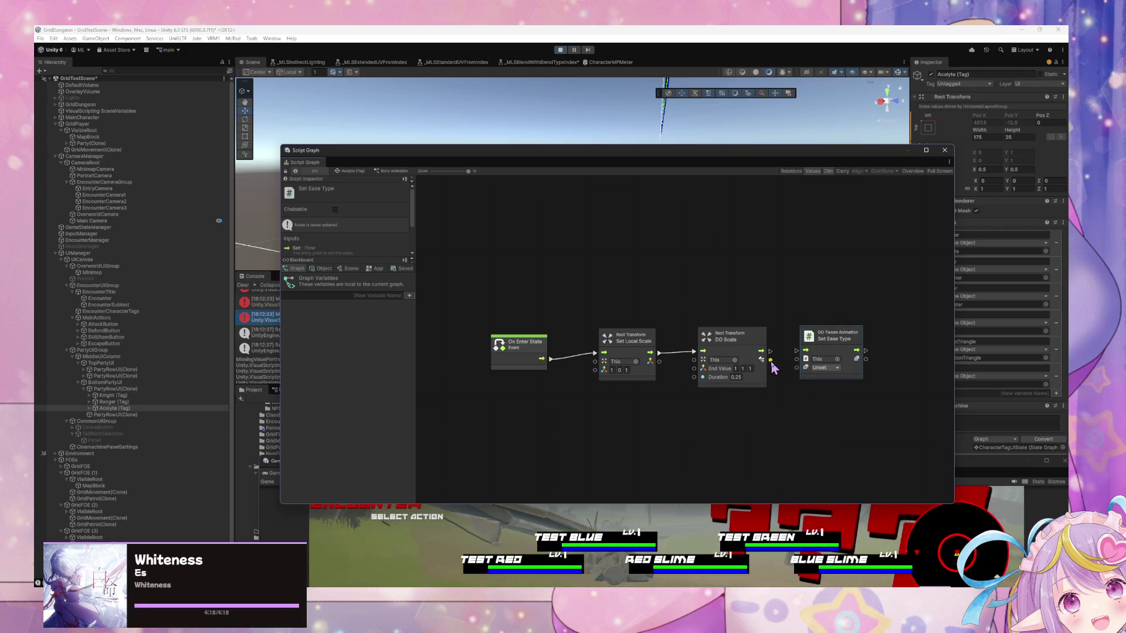
left_click_drag(770, 360, 781, 394)
key("Escape")
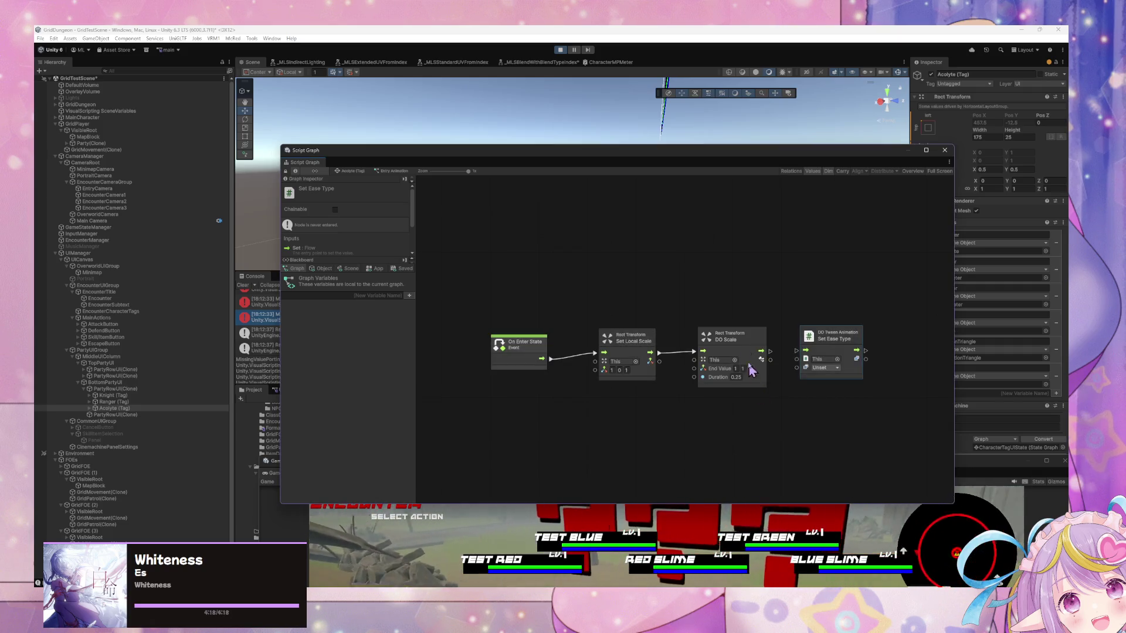
left_click(751, 371)
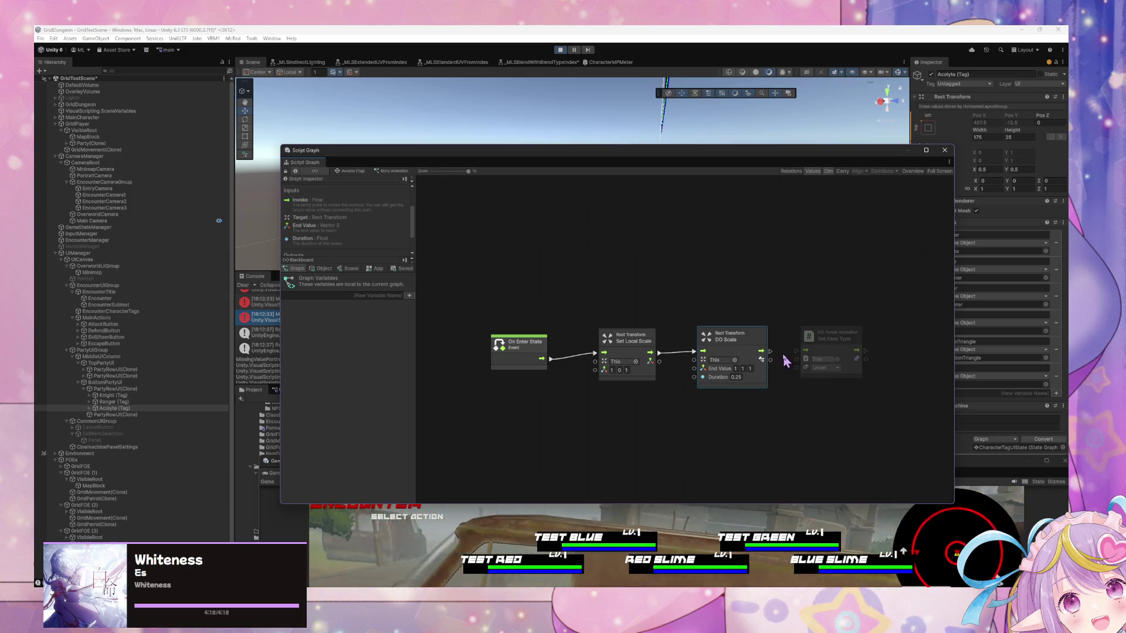
left_click_drag(822, 340, 767, 393)
Set the ease to In Out Back and wire Set Local Scale into Set Ease Type
left_click(771, 420)
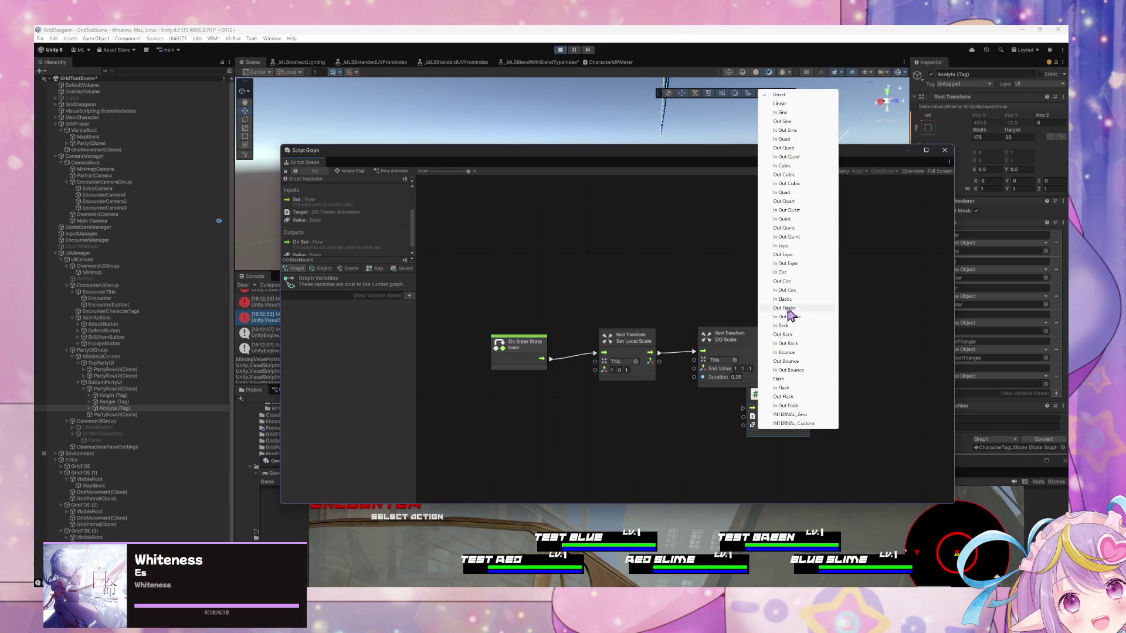
left_click(786, 344)
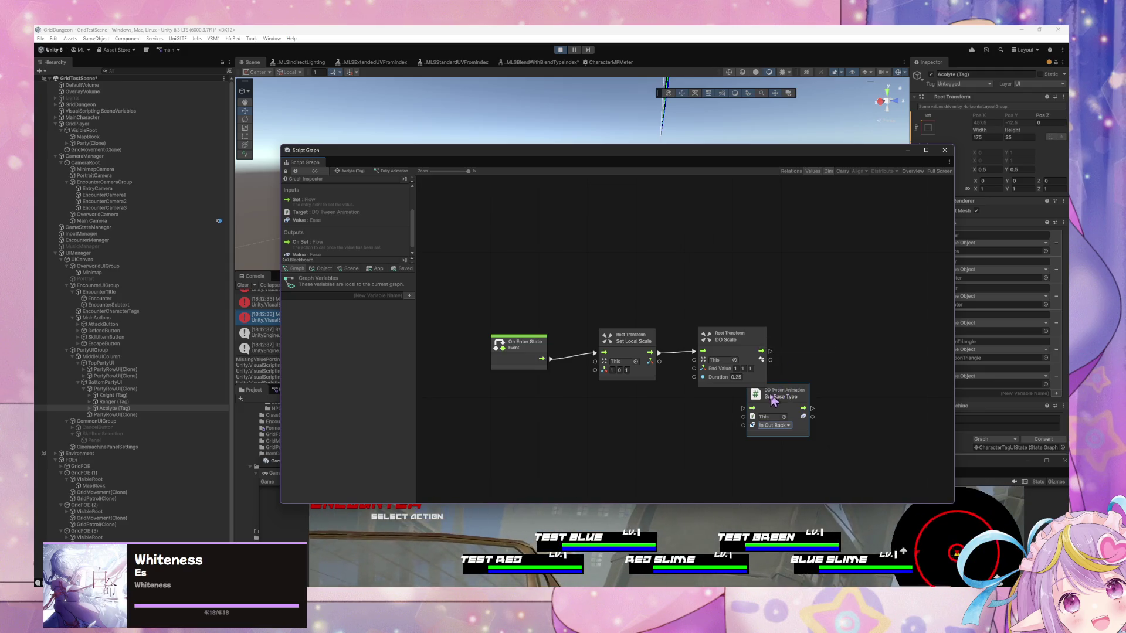
left_click_drag(773, 393, 677, 393)
left_click(744, 320)
left_click_drag(752, 345, 840, 348)
mouse_move(683, 393)
left_mouse_down()
mouse_move(718, 349)
mouse_move(692, 363)
mouse_move(780, 353)
mouse_move(720, 360)
left_mouse_up()
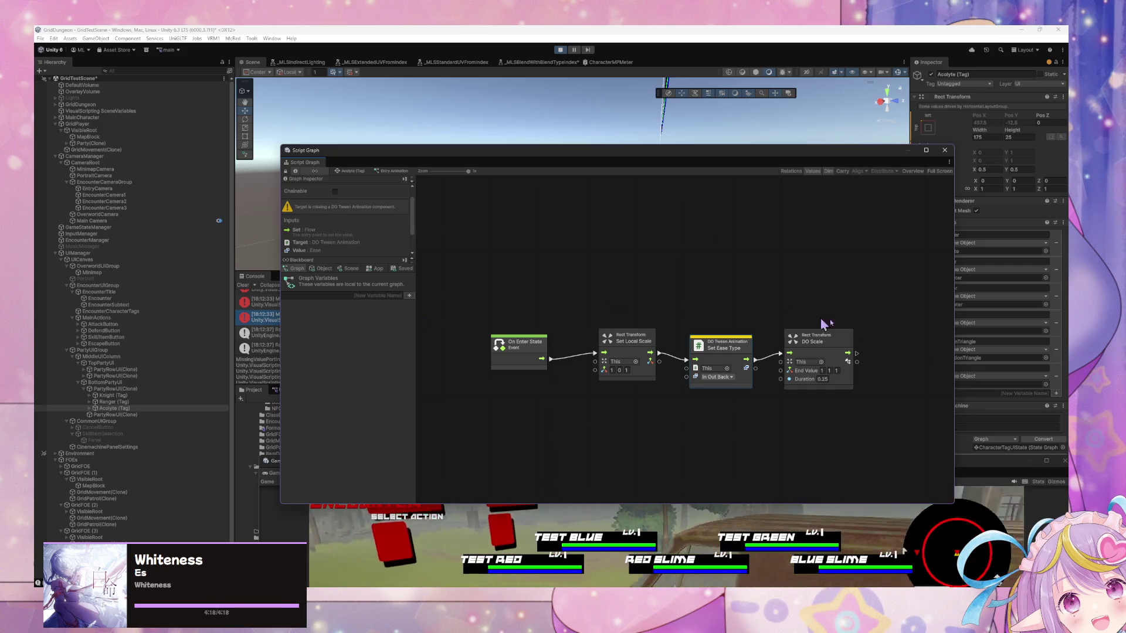
right_click(809, 282)
left_click(821, 287)
type("do scale")
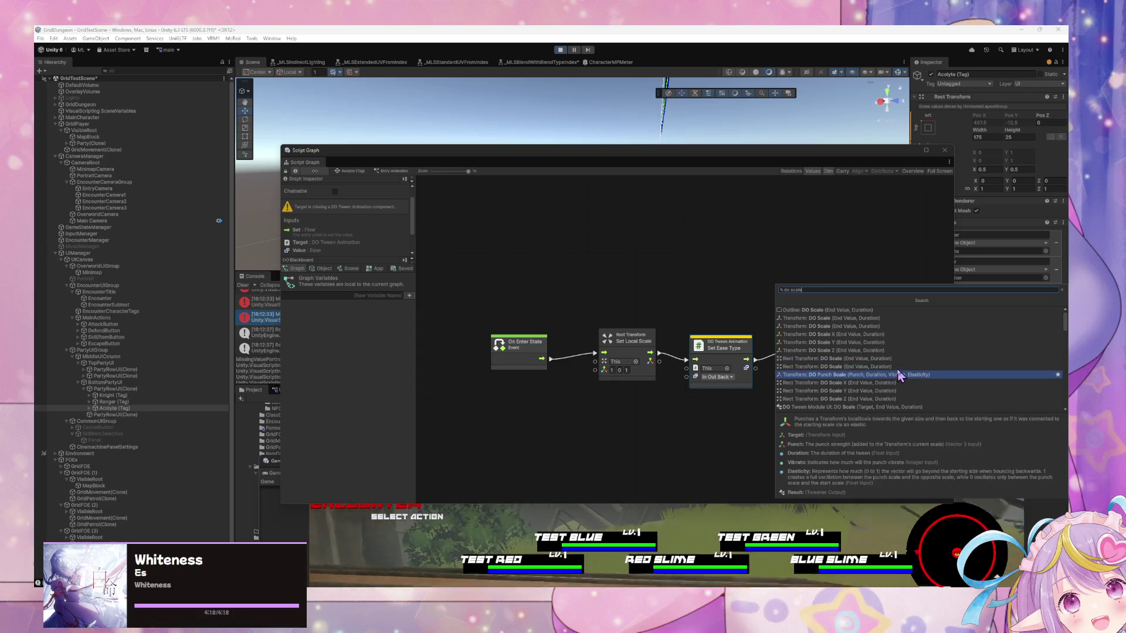
scroll(898, 381, "down", 2)
scroll(898, 388, "up", 1)
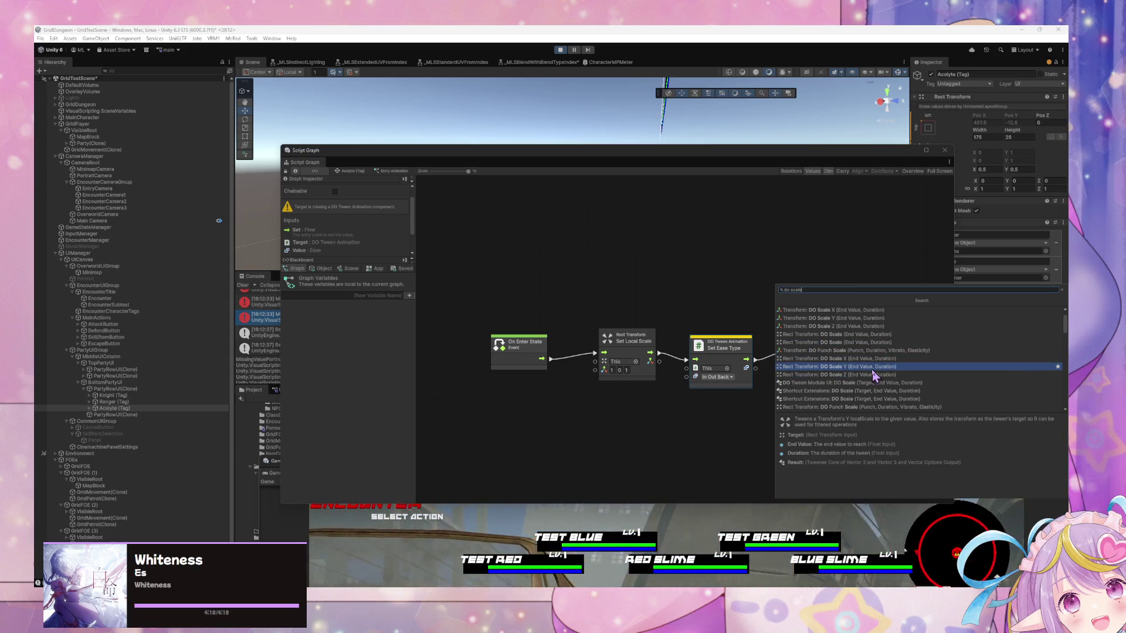
left_click(872, 368)
left_click_drag(844, 295, 817, 279)
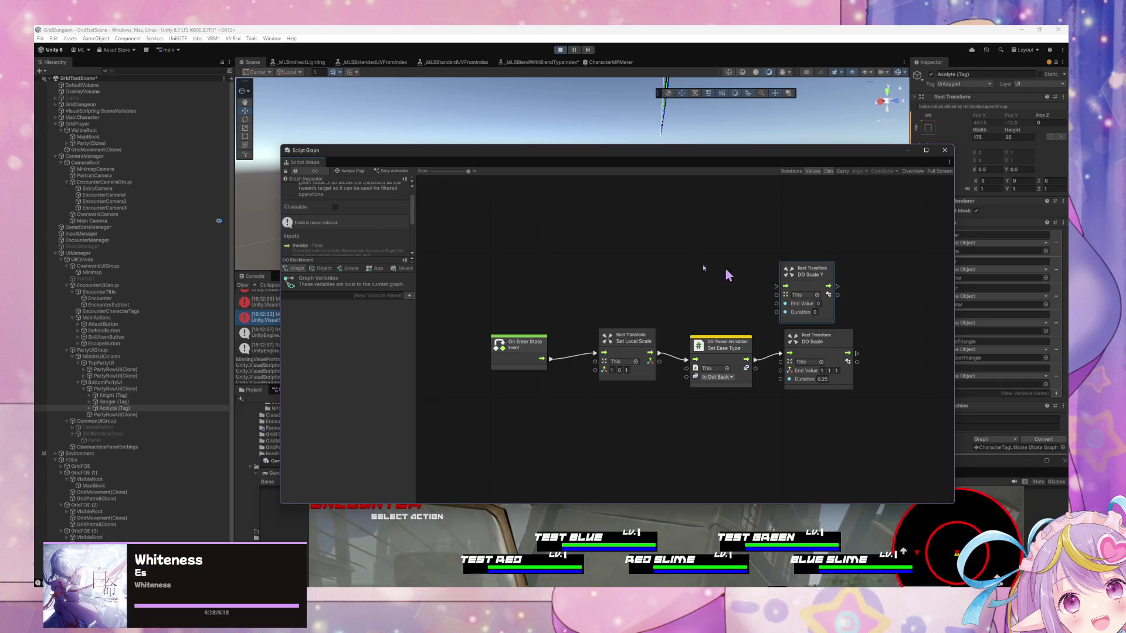
scroll(361, 228, "down", 5)
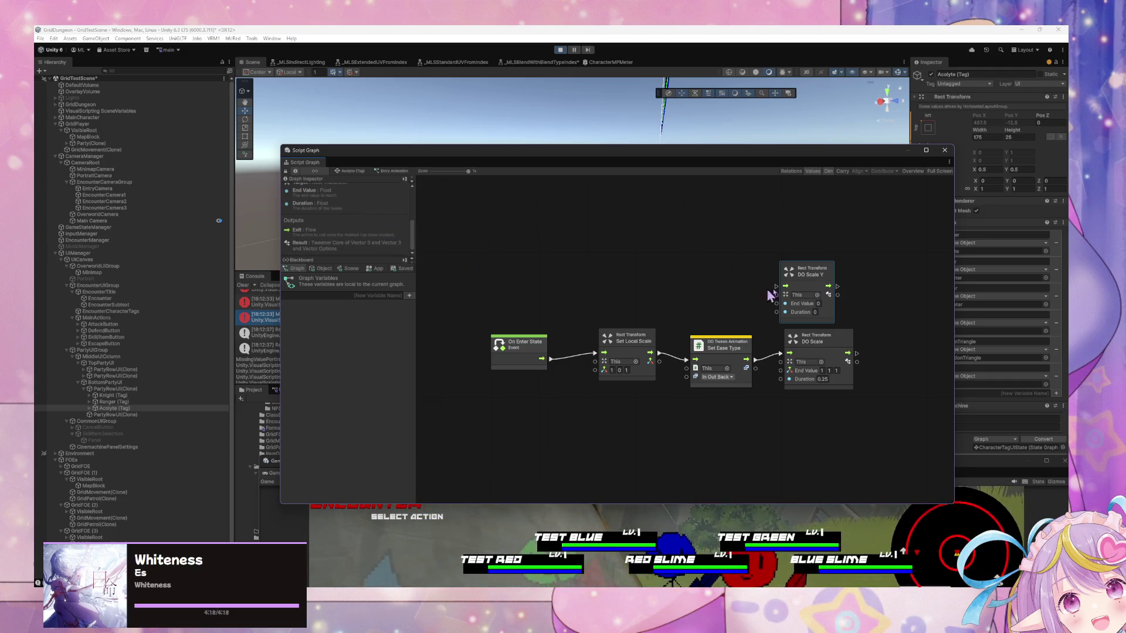
right_click(827, 293)
left_click(855, 295)
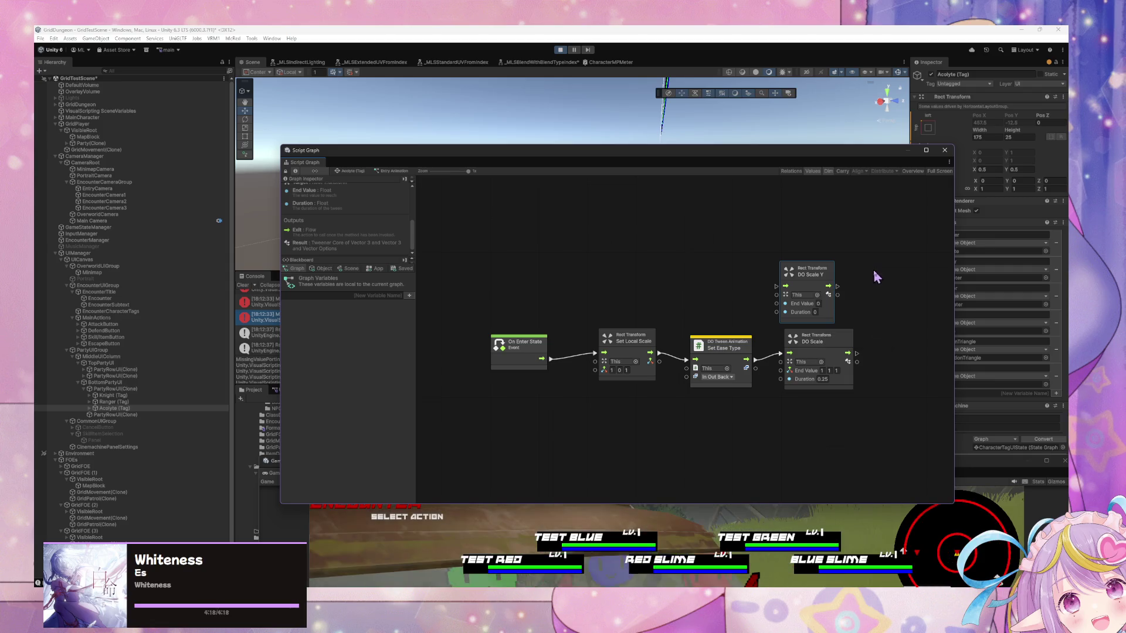
type("a.ty")
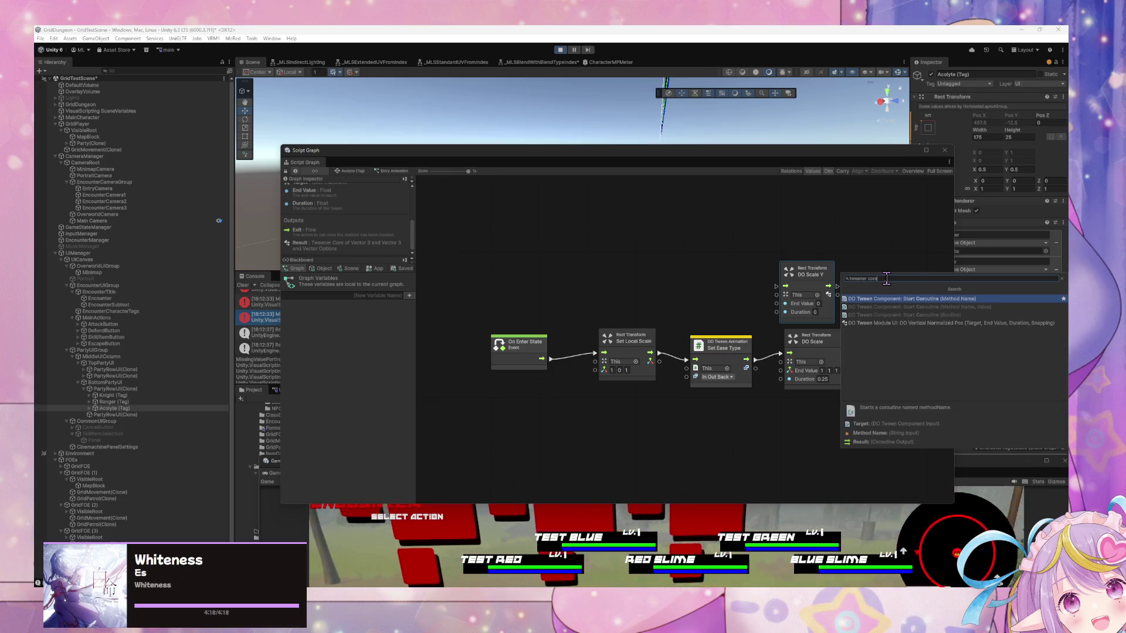
key("Down")
key("Down")
key("Down")
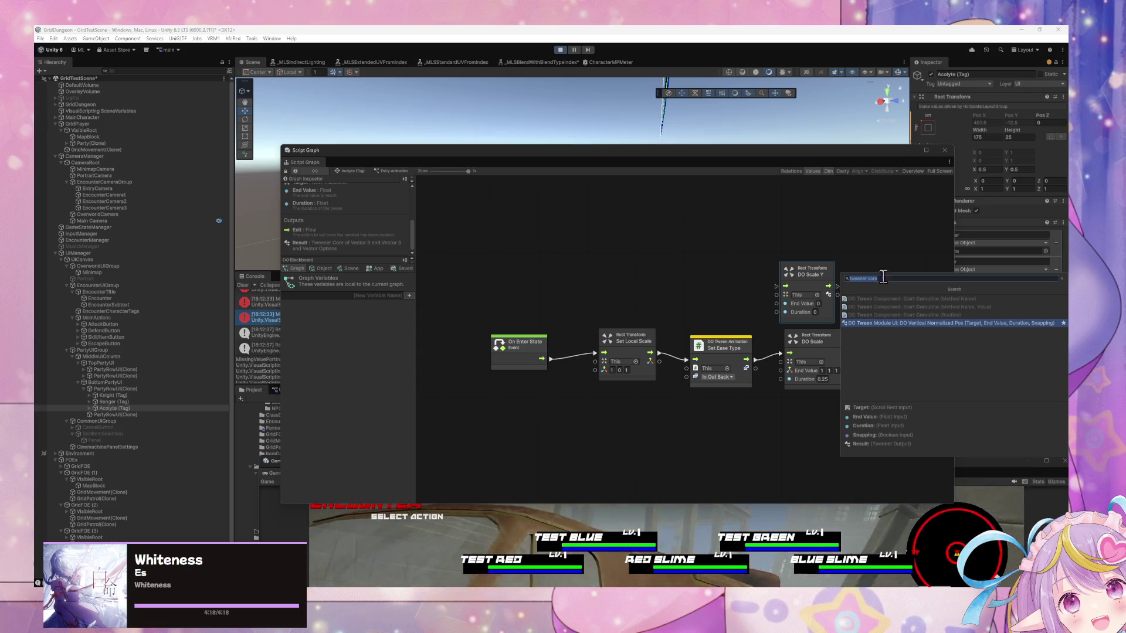
key("Escape")
left_click_drag(808, 271, 747, 269)
left_click_drag(856, 363, 845, 404)
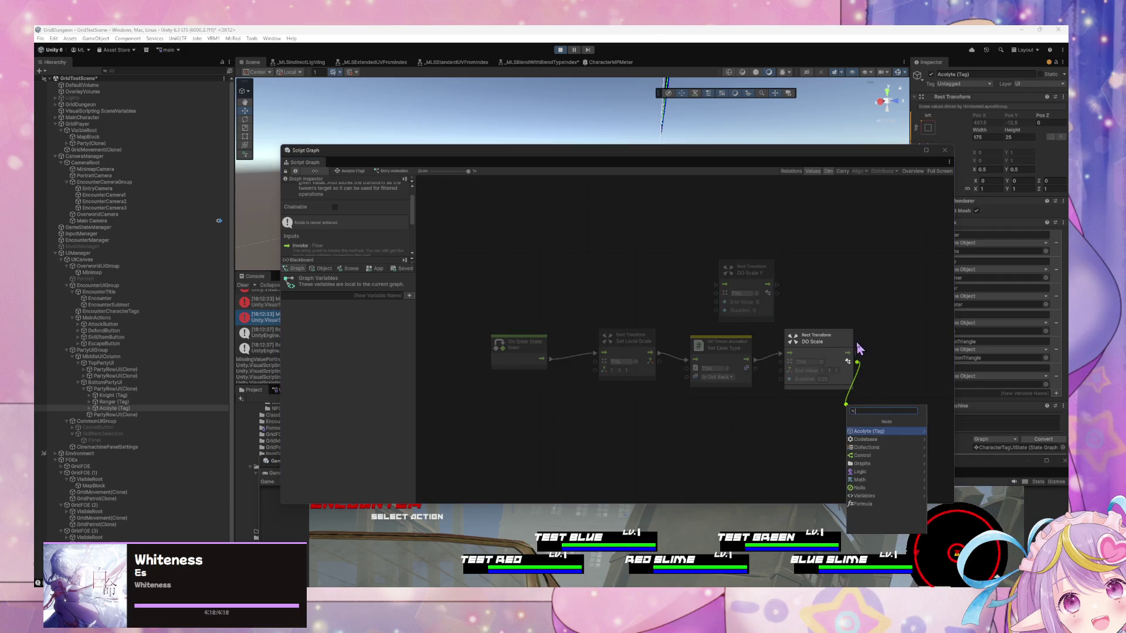
key("Escape")
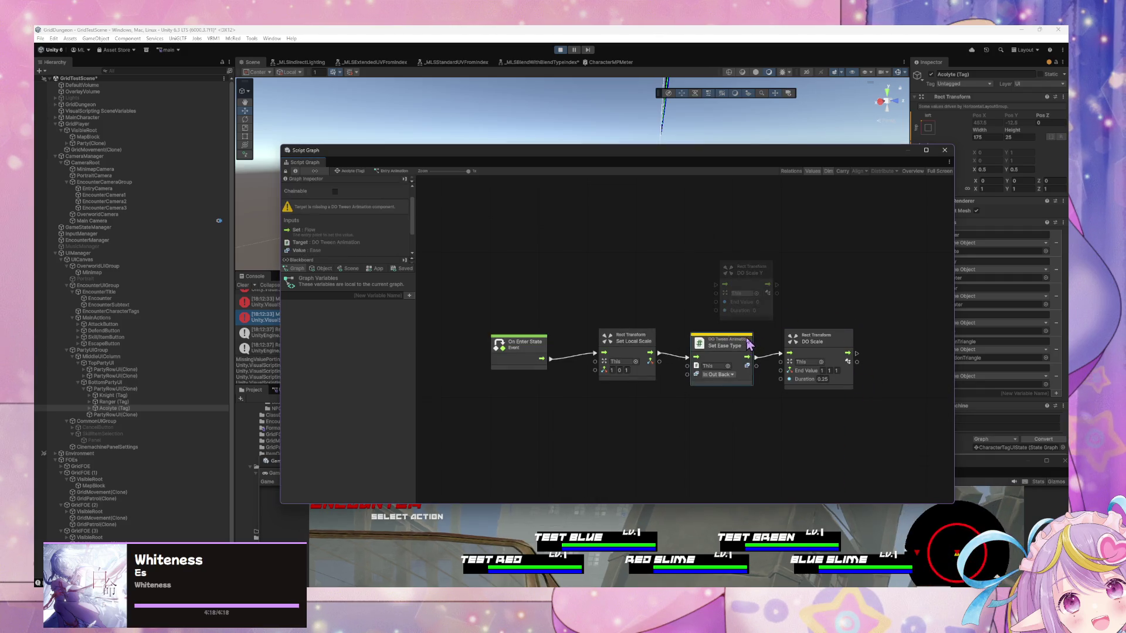
left_click_drag(748, 350, 749, 347)
left_click(747, 270)
key("Delete")
left_click(689, 525)
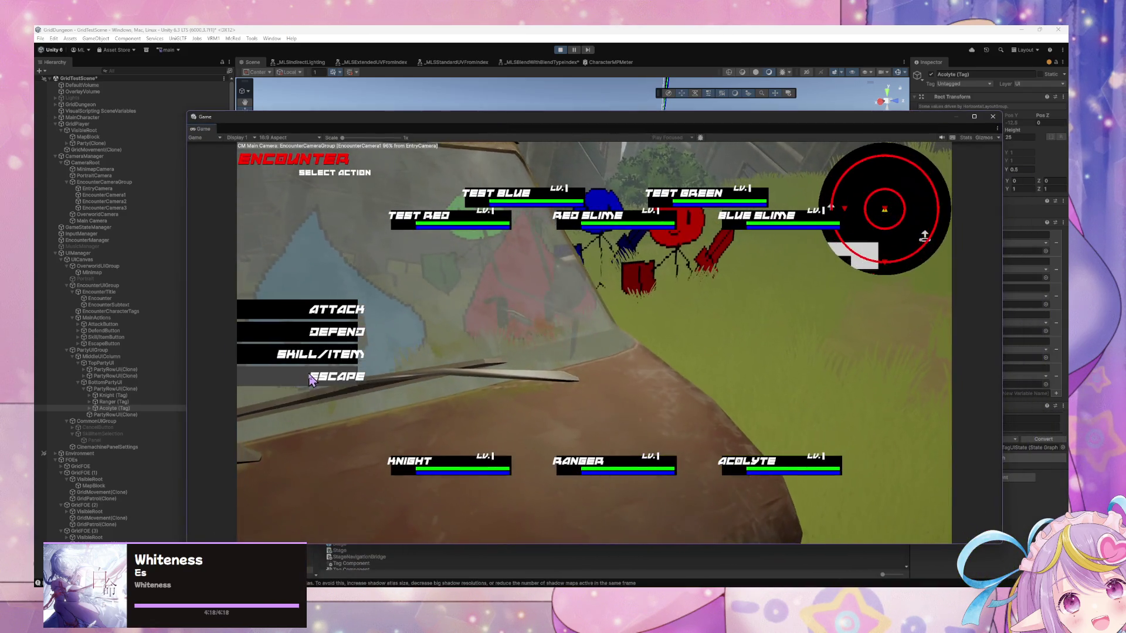
Between encounters, delete the DO Tween Animation node from the graph, then resume play
left_click(312, 380)
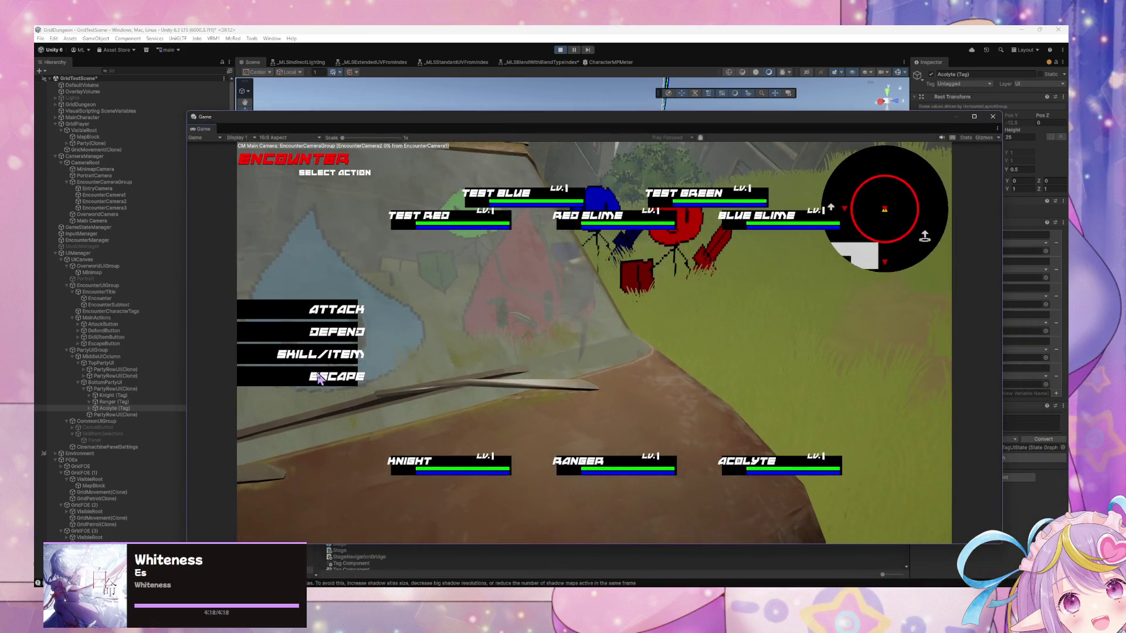
key("w")
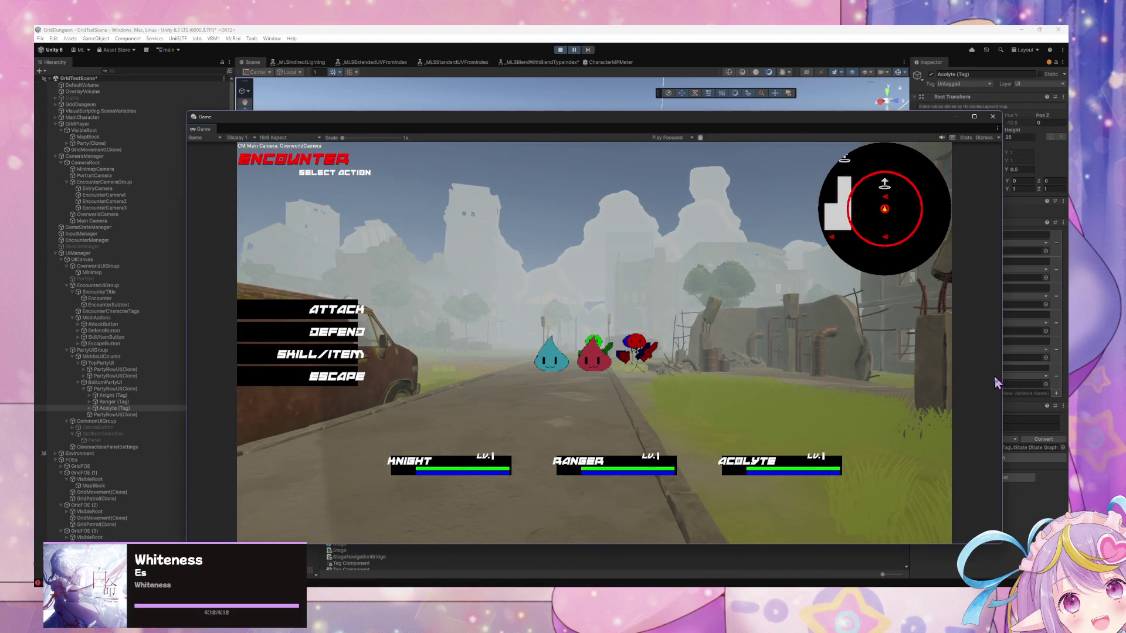
left_click_drag(735, 121, 721, 359)
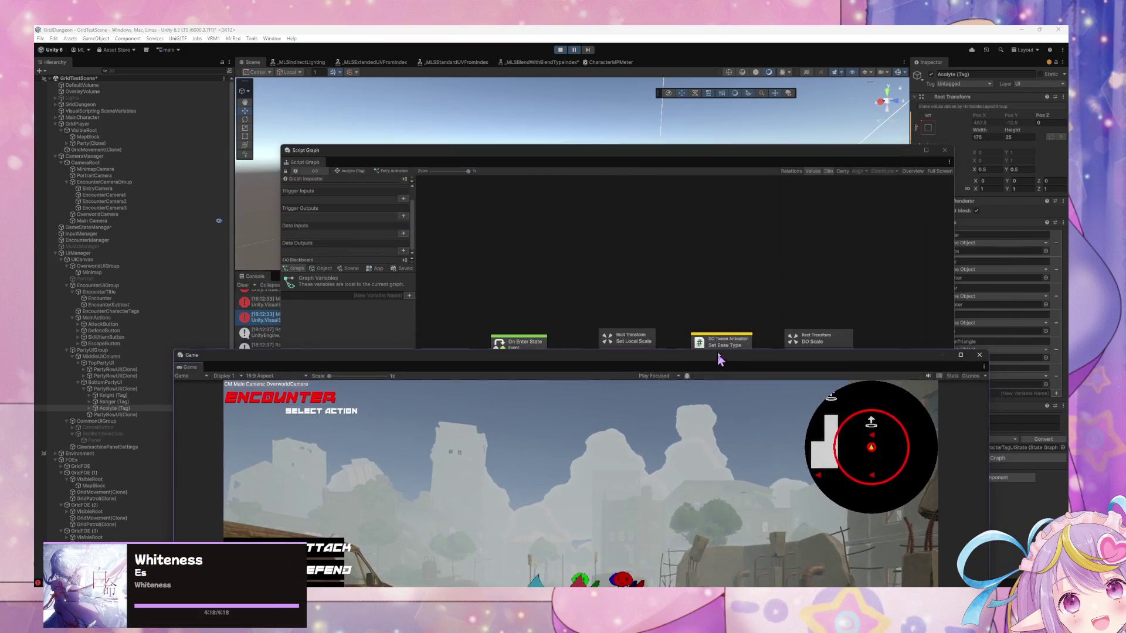
left_click(670, 374)
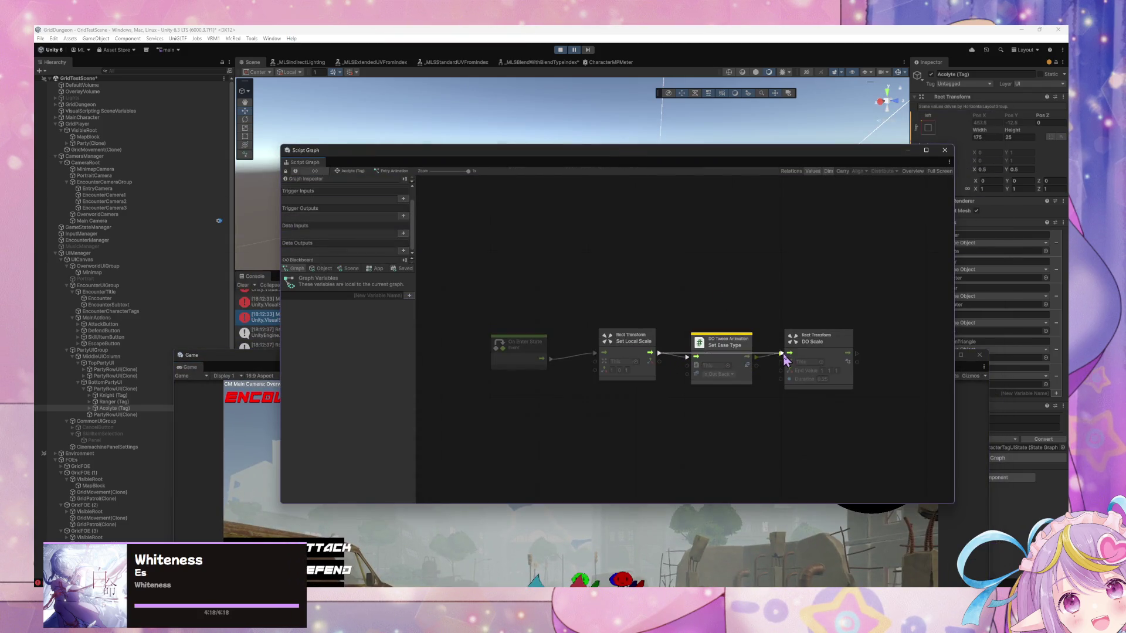
left_click(743, 340)
key("Delete")
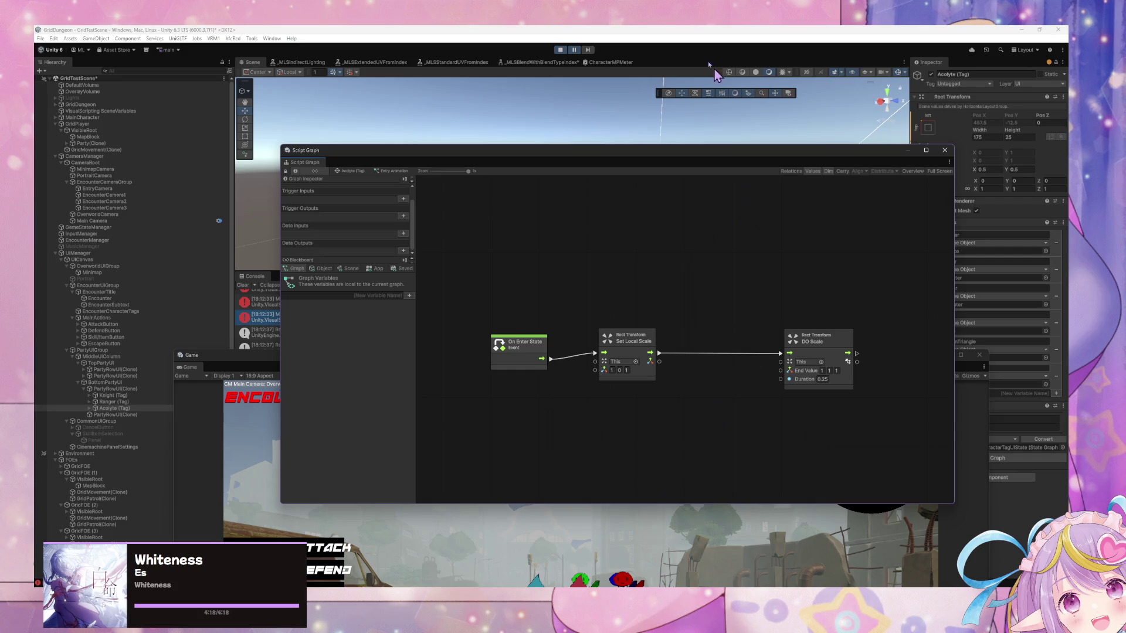
left_click(573, 51)
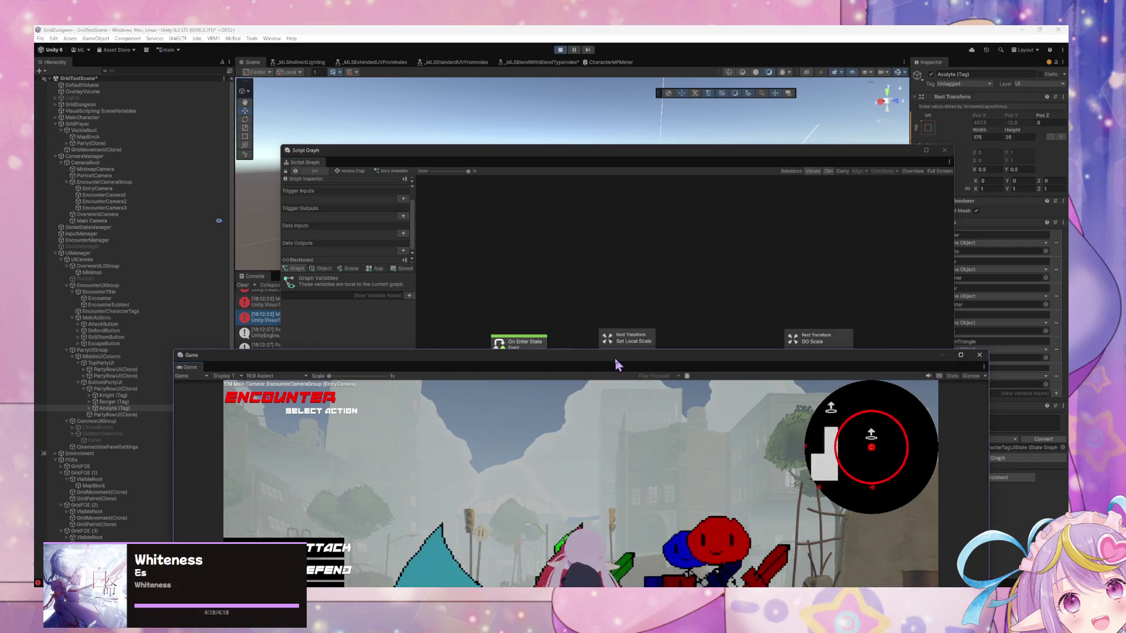
left_click_drag(615, 365, 576, 120)
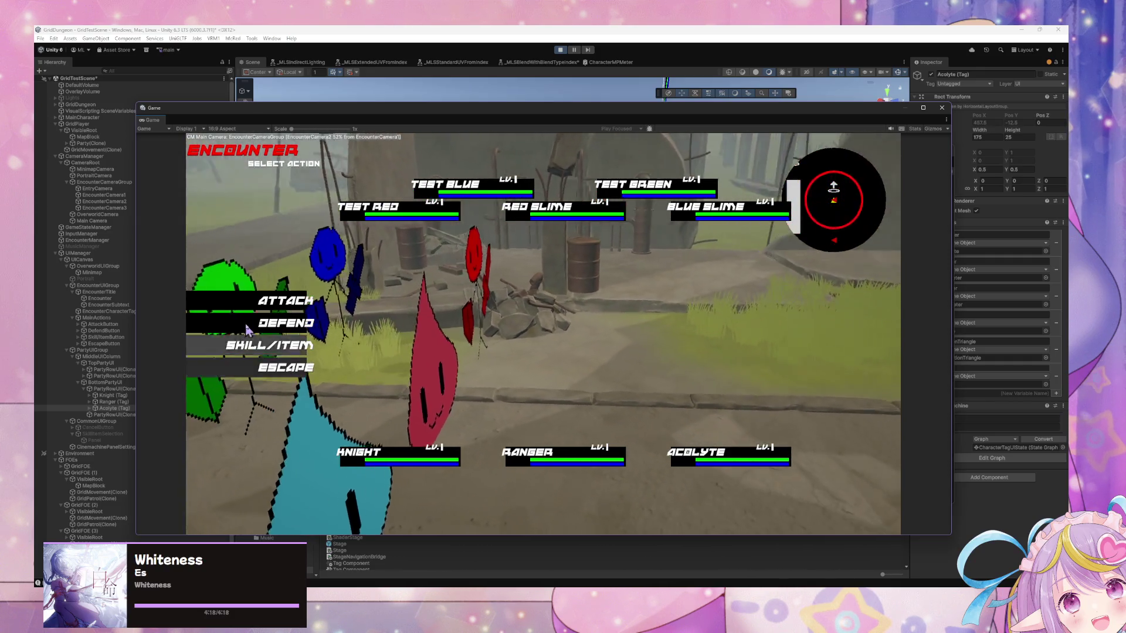
Escape three encounters, then open and close the SKILL/ITEM list in another and escape
left_click(264, 371)
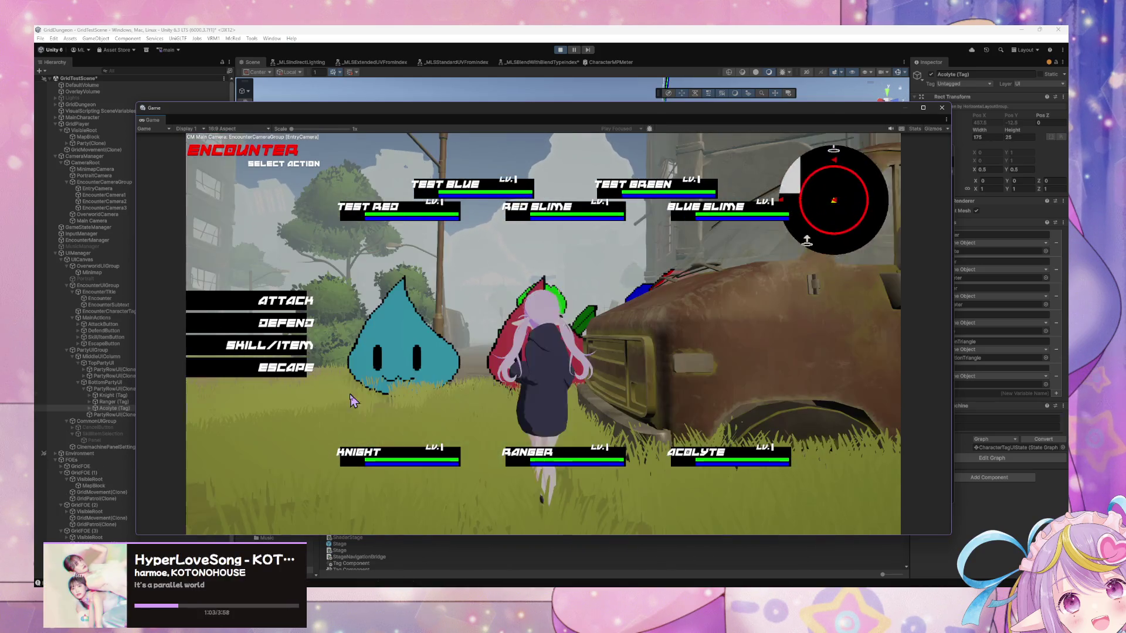
left_click(267, 373)
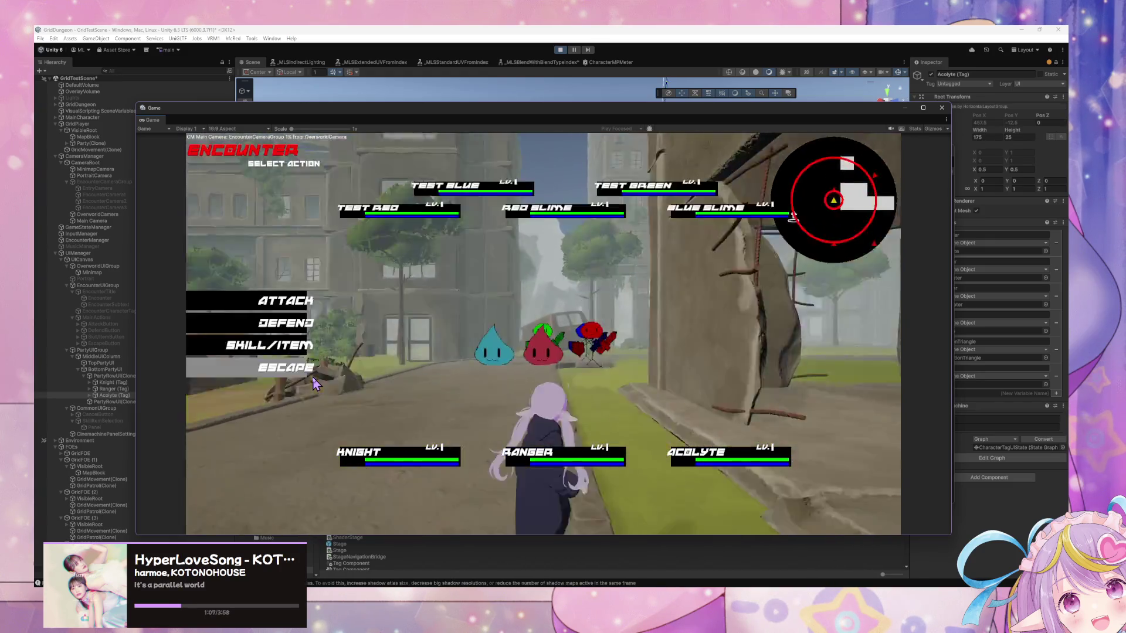
left_click(277, 373)
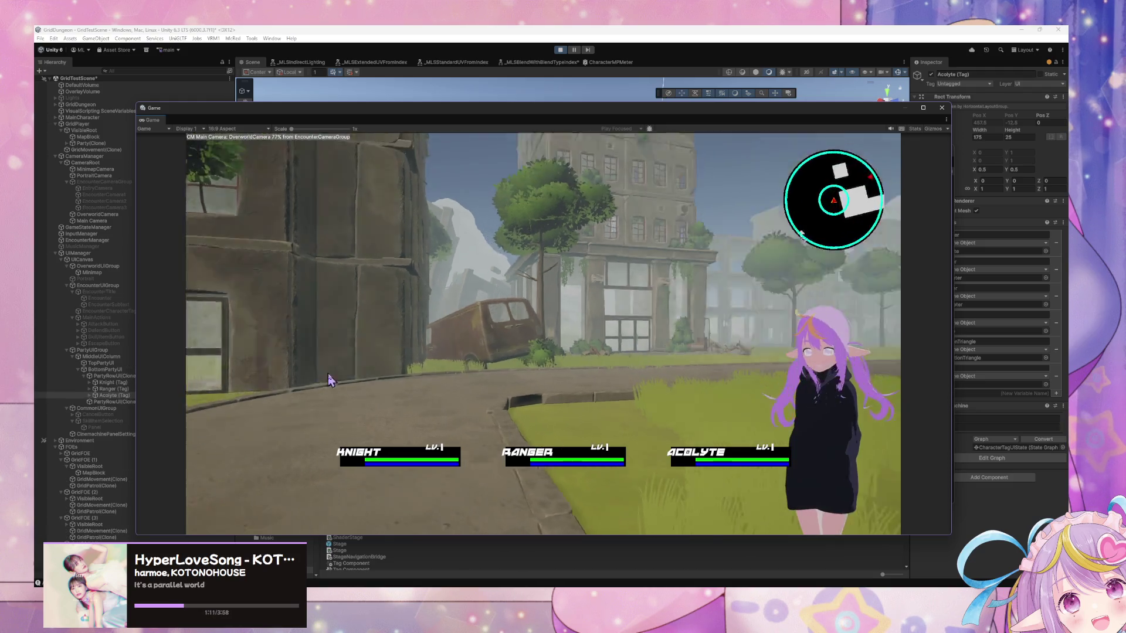
key("a")
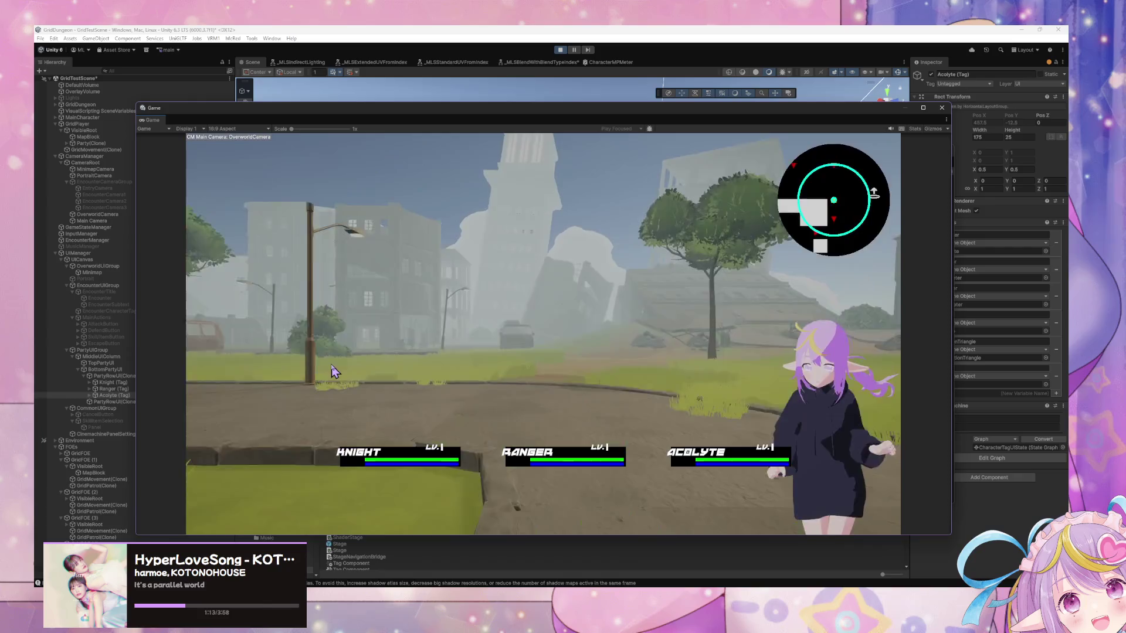
key("w")
key("w")
key("w")
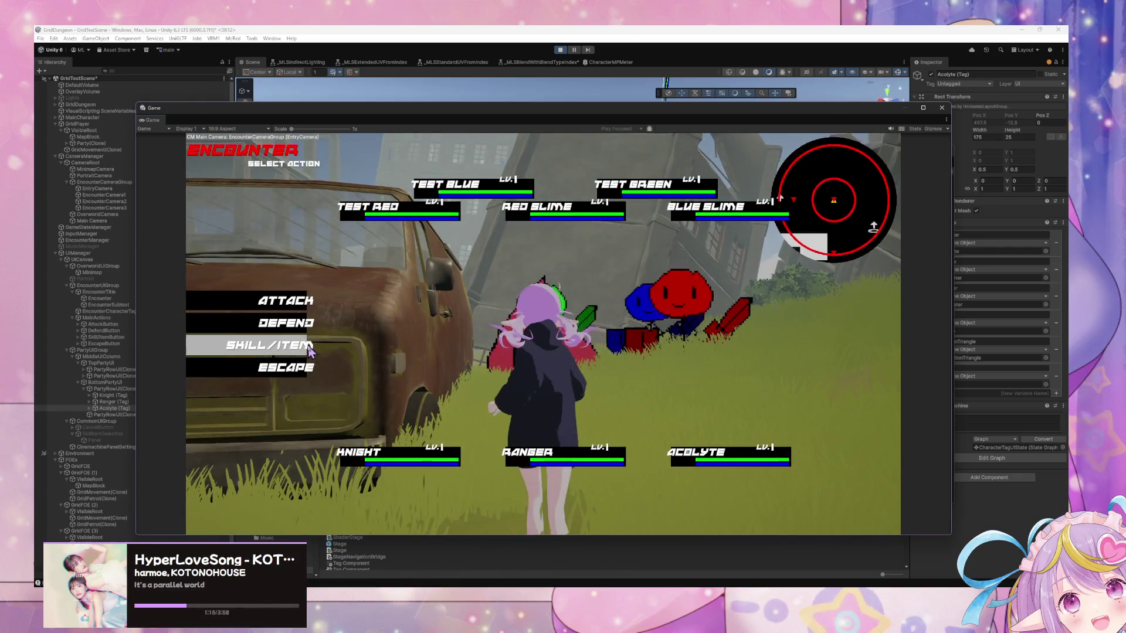
key("Down")
key("Down")
key("Down")
key("Return")
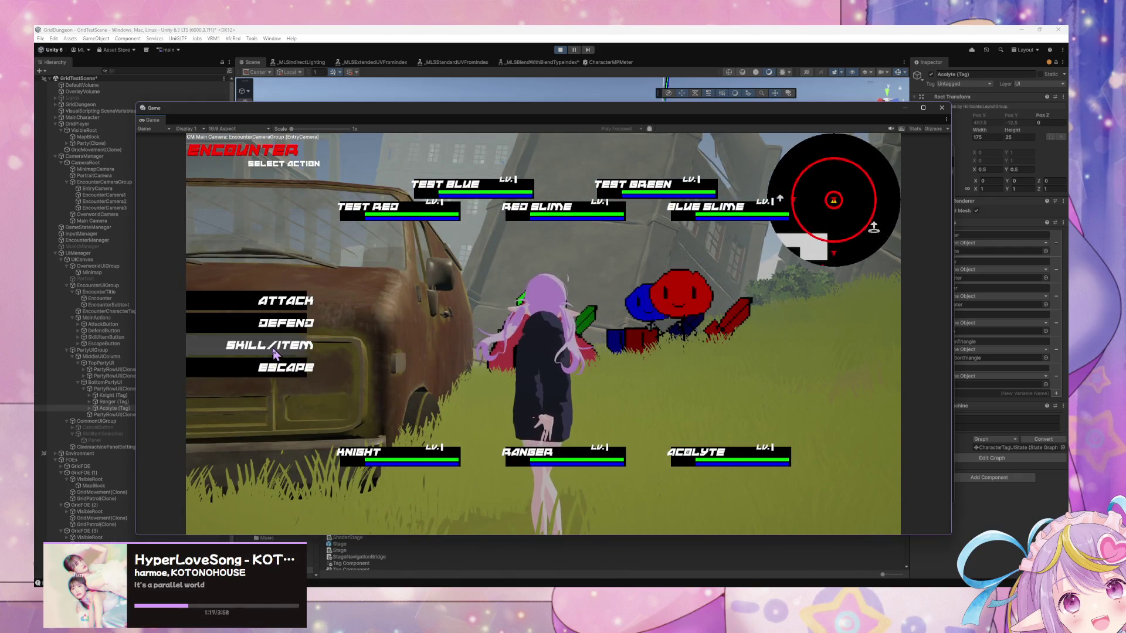
left_click(270, 479)
left_click(253, 365)
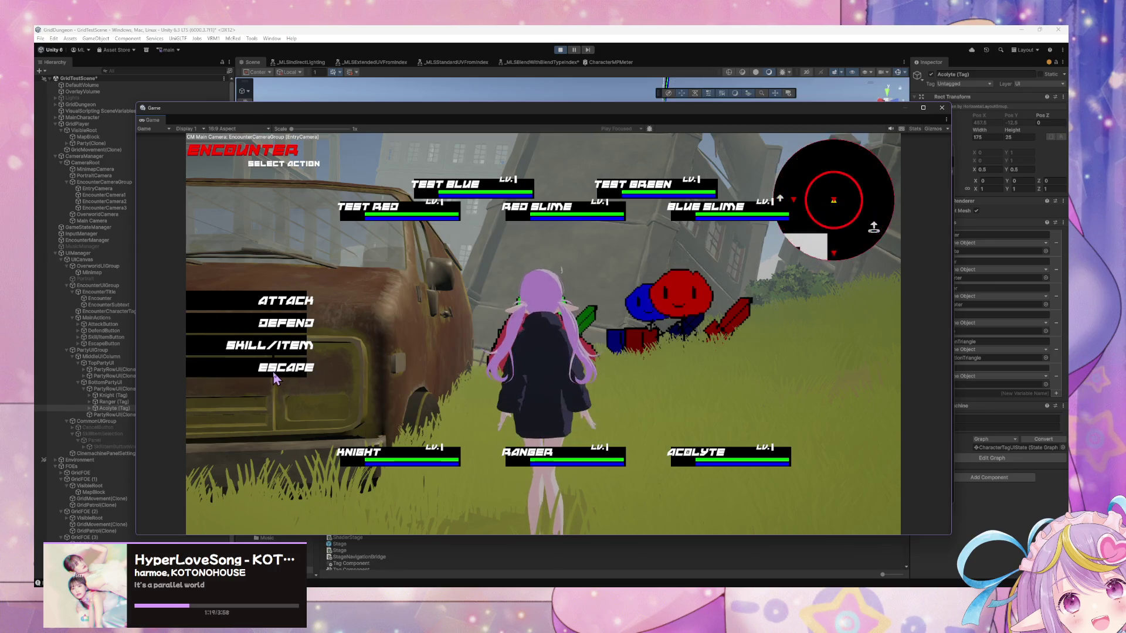
Walk down the road toward the grassy park, escaping two encounters on the way
key("Left")
key("Up")
key("Up")
key("Up")
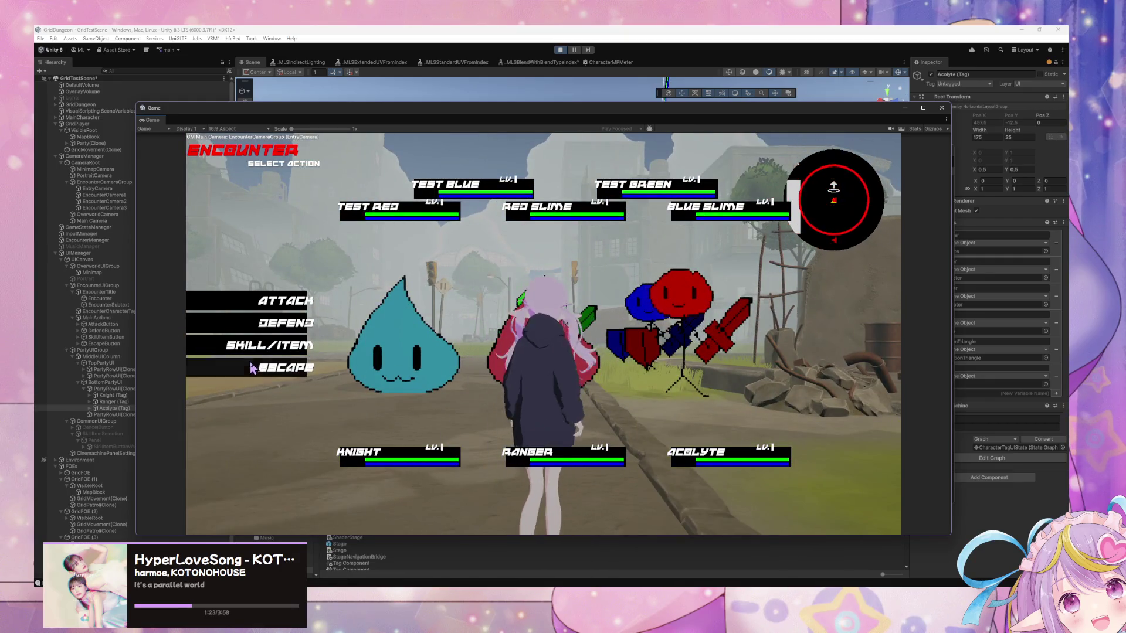
left_click(272, 372)
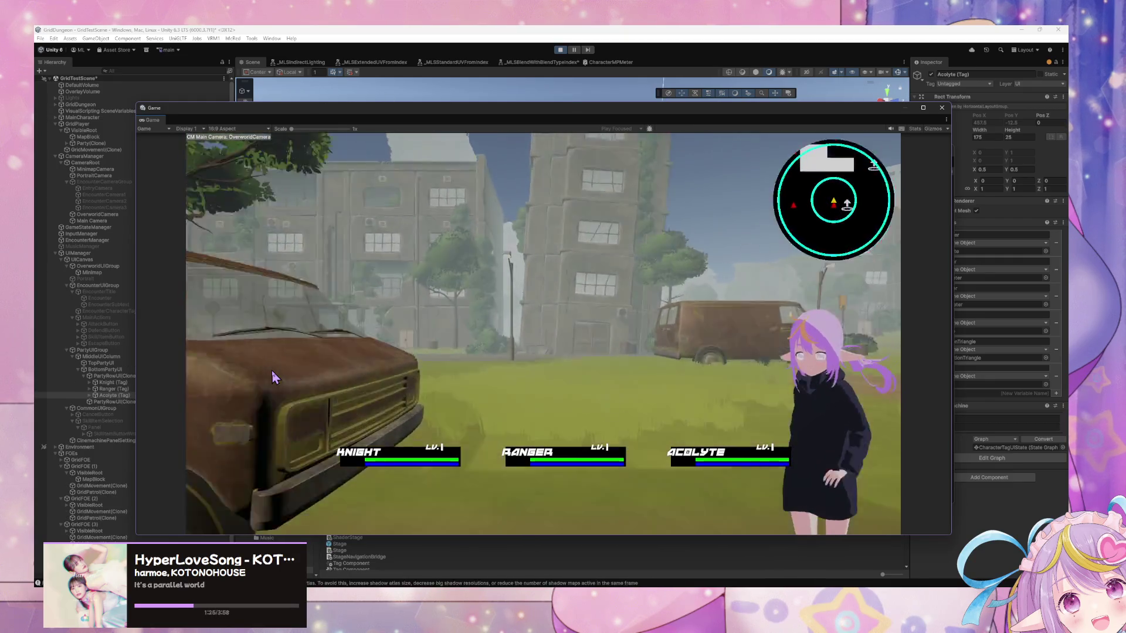
key("Left")
key("Up")
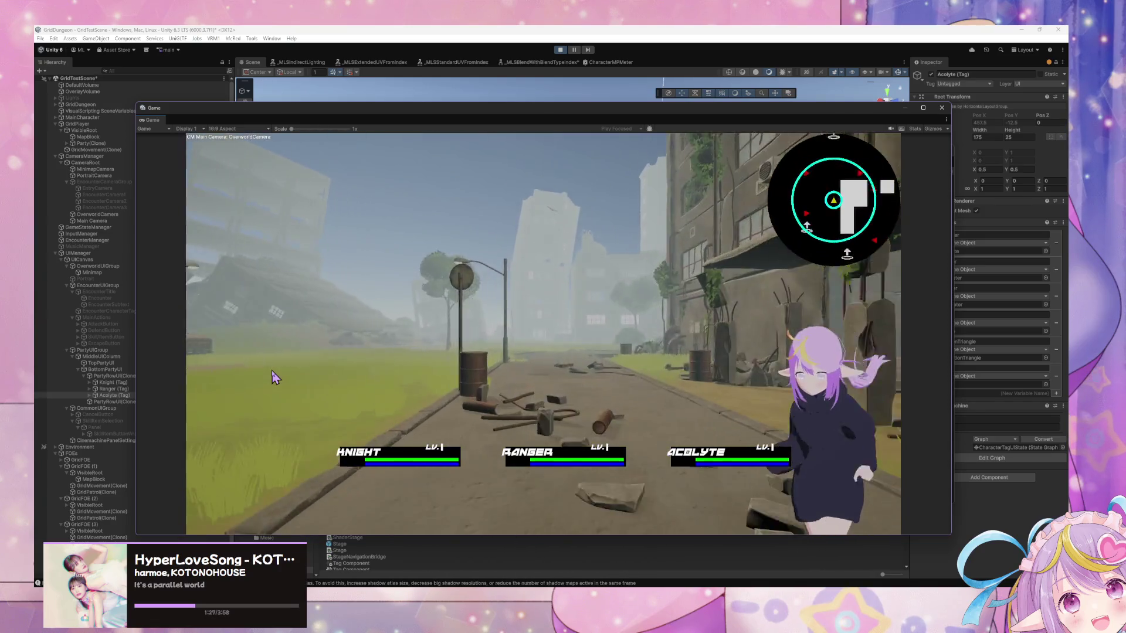
key("Right")
key("Up")
key("Right")
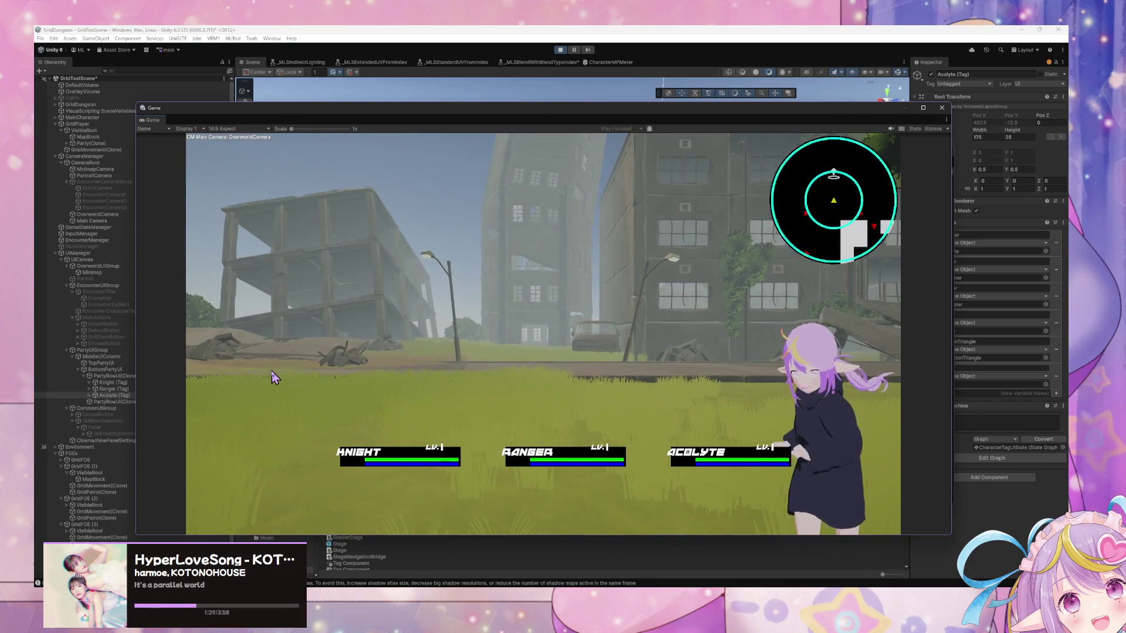
key("Up")
key("Up")
key("Right")
key("Up")
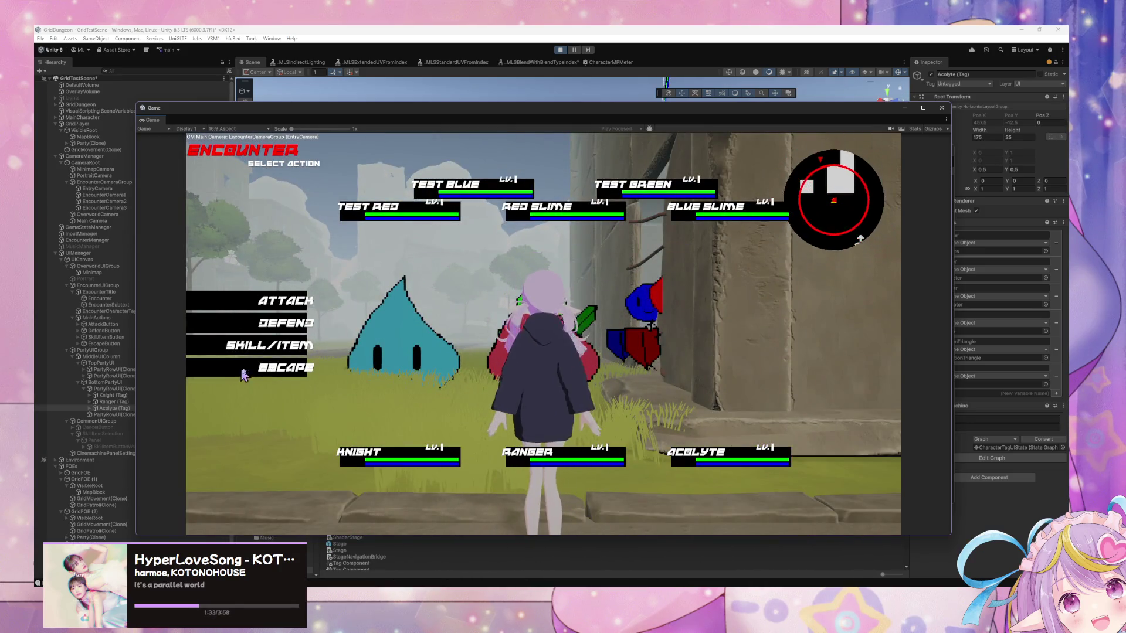
left_click(270, 375)
Walk along the road into the field, escape two more encounters, and uncover the Script Graph
key("Right")
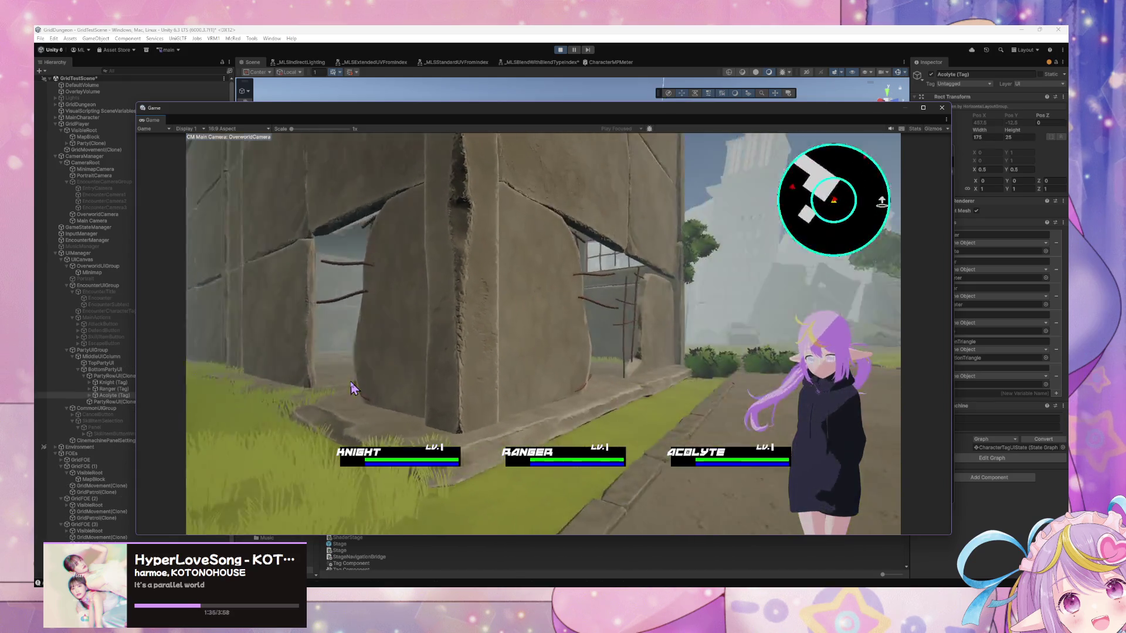
key("Right")
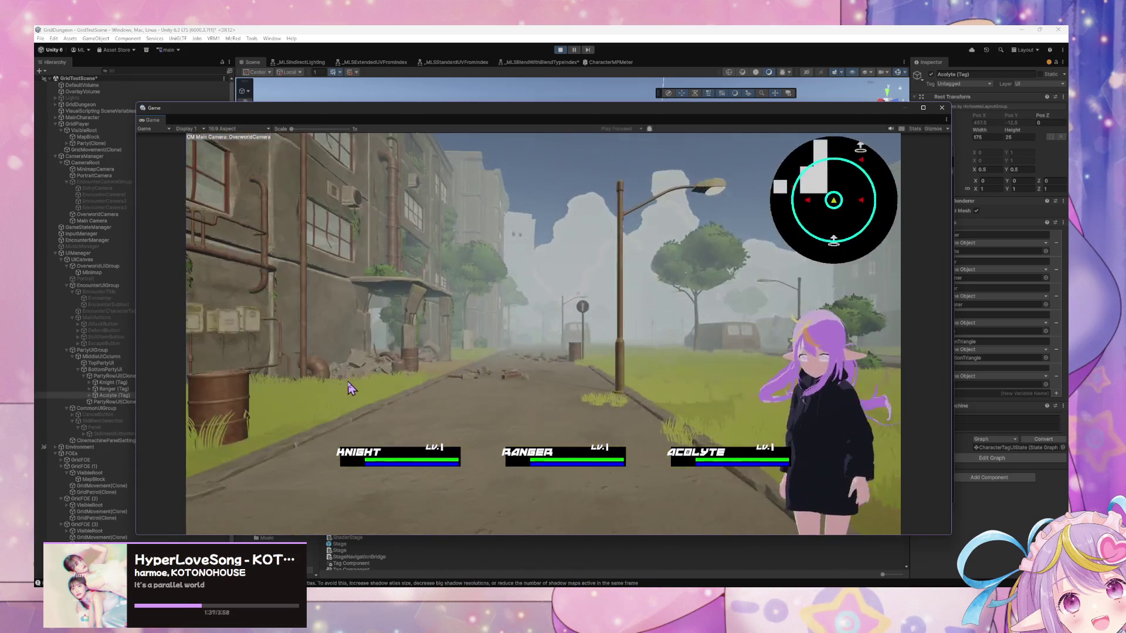
key("Up")
key("Up")
key("Right")
key("Up")
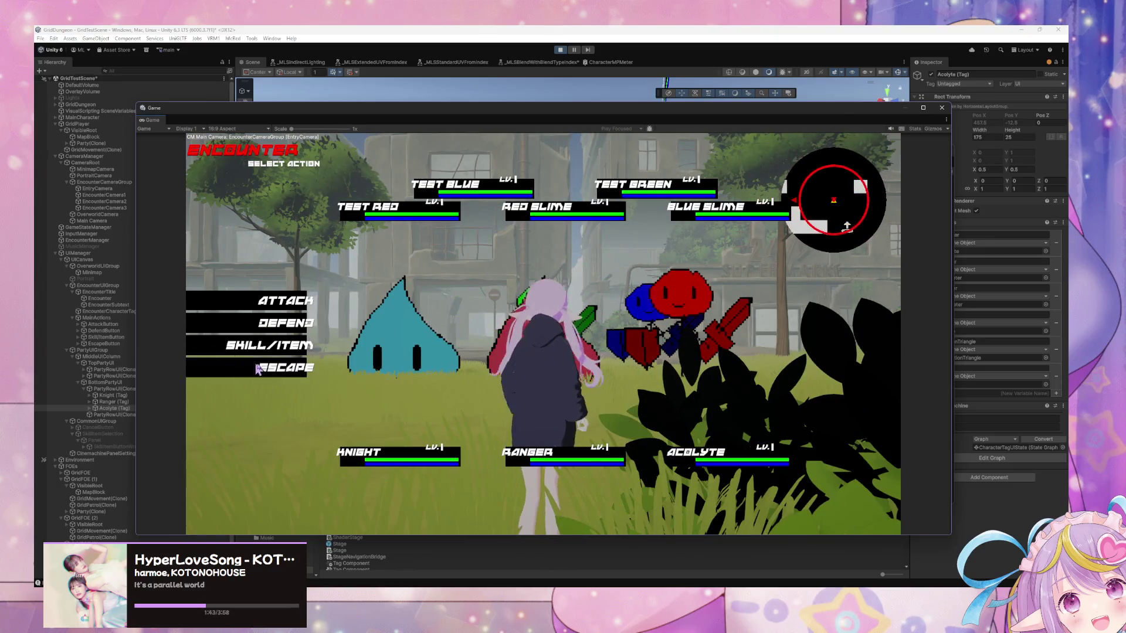
left_click(287, 377)
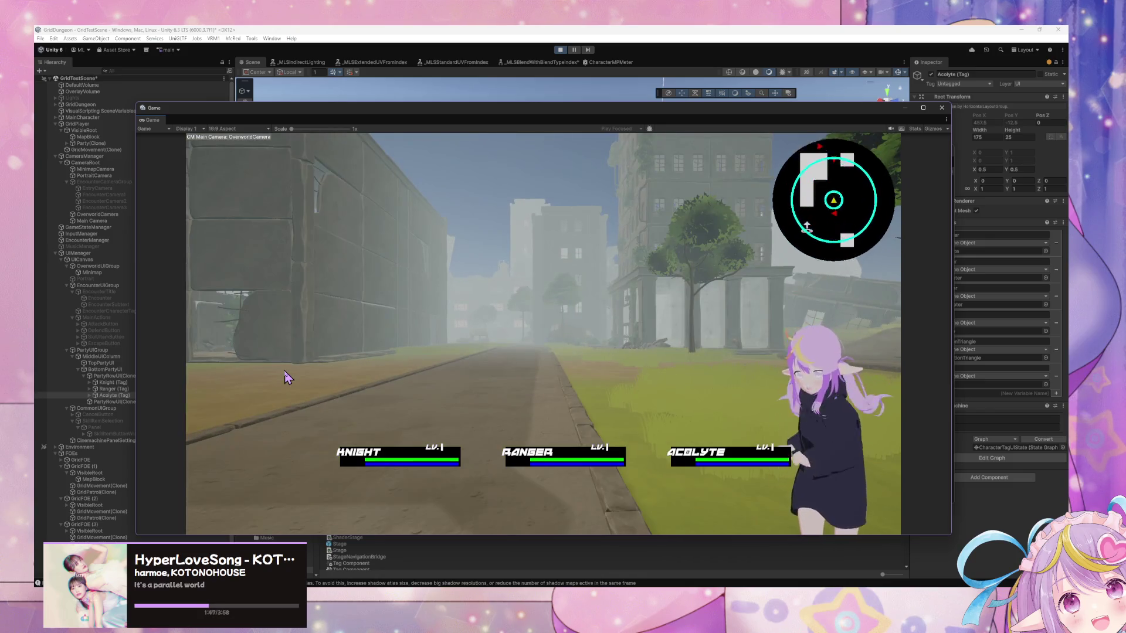
key("Right")
key("Up")
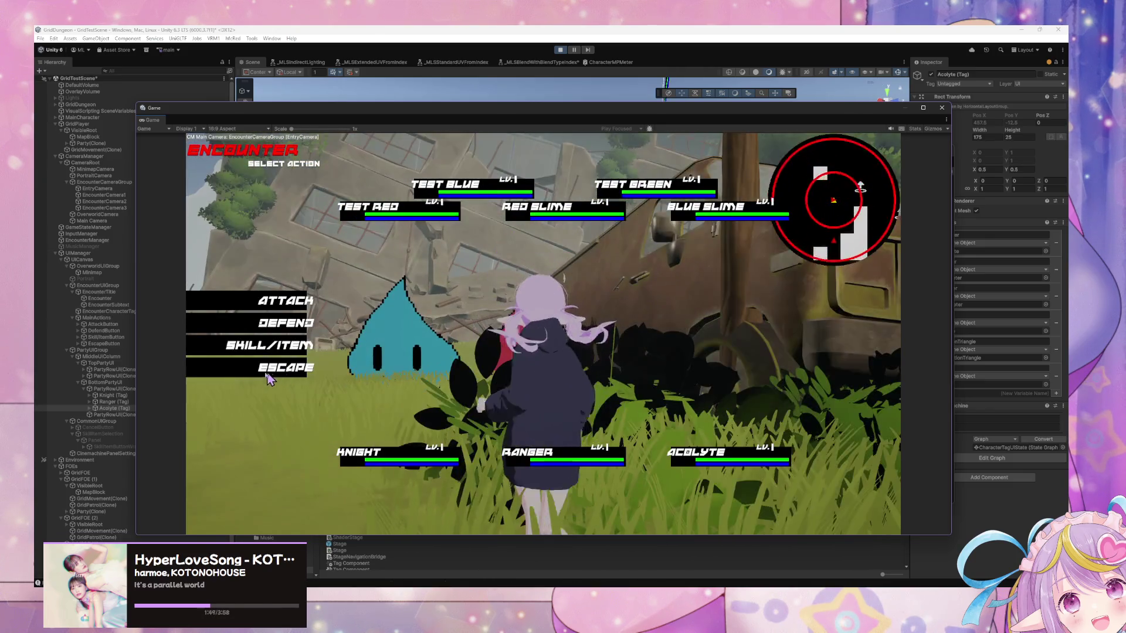
left_click(272, 377)
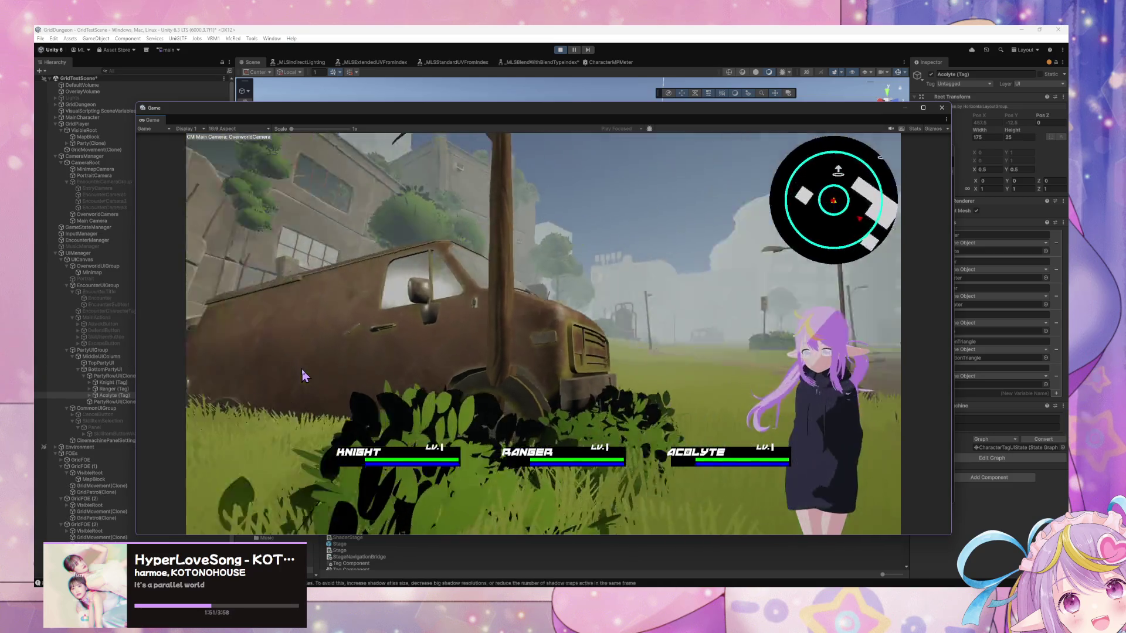
key("Up")
key("Up")
mouse_move(464, 120)
left_mouse_down()
mouse_move(580, 256)
mouse_move(659, 306)
left_mouse_up()
left_click(610, 231)
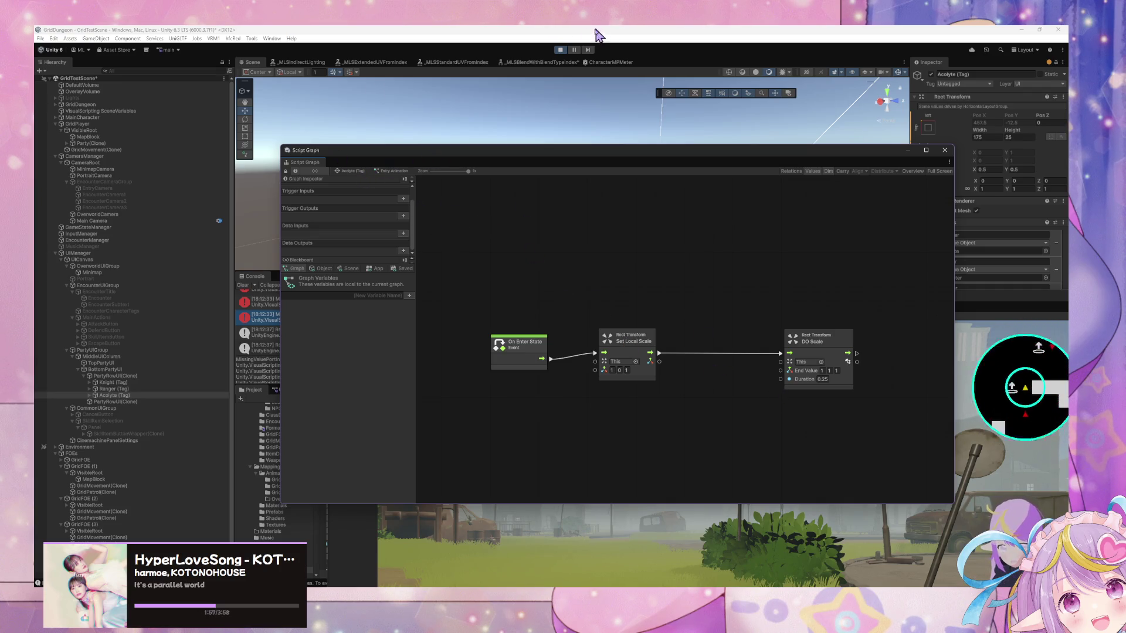
Stop Play mode and open the CharacterTagUI prefab for editing
left_click(560, 50)
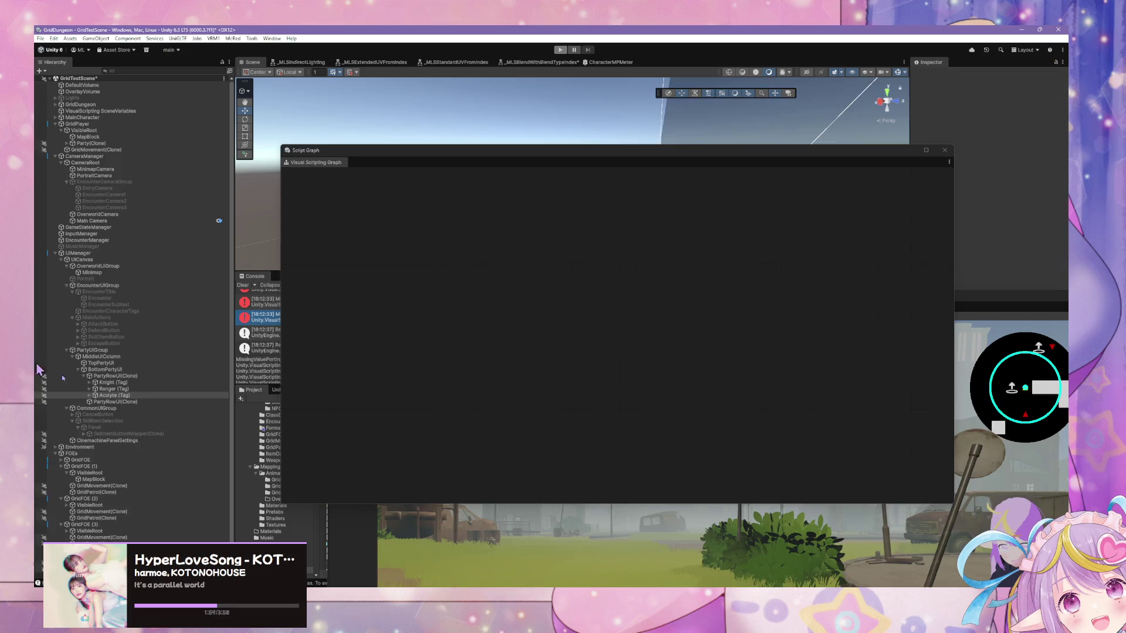
left_click_drag(457, 154, 717, 221)
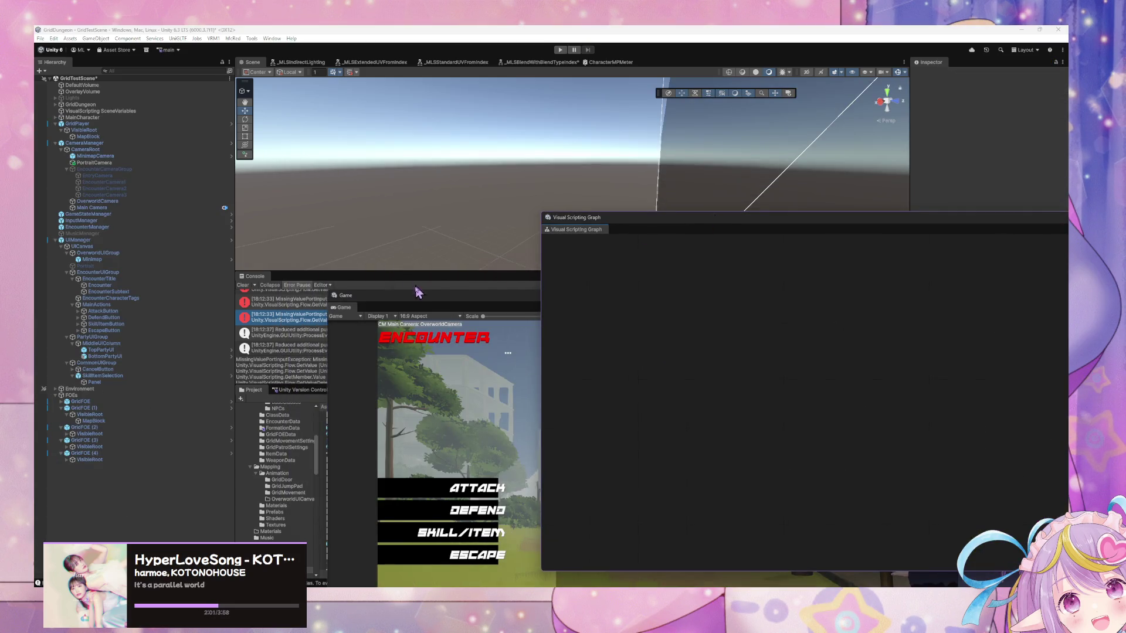
left_click_drag(414, 283, 689, 319)
left_click(377, 428)
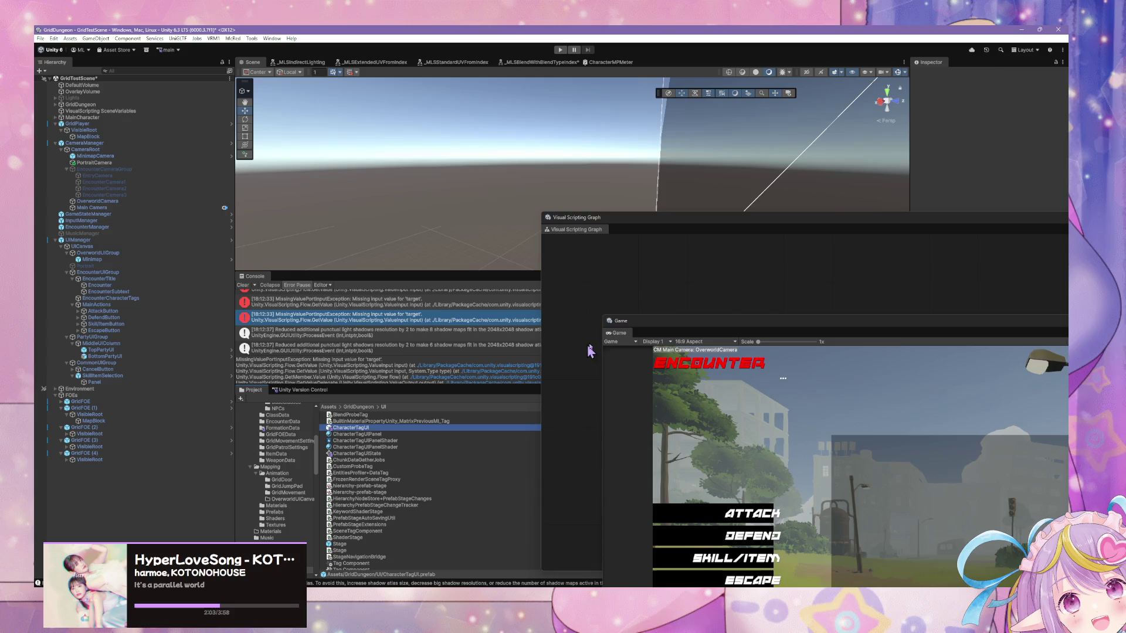
left_click(1051, 82)
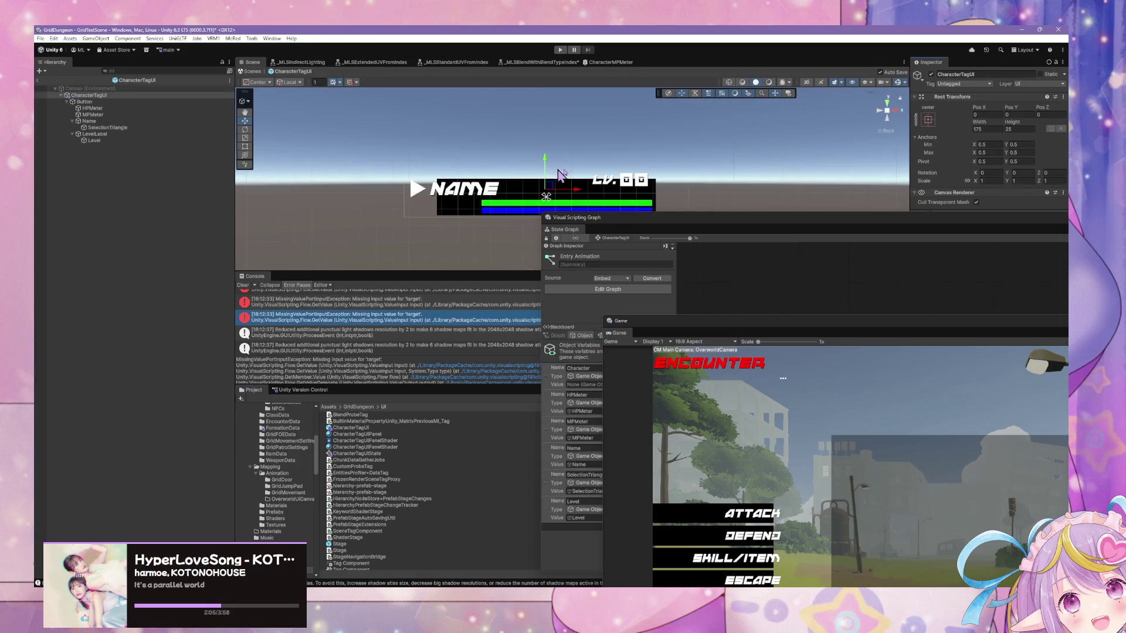
Reposition LevelLabel and anchor it to the right edge, then select the Canvas root
left_click(85, 134)
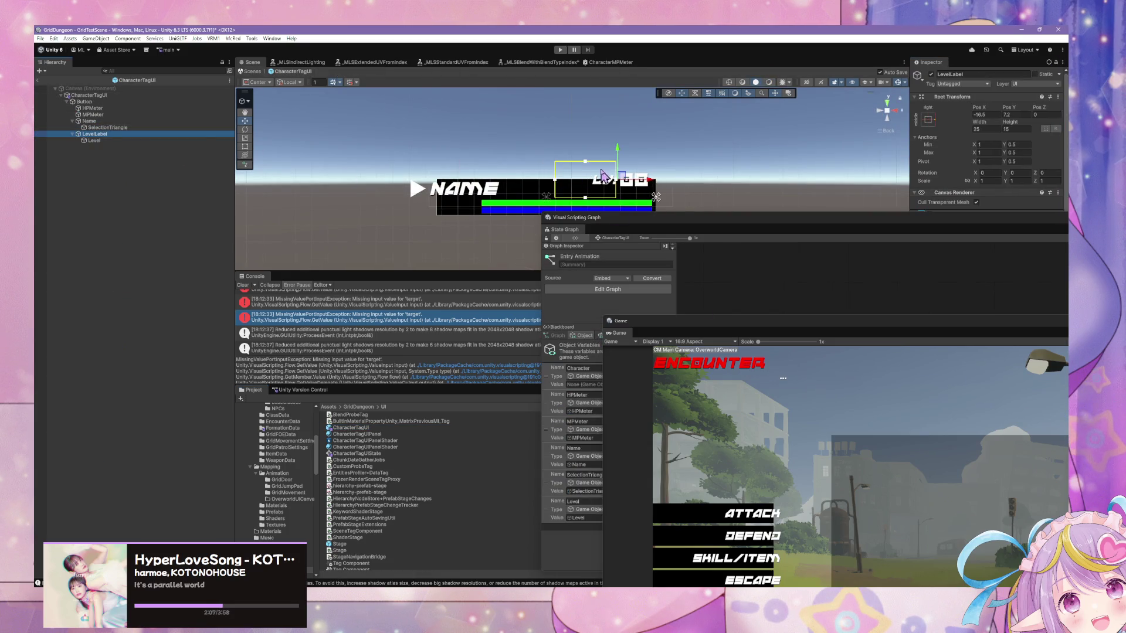
left_click_drag(619, 153, 625, 161)
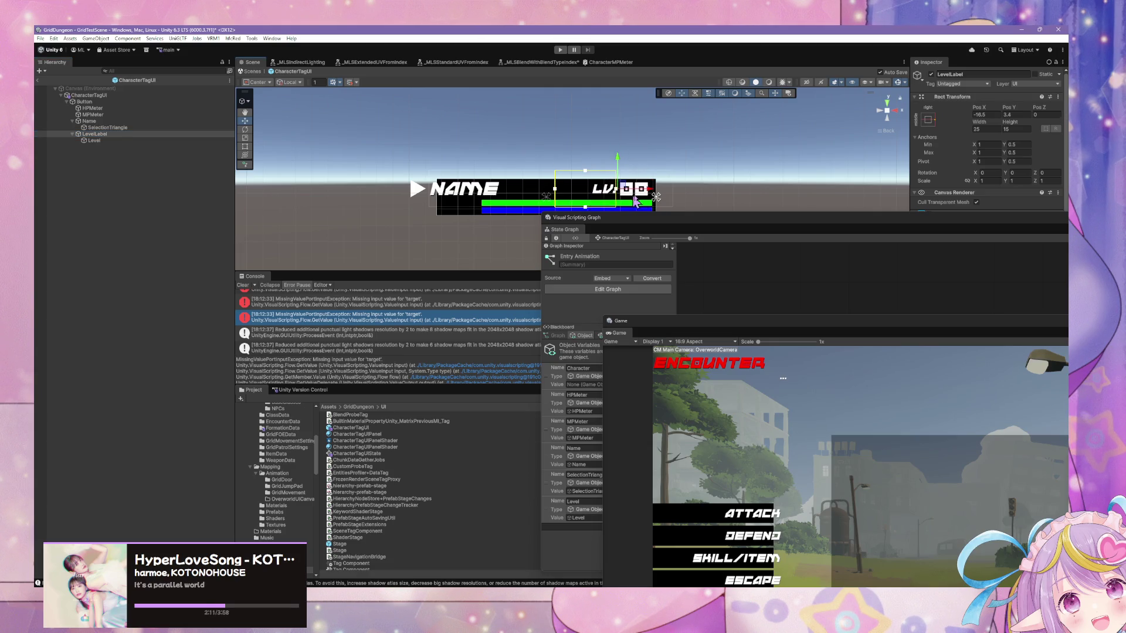
left_click_drag(666, 195, 644, 195)
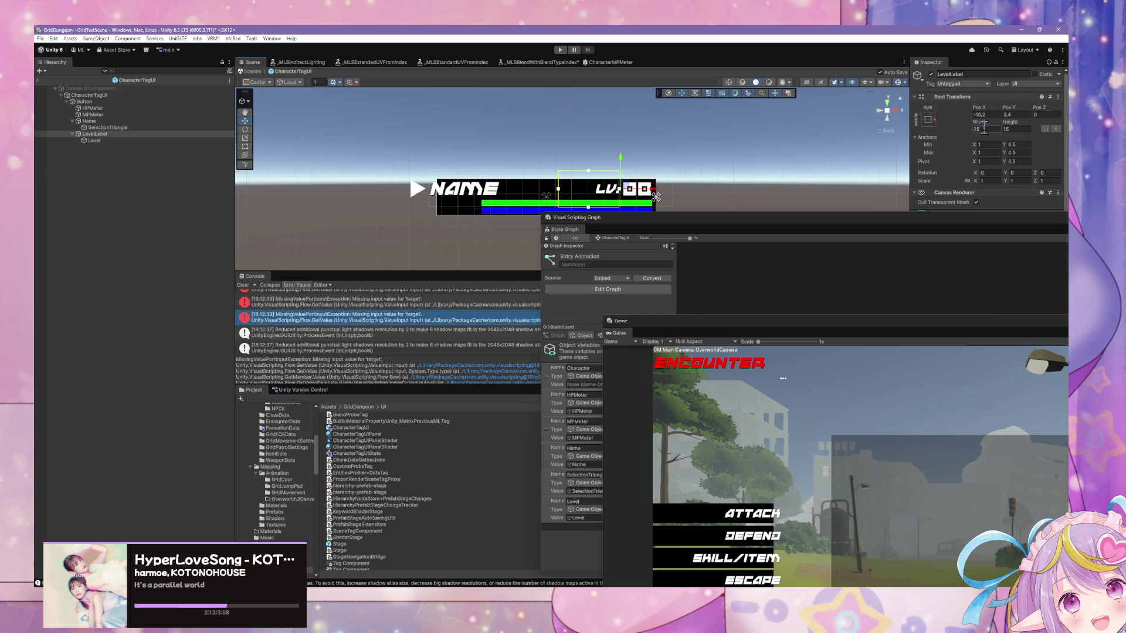
left_click(929, 120)
left_click(990, 199, "alt+shift")
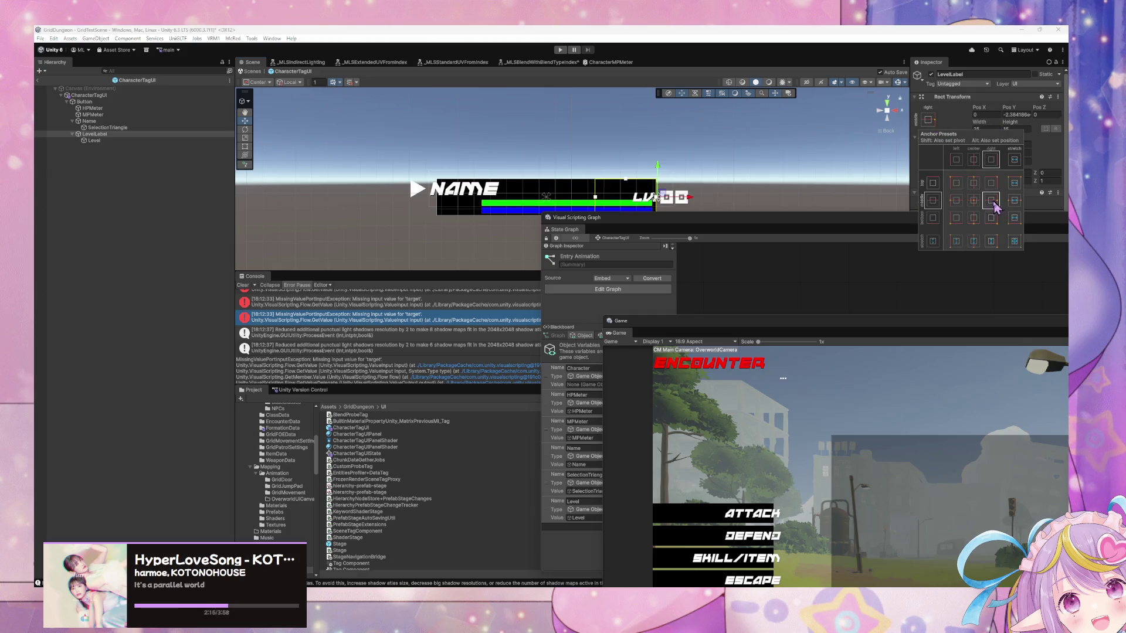
left_click(661, 180)
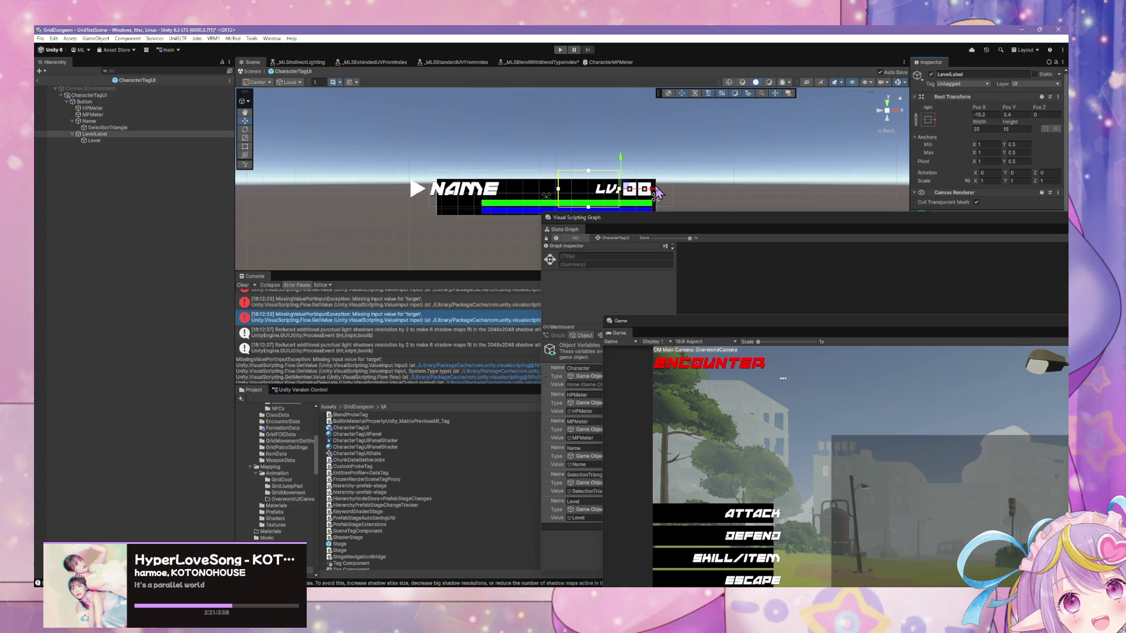
left_click(719, 172)
left_click_drag(686, 221, 475, 324)
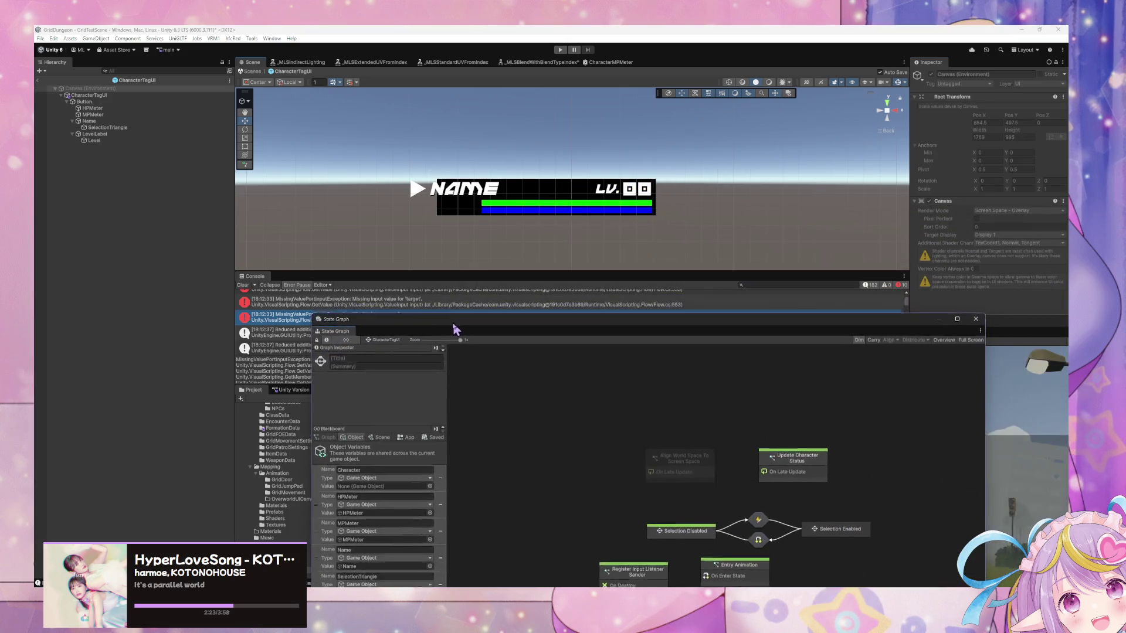
Try resizing and moving the Button element, undo it, and slightly tweak its width
mouse_move(606, 180)
left_mouse_down()
mouse_move(558, 193)
mouse_move(618, 167)
left_mouse_up()
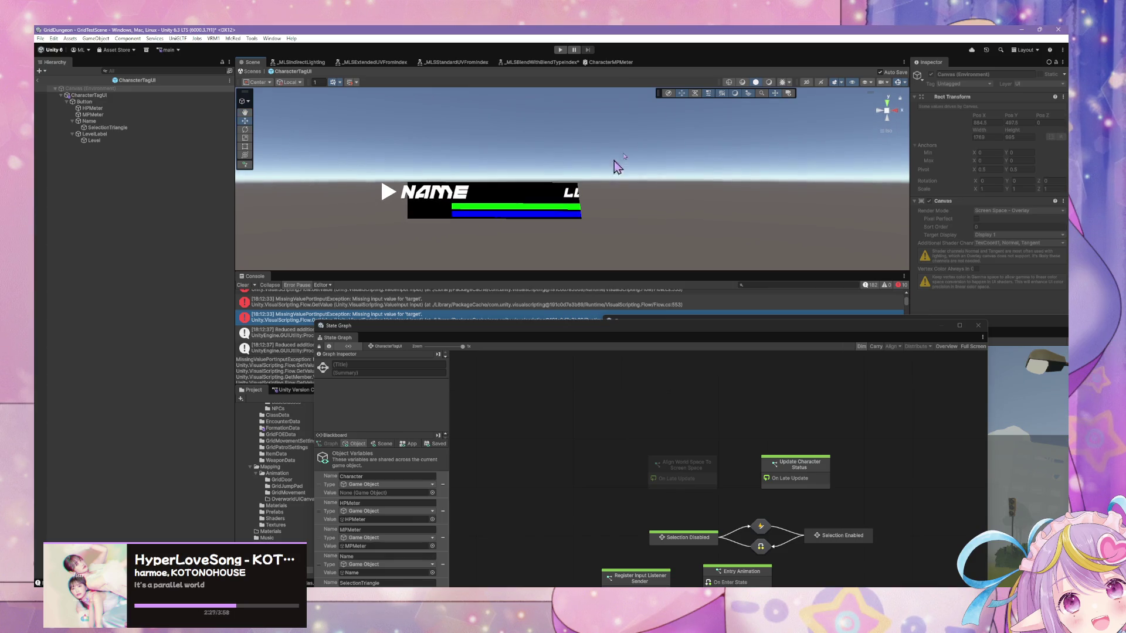
left_click(890, 103)
left_click(193, 101)
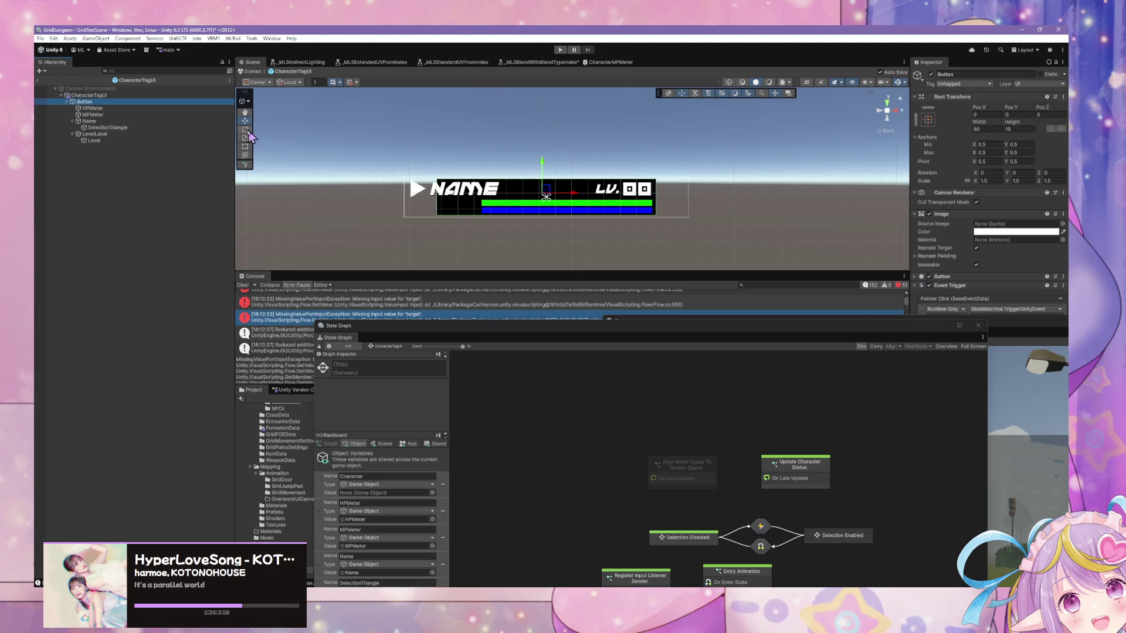
mouse_move(975, 122)
left_mouse_down()
mouse_move(999, 120)
mouse_move(893, 126)
mouse_move(906, 129)
left_mouse_up()
left_click_drag(572, 199, 582, 201)
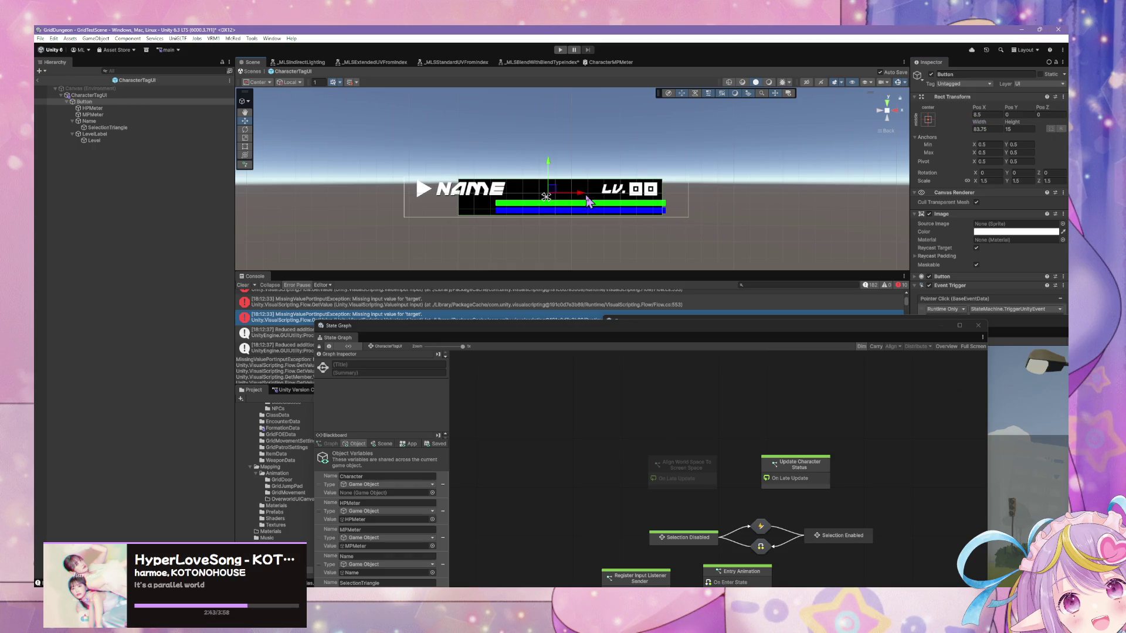
key("ctrl+z")
key("ctrl+z")
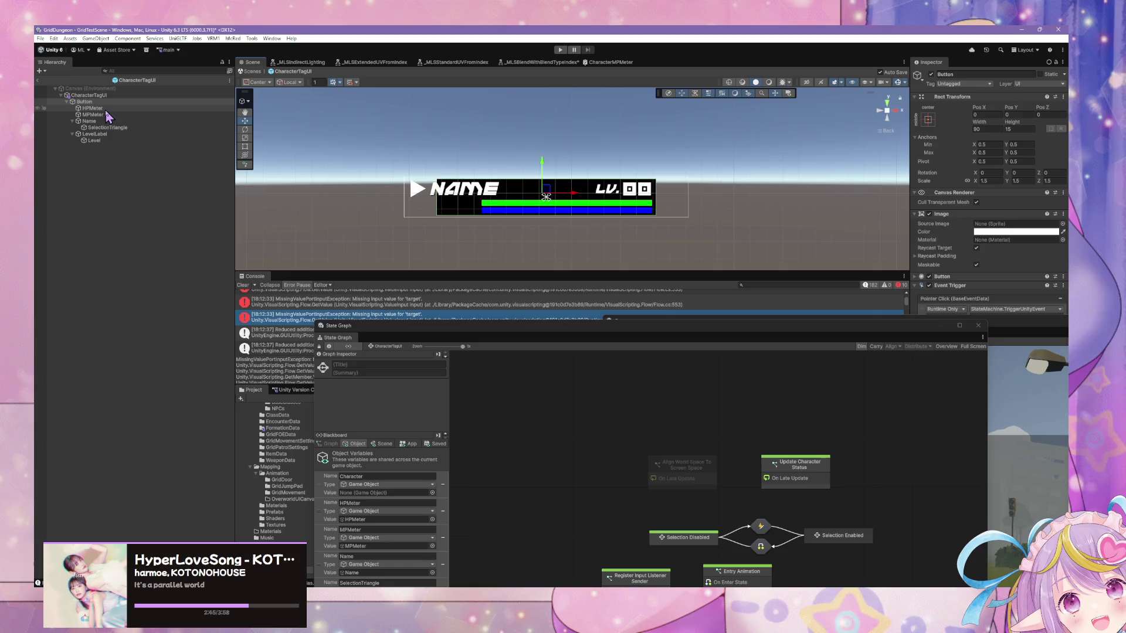
left_click(104, 103)
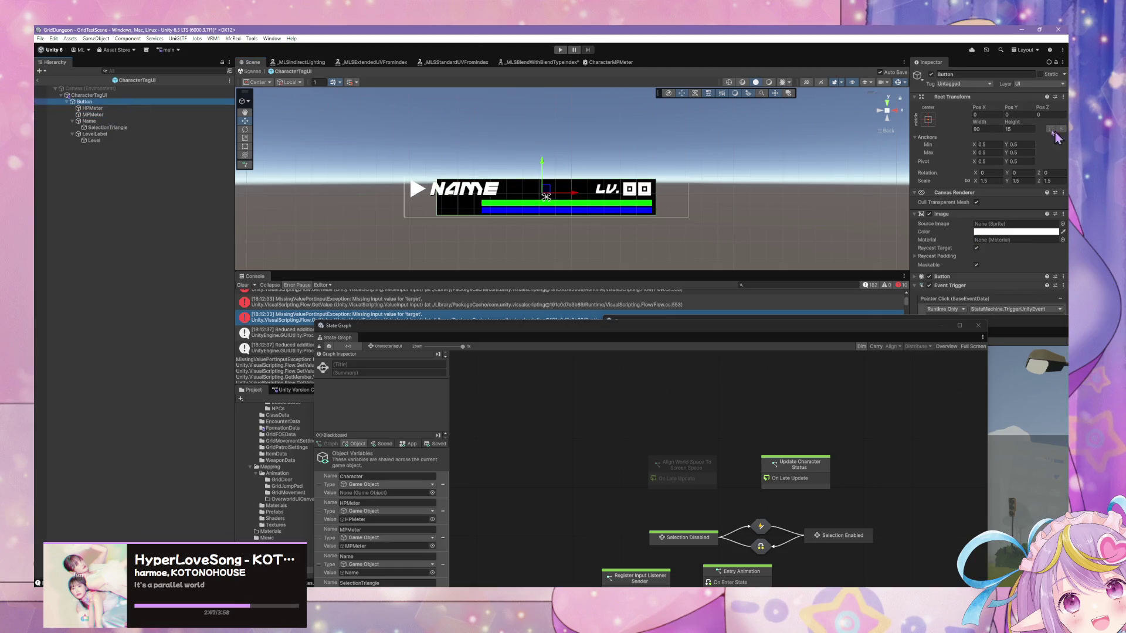
mouse_move(976, 119)
left_mouse_down()
mouse_move(987, 118)
mouse_move(974, 119)
left_mouse_up()
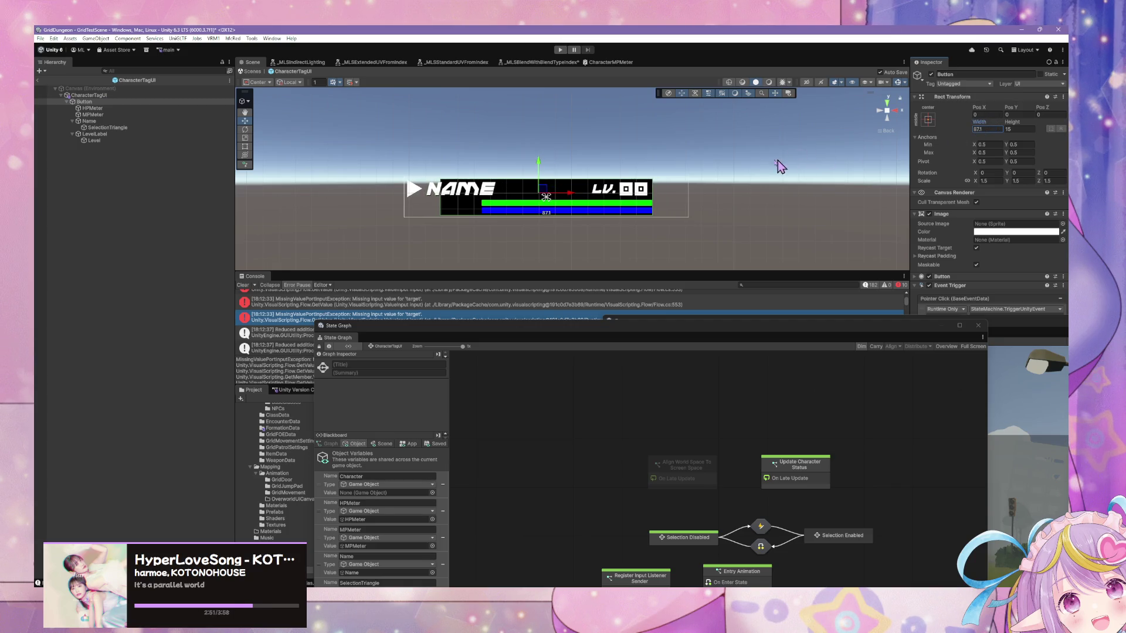
Anchor HPMeter and MPMeter middle-right, set their X to 0, and nudge them slightly left
left_click(91, 108)
left_click(92, 114, "ctrl")
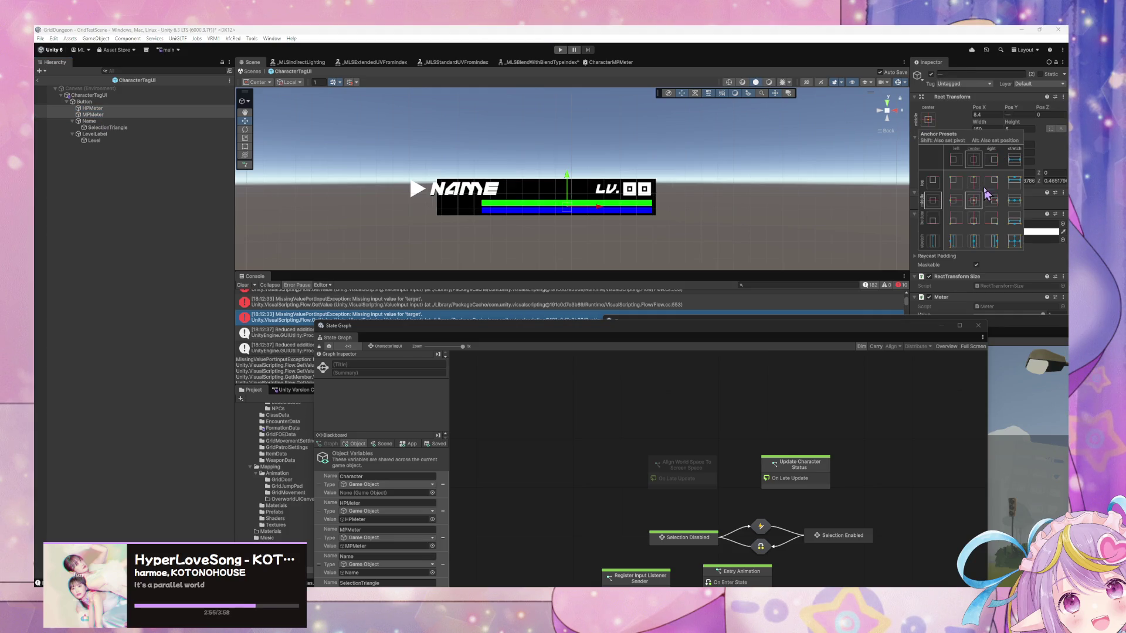
left_click(993, 199, "alt+shift")
key("ctrl+z")
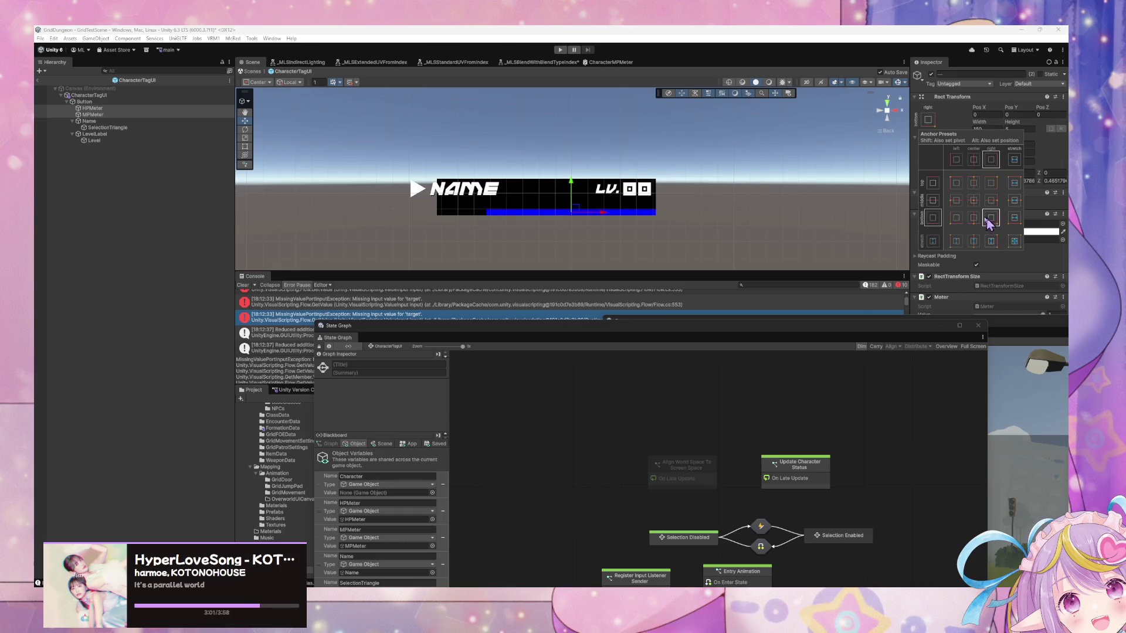
left_click(991, 201)
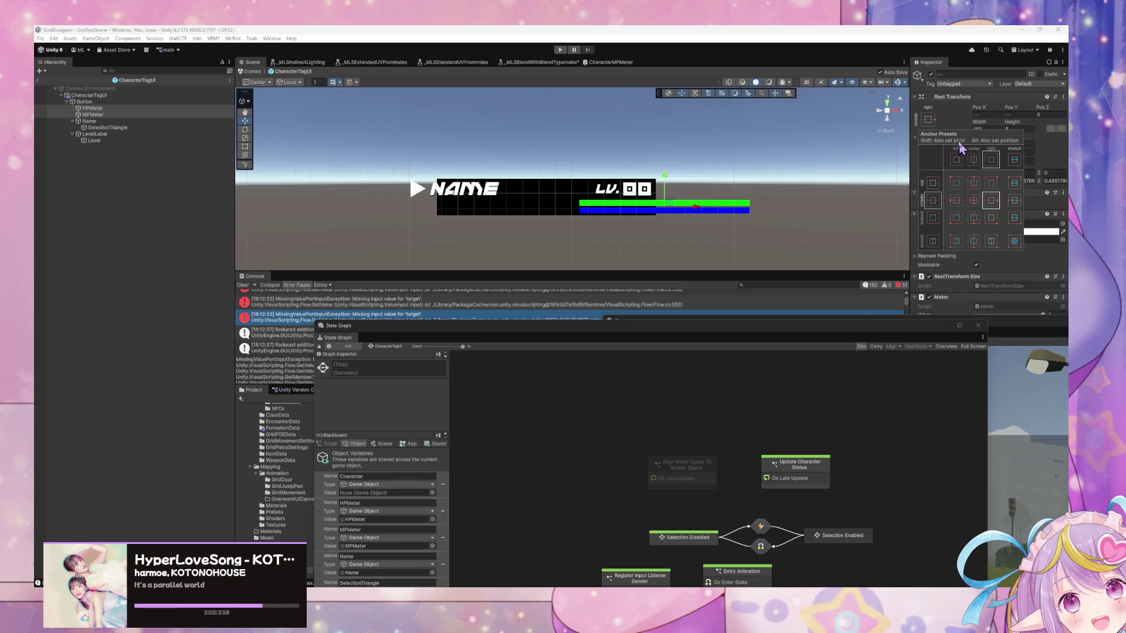
left_click(988, 115)
type("0")
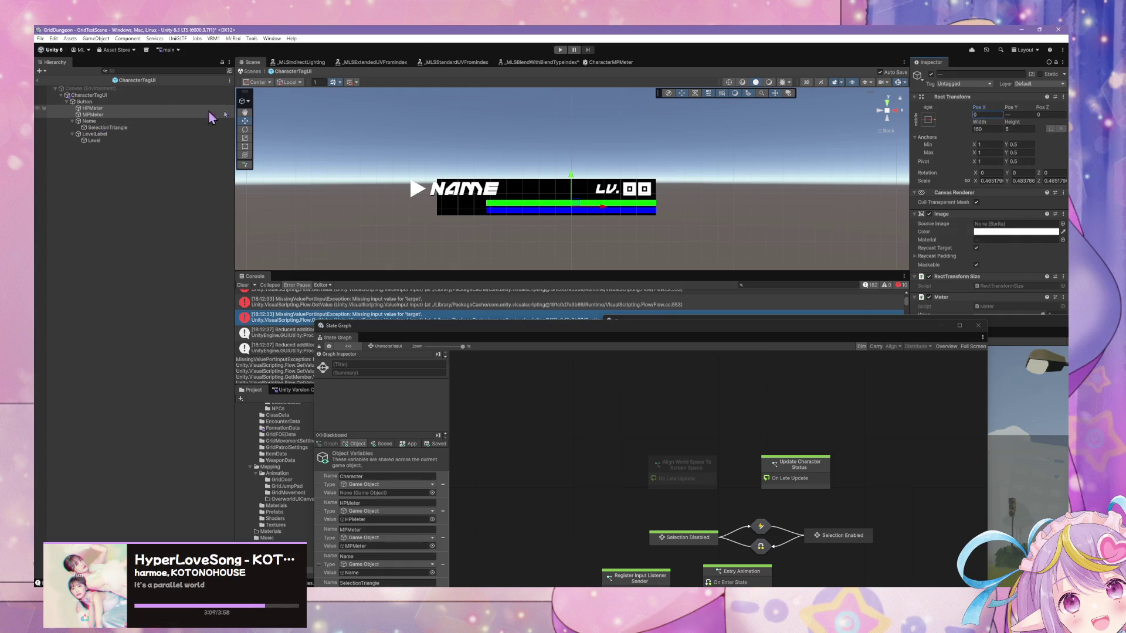
left_click(927, 120)
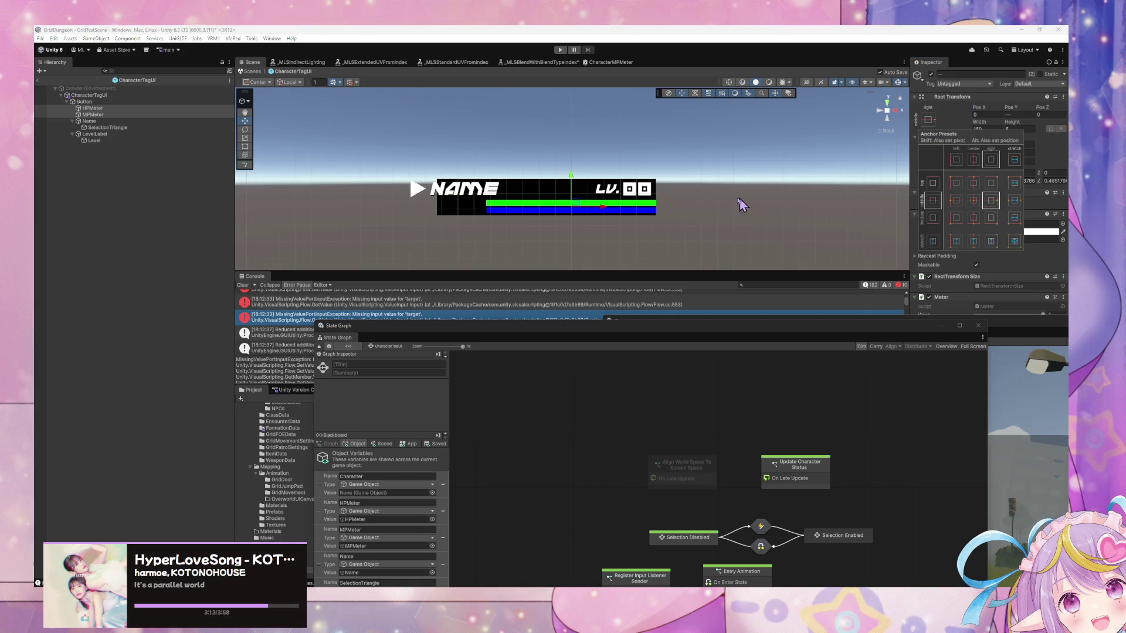
left_click(605, 213)
left_click_drag(605, 214, 603, 212)
left_click(691, 226)
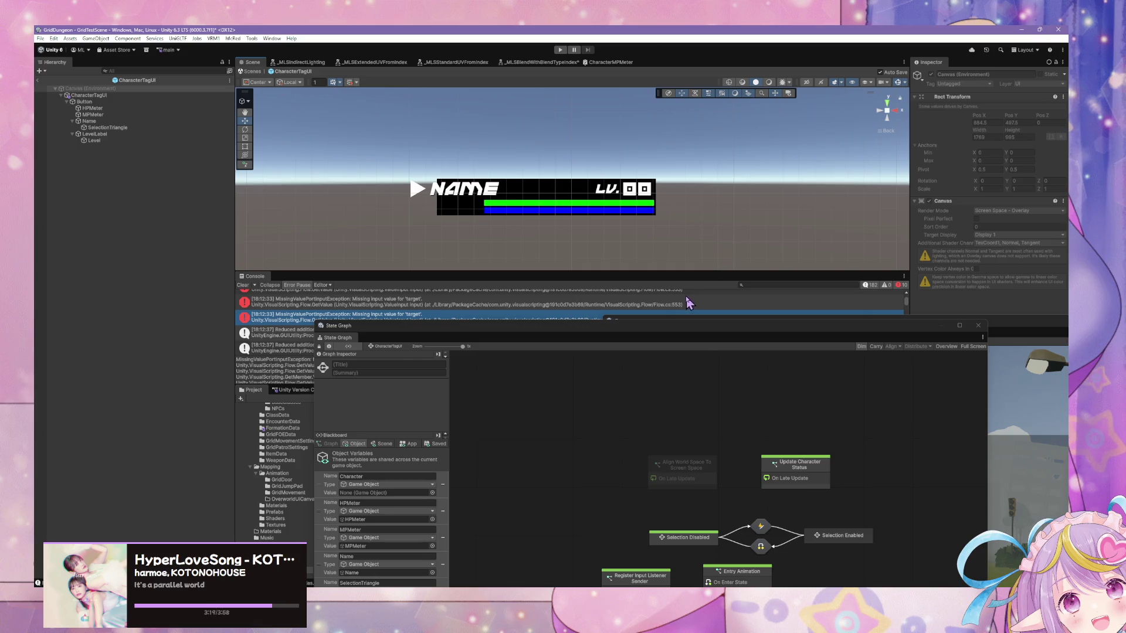
mouse_move(461, 185)
left_mouse_down()
mouse_move(548, 188)
mouse_move(457, 193)
left_mouse_up()
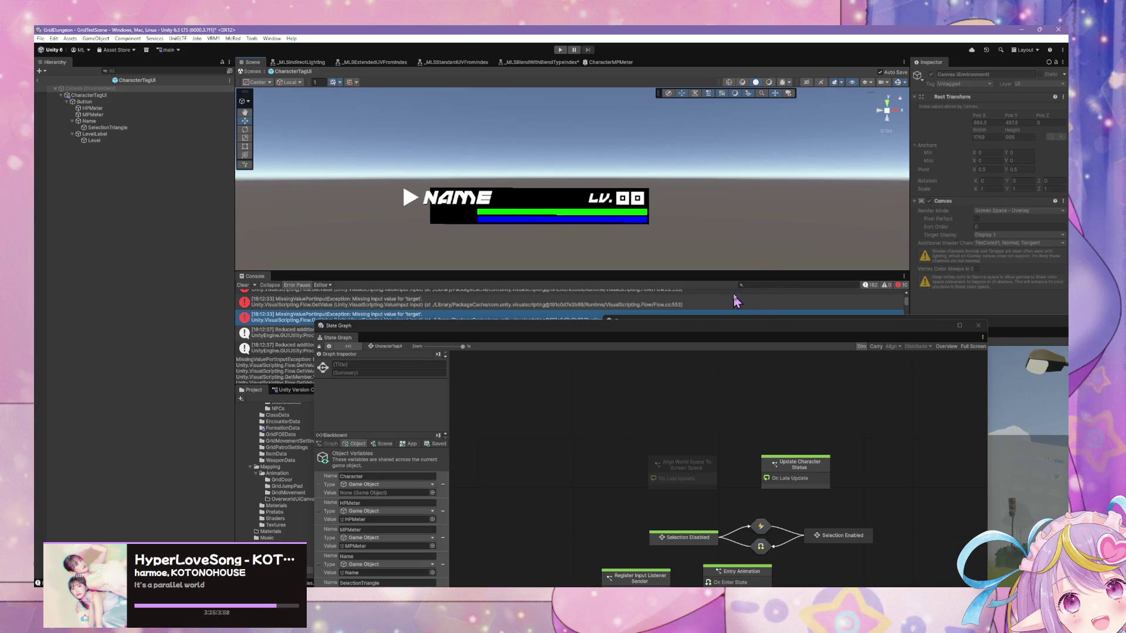
left_click(655, 257)
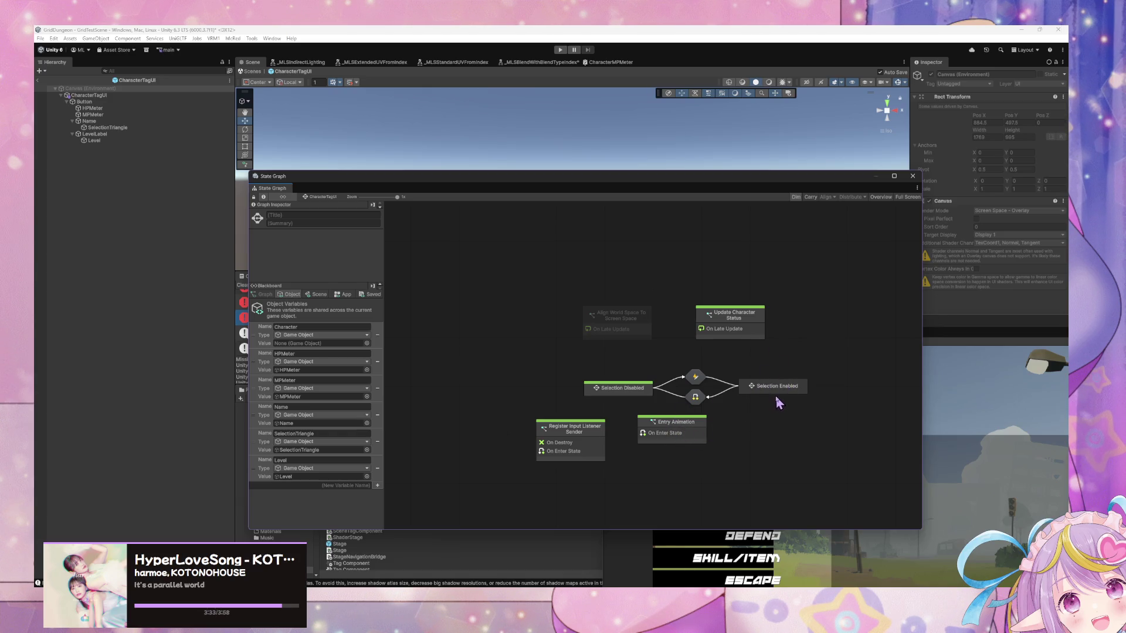
left_click(610, 389)
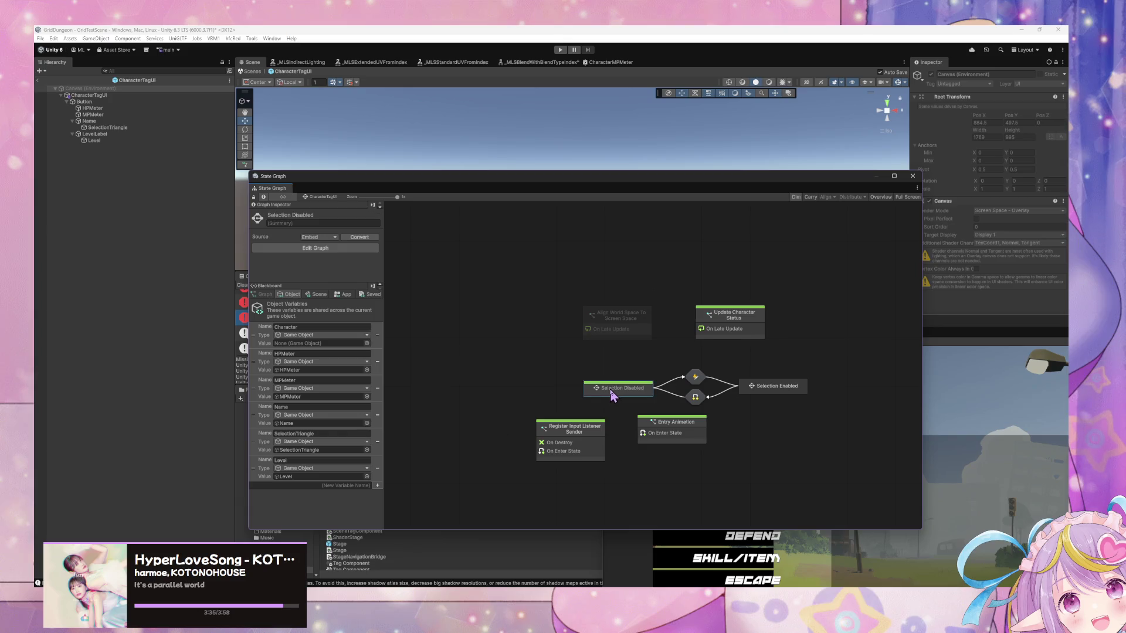
double_click(614, 393)
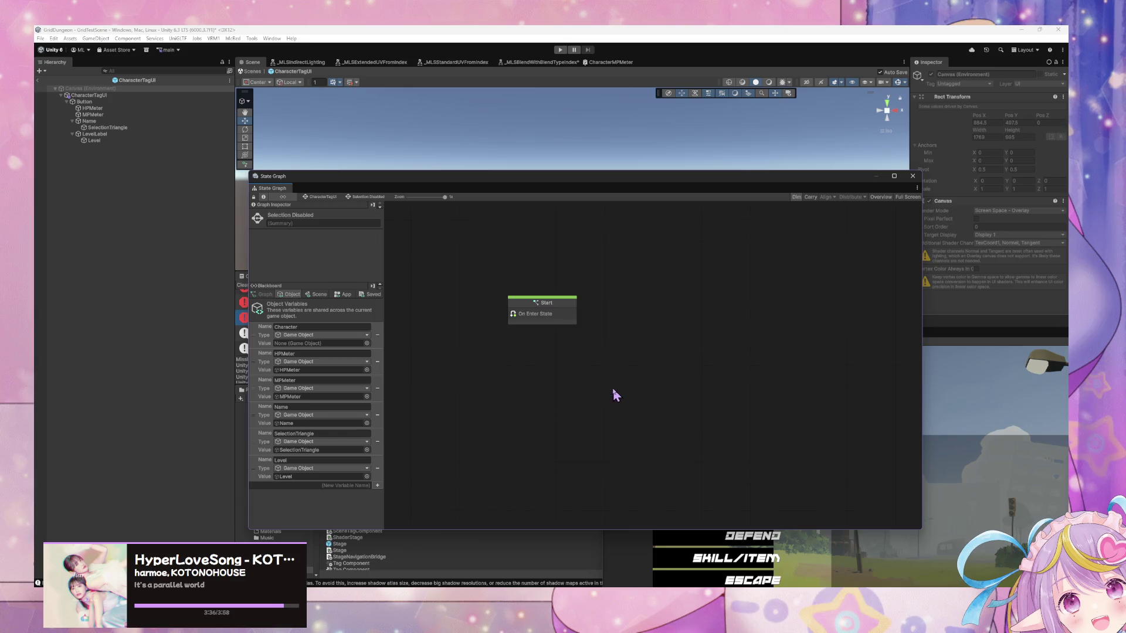
left_click(316, 198)
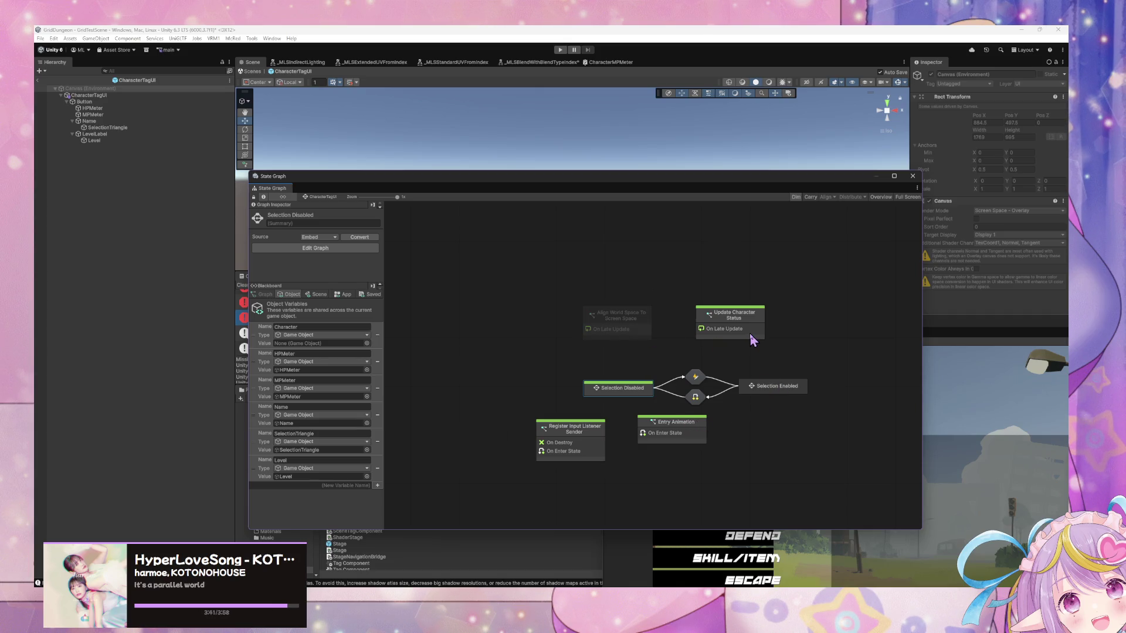
double_click(789, 389)
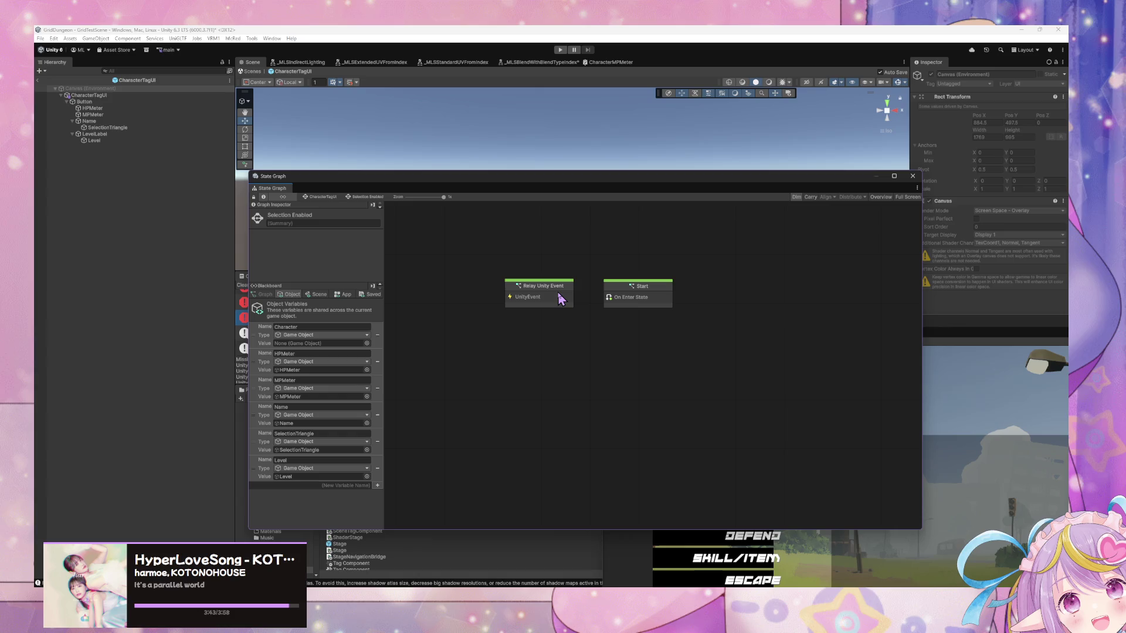
left_click(318, 197)
double_click(675, 433)
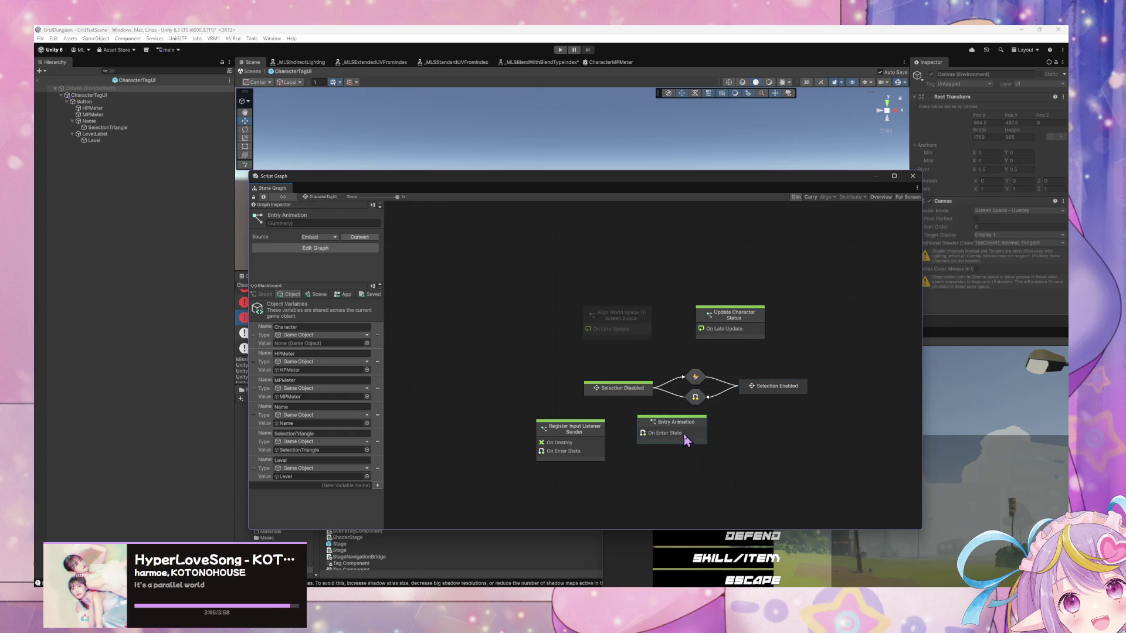
left_click(322, 197)
double_click(735, 329)
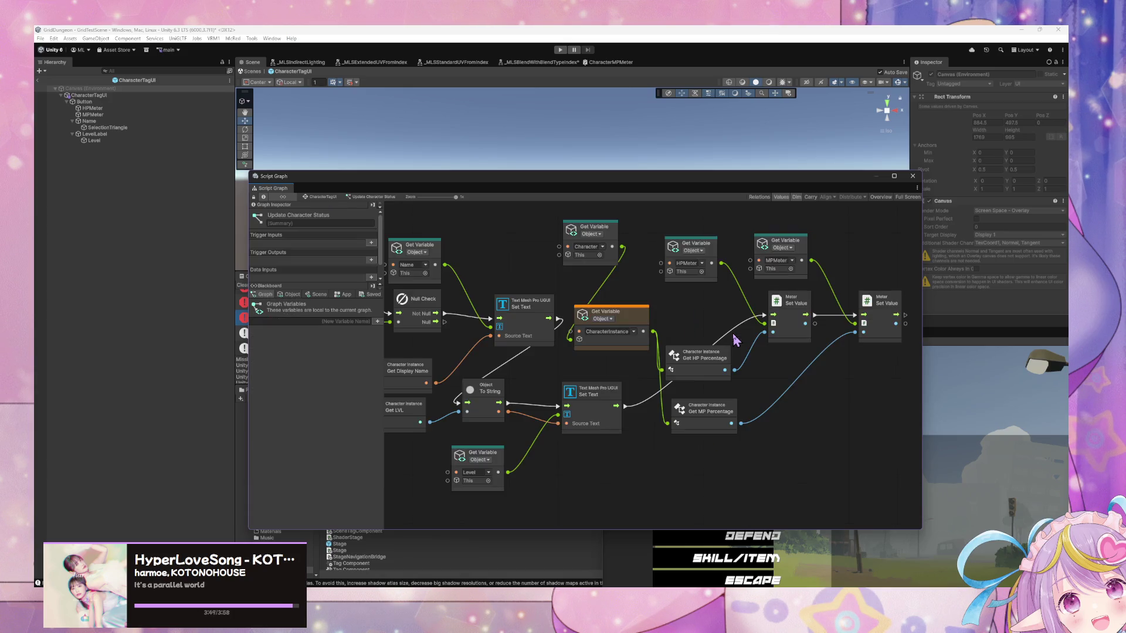
left_click(329, 198)
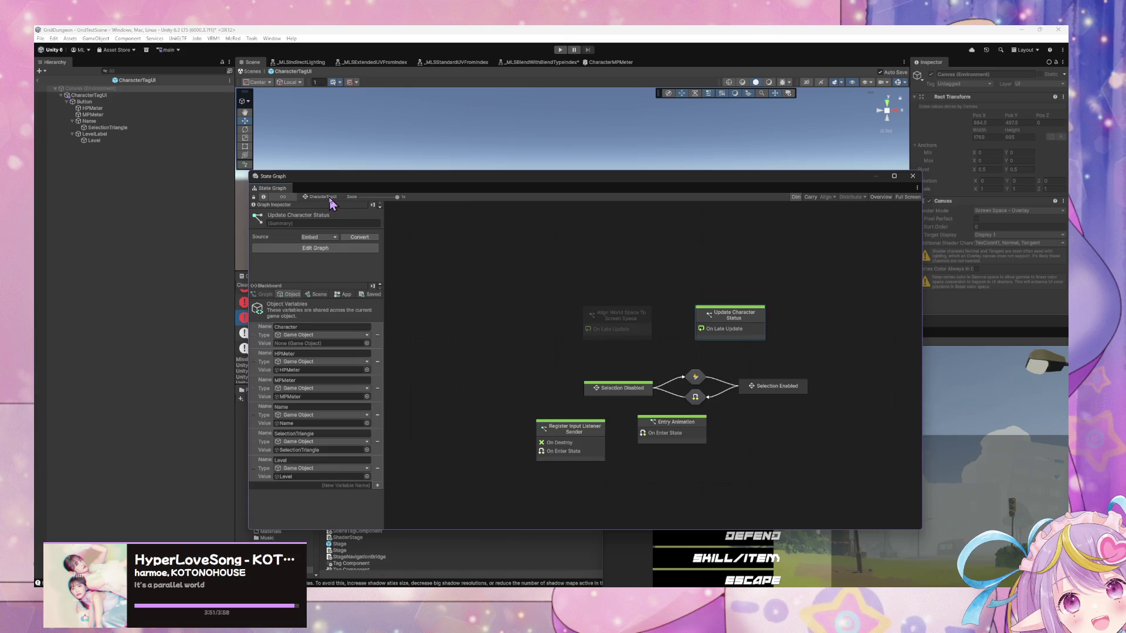
double_click(733, 312)
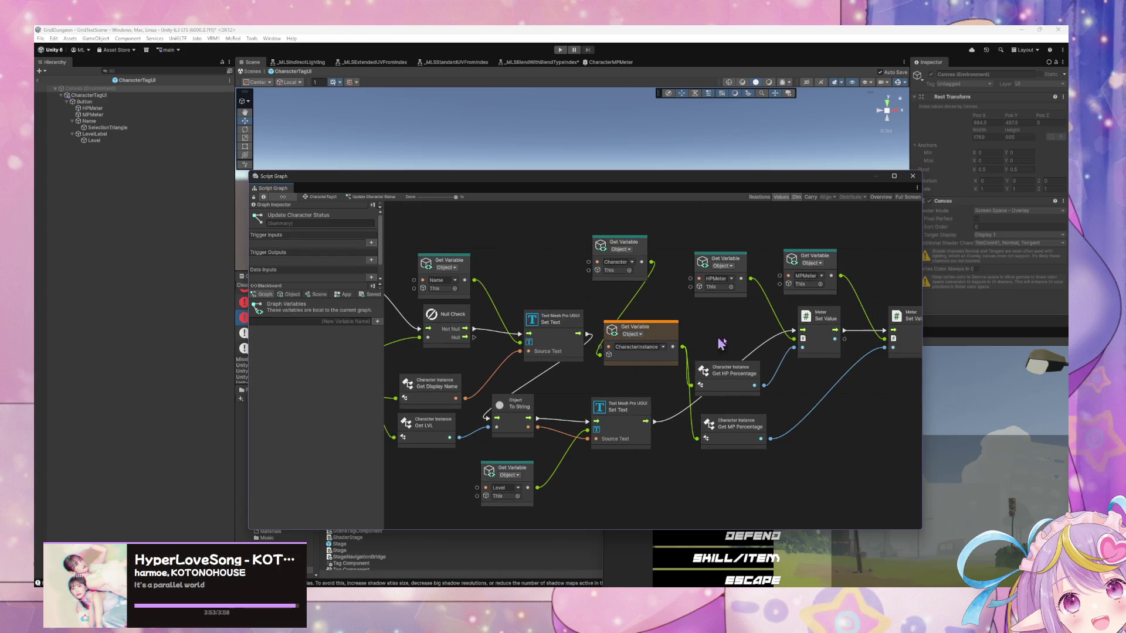
left_click(330, 199)
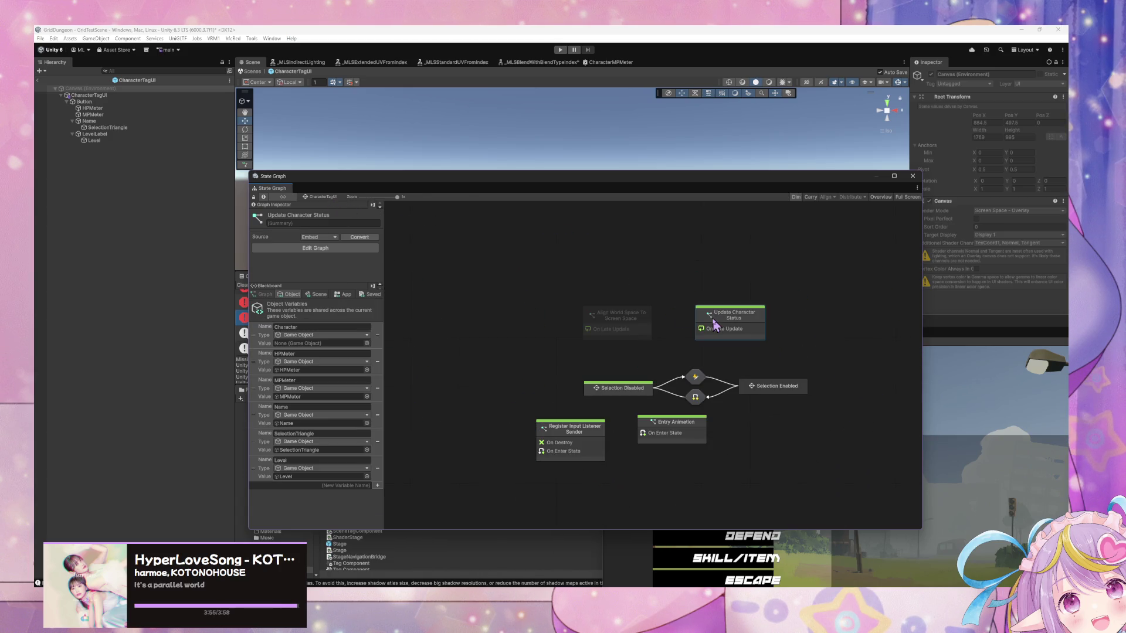
right_click(573, 355)
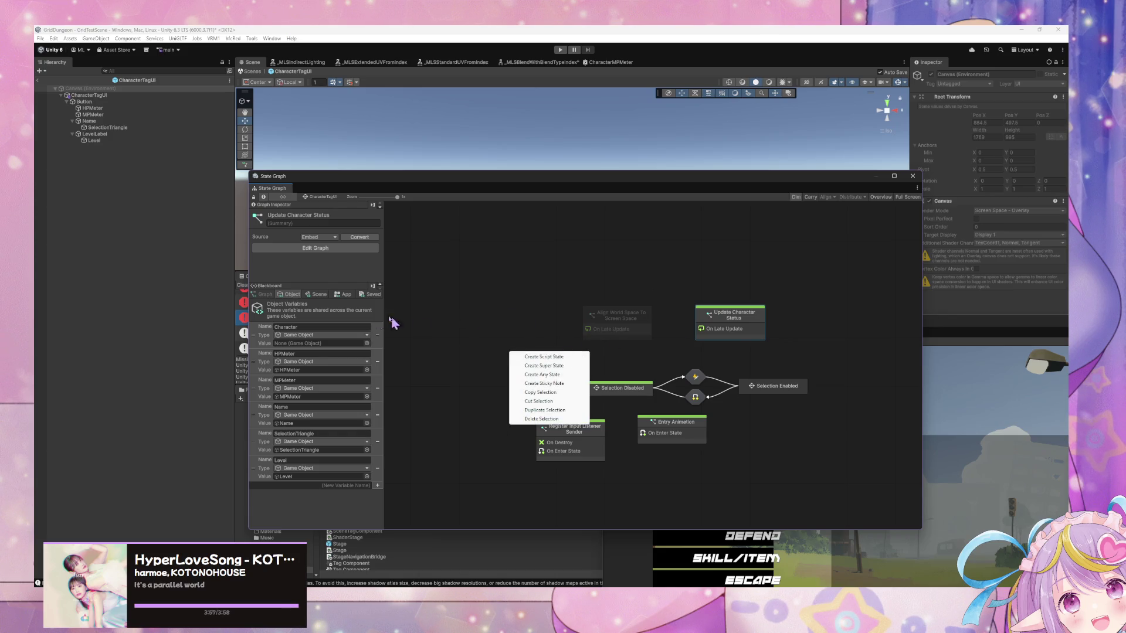
left_click(287, 302)
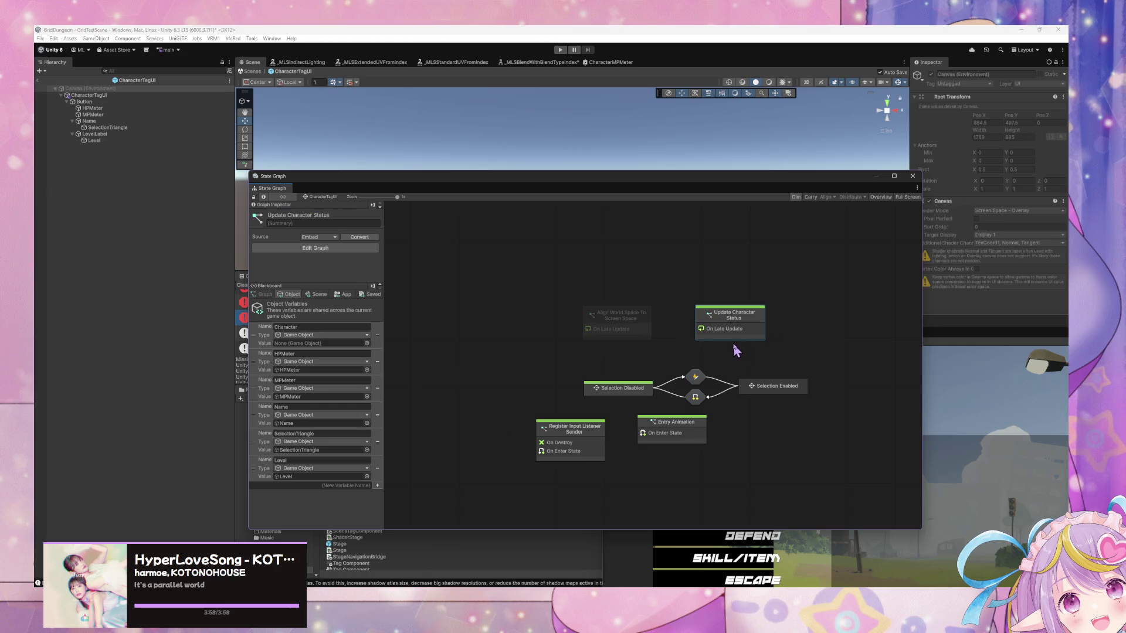
Open the Update Character Status graph and move On Late Update further left
double_click(733, 322)
left_click_drag(601, 345, 823, 360)
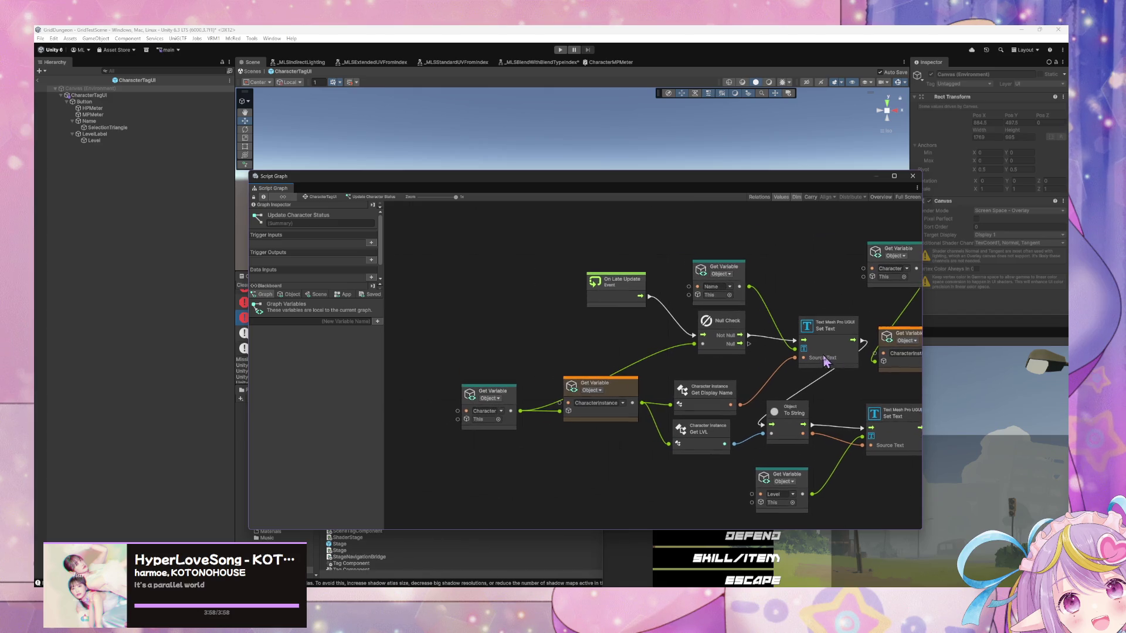
left_click_drag(628, 297, 454, 291)
mouse_move(564, 300)
left_mouse_down()
mouse_move(716, 315)
mouse_move(593, 312)
mouse_move(633, 321)
mouse_move(602, 414)
left_mouse_up()
right_click(610, 300)
left_click(642, 311)
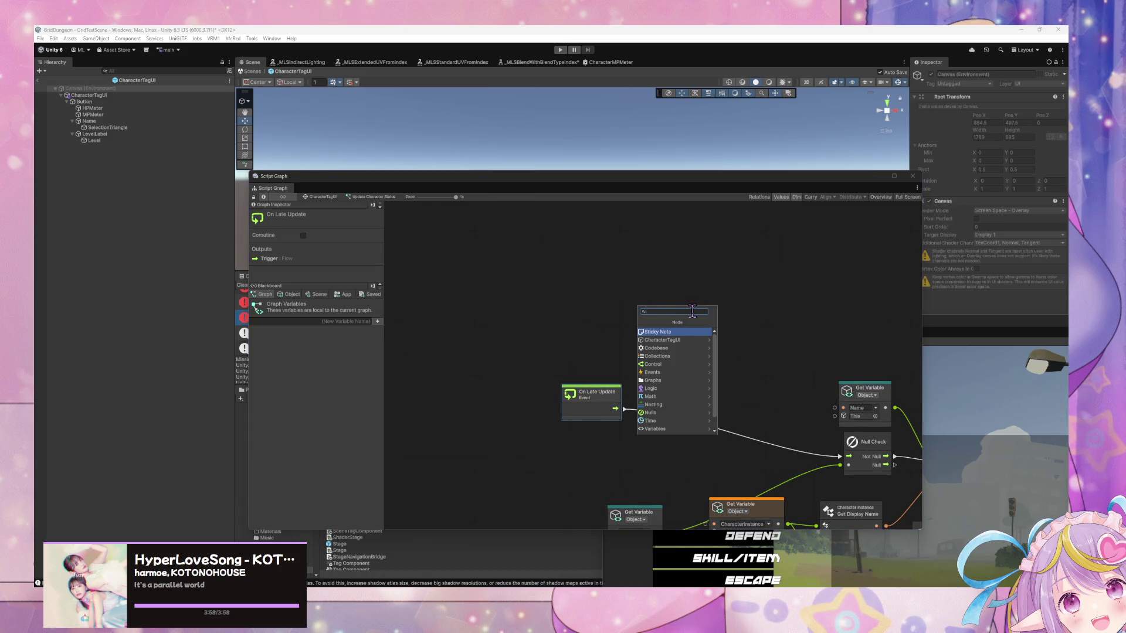
left_click(608, 284)
left_click(296, 295)
left_click_drag(649, 357, 610, 317)
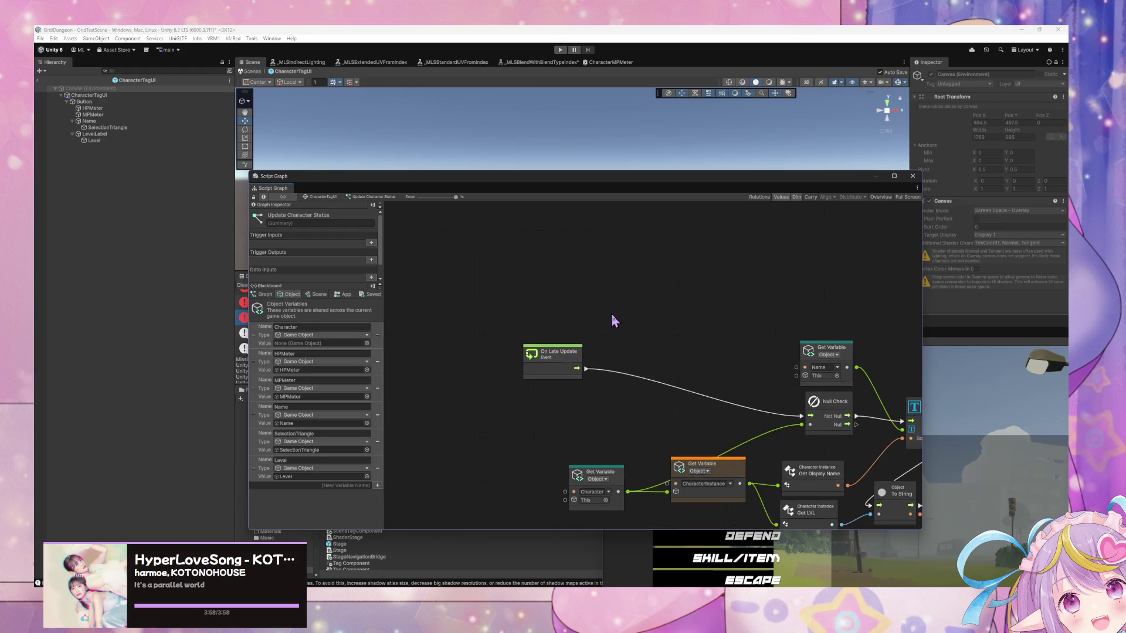
Search 'gamive' and add a Game Object: Set Active node above On Late Update
right_click(615, 319)
left_click(627, 323)
type("set")
type(" im")
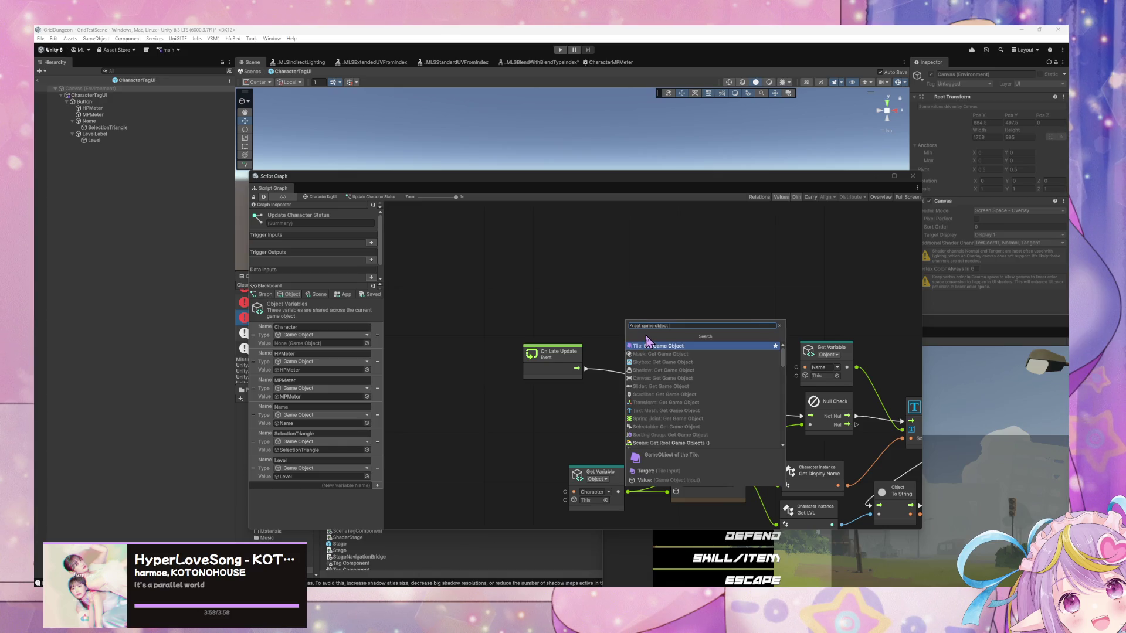
key("Escape")
right_click(622, 292)
left_click(647, 297)
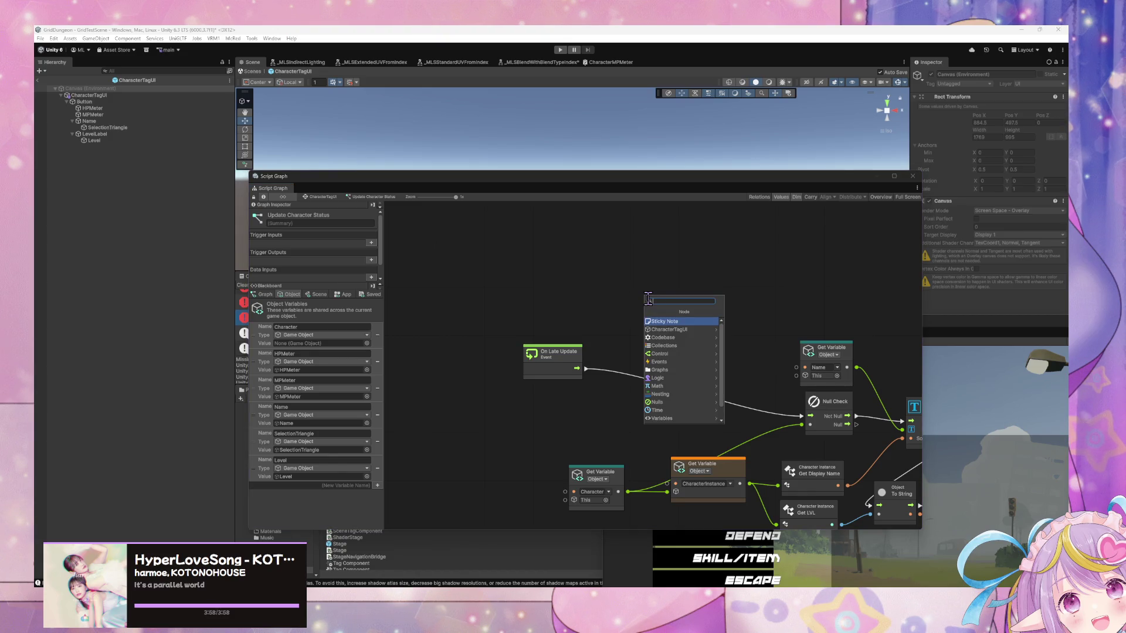
type("gam")
type("ive")
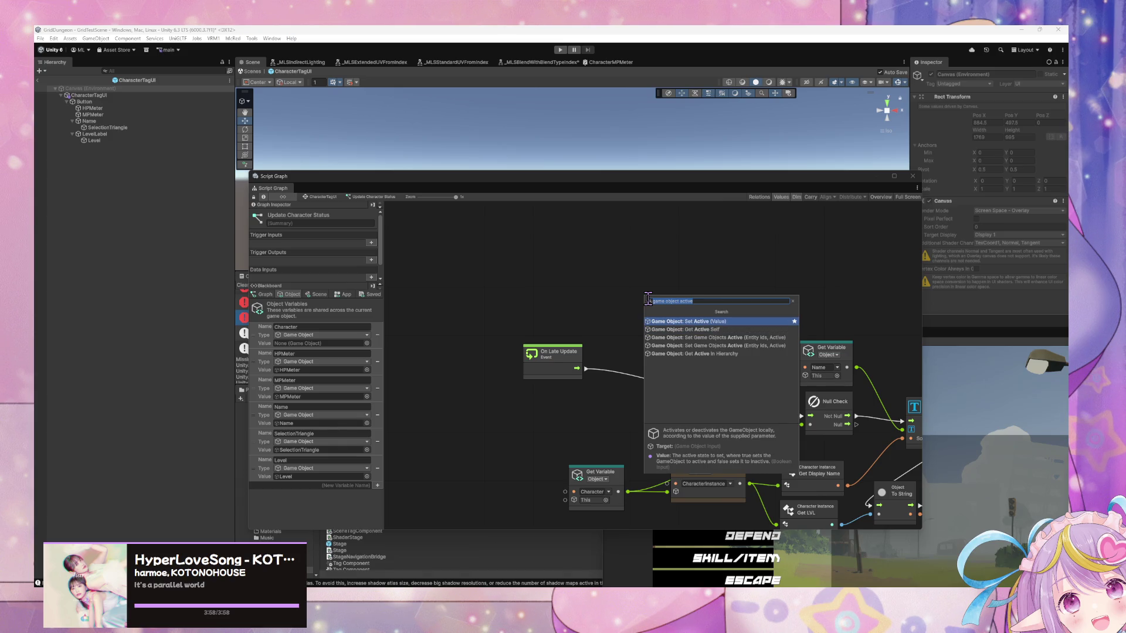
key("Return")
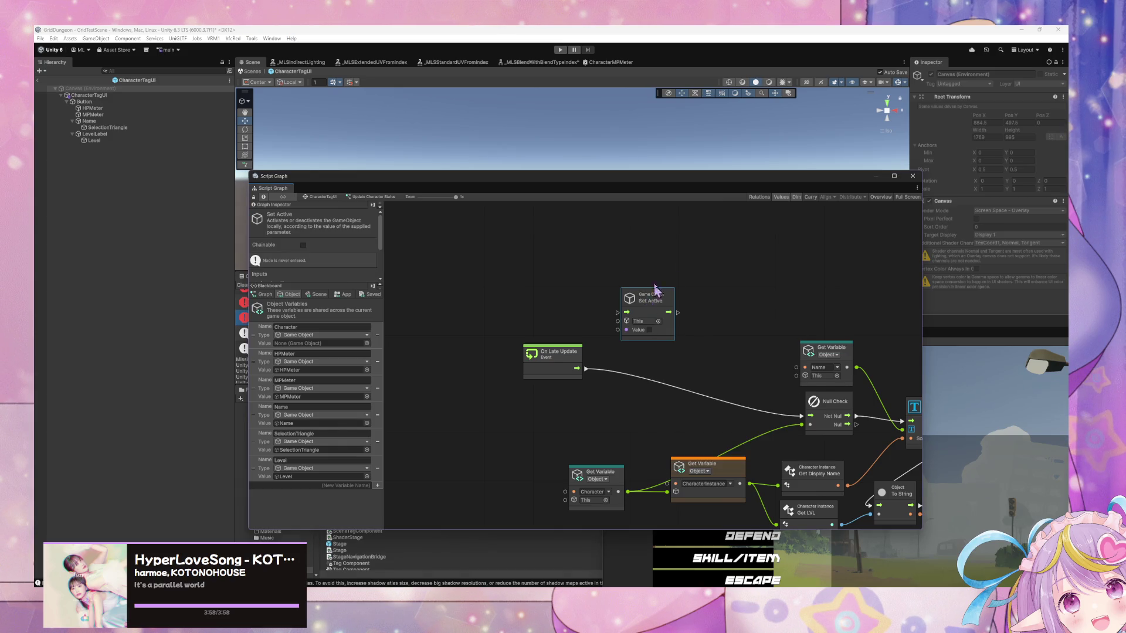
left_click_drag(645, 293, 656, 265)
left_click(378, 485)
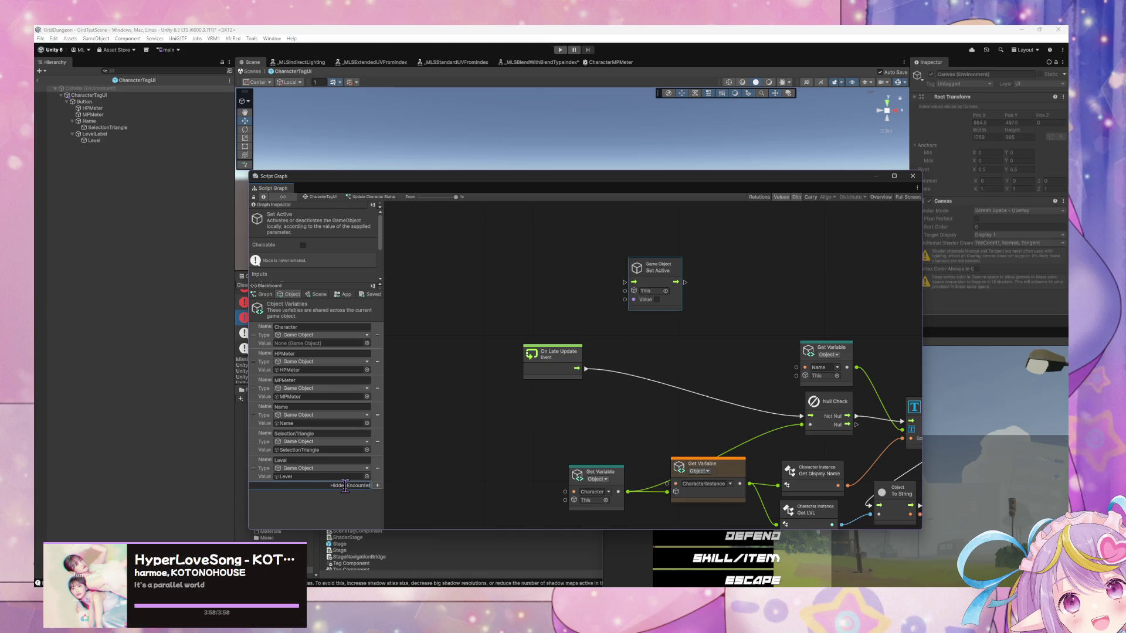
Create a HiddenEncounterUI variable of type List of Game Object and add its Get Variable node
key("Return")
left_click(341, 495)
type("list of gameobjec")
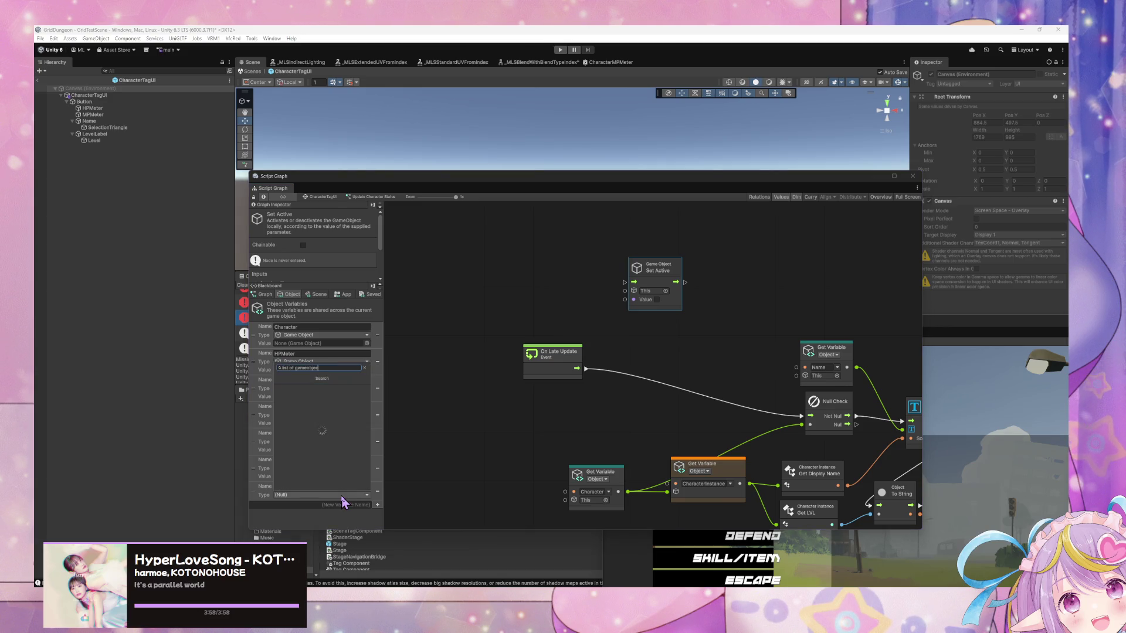
key("Return")
key("Return")
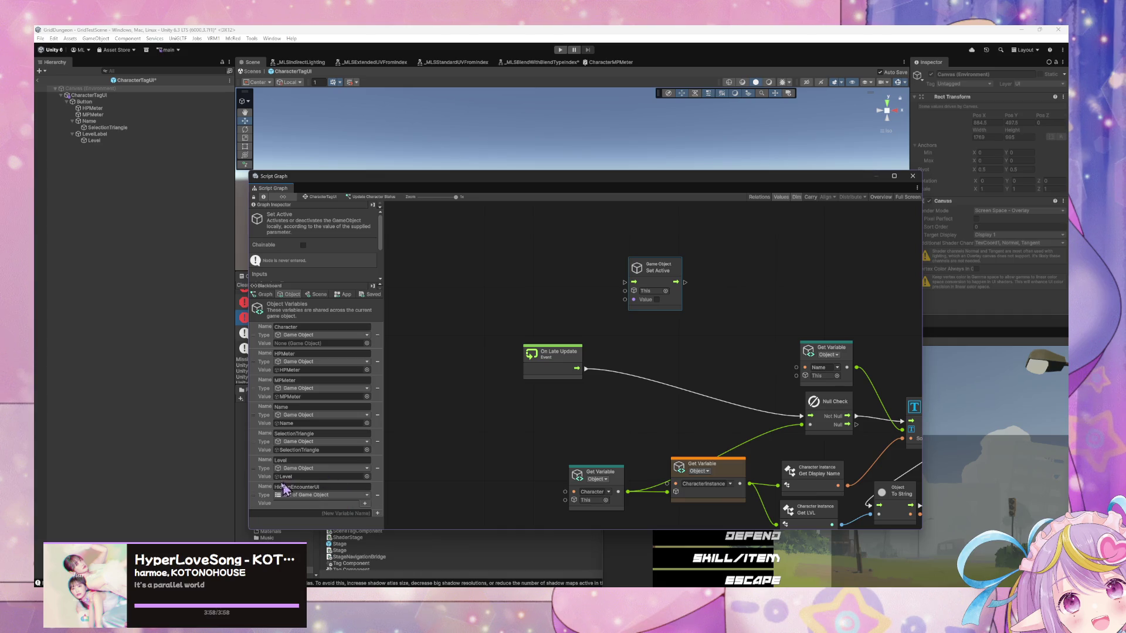
mouse_move(277, 490)
left_mouse_down()
mouse_move(540, 274)
mouse_move(500, 285)
left_mouse_up()
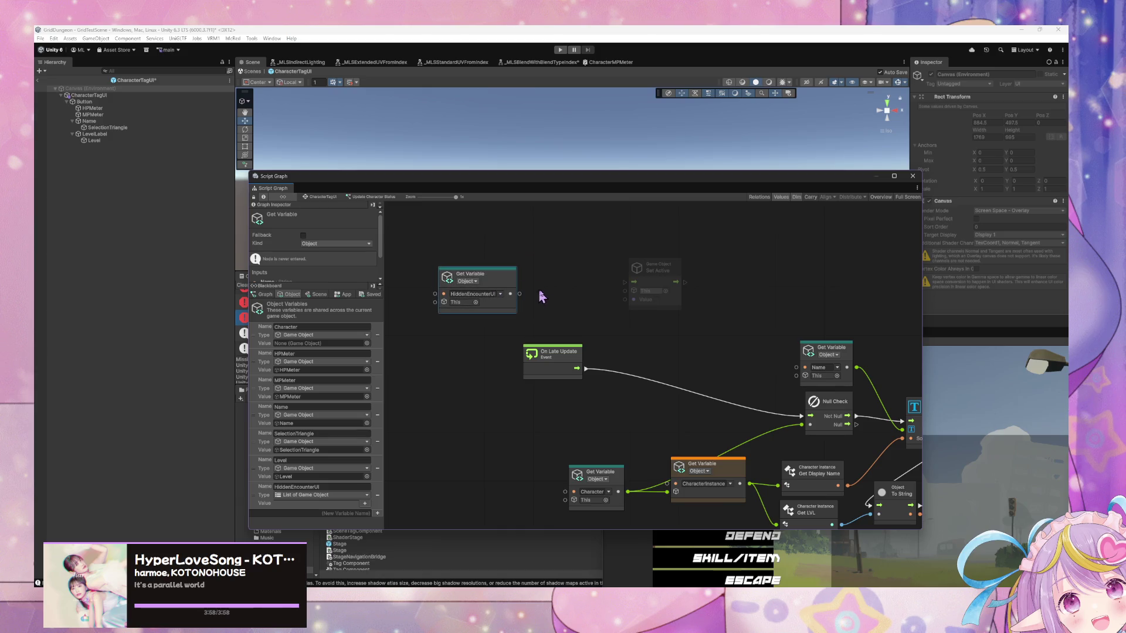
Put MPMeter into the HiddenEncounterUI list, removing the extra entries
left_click(364, 503)
left_click(365, 512)
left_click(359, 522)
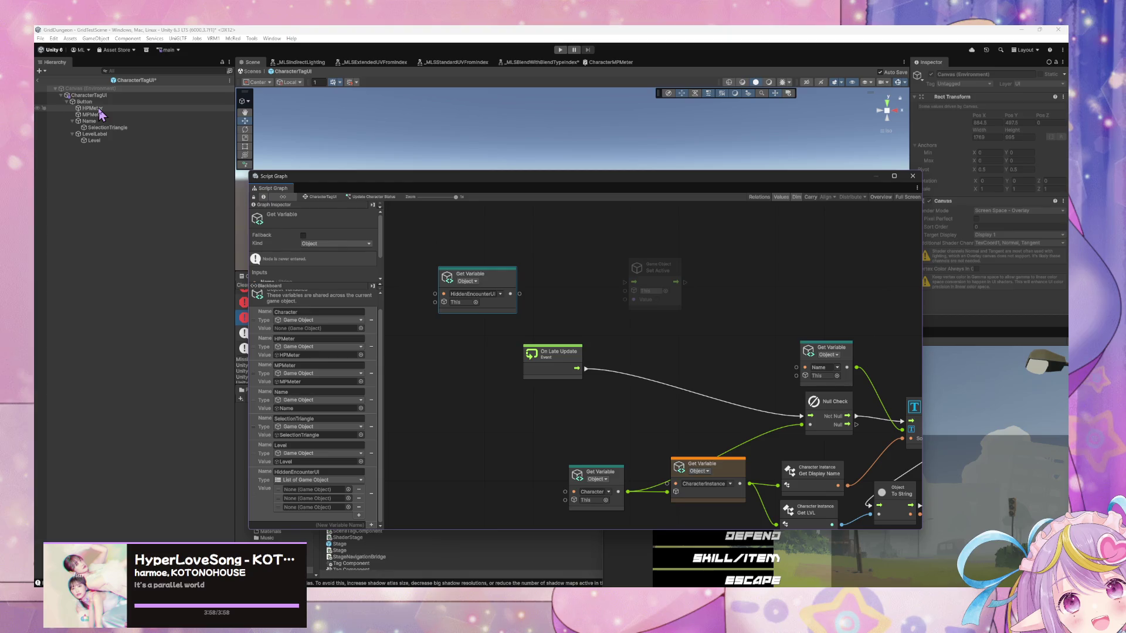
mouse_move(100, 114)
left_mouse_down()
mouse_move(357, 525)
mouse_move(333, 494)
left_mouse_up()
mouse_move(98, 142)
left_mouse_down()
mouse_move(246, 351)
mouse_move(330, 498)
left_mouse_up()
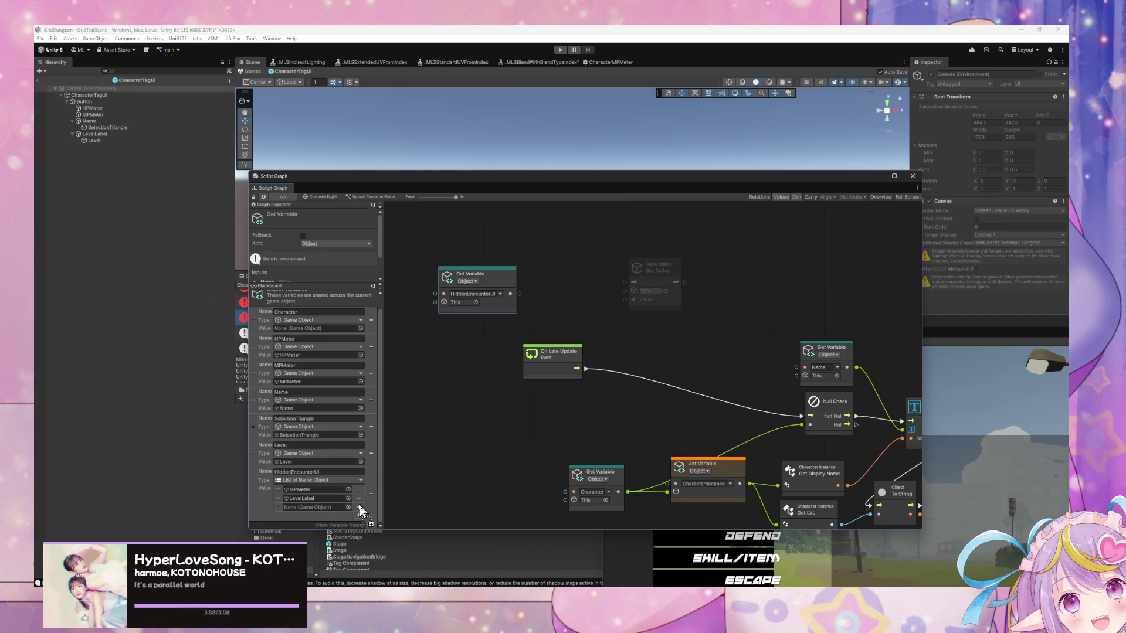
left_click(358, 507)
left_click(359, 507)
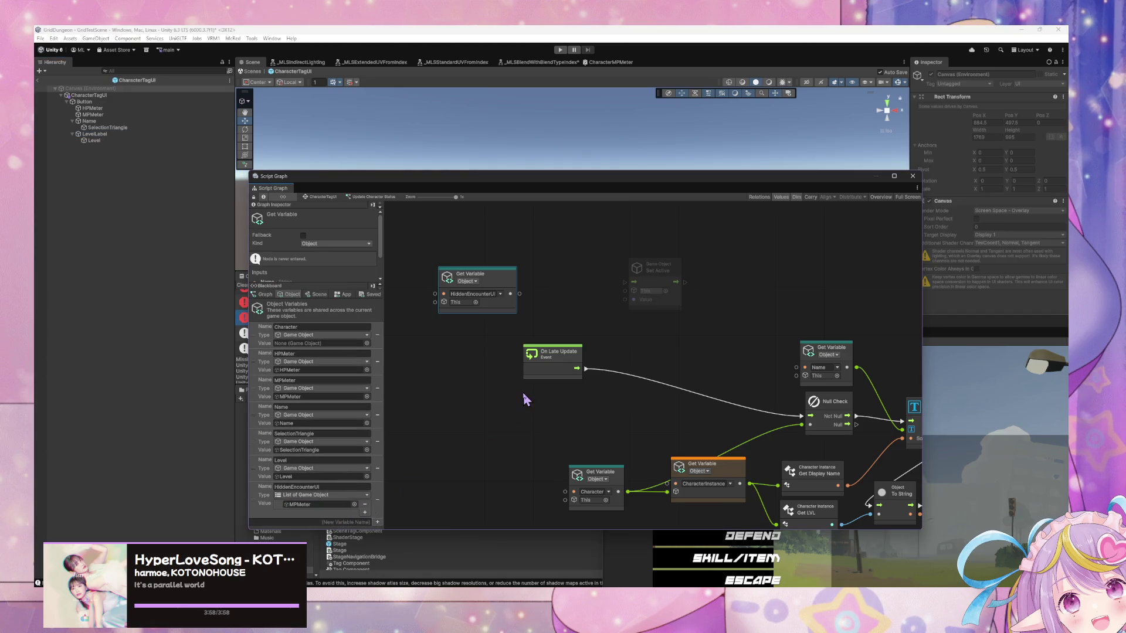
Rearrange the Get Variable and Set Active nodes and search 'for each' to add a loop
left_click_drag(507, 279, 571, 291)
left_click(664, 268)
left_click_drag(664, 269, 662, 259)
right_click(603, 259)
type("for each")
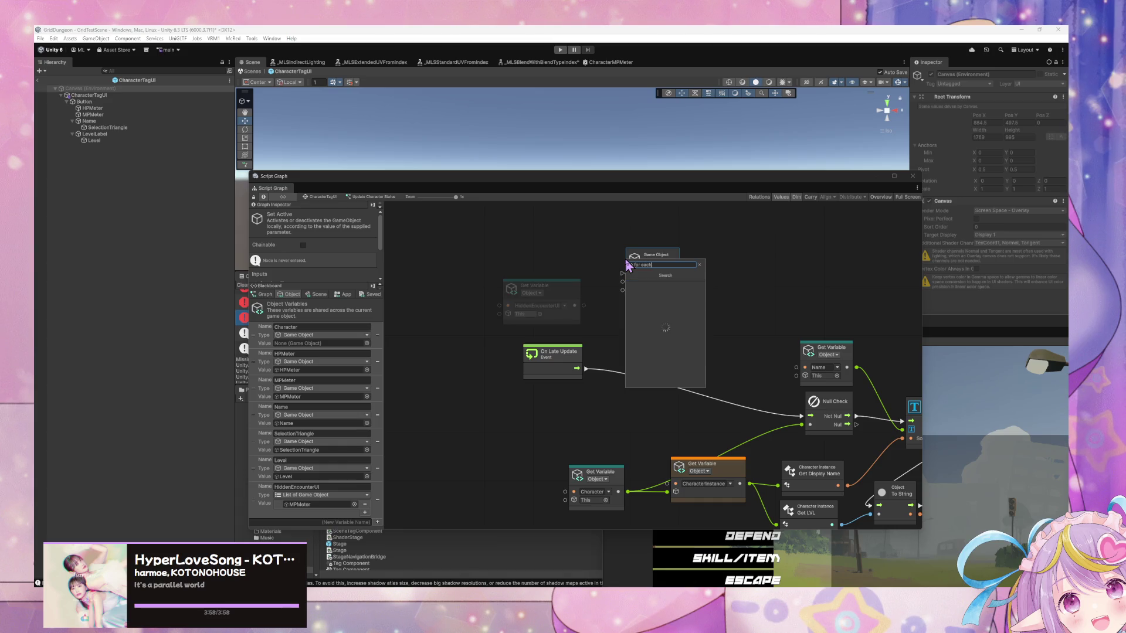
Add a For Each Loop over HiddenEncounterUI, wiring Body and Item into Set Active
key("Return")
left_click(610, 263)
left_click_drag(583, 306, 596, 283)
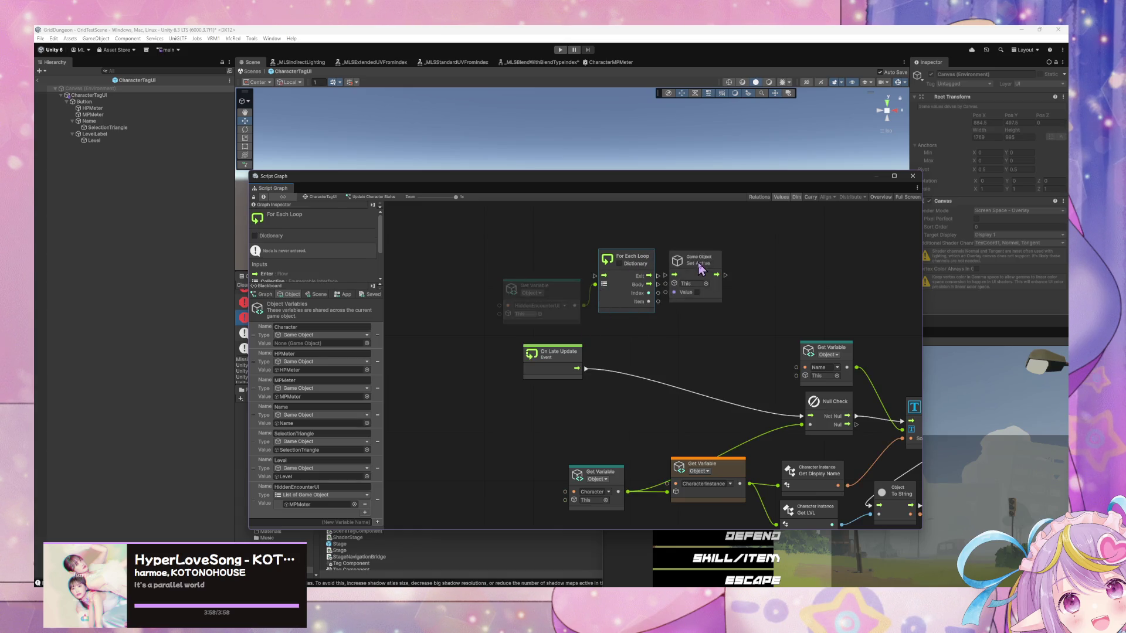
left_click_drag(698, 260, 710, 264)
left_click_drag(649, 284, 679, 289)
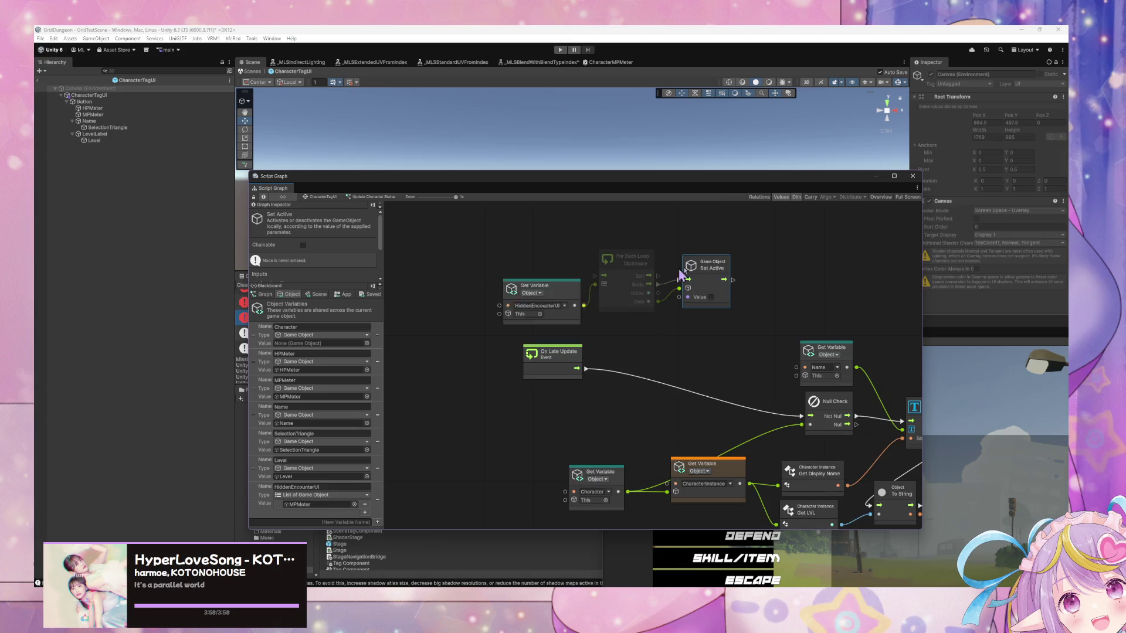
left_click_drag(632, 258, 645, 258)
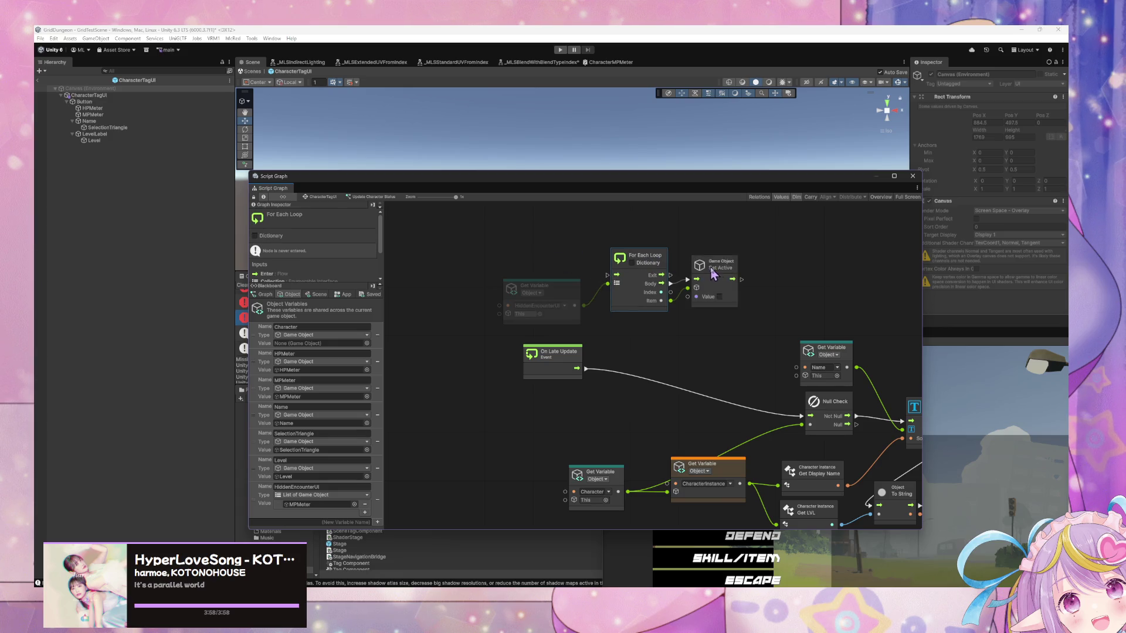
left_click_drag(712, 264, 739, 264)
Cancel an 'if' node search and move both Get Variable nodes upward
right_click(531, 242)
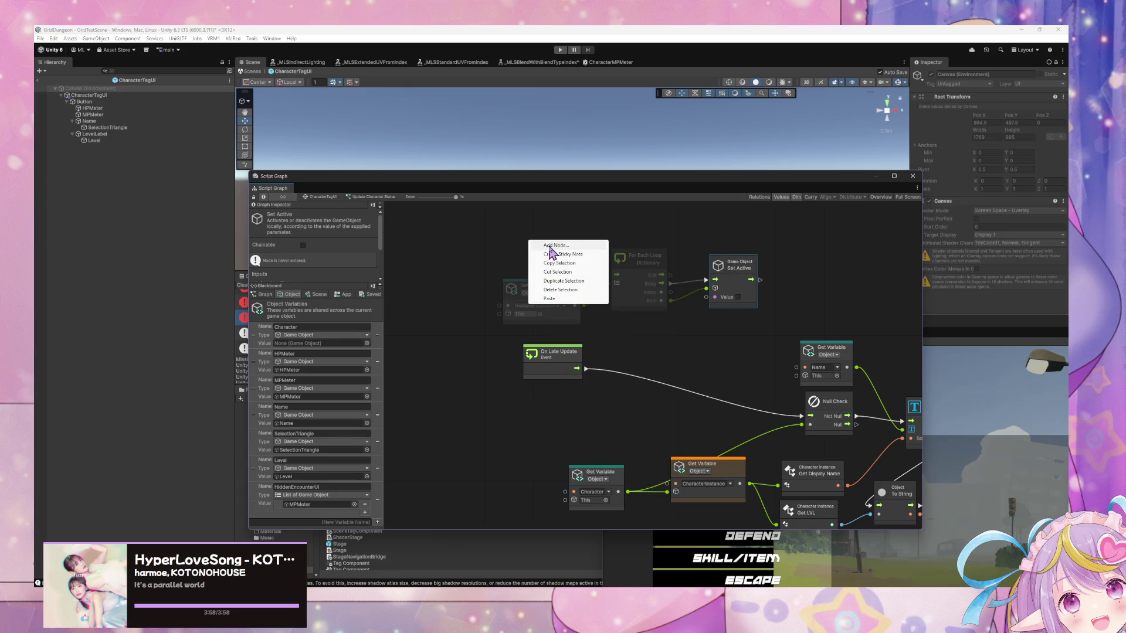
left_click(549, 250)
type("if")
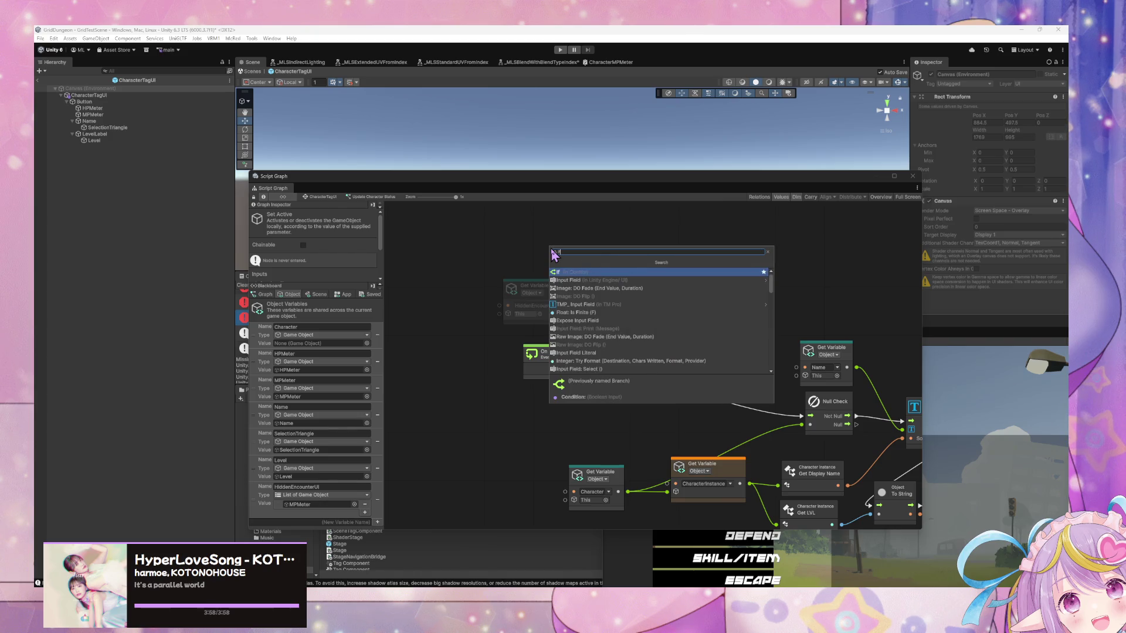
key("Escape")
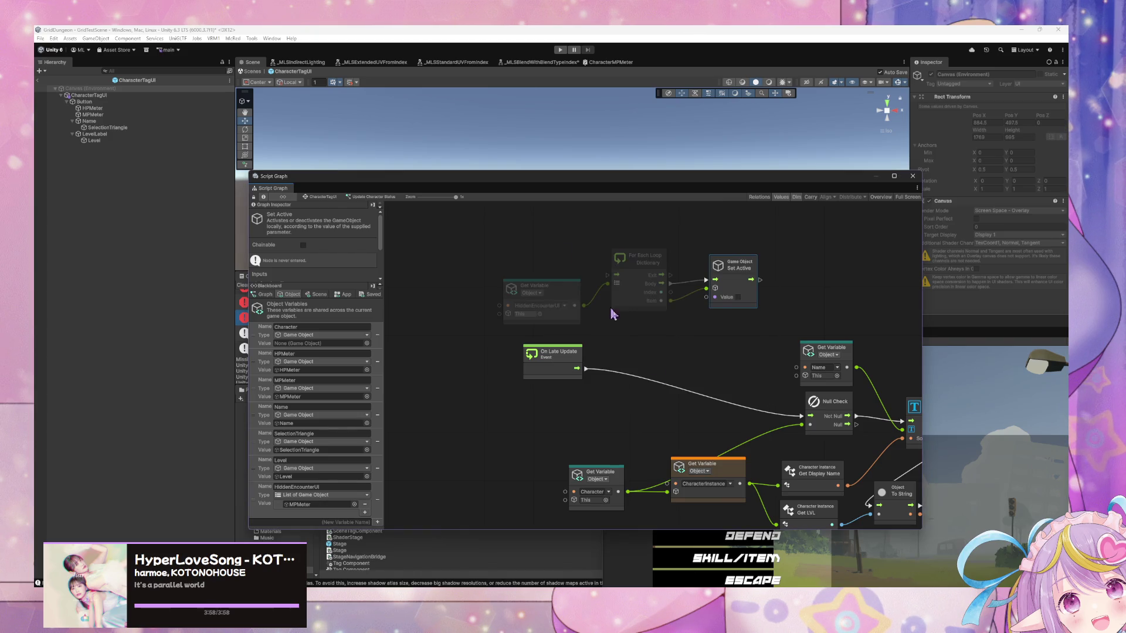
scroll(703, 354, "down", 2)
left_click_drag(626, 426, 580, 408)
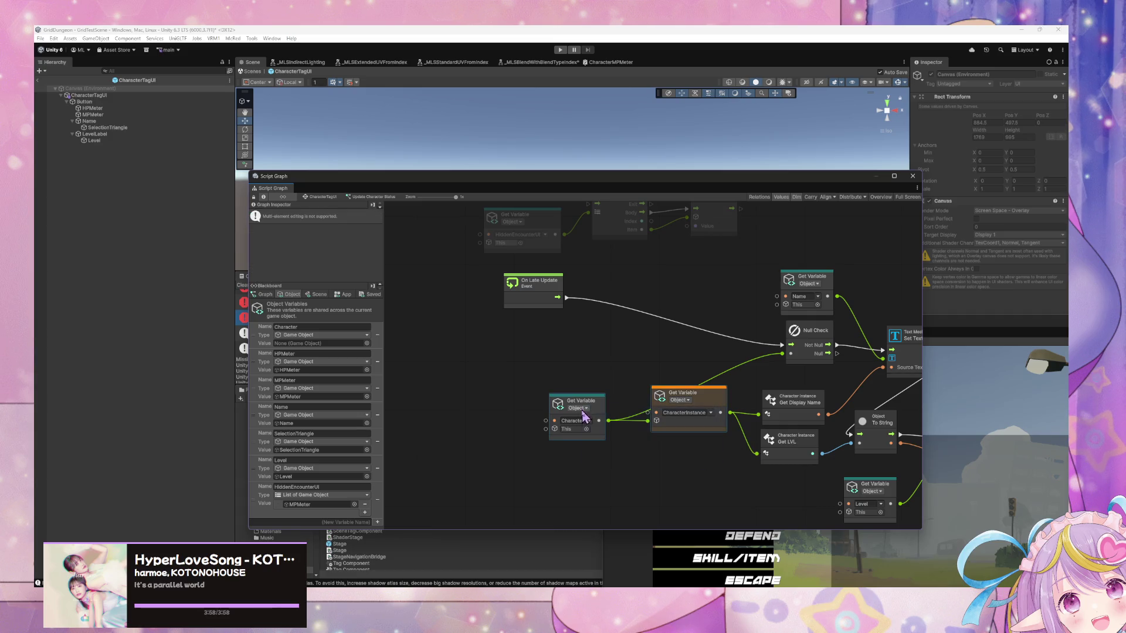
mouse_move(701, 407)
left_mouse_down()
mouse_move(715, 359)
mouse_move(574, 362)
mouse_move(597, 369)
mouse_move(637, 356)
left_mouse_up()
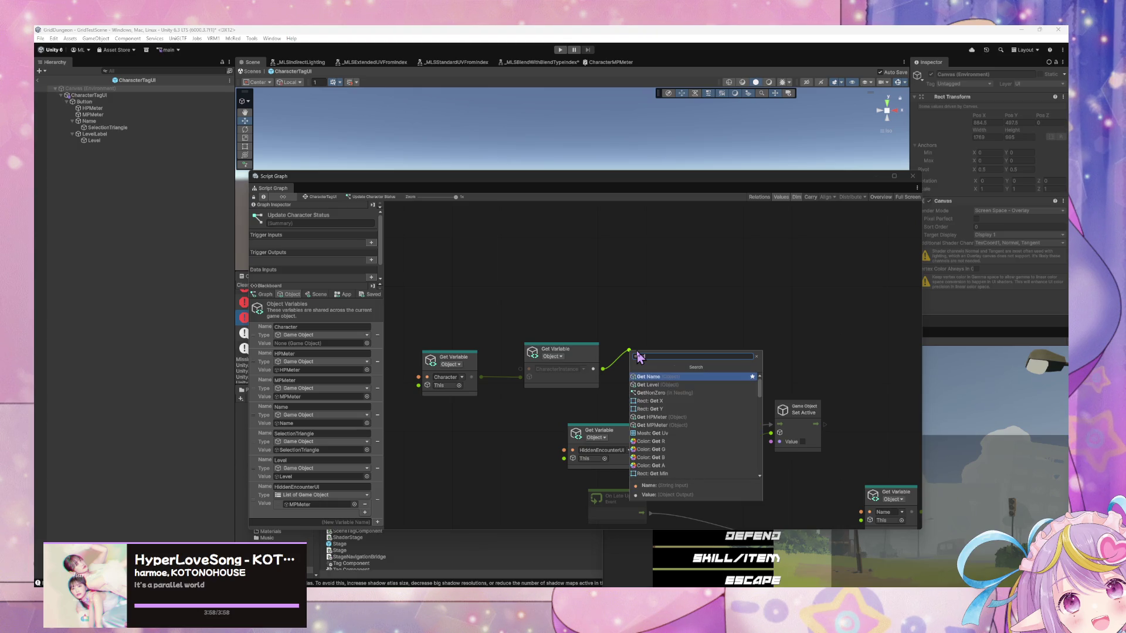
Add a Get Character Team node reading CharacterInstance, discarding a stray If node
type("character cir")
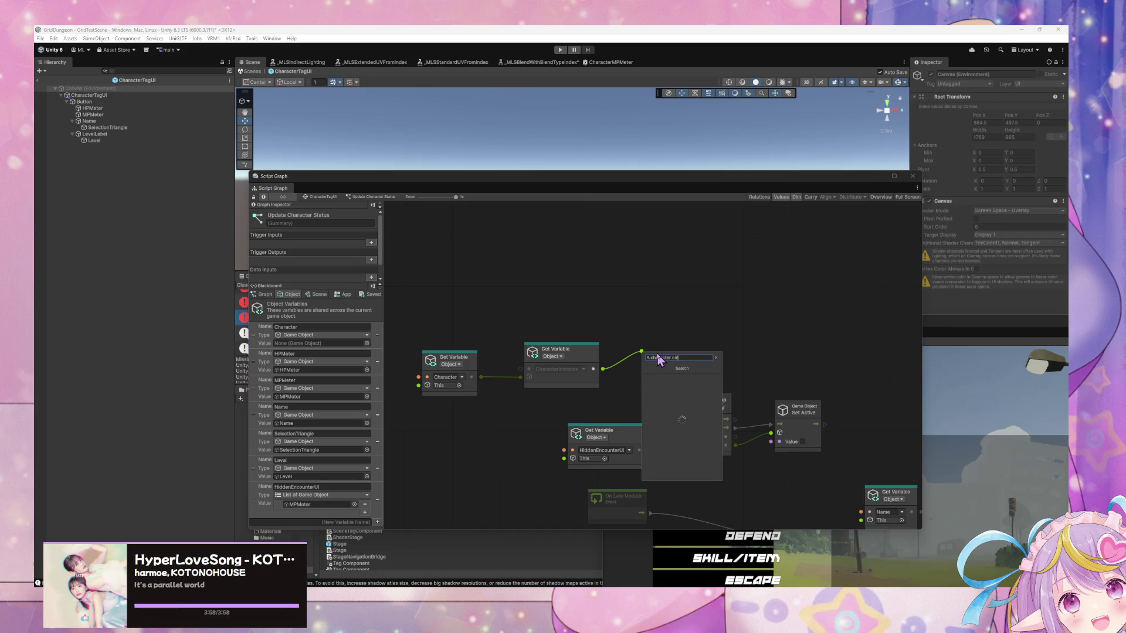
type("ce get")
type(" team")
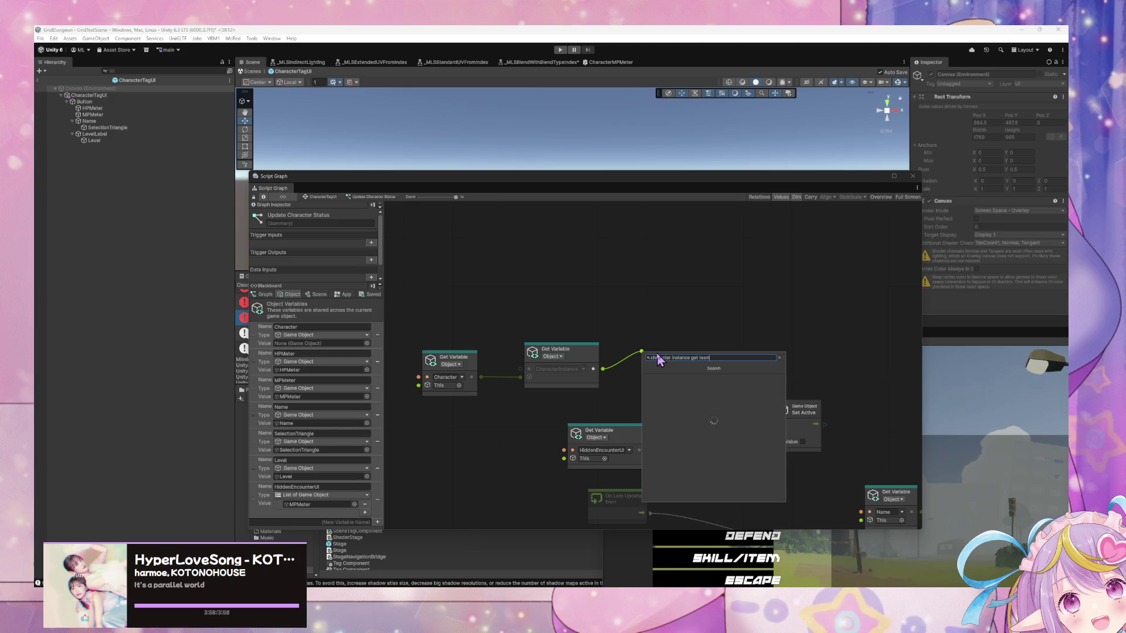
key("Return")
mouse_move(696, 339)
left_mouse_down()
mouse_move(682, 351)
mouse_move(750, 354)
left_mouse_up()
type("if")
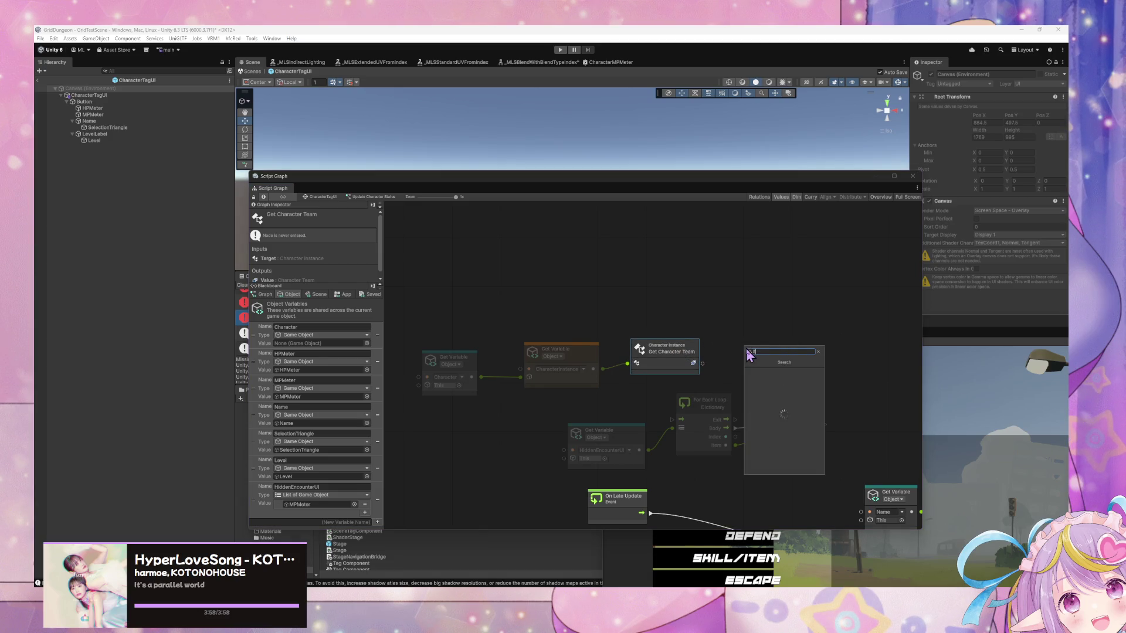
key("Return")
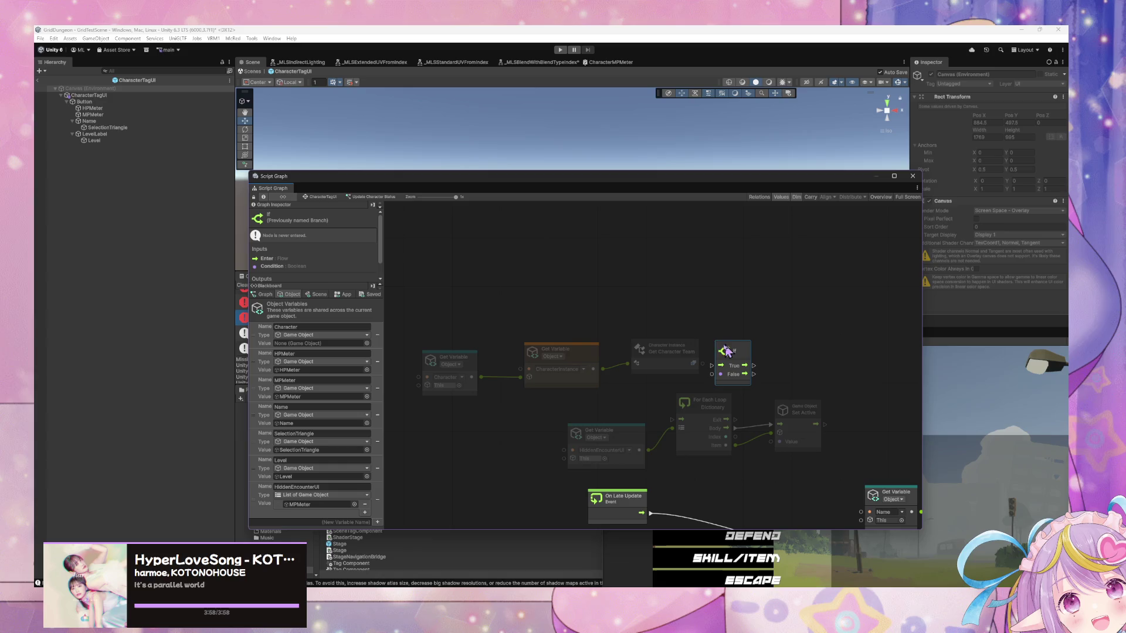
left_click_drag(728, 352, 748, 314)
key("Delete")
right_click(768, 335)
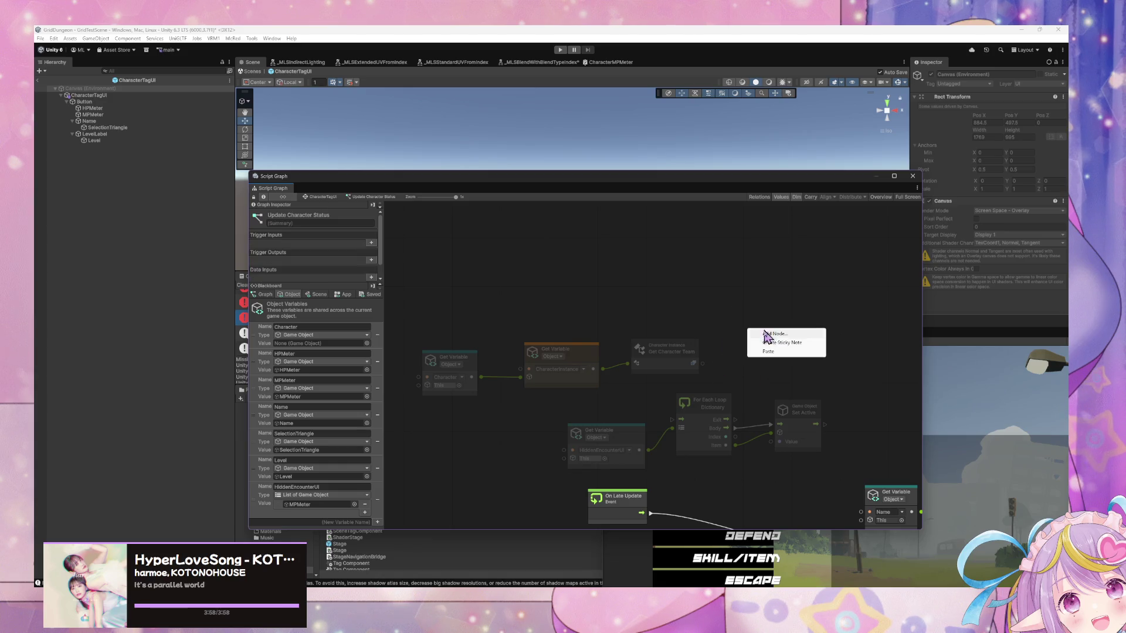
Add a Switch On Enum node and set its enum to Character Team
type("switch enum")
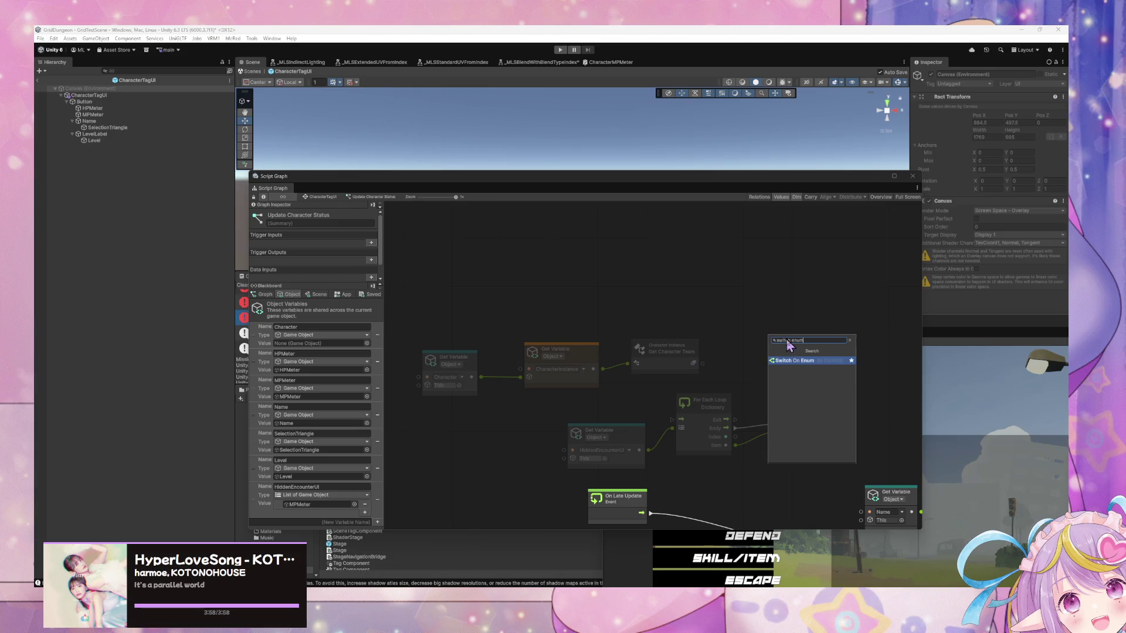
left_click(789, 366)
left_click_drag(771, 333, 734, 311)
left_click(741, 324)
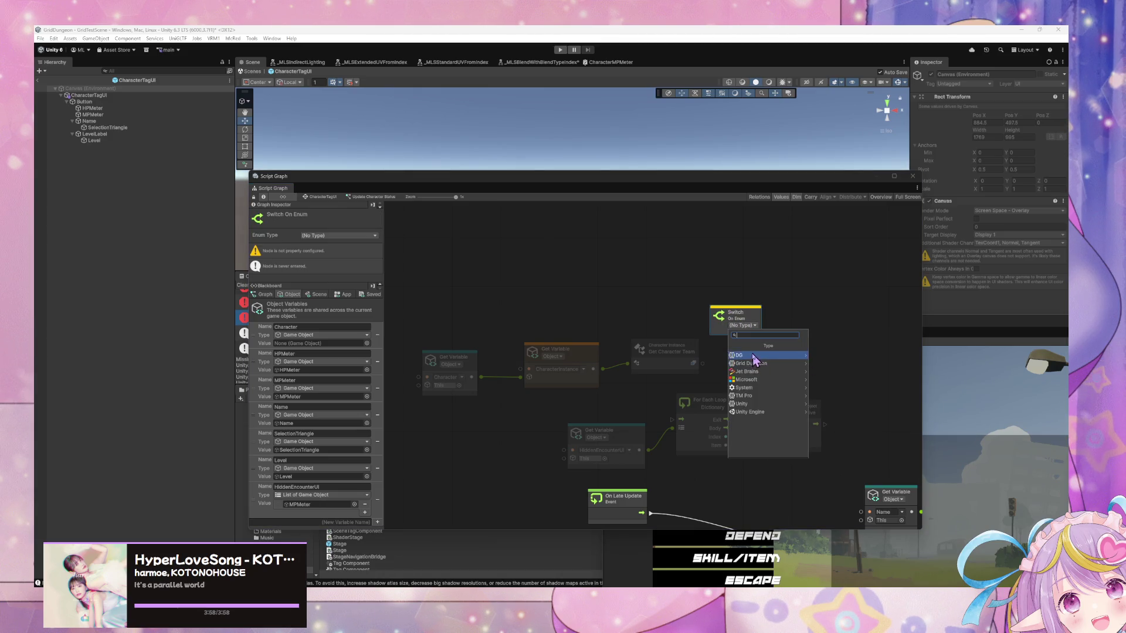
left_click(780, 361)
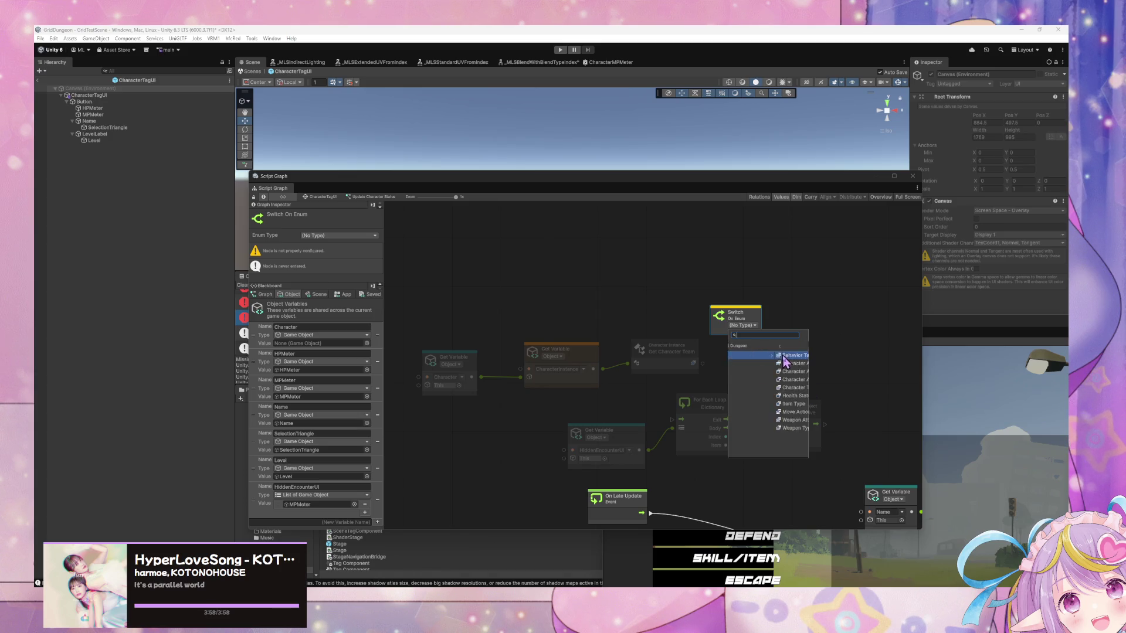
left_click(787, 389)
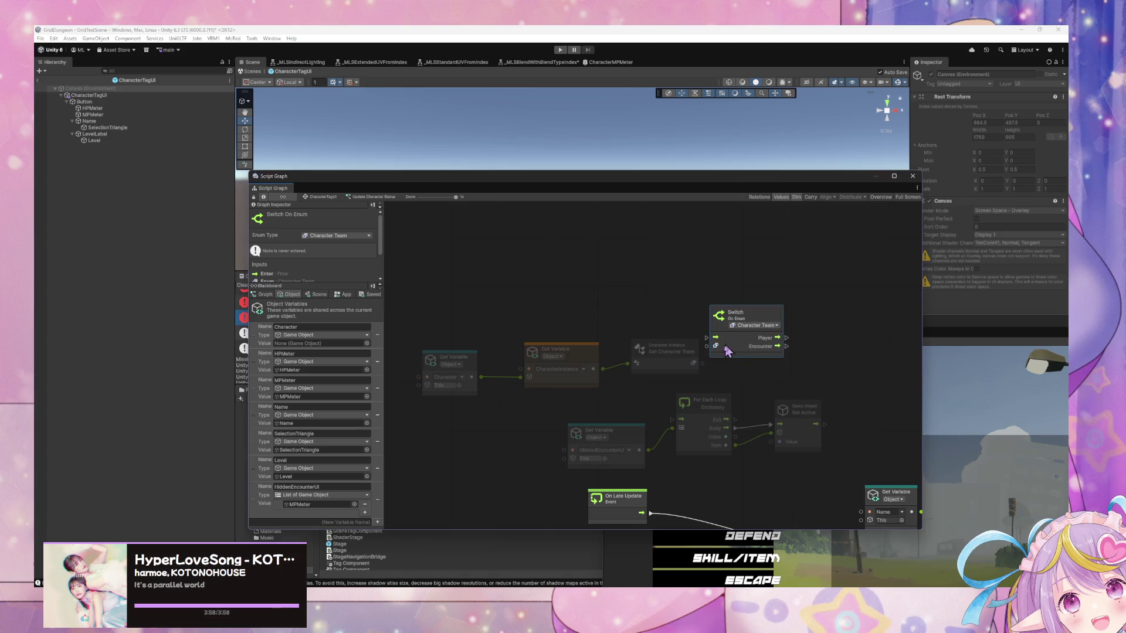
left_click_drag(735, 337, 770, 339)
Add an On Update event that triggers the switch, with CharacterInstance feeding Get Character Team
mouse_move(648, 450)
left_mouse_down()
mouse_move(715, 365)
mouse_move(706, 357)
left_mouse_up()
right_click(705, 356)
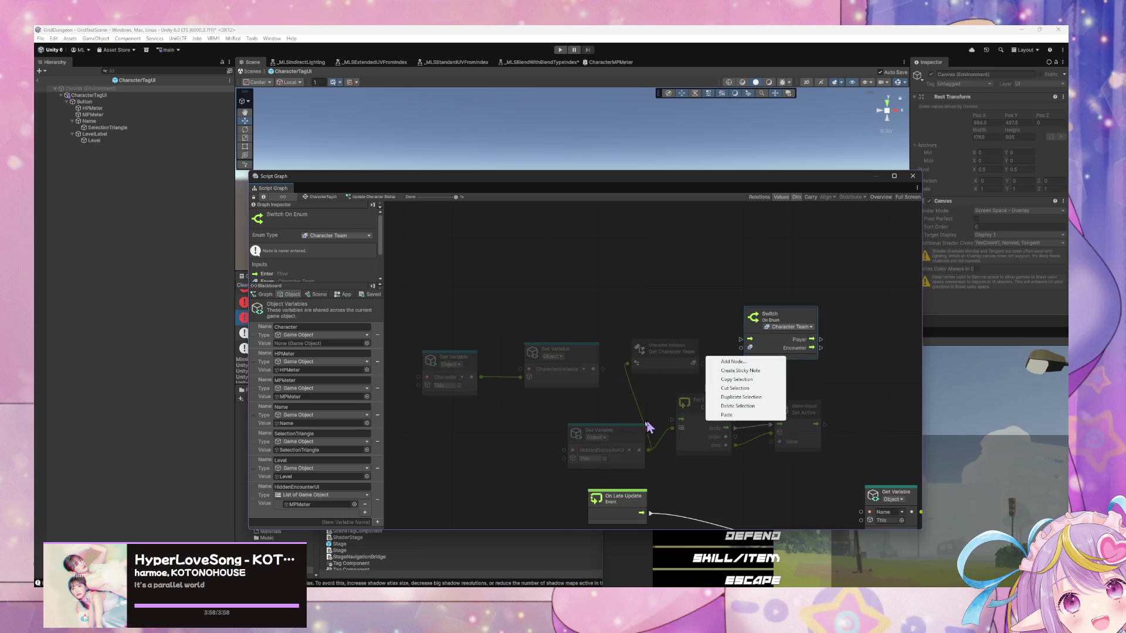
left_click(599, 312)
right_click(622, 290)
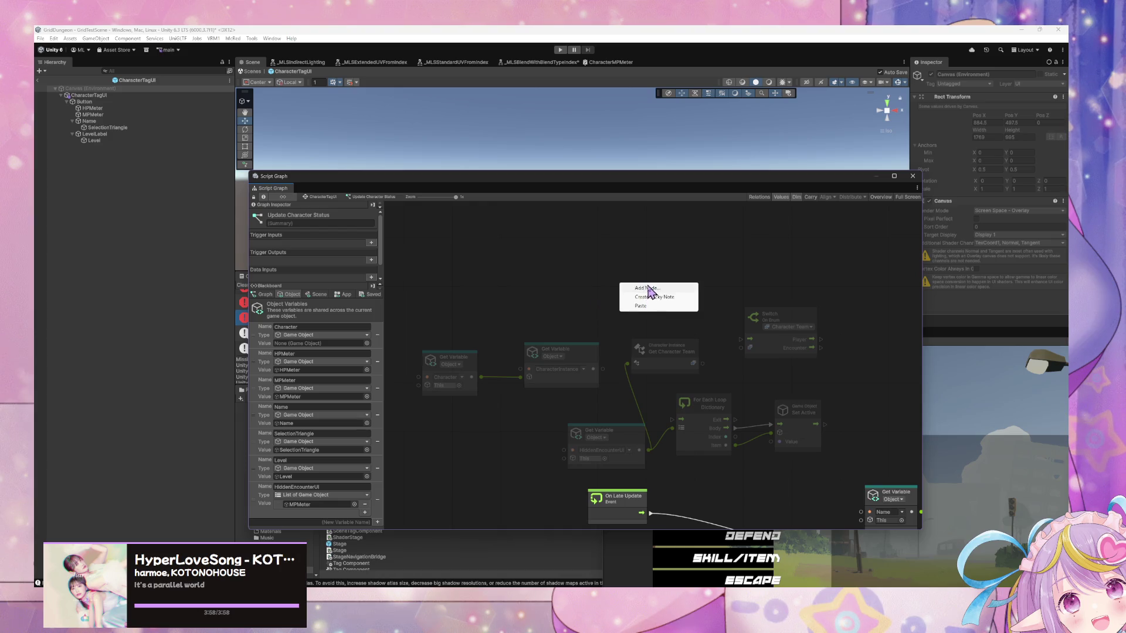
left_click(648, 293)
type("uidate")
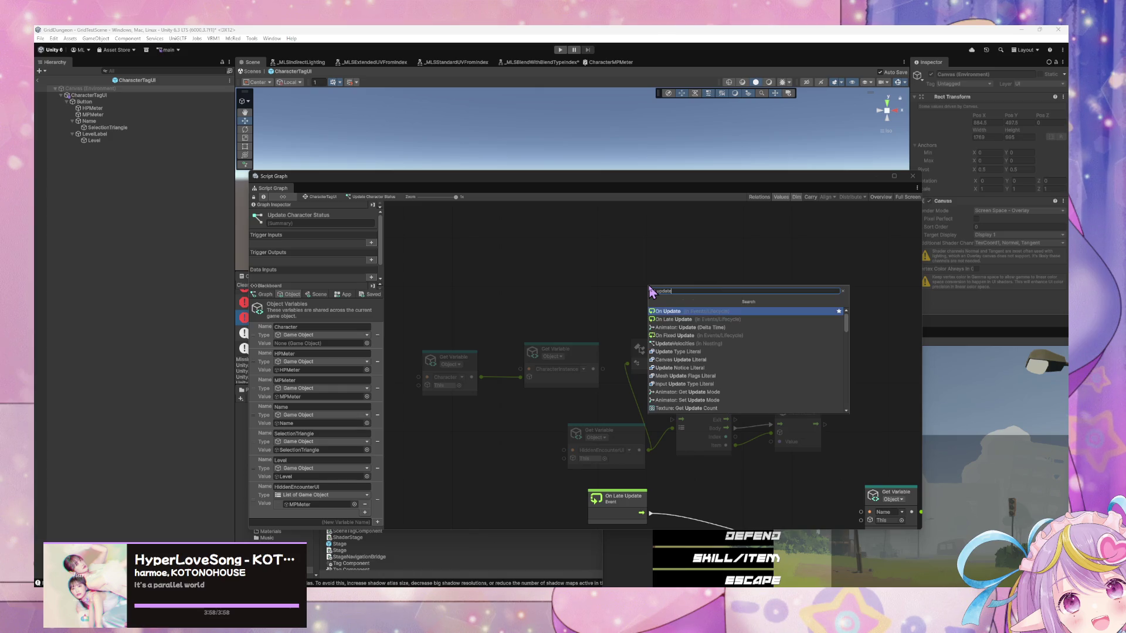
key("Return")
left_click_drag(671, 305, 749, 348)
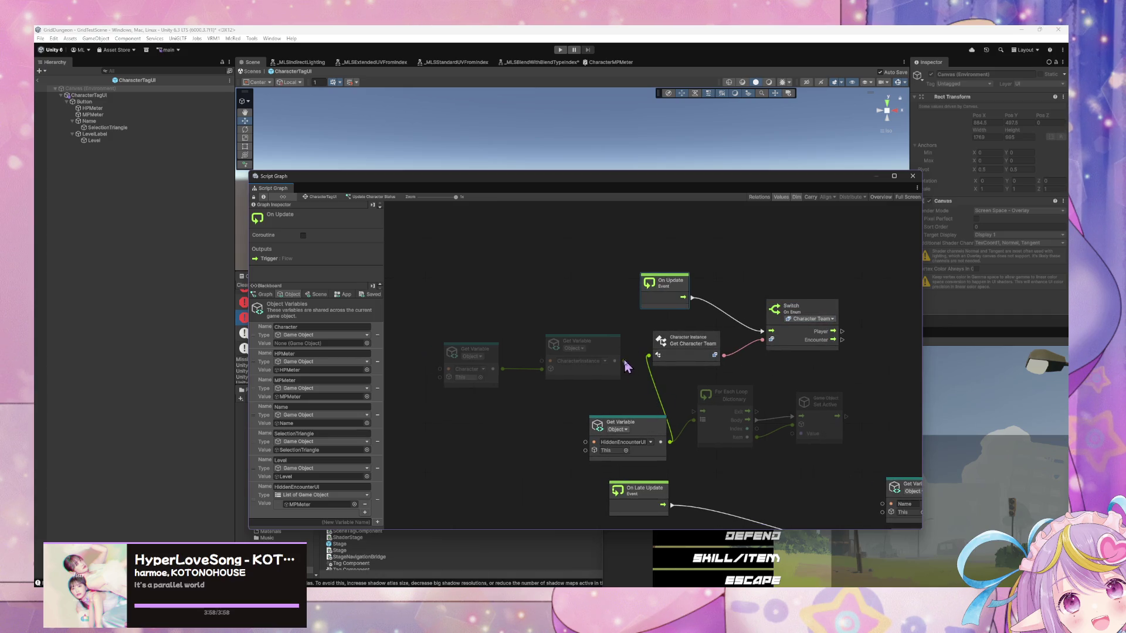
left_click_drag(614, 361, 648, 355)
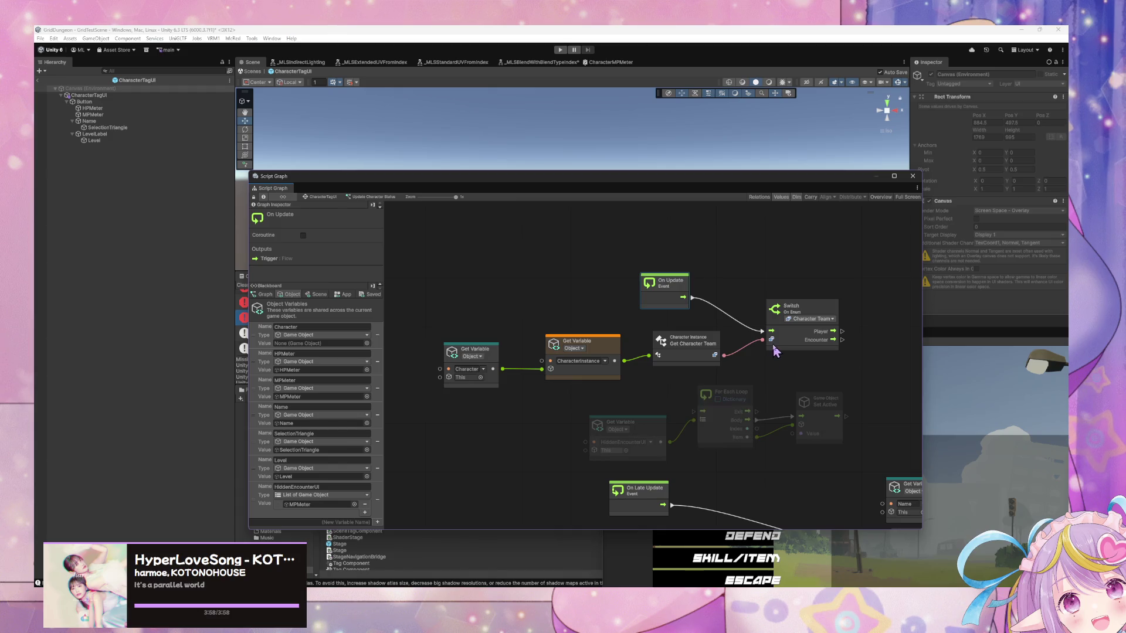
Connect the switch's Encounter output to the For Each loop that handles HiddenEncounterUI
mouse_move(744, 402)
left_mouse_down()
mouse_move(903, 354)
mouse_move(853, 363)
mouse_move(706, 342)
left_mouse_up()
mouse_move(692, 383)
left_mouse_down()
mouse_move(865, 362)
mouse_move(874, 347)
left_mouse_up()
left_click_drag(516, 409, 655, 378)
left_click_drag(664, 458, 718, 444)
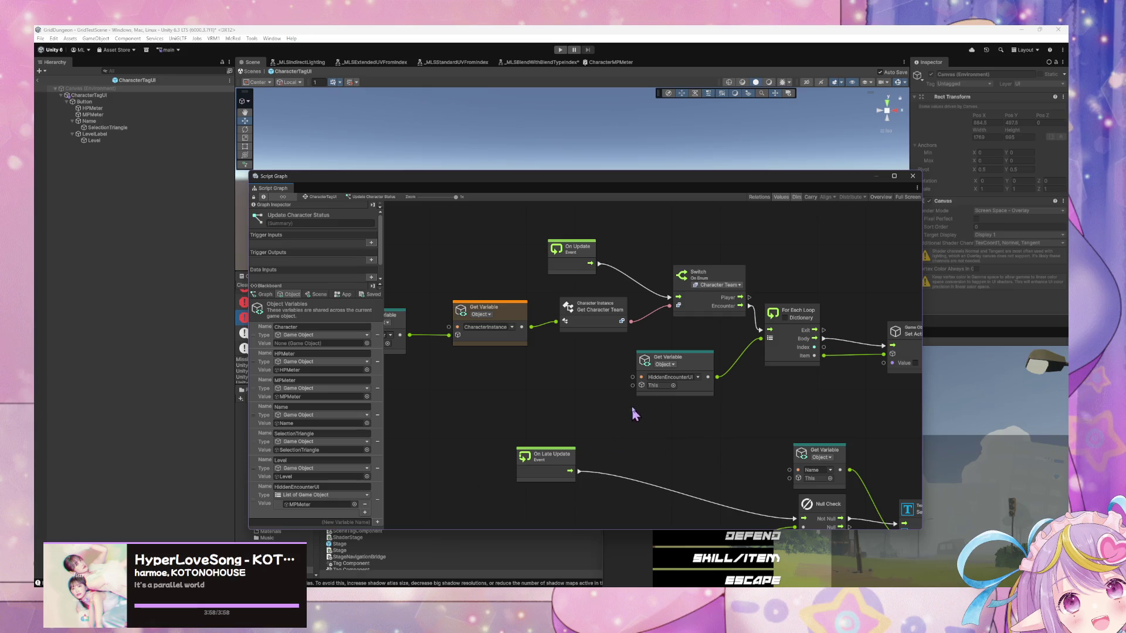
left_click_drag(570, 255, 505, 252)
scroll(639, 398, "down", 4)
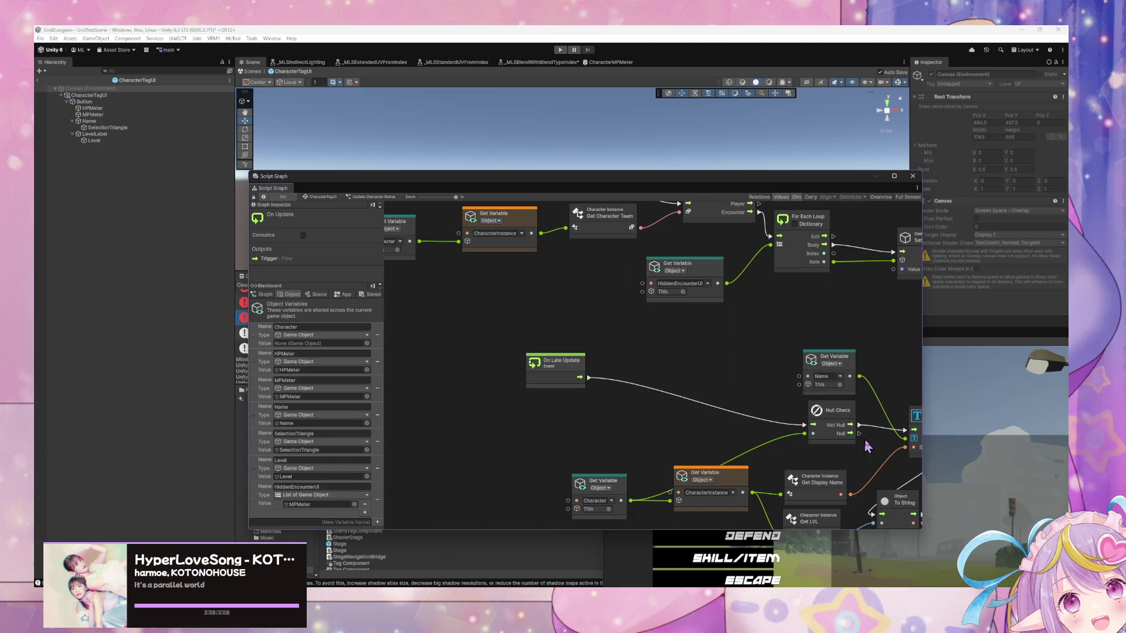
Insert a duplicated Null Check on the Character variable between On Update and the switch
left_click(848, 427)
scroll(583, 298, "up", 5)
key("ctrl+d")
mouse_move(677, 464)
left_mouse_down()
mouse_move(626, 261)
mouse_move(624, 287)
mouse_move(689, 294)
mouse_move(727, 320)
left_mouse_up()
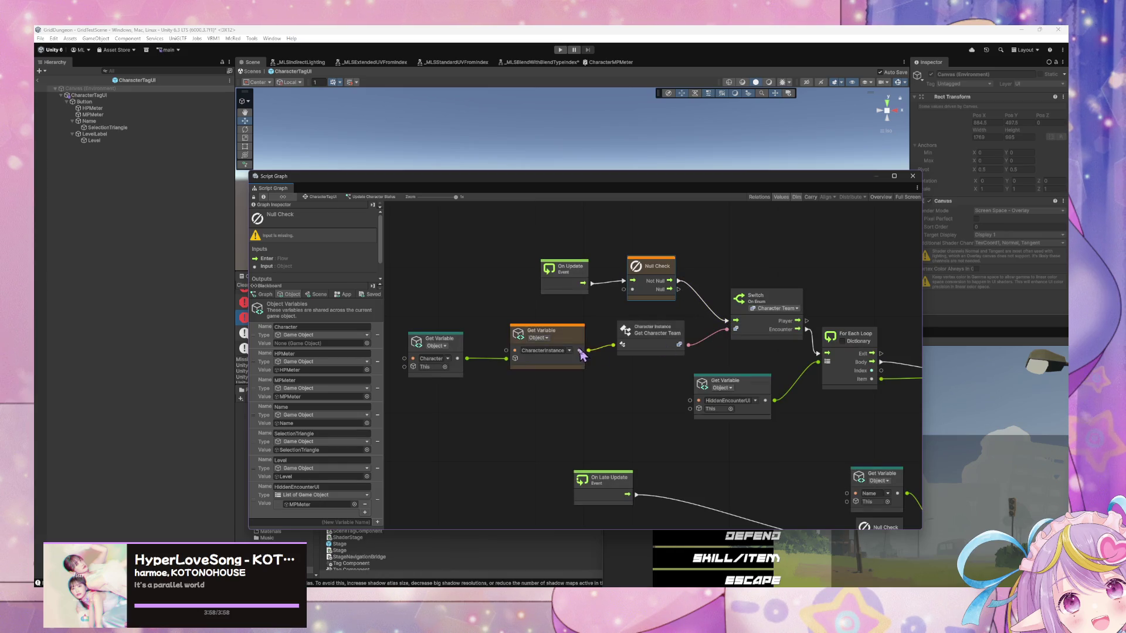
left_click(462, 366)
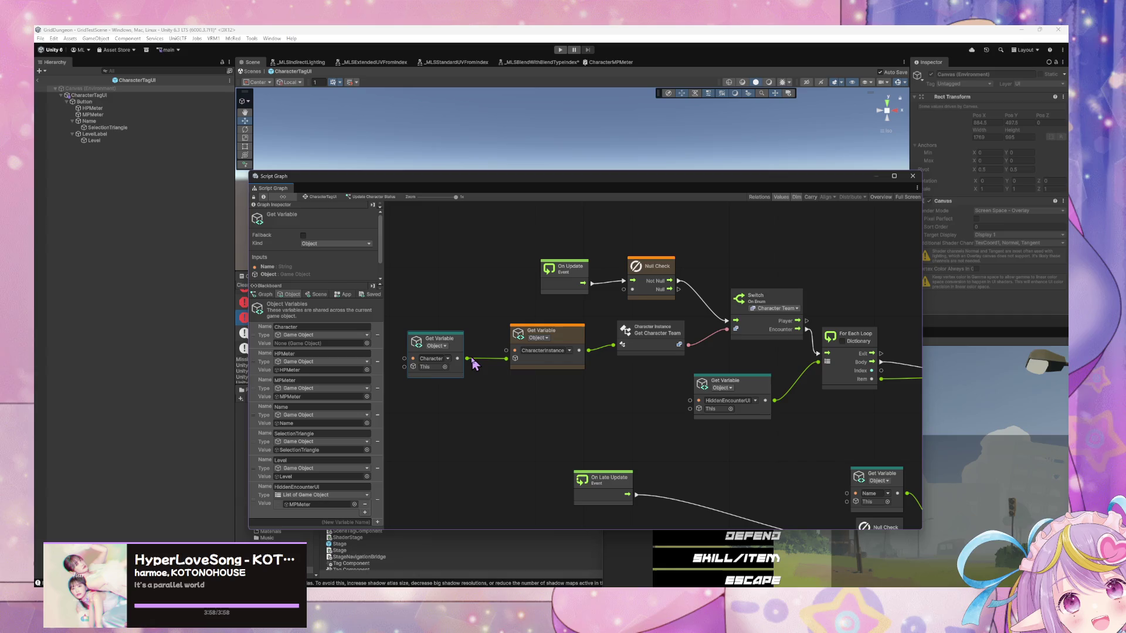
left_click_drag(467, 359, 632, 289)
Tidy the node layout and enter play mode to test the graph
left_click_drag(565, 268, 507, 268)
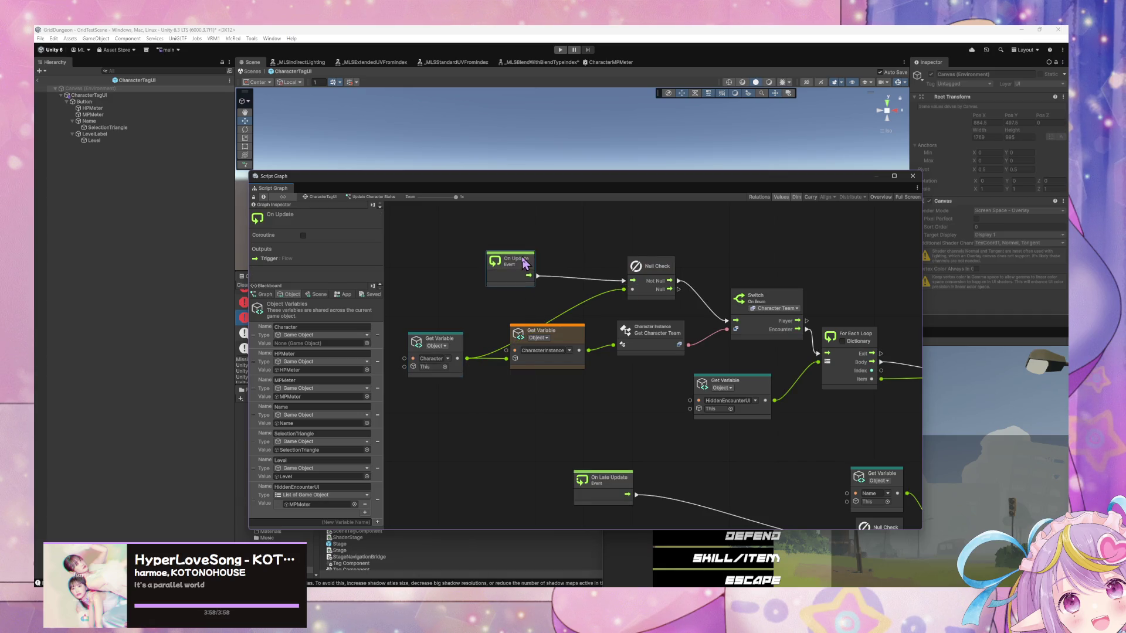
left_click_drag(550, 334, 562, 372)
left_click_drag(645, 333, 649, 347)
mouse_move(741, 385)
left_mouse_down()
mouse_move(727, 405)
mouse_move(743, 407)
left_mouse_up()
left_click_drag(846, 397, 689, 376)
left_click(561, 50)
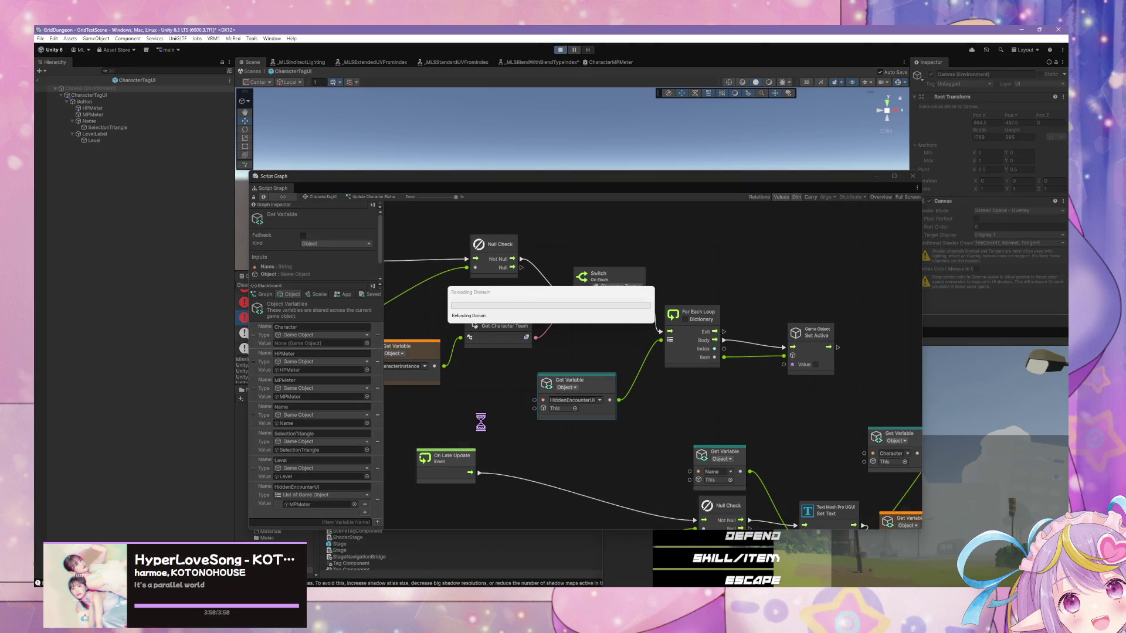
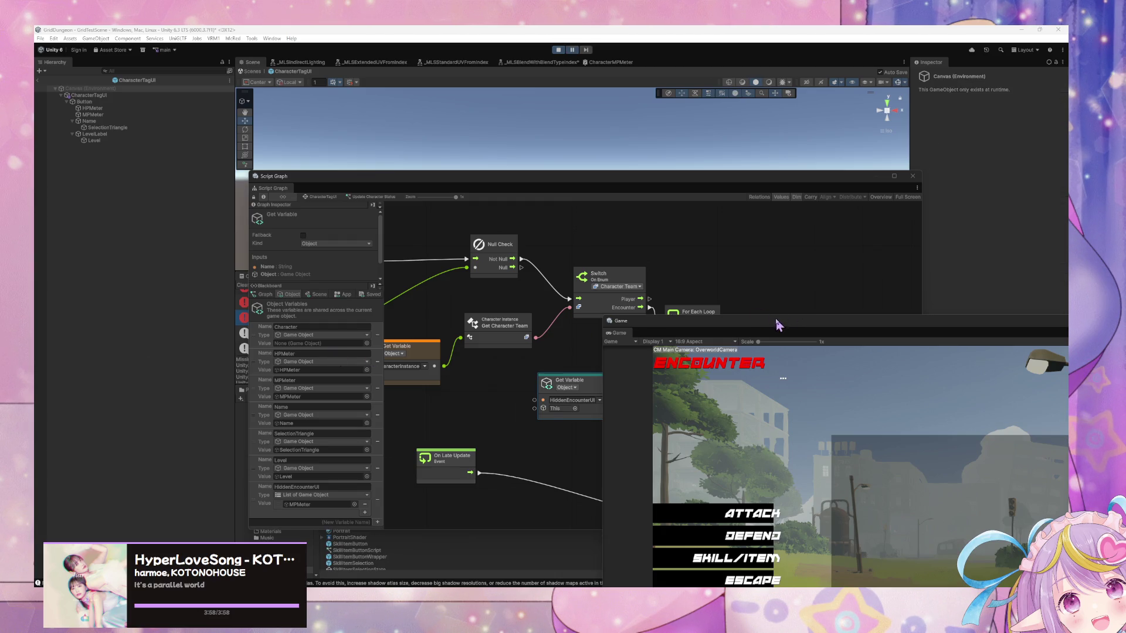
Rearrange the windows to inspect the Update Character Status graph and a Console warning
left_click(708, 318)
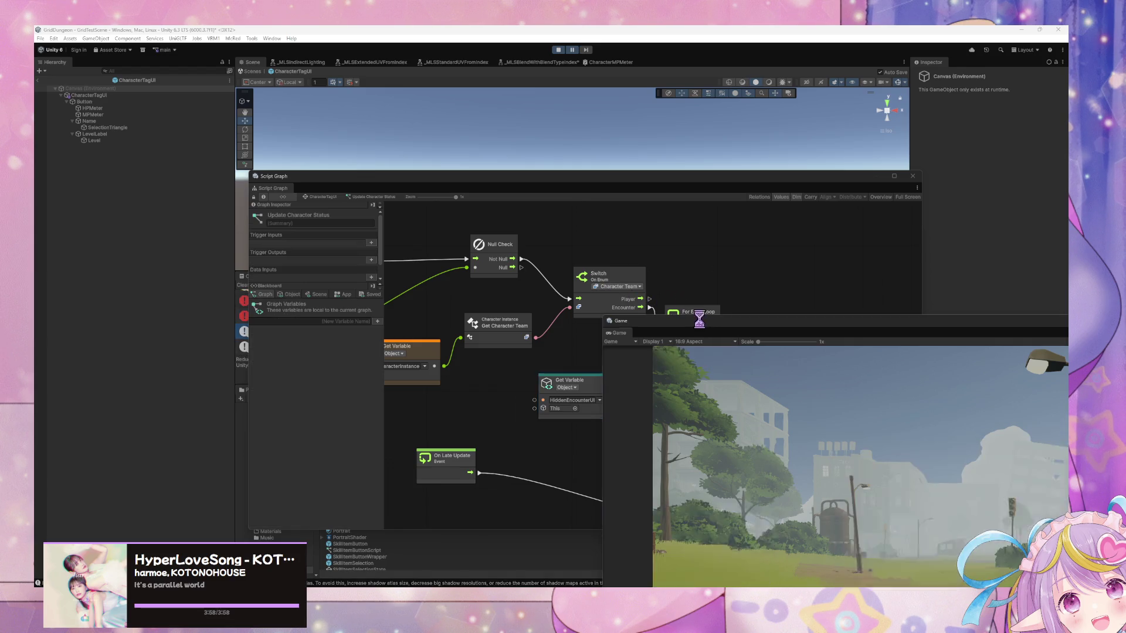
left_click_drag(690, 288, 452, 120)
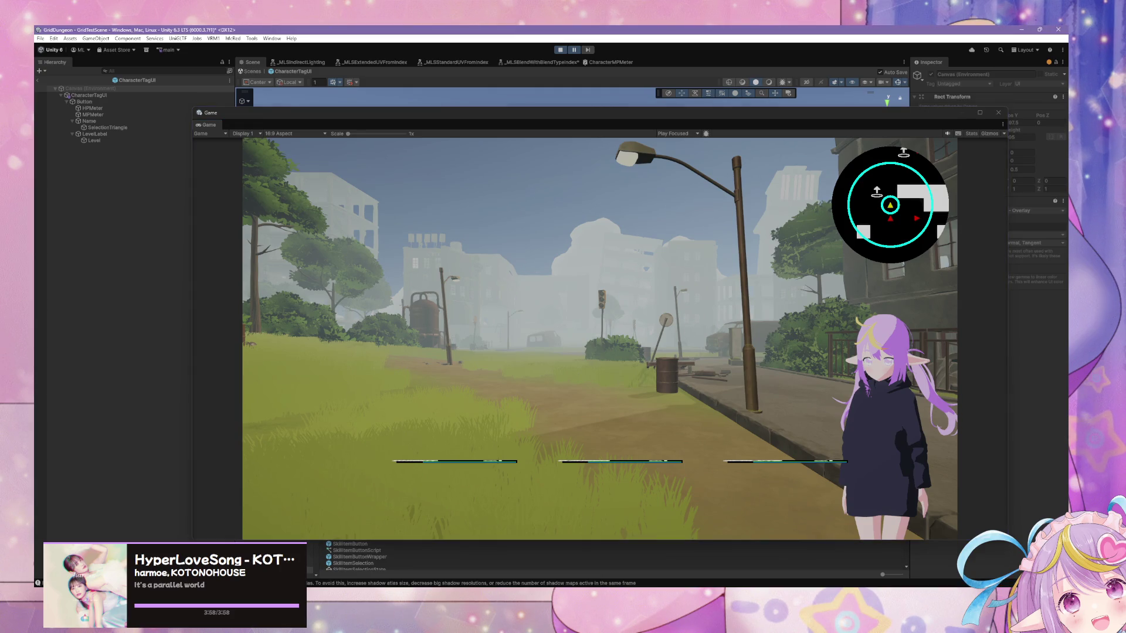
key("alt+Tab")
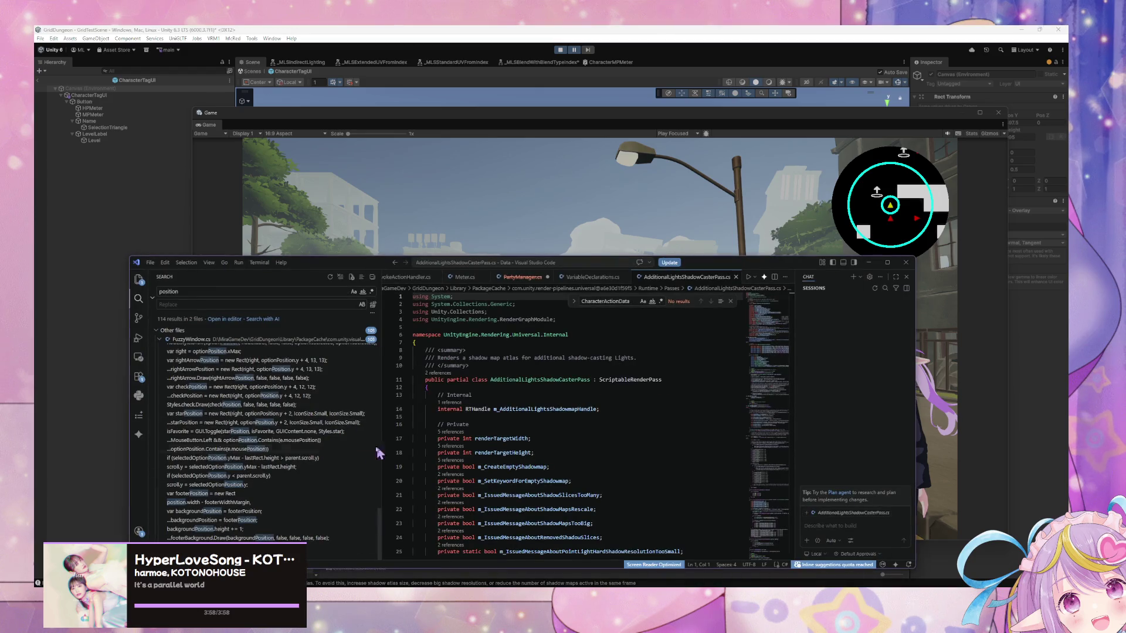
left_click(872, 262)
mouse_move(393, 123)
left_mouse_down()
mouse_move(753, 268)
mouse_move(723, 195)
left_mouse_up()
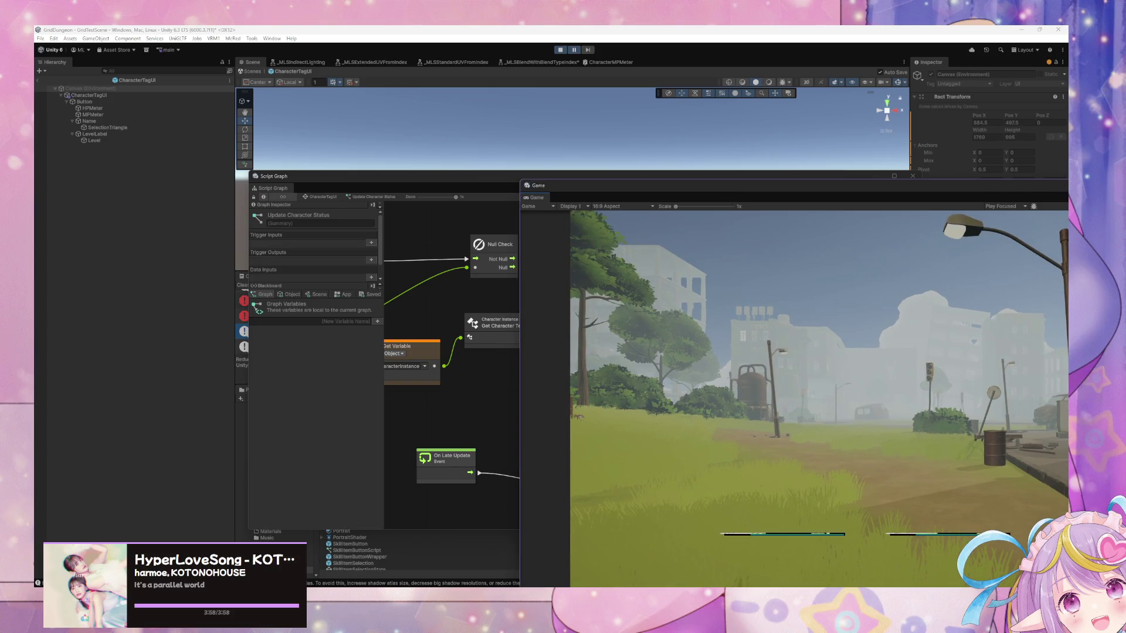
mouse_move(352, 175)
left_mouse_down()
mouse_move(305, 439)
mouse_move(319, 380)
left_mouse_up()
left_click(340, 335)
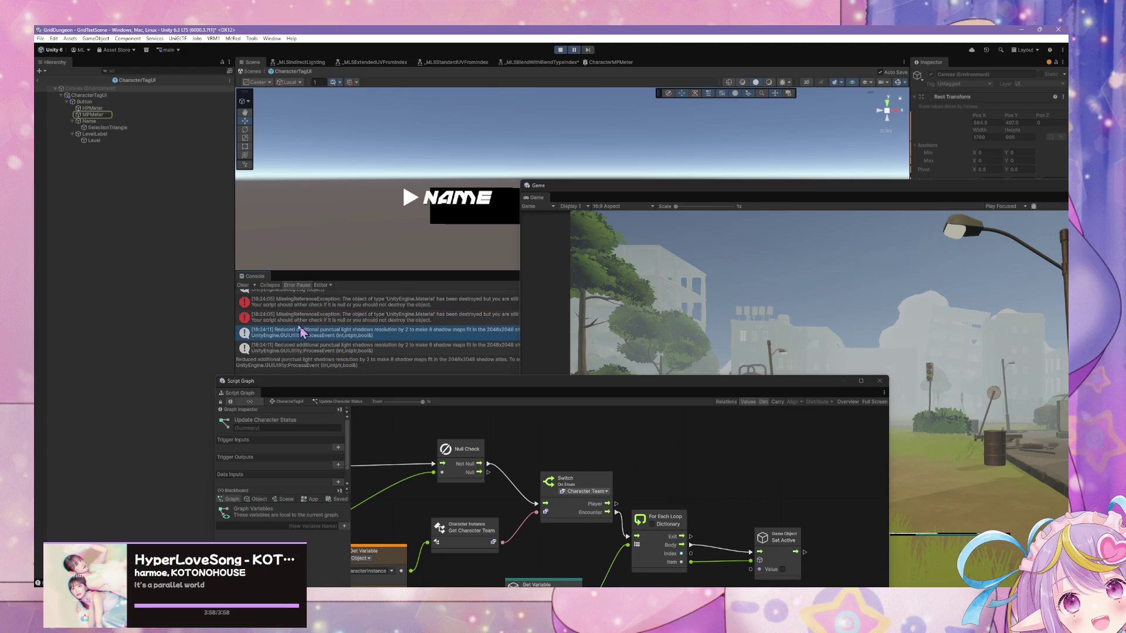
Select MPMeter, check the missing reference error, resume play, and exit prefab editing
left_click(104, 115)
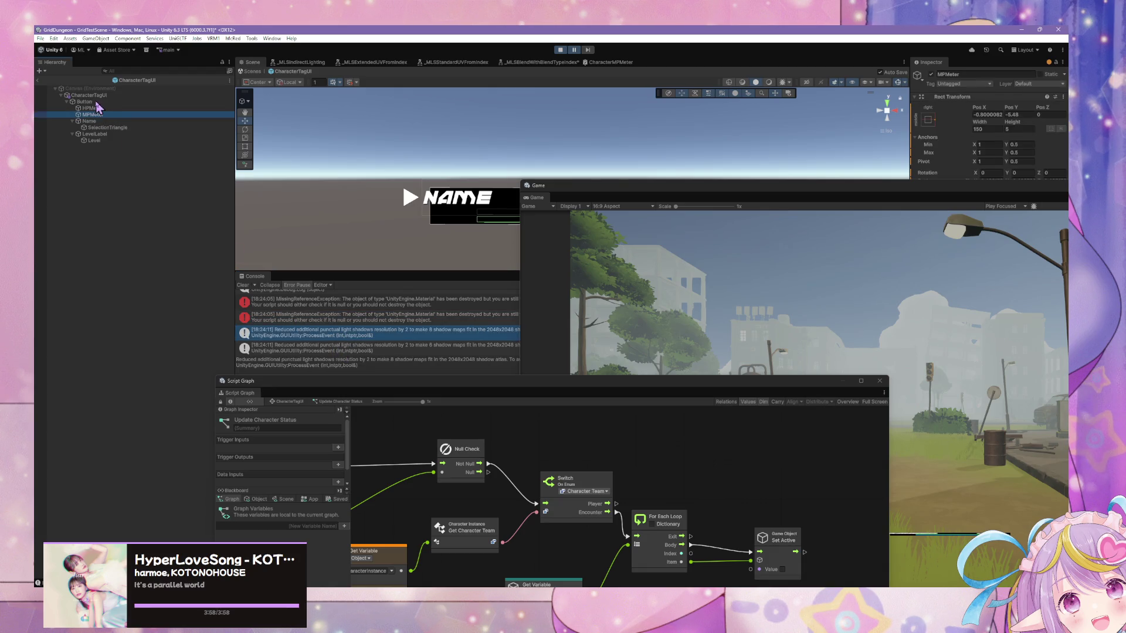
scroll(397, 306, "up", 2)
left_click(420, 332)
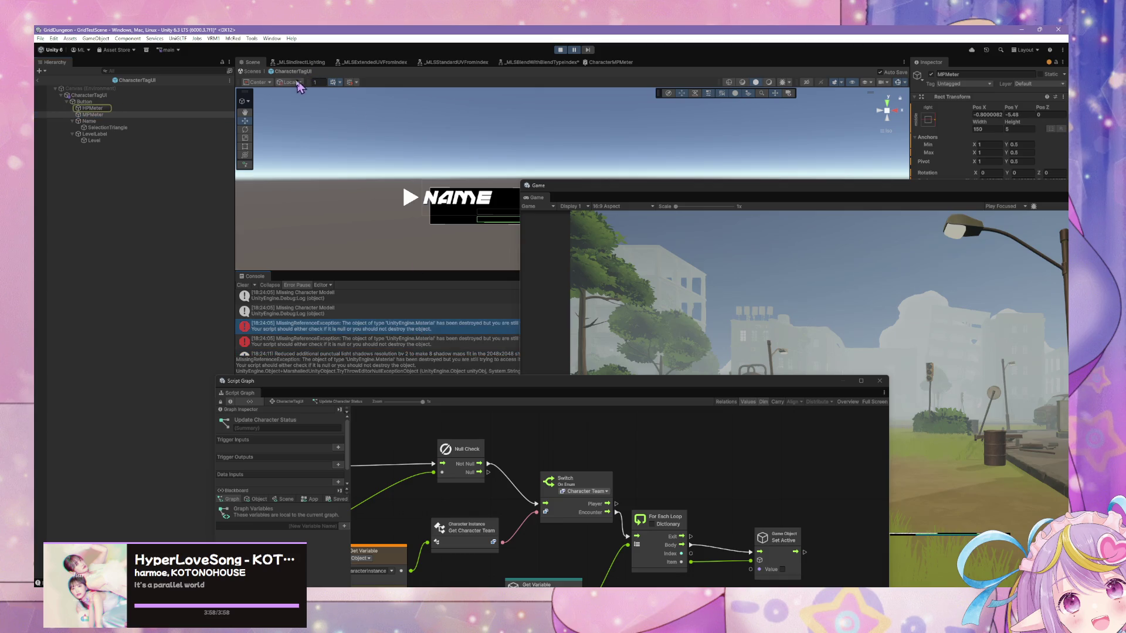
left_click(575, 51)
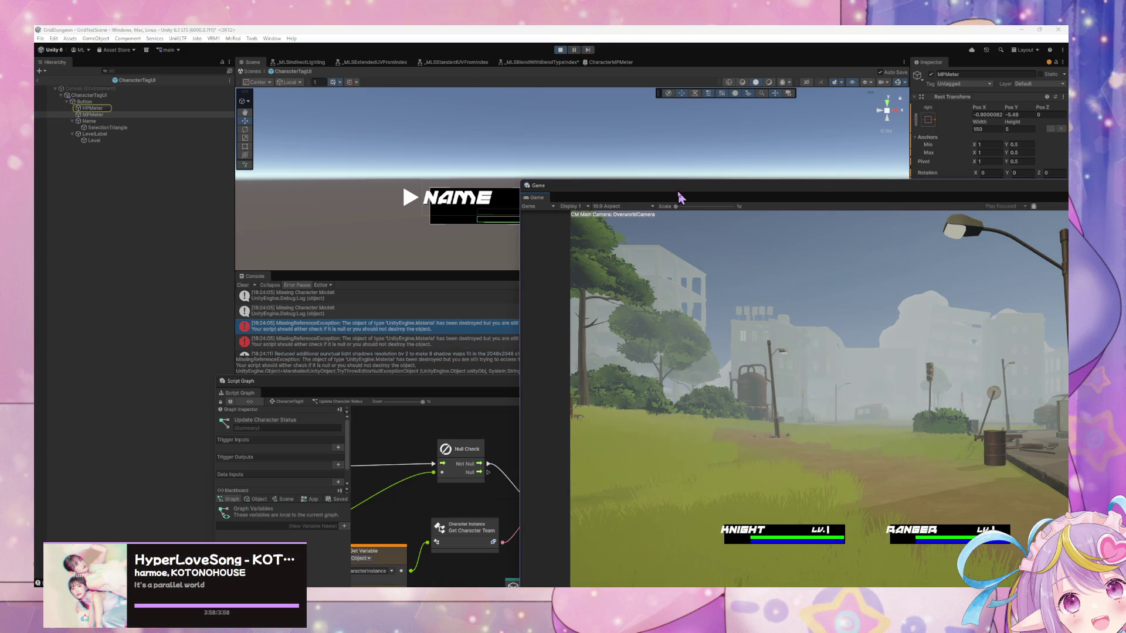
left_click(252, 71)
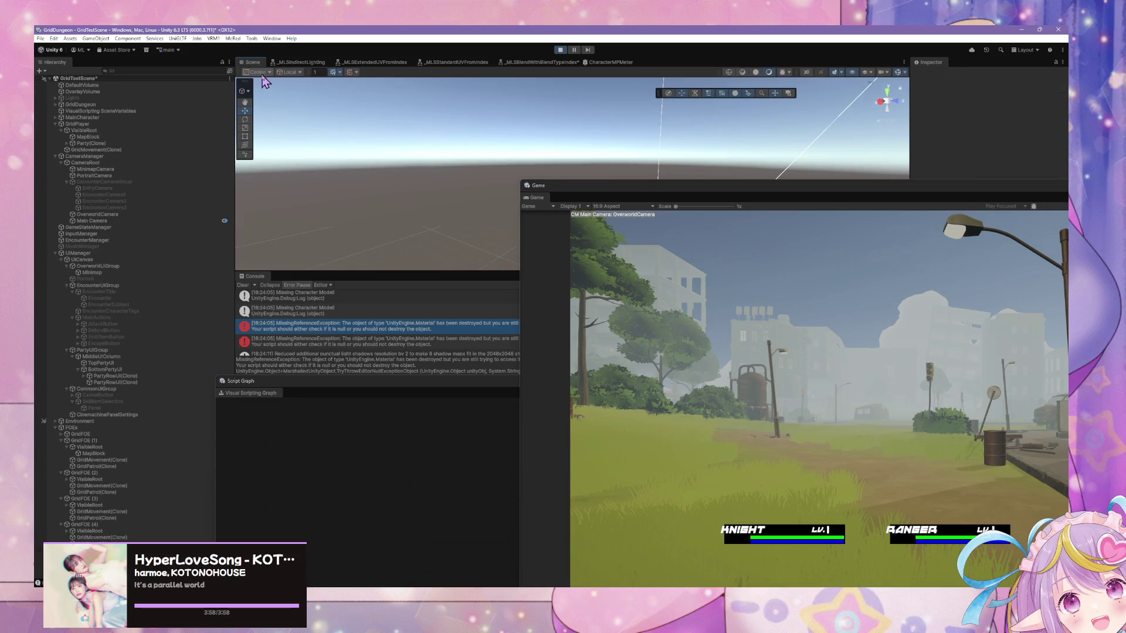
Enlarge the Game view, walk with WASD into encounters, and Escape from each
left_click_drag(674, 185, 342, 109)
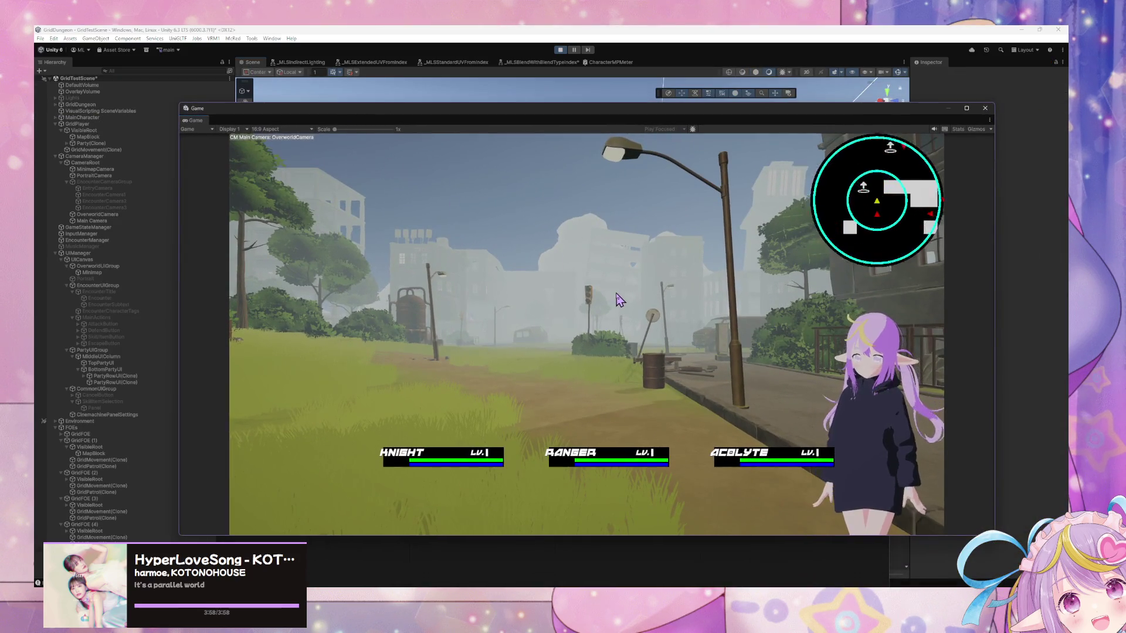
key("w")
key("a")
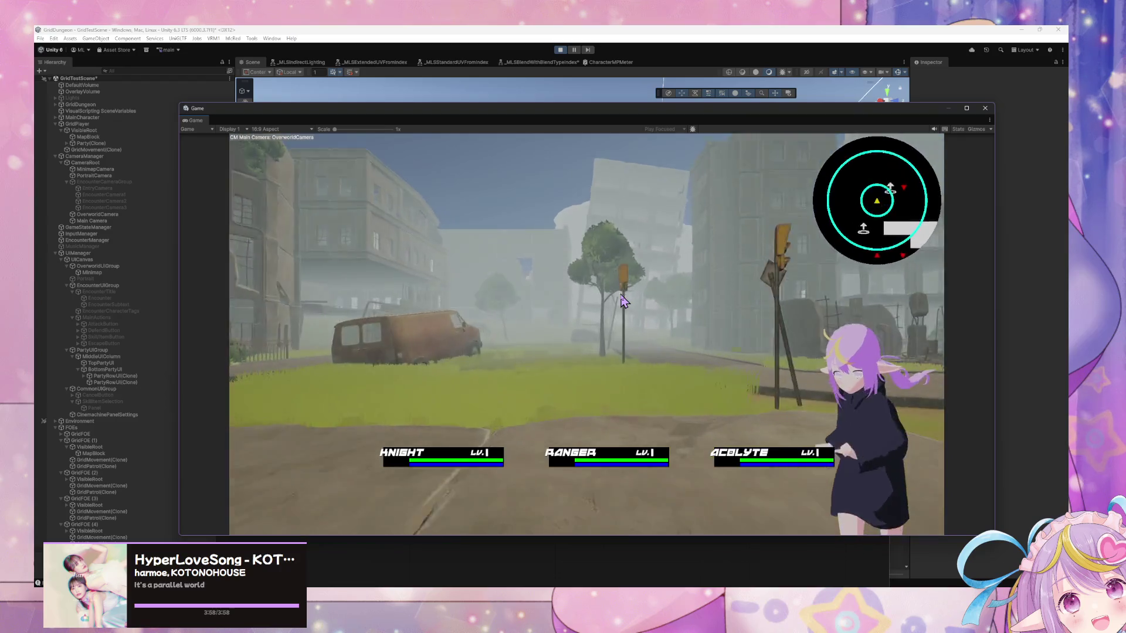
key("d")
key("d")
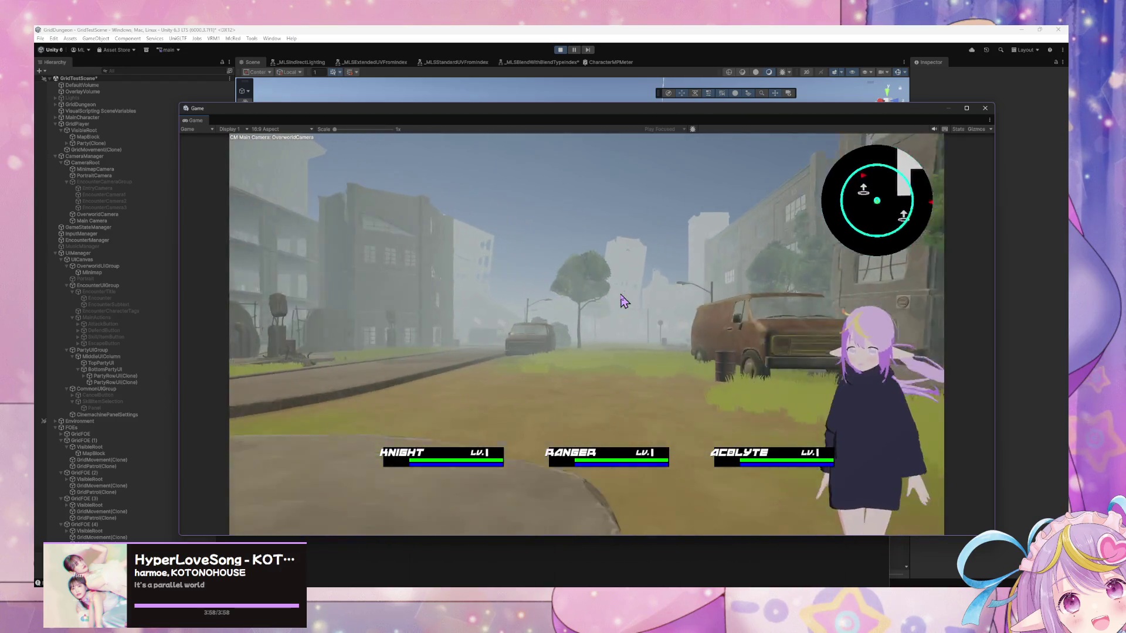
key("w")
key("a")
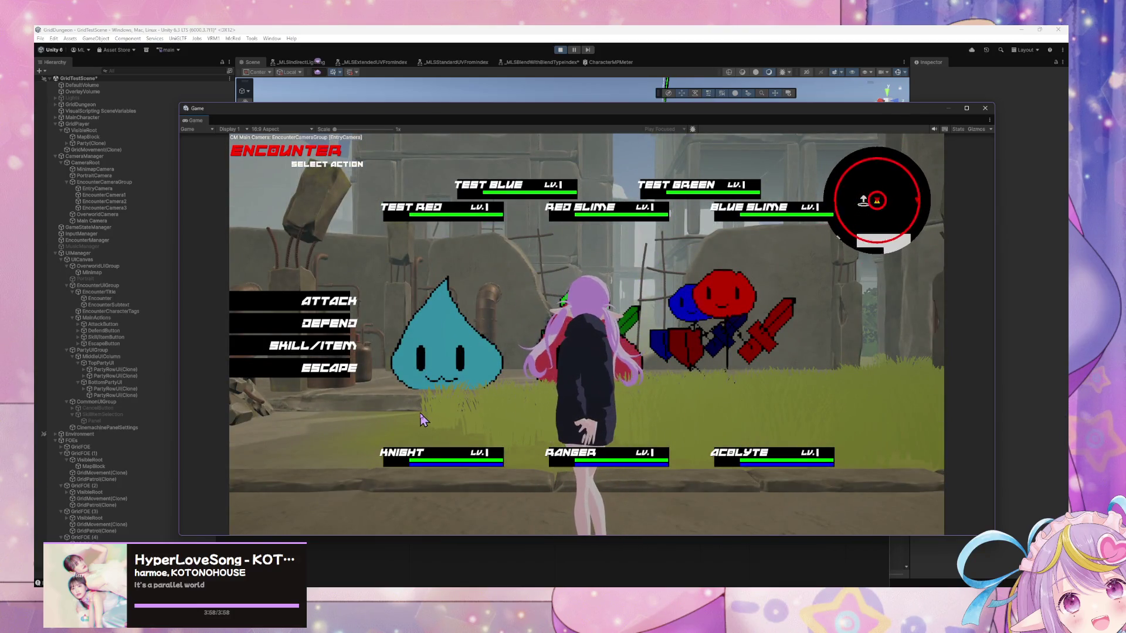
left_click(309, 370)
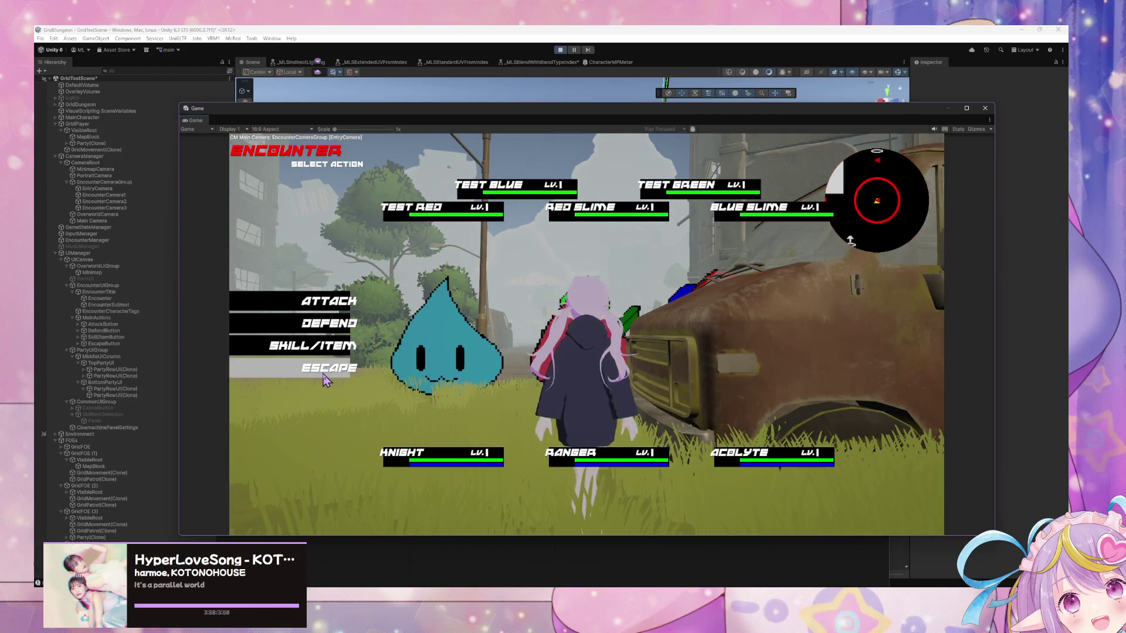
left_click(328, 369)
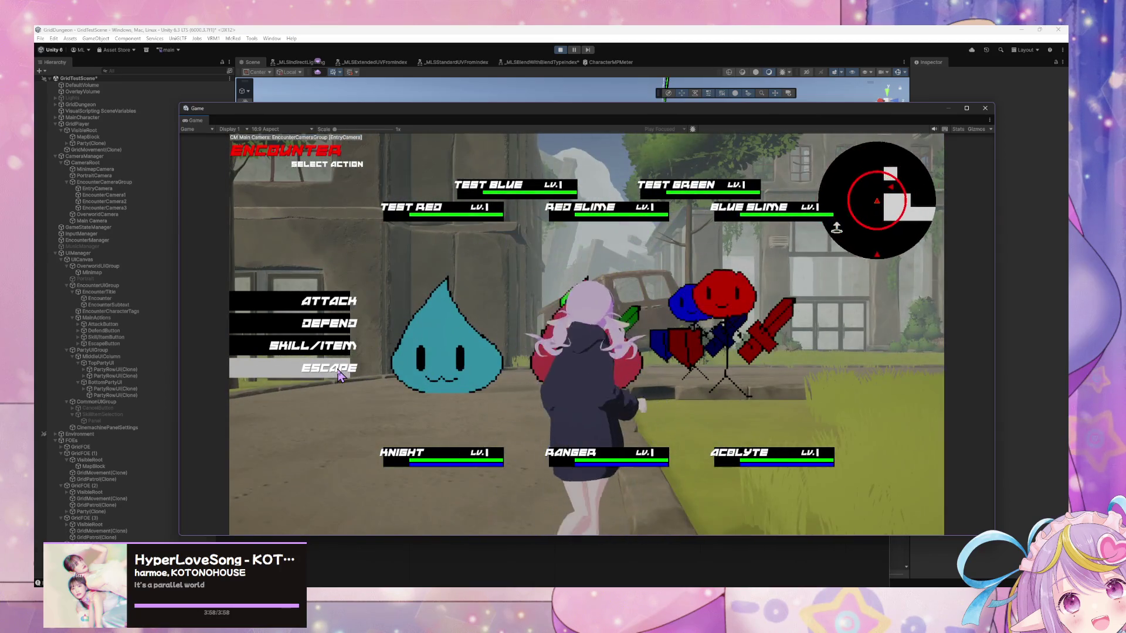
left_click(320, 377)
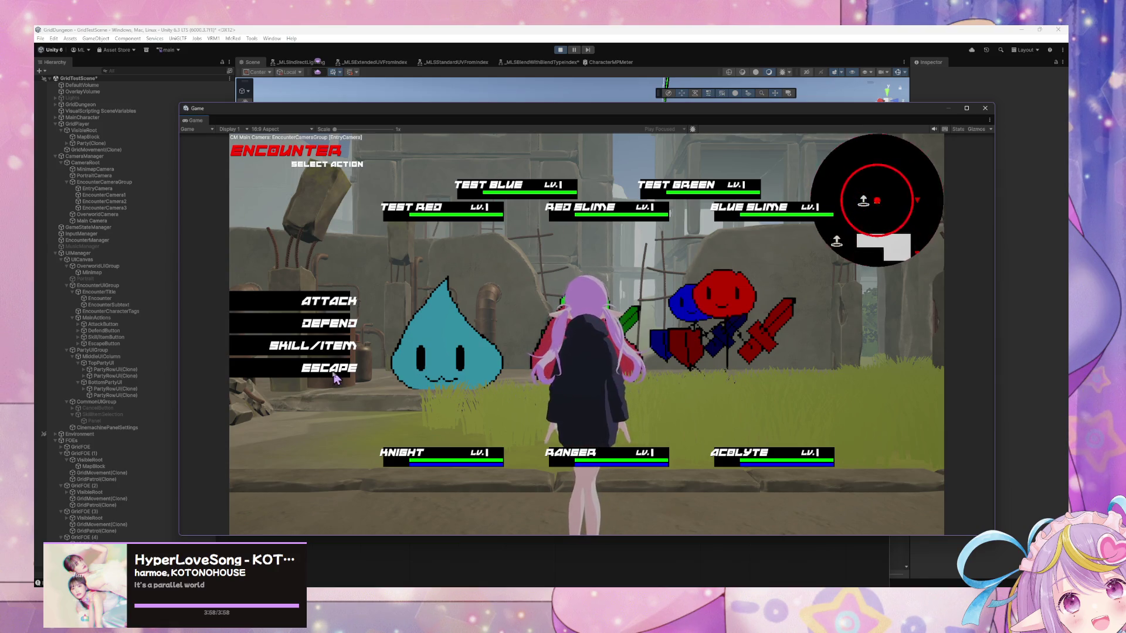
left_click(299, 372)
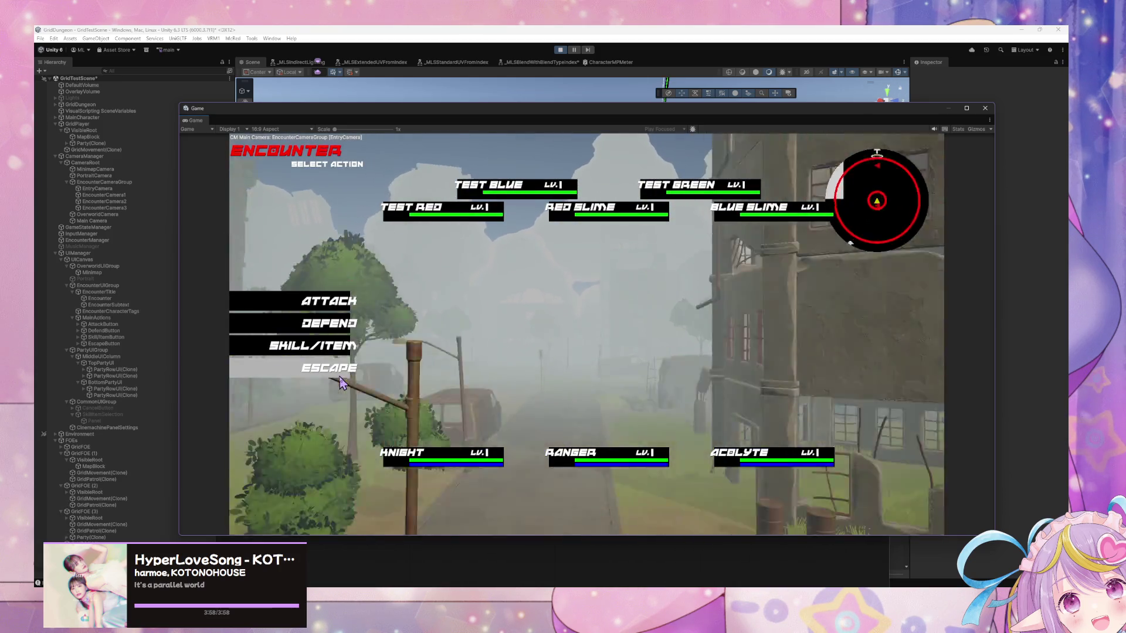
Attack two enemies in the encounter, then Escape to end it
left_click(332, 308)
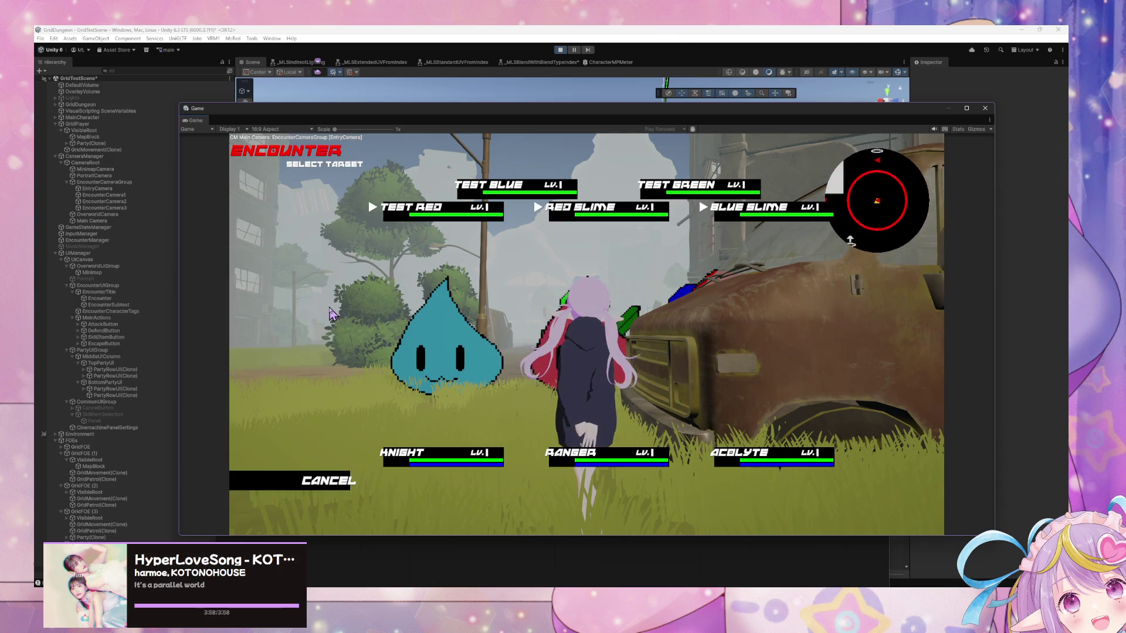
left_click(436, 220)
left_click(346, 305)
left_click(610, 214)
left_click(346, 302)
left_click(617, 237)
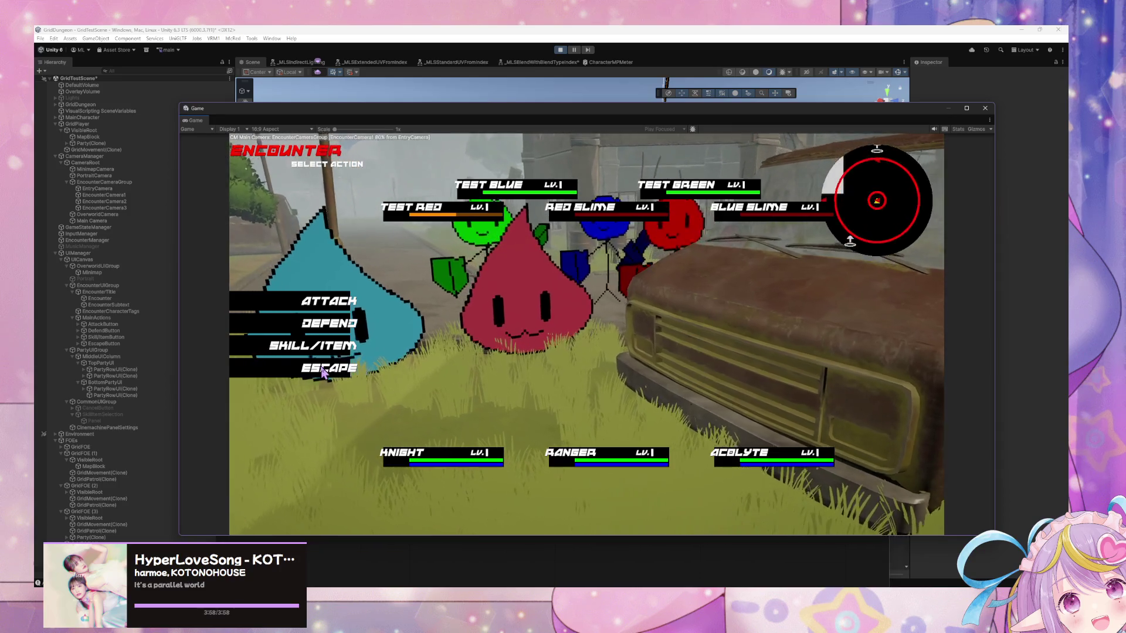
left_click(322, 369)
Walk along the street past the tank and tree, escaping two encounters
key("a")
key("w")
key("w")
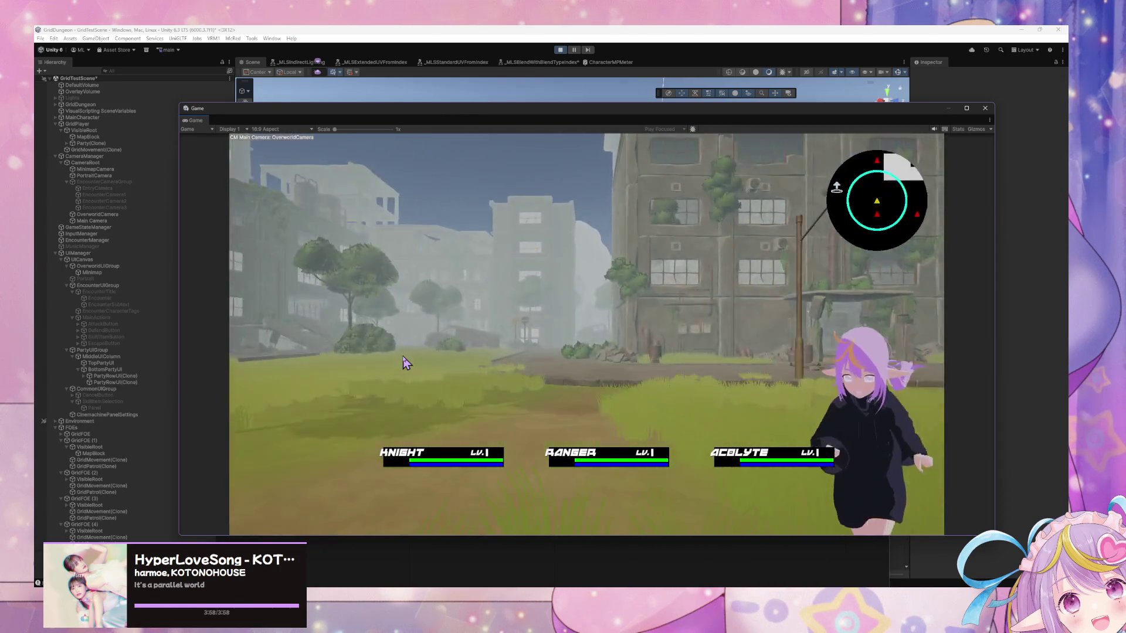
key("d")
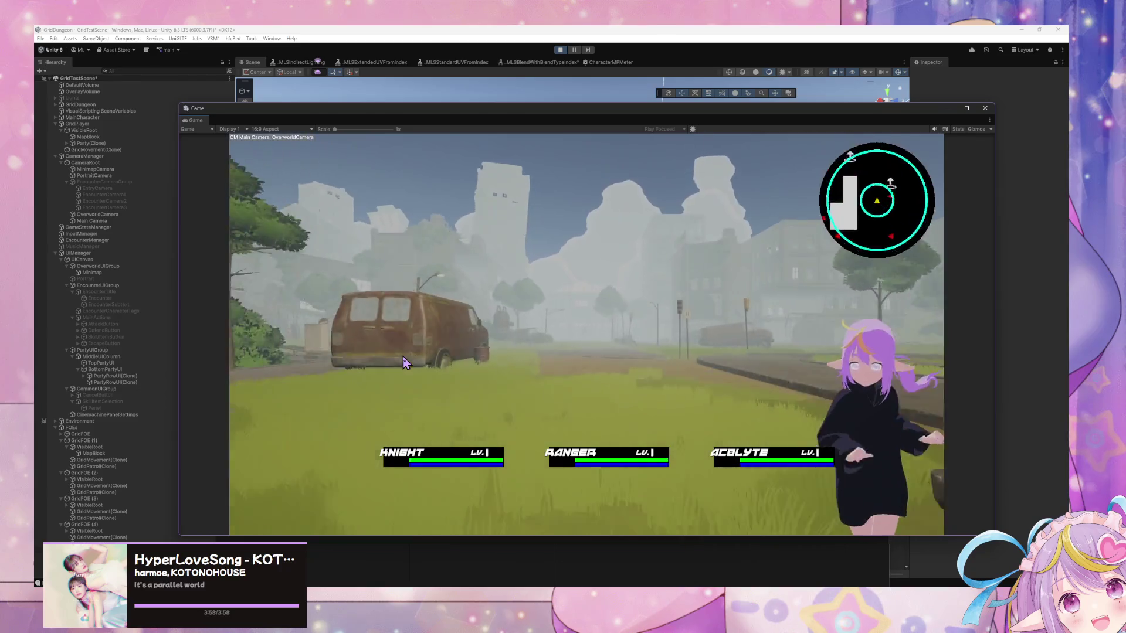
key("w")
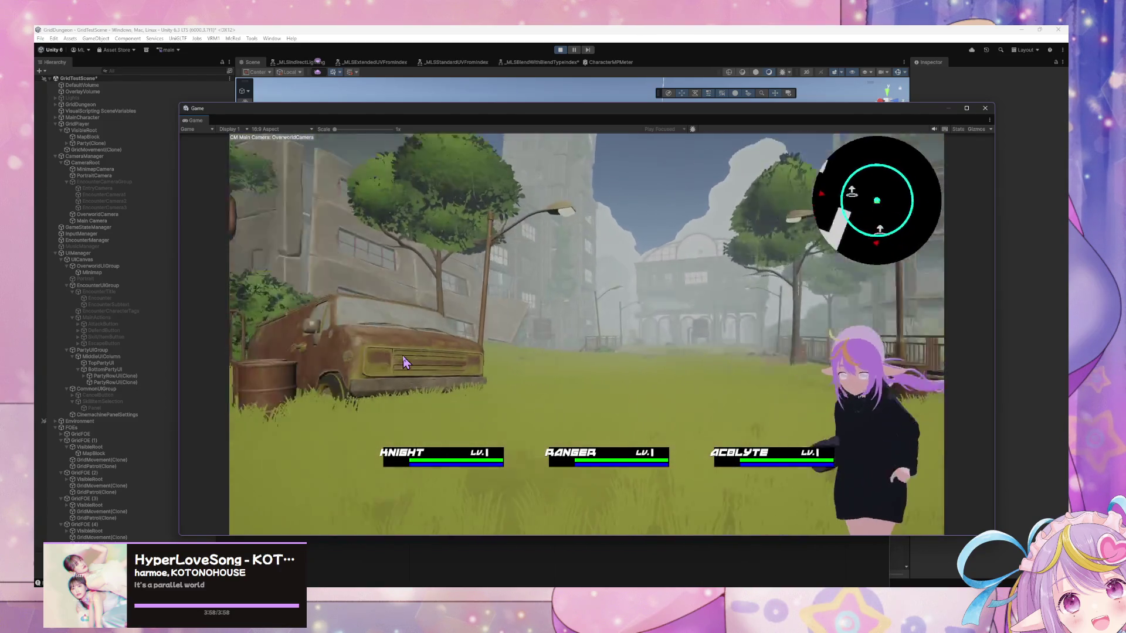
key("a")
key("a")
key("w")
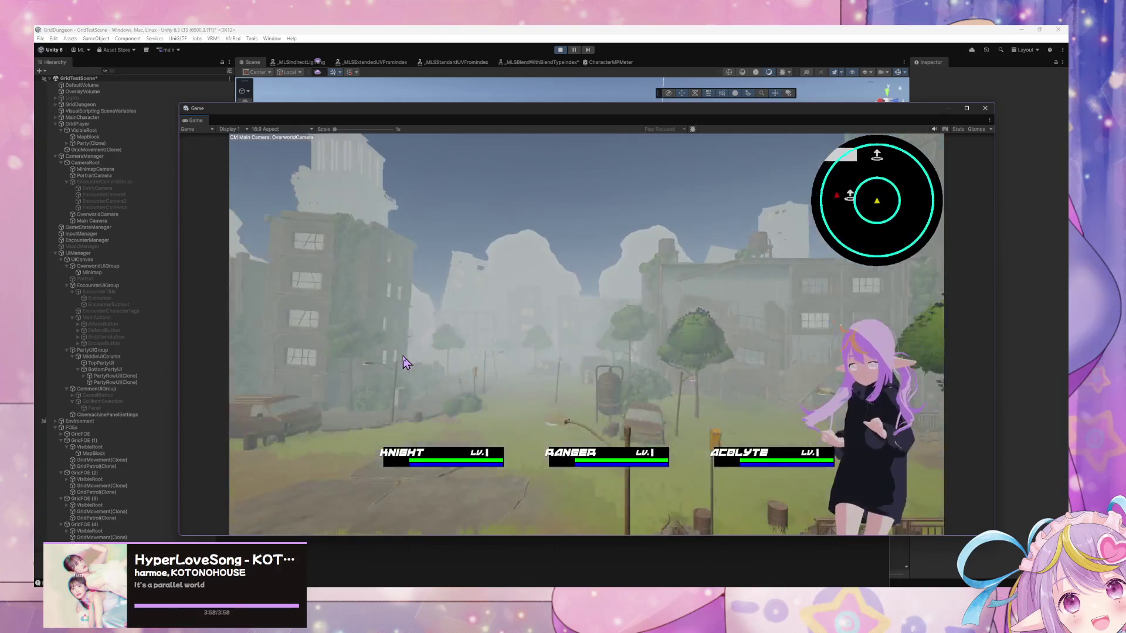
key("a")
key("w")
key("d")
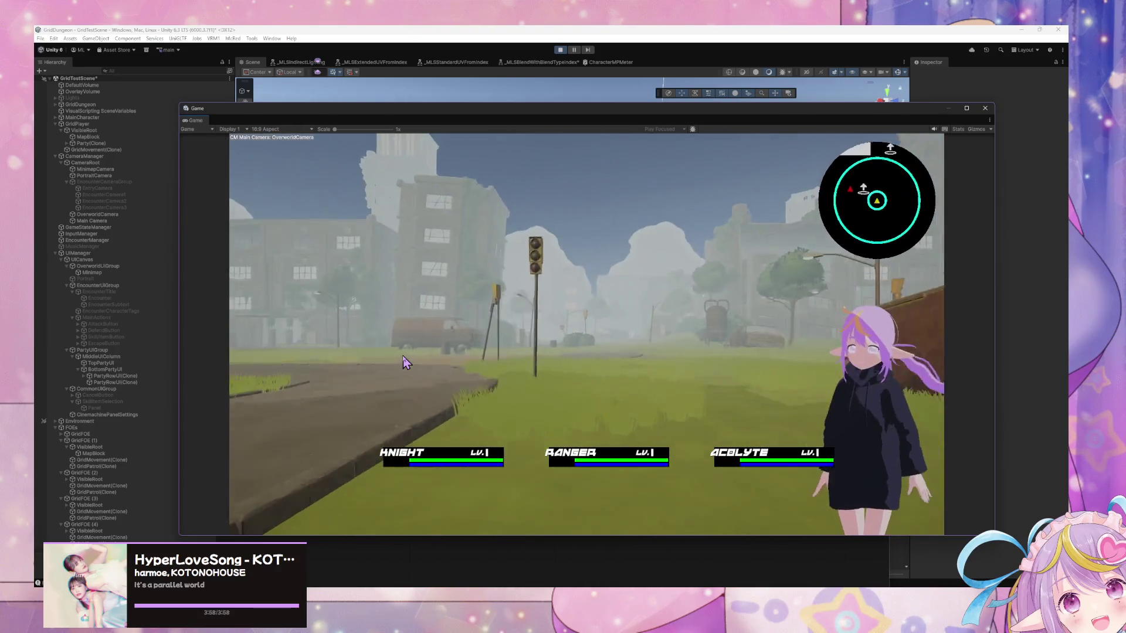
key("w")
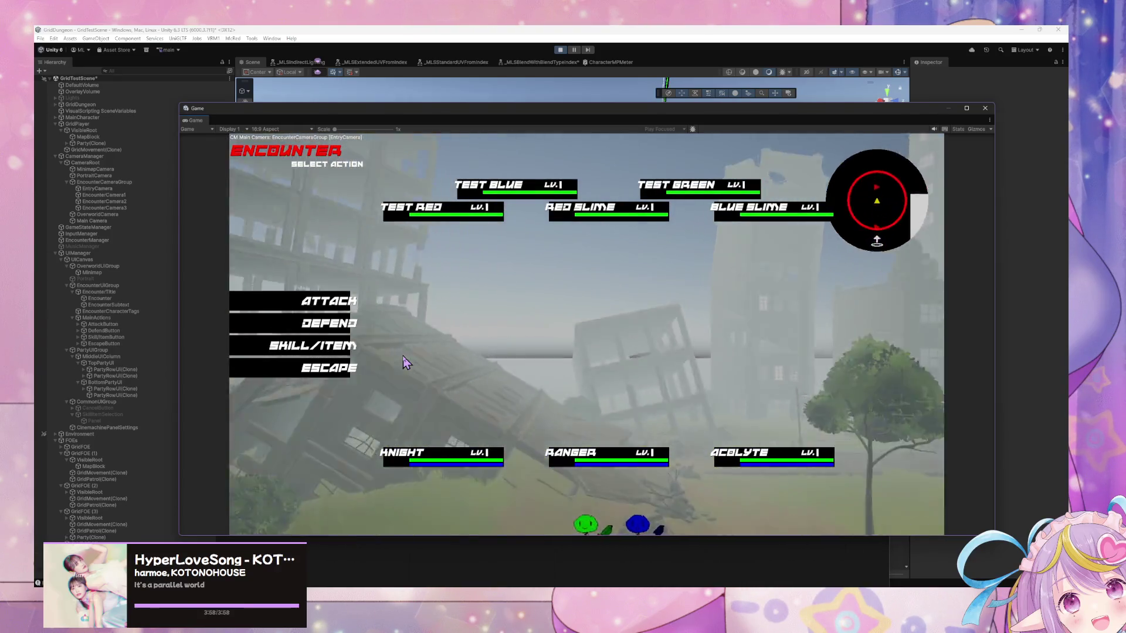
left_click(328, 368)
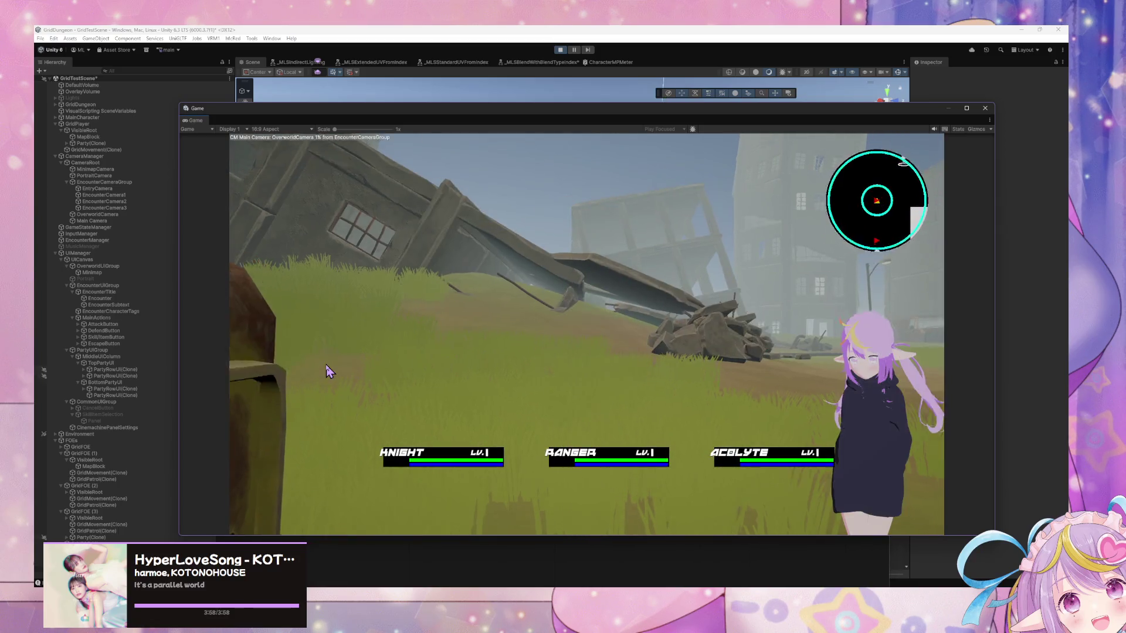
key("d")
key("w")
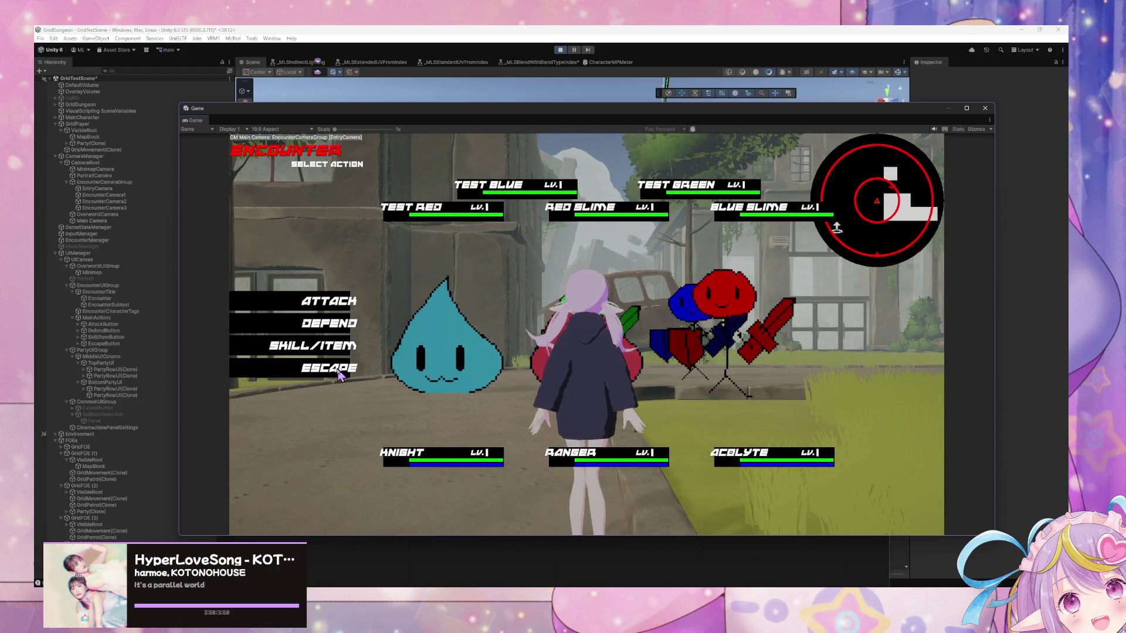
left_click(343, 378)
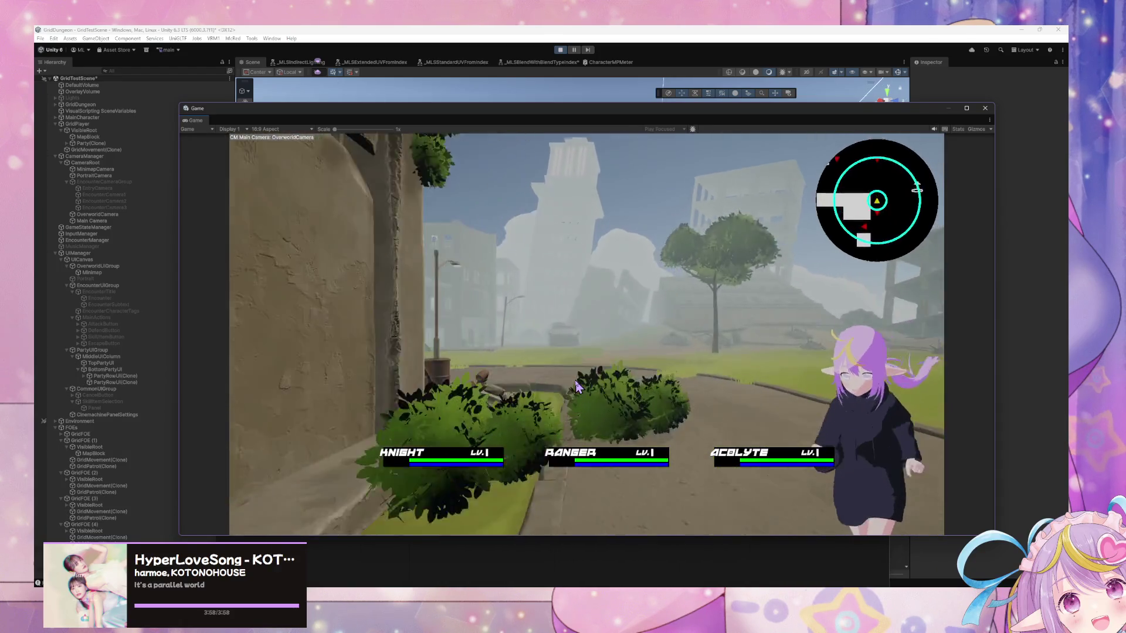
Walk toward the rusty tank and past the bushes, escaping two more encounters
key("w")
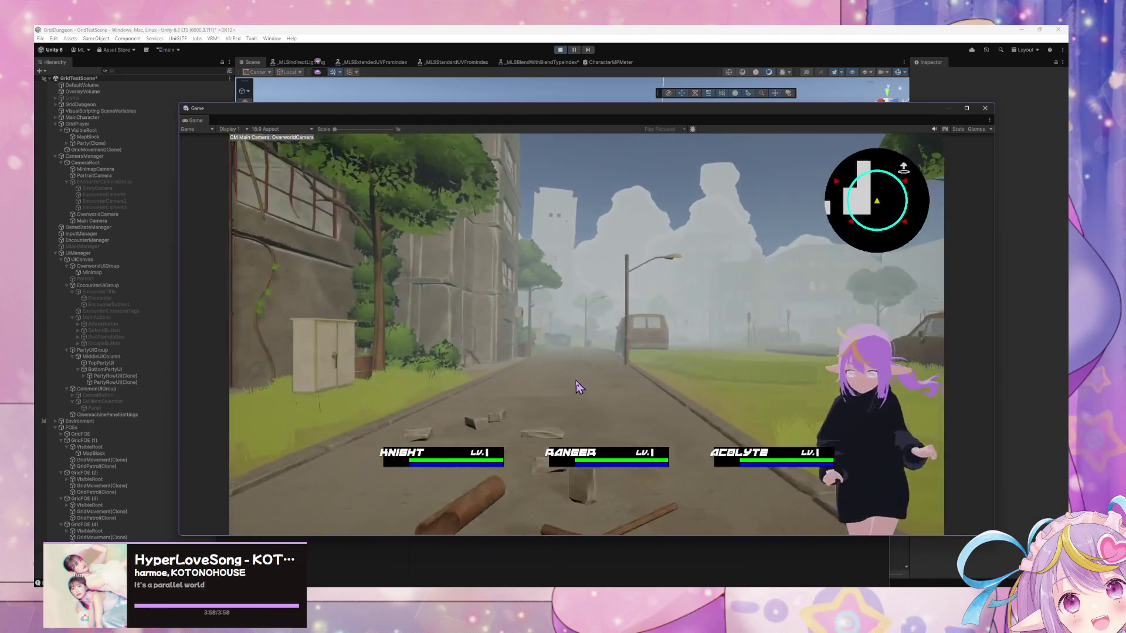
key("d")
key("w")
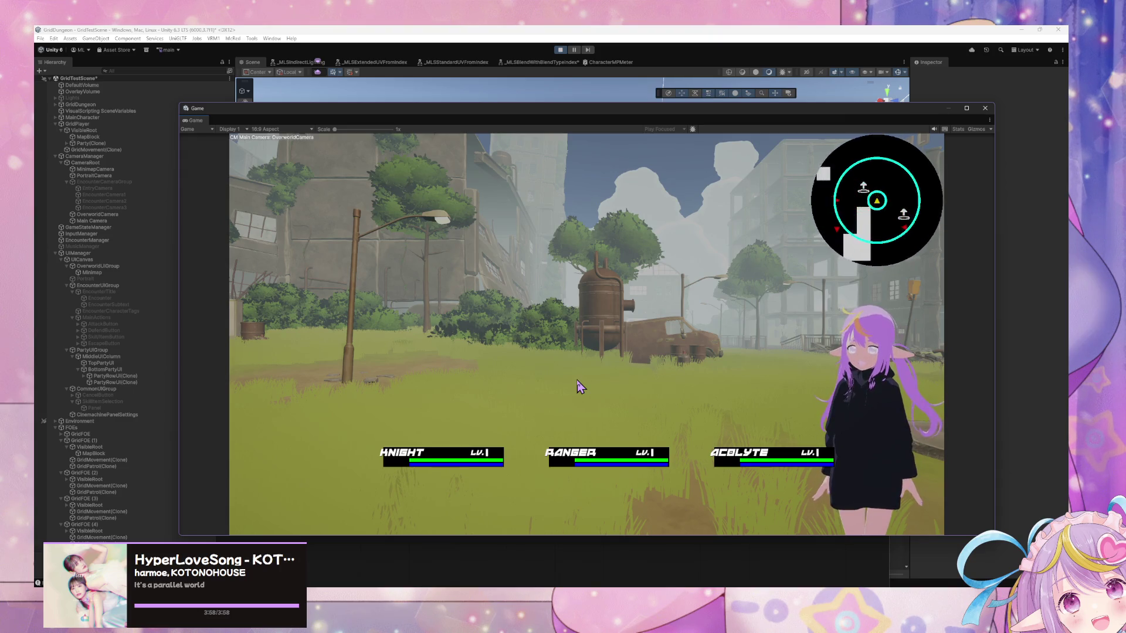
key("a")
key("w")
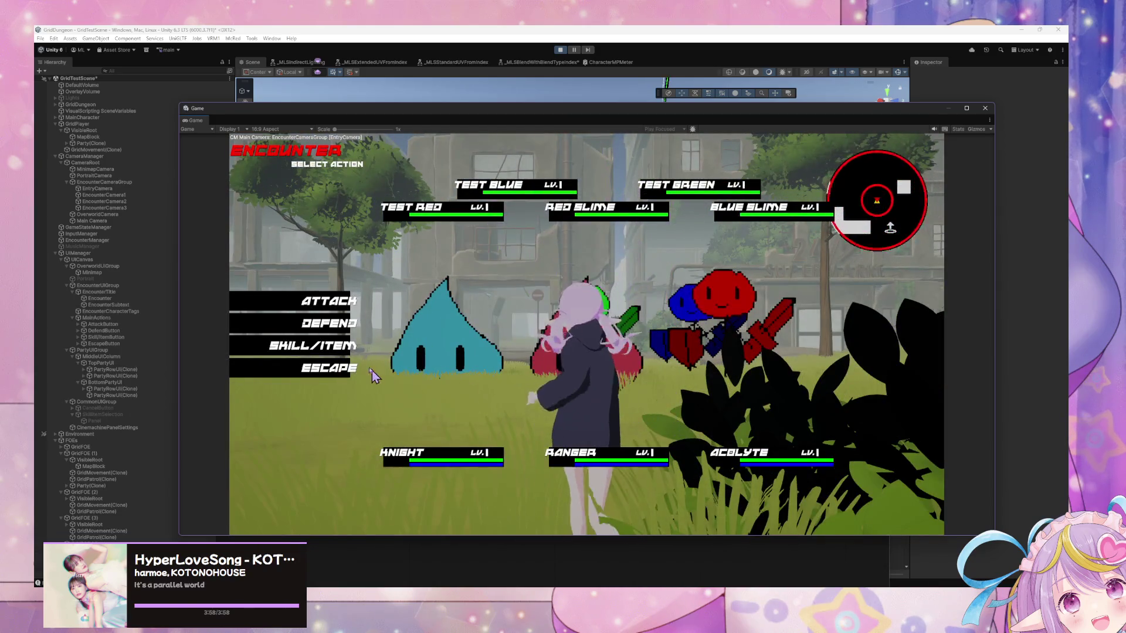
left_click(323, 370)
key("w")
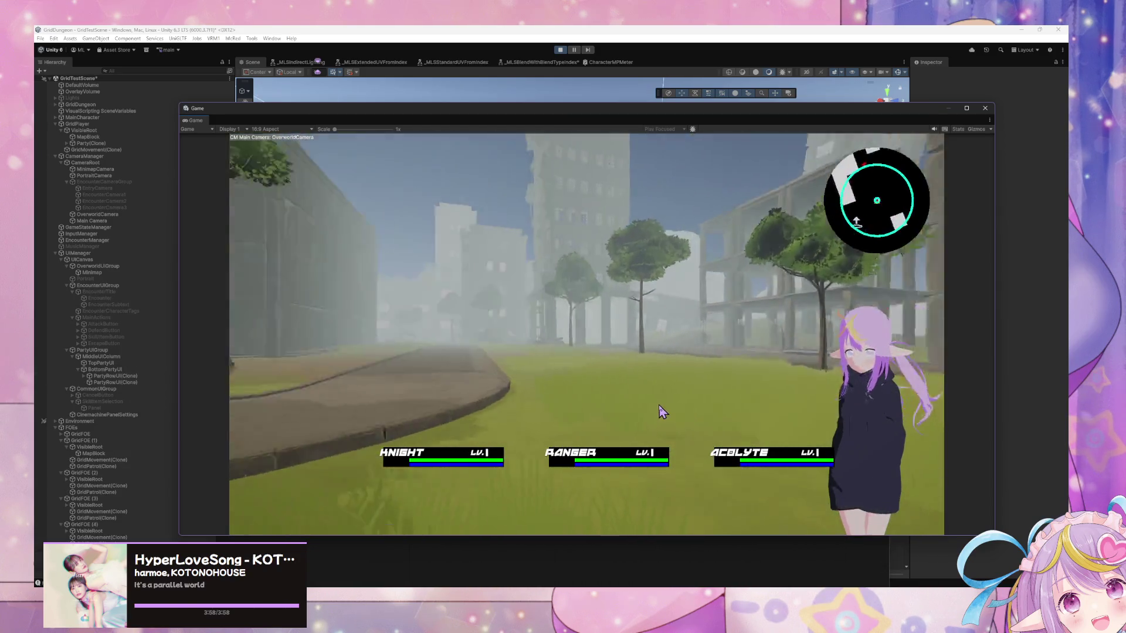
left_click(331, 368)
Walk with the arrow keys toward the rusty van and escape the resulting encounters
key("Left")
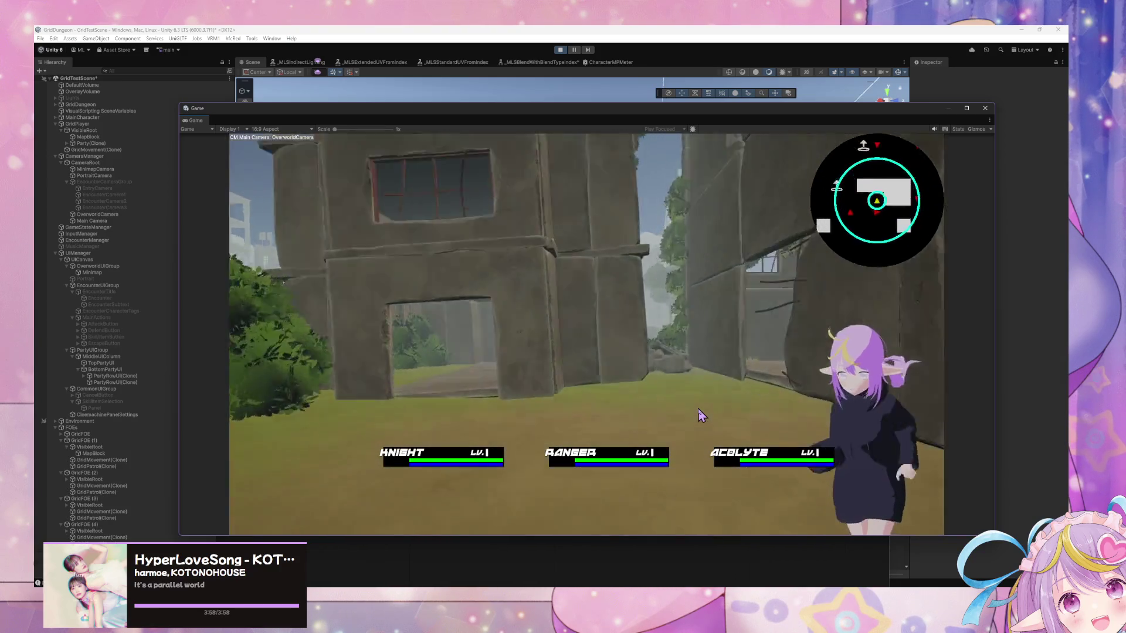
key("Up")
key("Right")
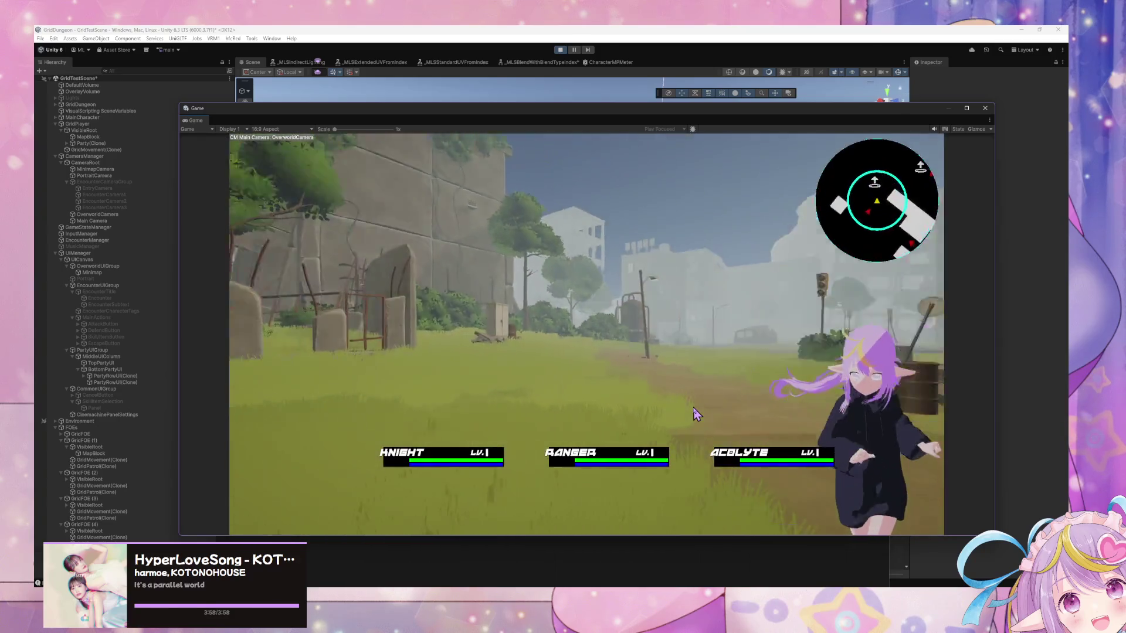
key("Up")
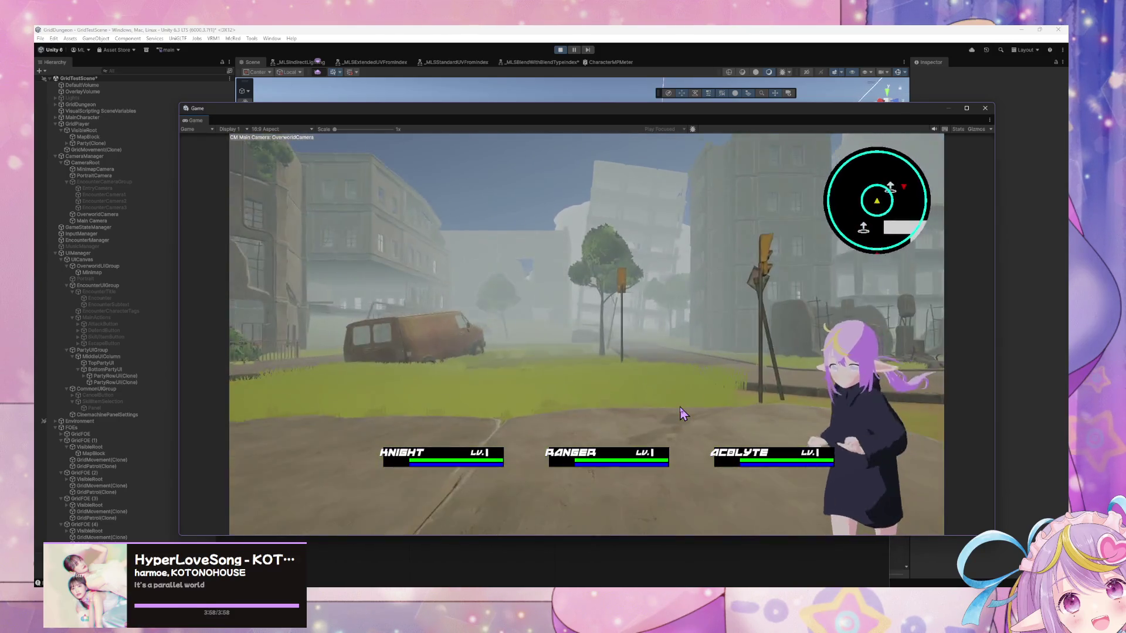
key("Left")
key("Up")
key("Left")
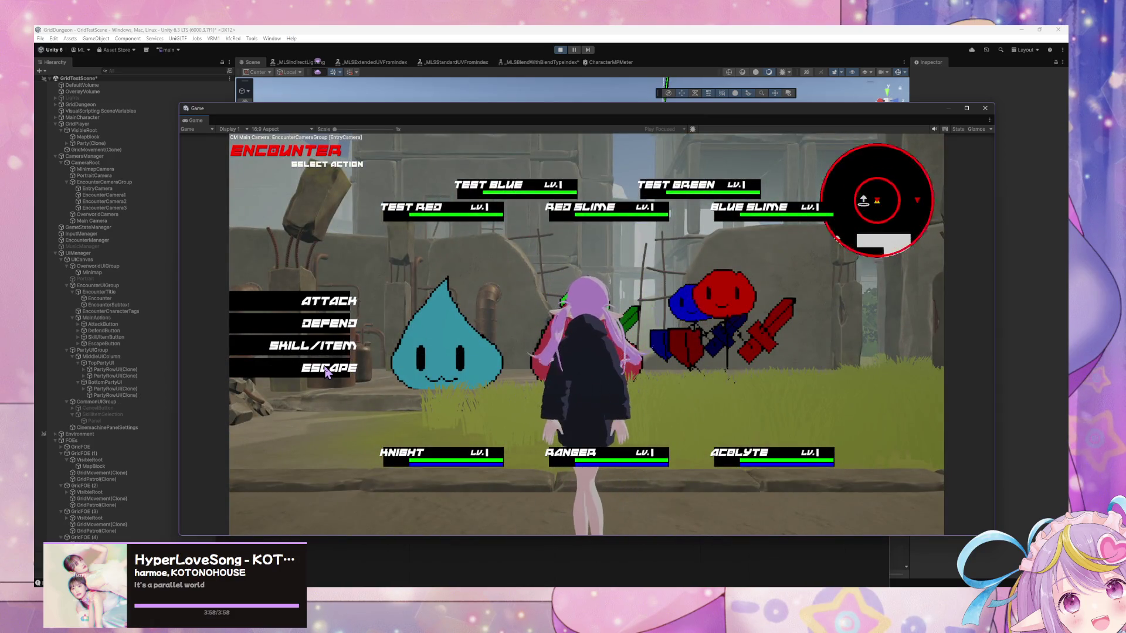
left_click(330, 368)
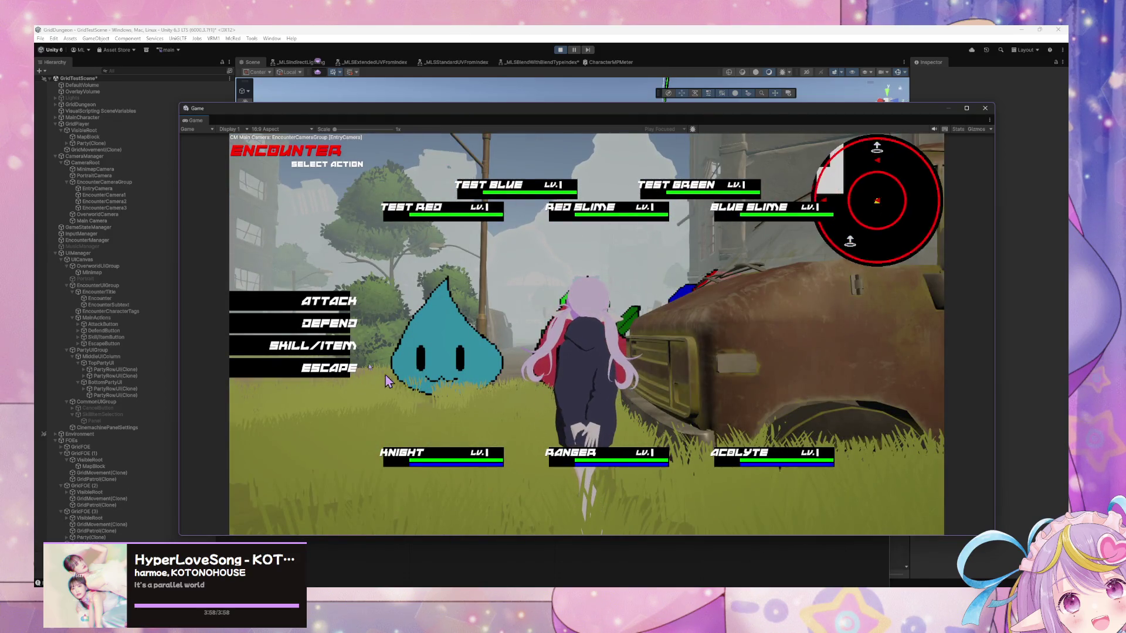
left_click(329, 369)
Walk toward the domed building, then stop Play mode
key("a")
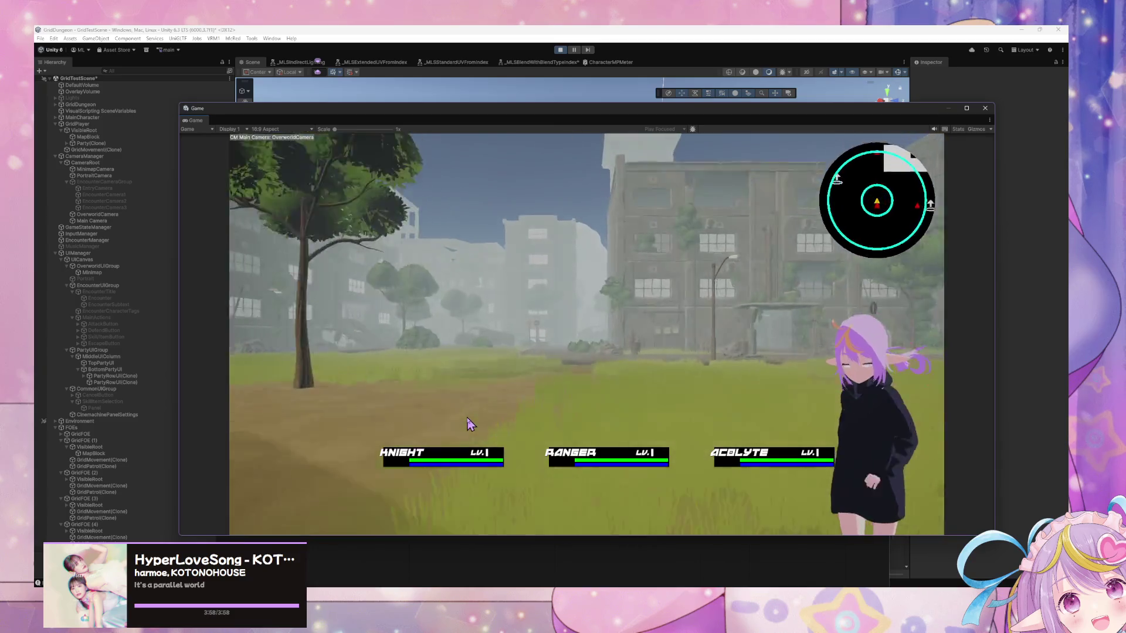
key("d")
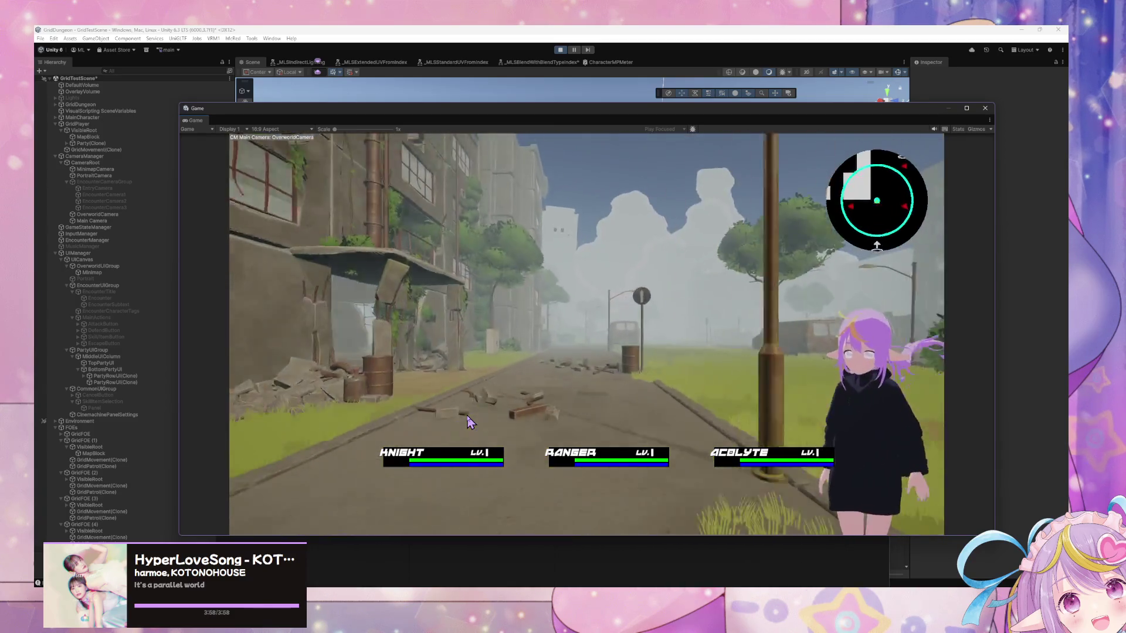
key("w")
key("w")
key("w")
key("a")
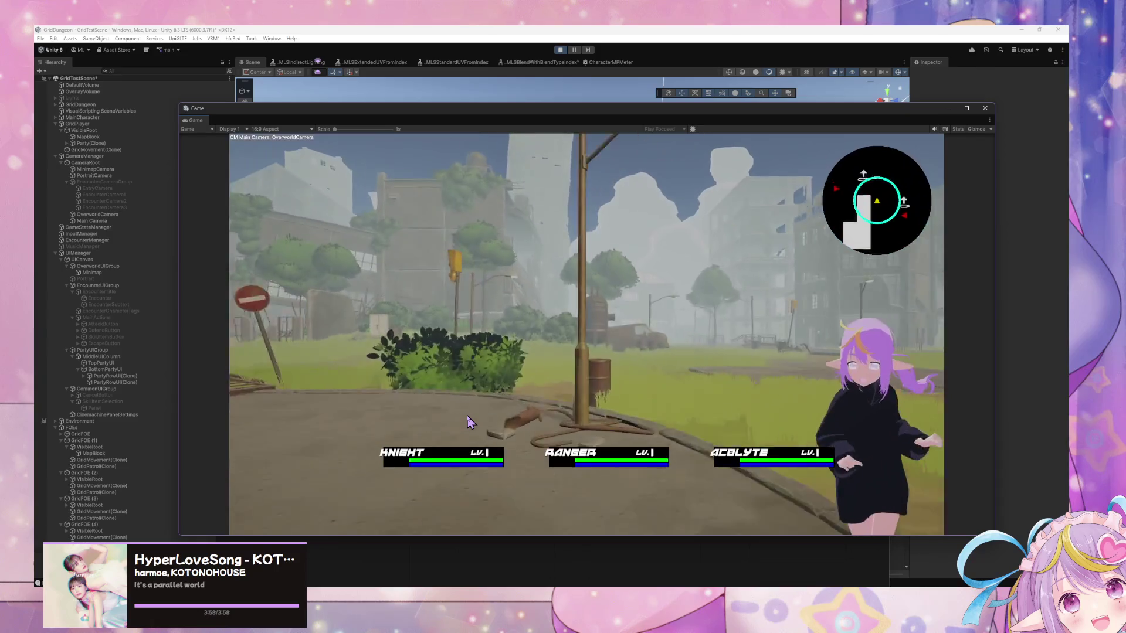
key("w")
key("w")
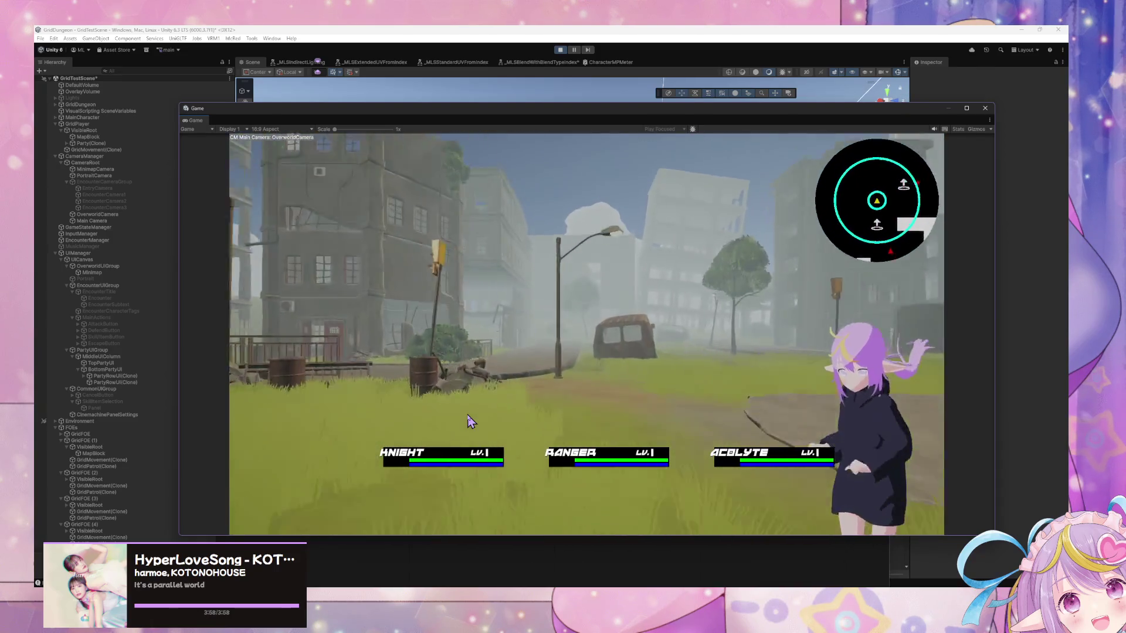
key("d")
key("w")
key("w")
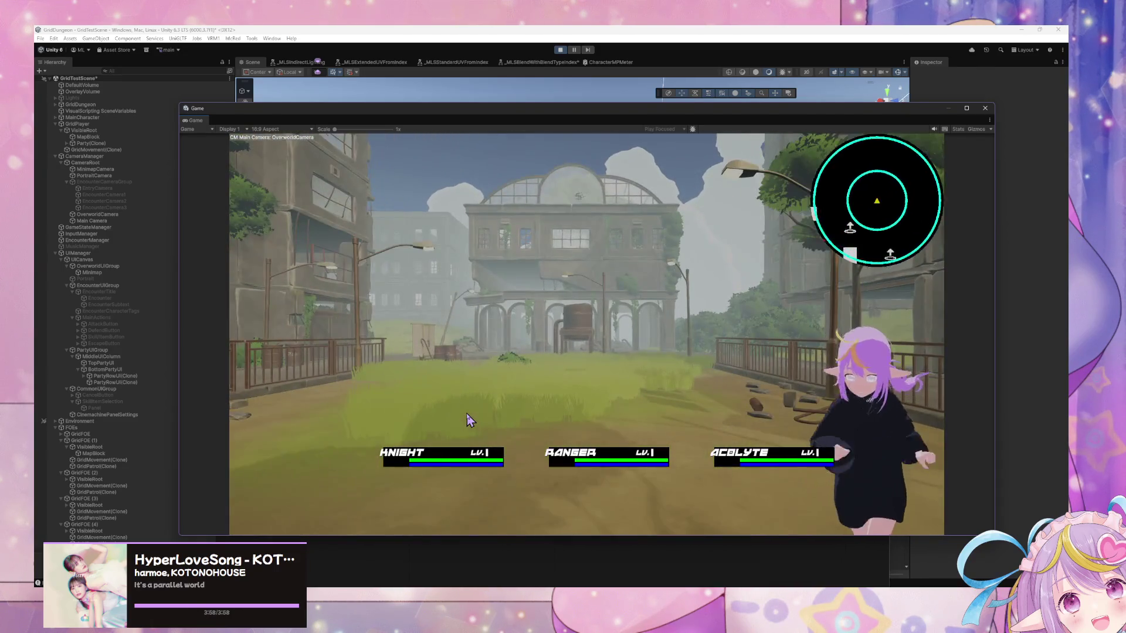
left_click(560, 50)
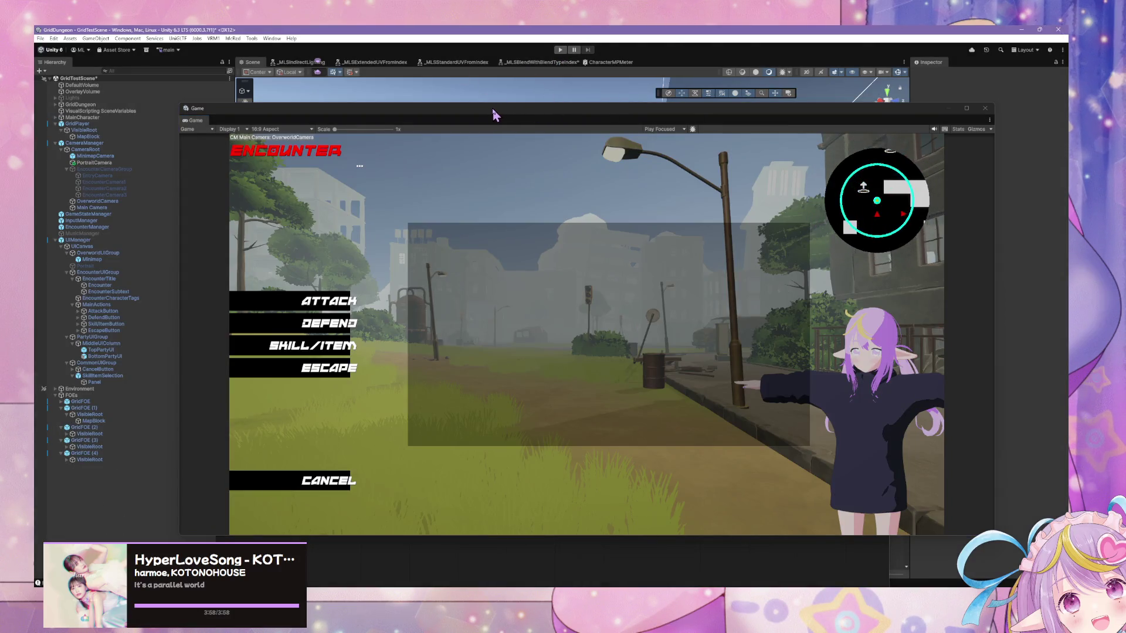
Move the Game window to the lower right, collapse the Console, and select UICanvas
mouse_move(492, 109)
left_mouse_down()
mouse_move(522, 116)
mouse_move(784, 410)
left_mouse_up()
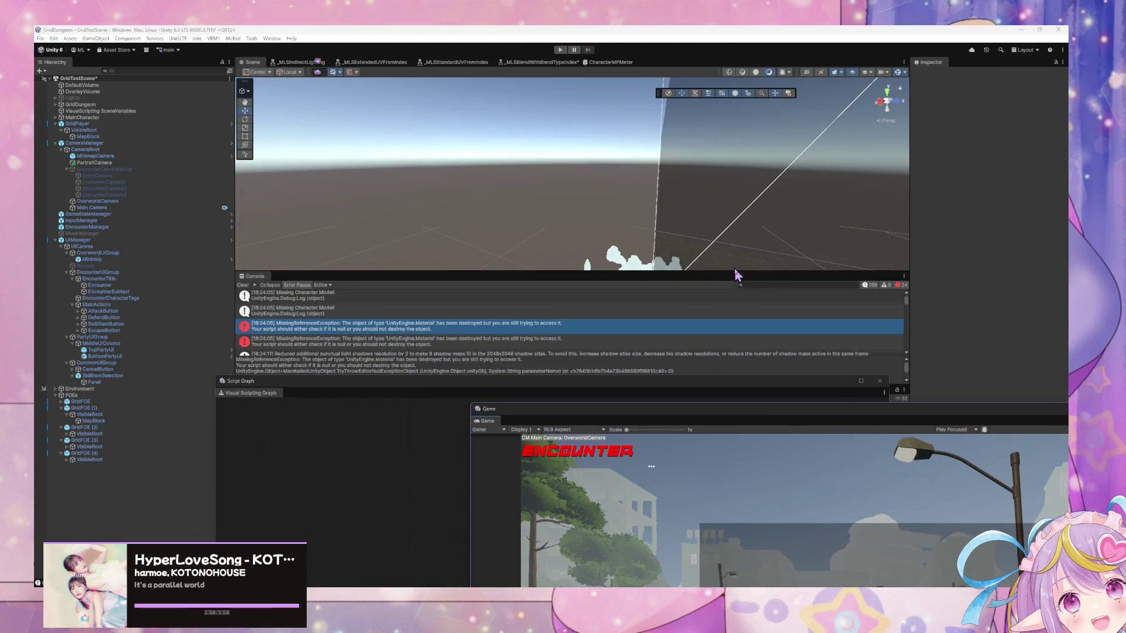
left_click_drag(733, 270, 754, 377)
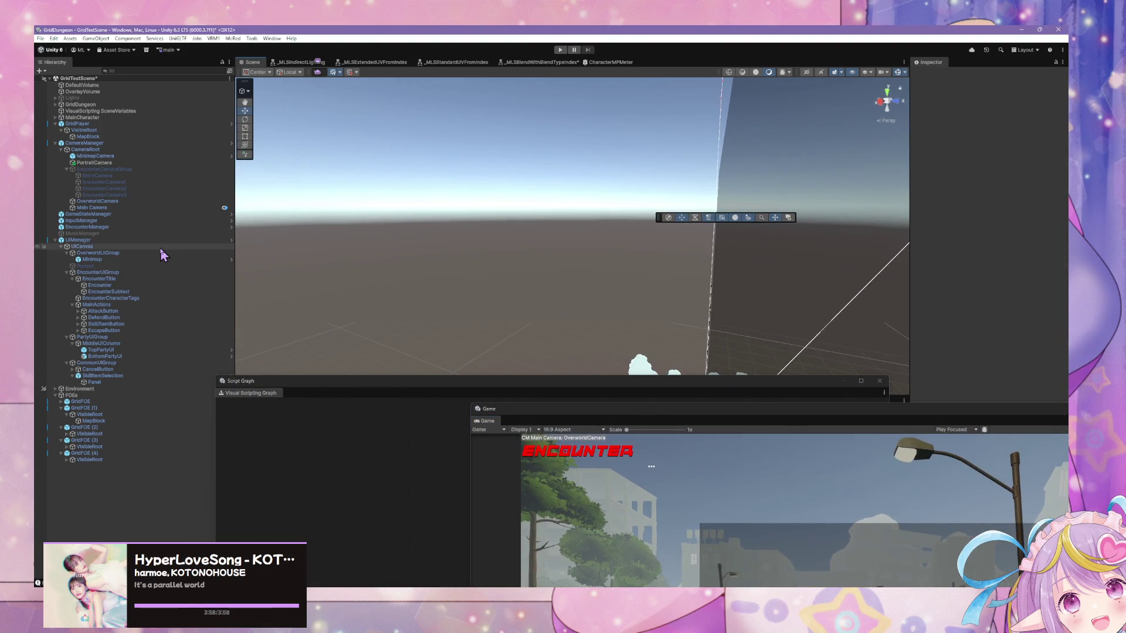
left_click(82, 240)
left_click(82, 247)
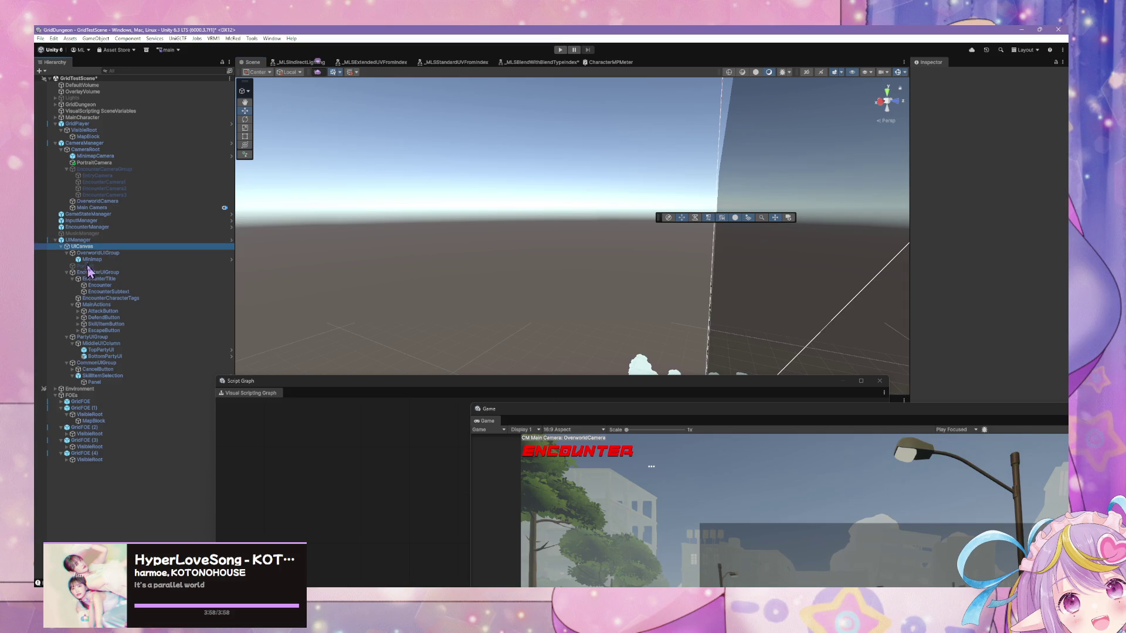
left_click(66, 363)
left_click(67, 337)
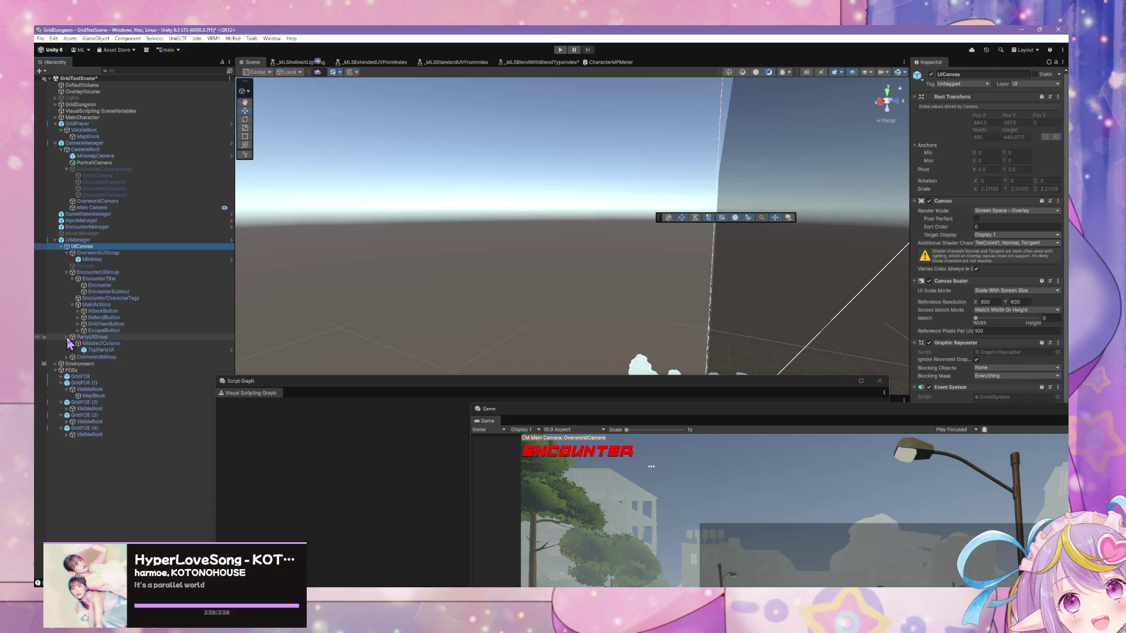
Fold UICanvas's UI groups and create an empty child object under UICanvas
left_click(73, 304)
left_click(72, 279)
left_click(67, 272)
left_click(67, 253)
right_click(127, 246)
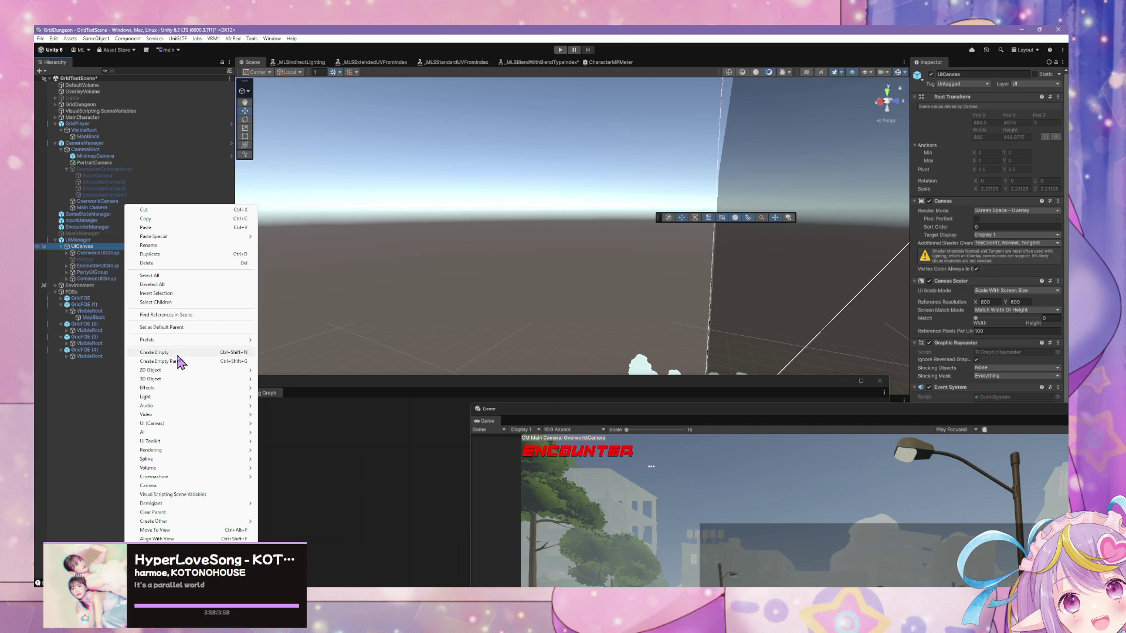
left_click(63, 260)
left_click(61, 247)
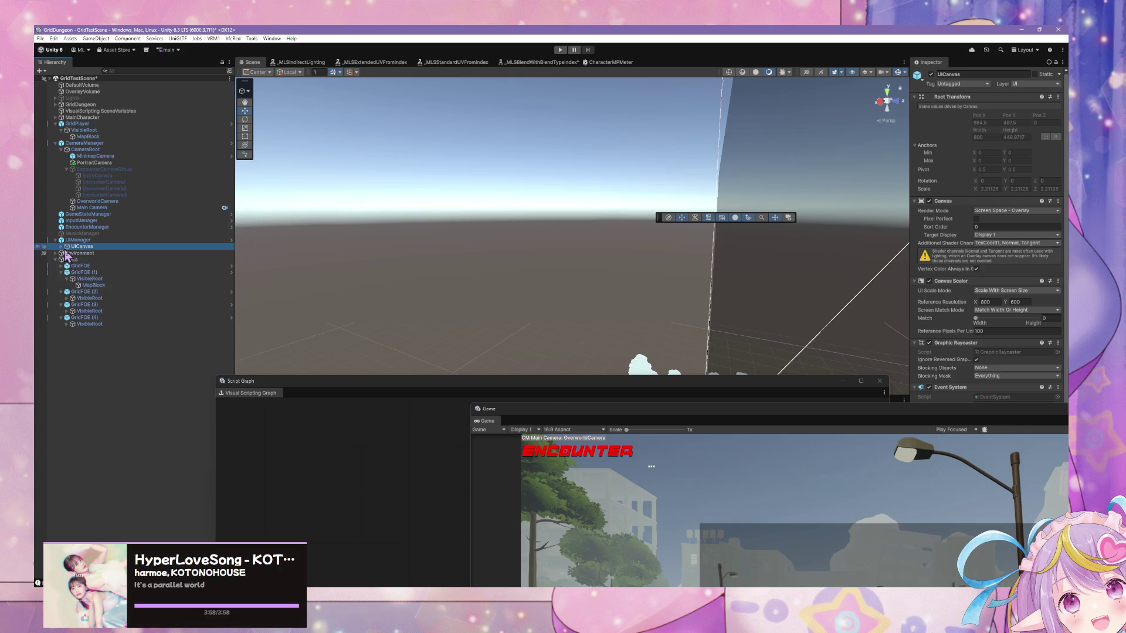
left_click(61, 246)
right_click(84, 252)
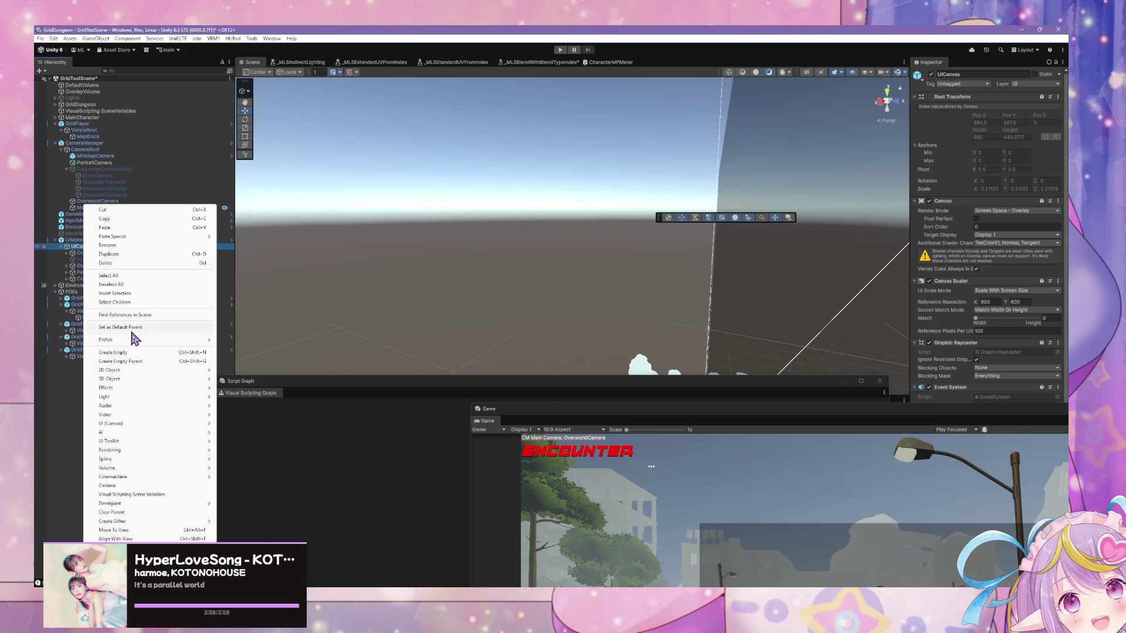
left_click(160, 354)
Name the new object ScreenBlocks and anchor it to stretch across the whole canvas
type("Sel")
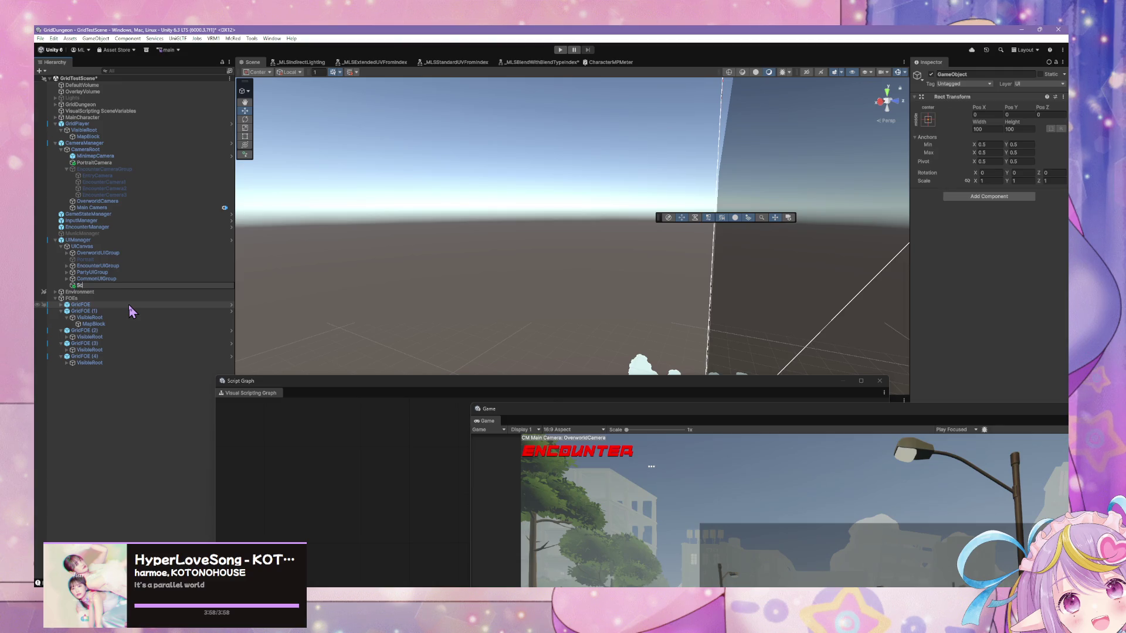
type("eenBlocks")
key("Return")
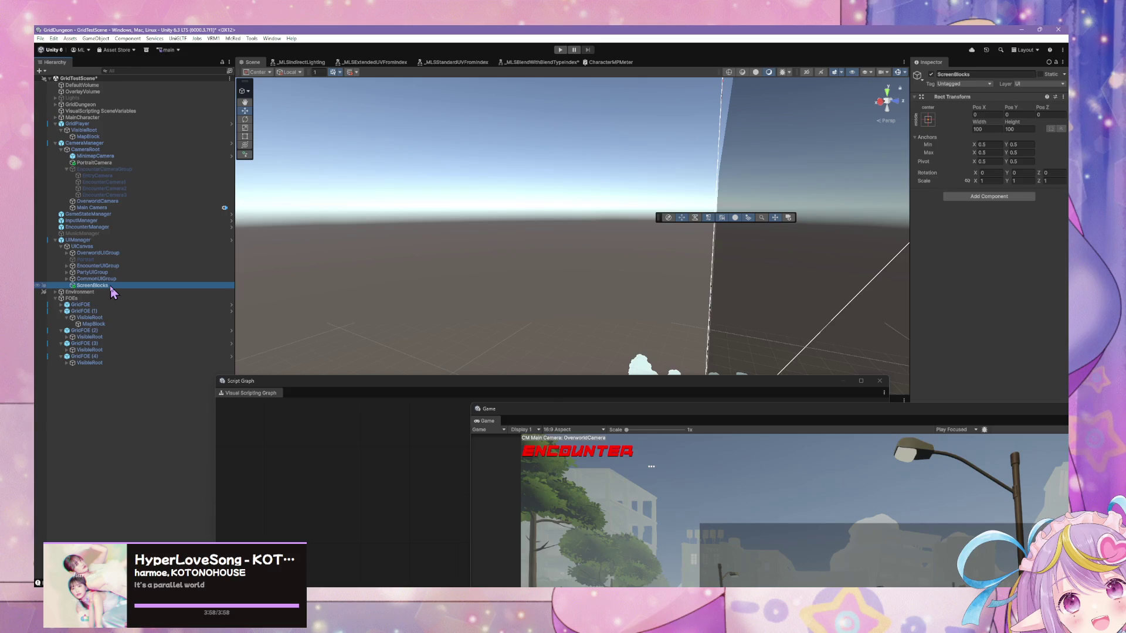
left_click(930, 121)
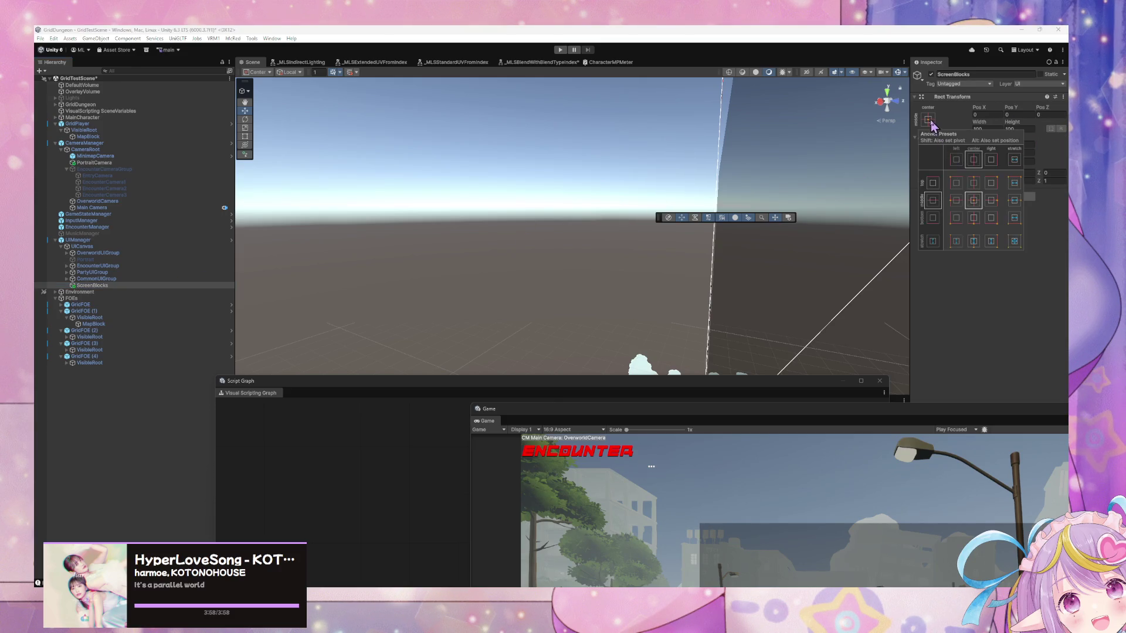
left_click(1006, 241, "alt")
mouse_move(662, 261)
left_mouse_down()
mouse_move(738, 318)
mouse_move(754, 269)
mouse_move(710, 251)
mouse_move(736, 251)
mouse_move(698, 268)
mouse_move(706, 262)
left_mouse_up()
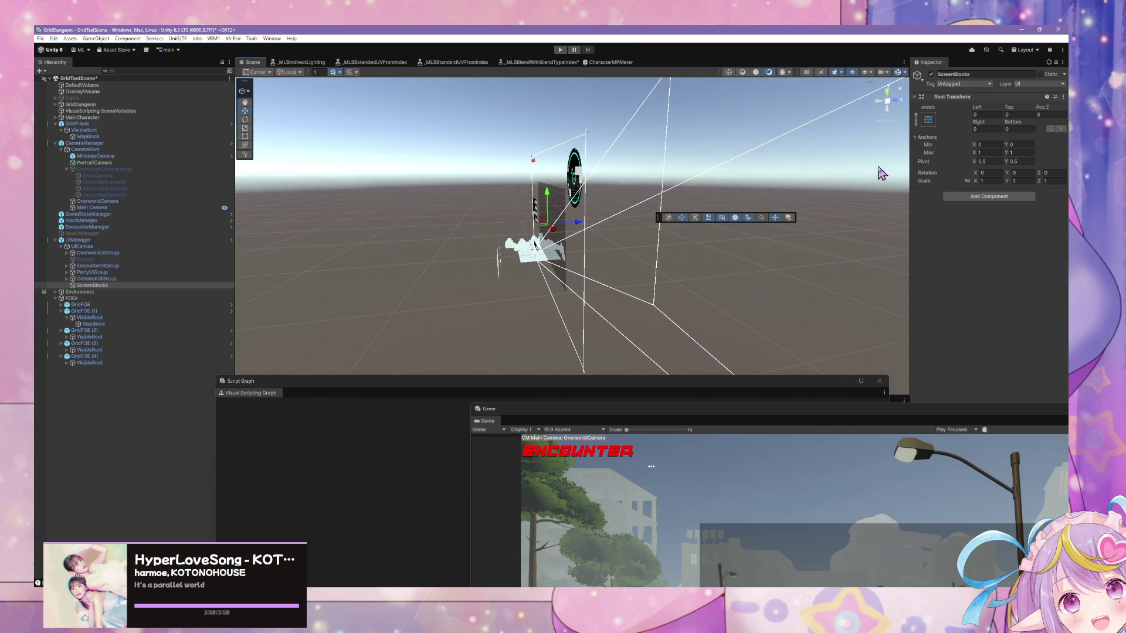
left_click(896, 102)
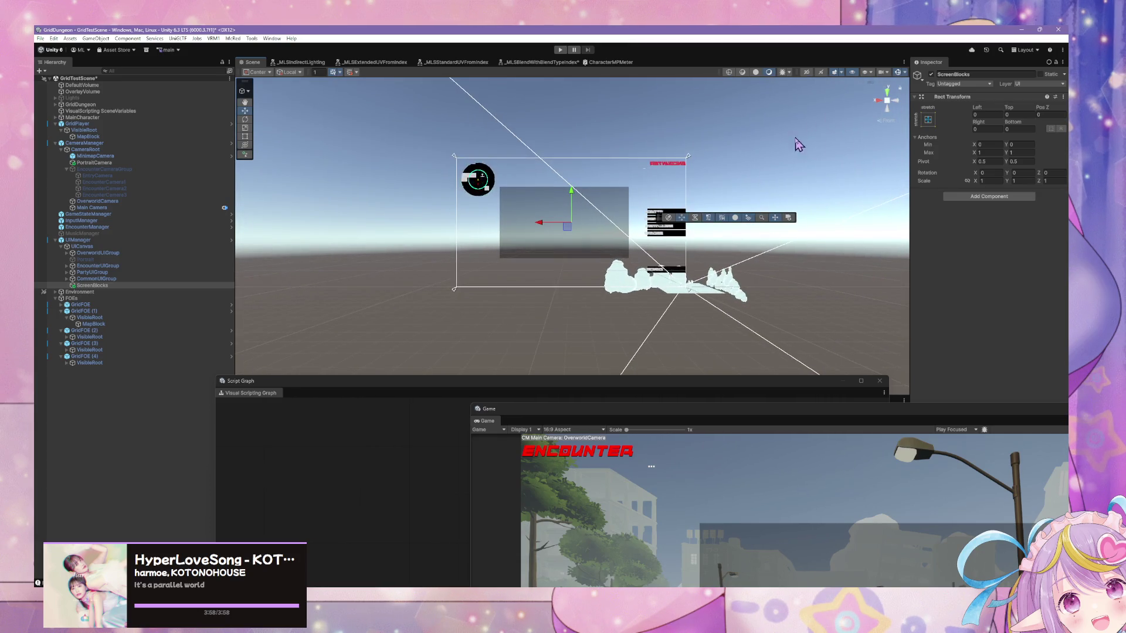
Turn the Scene view to face the canvas front and zoom out
left_click(887, 109)
left_click(888, 107)
scroll(635, 181, "up", 3)
scroll(635, 181, "down", 1)
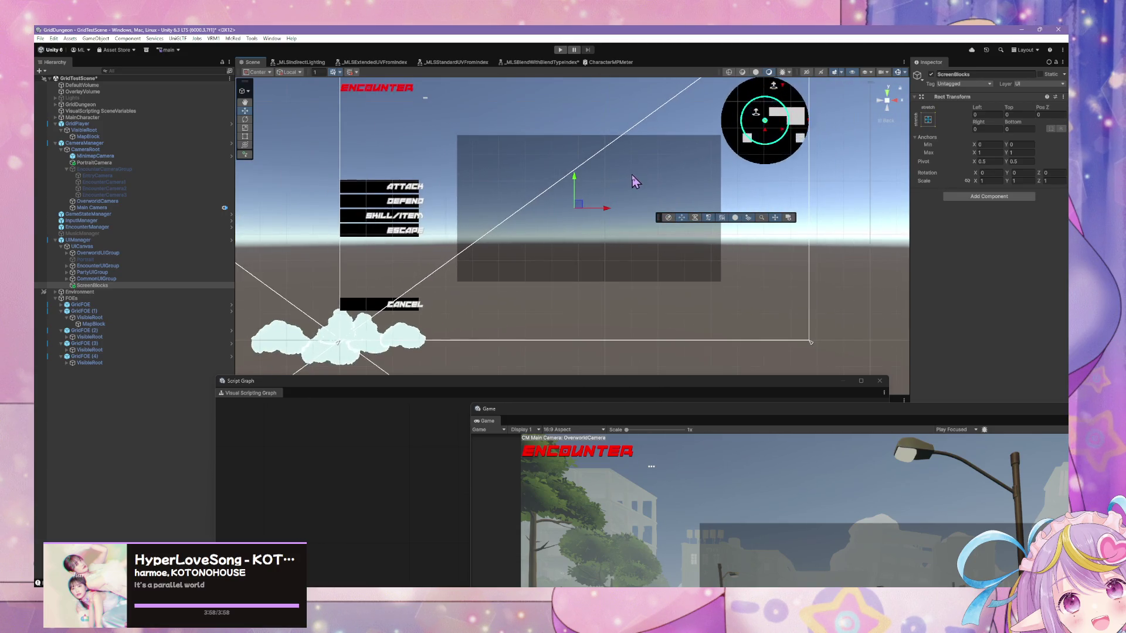
scroll(634, 181, "down", 2)
Reposition the floating Game and Script Graph windows to uncover the Scene view
mouse_move(678, 421)
left_mouse_down()
mouse_move(464, 184)
mouse_move(410, 157)
mouse_move(448, 182)
mouse_move(631, 404)
left_mouse_up()
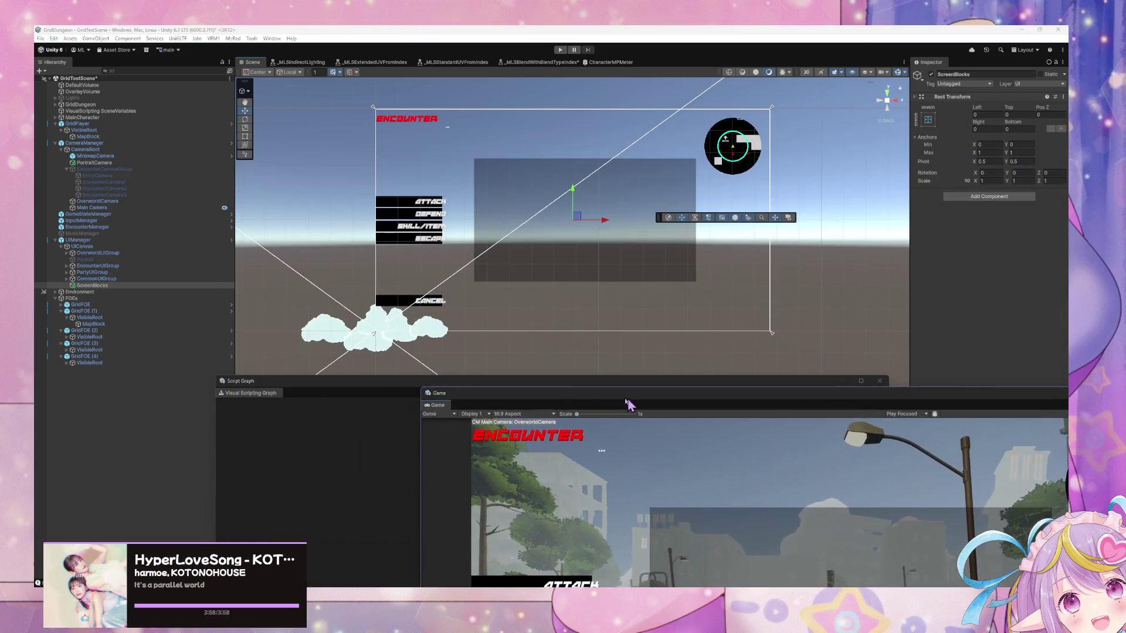
left_click_drag(454, 377, 467, 226)
mouse_move(722, 225)
left_mouse_down()
mouse_move(736, 389)
mouse_move(762, 418)
mouse_move(647, 362)
mouse_move(524, 274)
left_mouse_up()
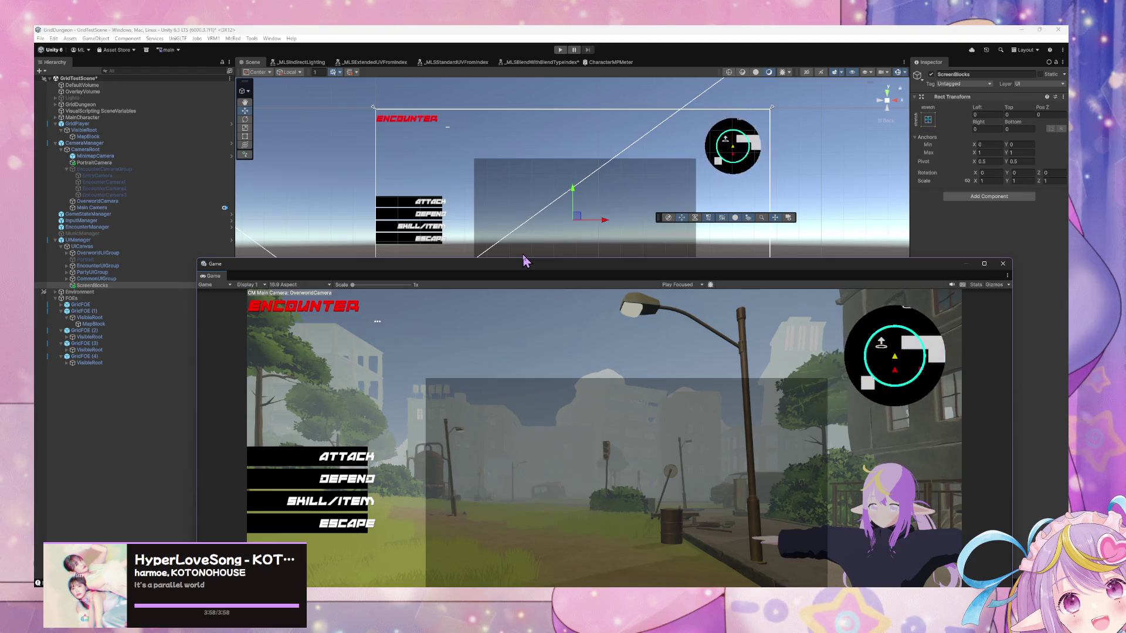
left_click_drag(553, 264, 589, 394)
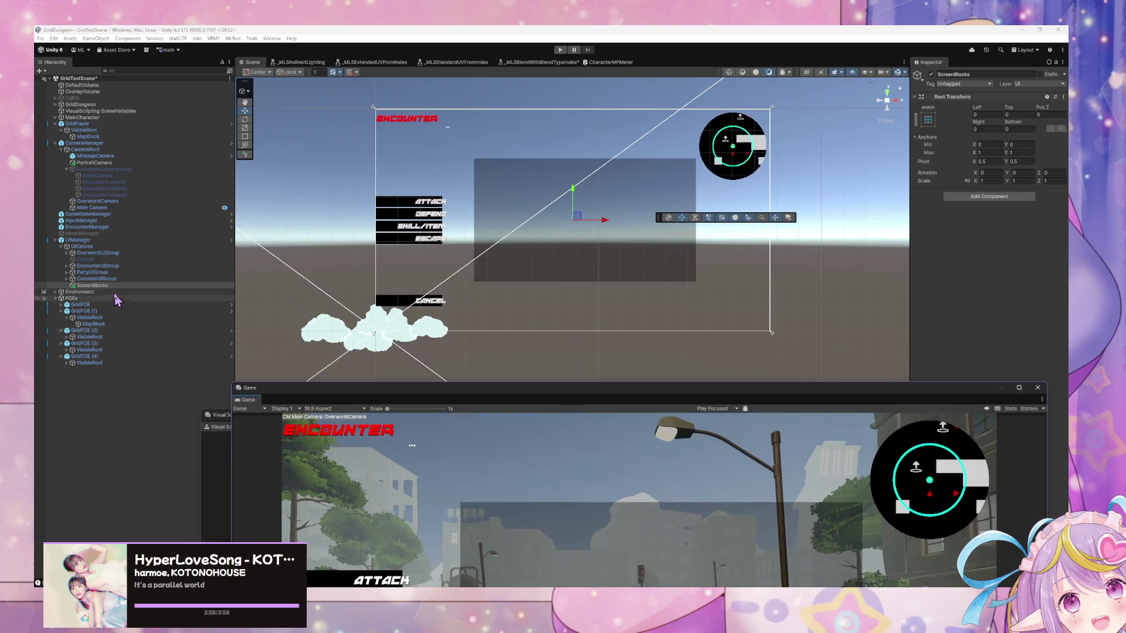
right_click(116, 285)
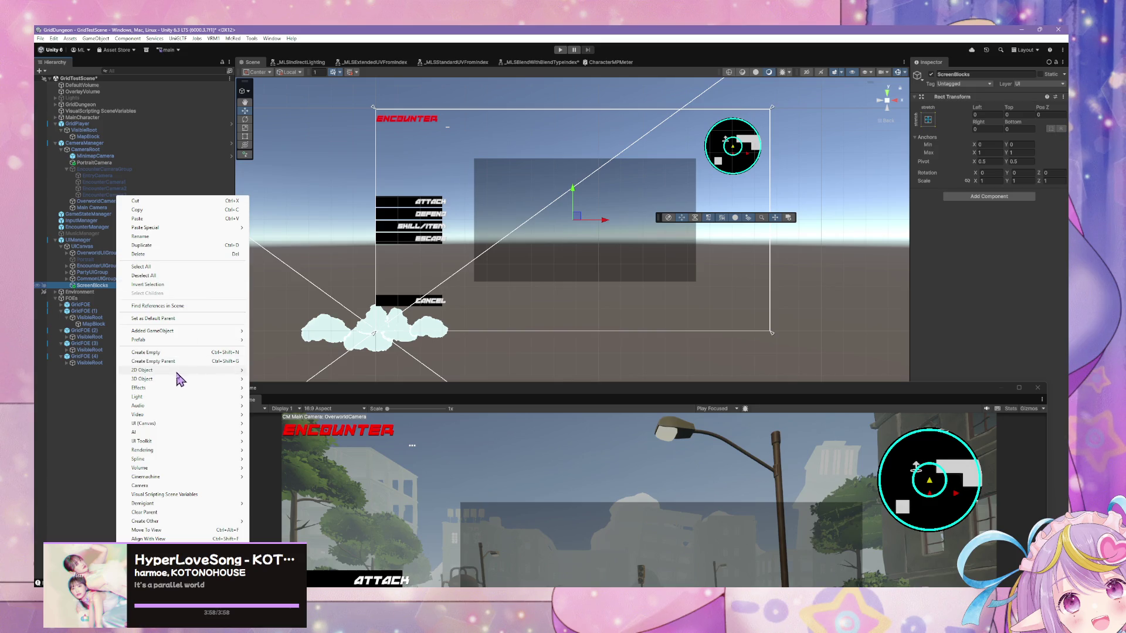
Add a UI Panel inside ScreenBlocks named EncounterStartScreen
mouse_move(171, 424)
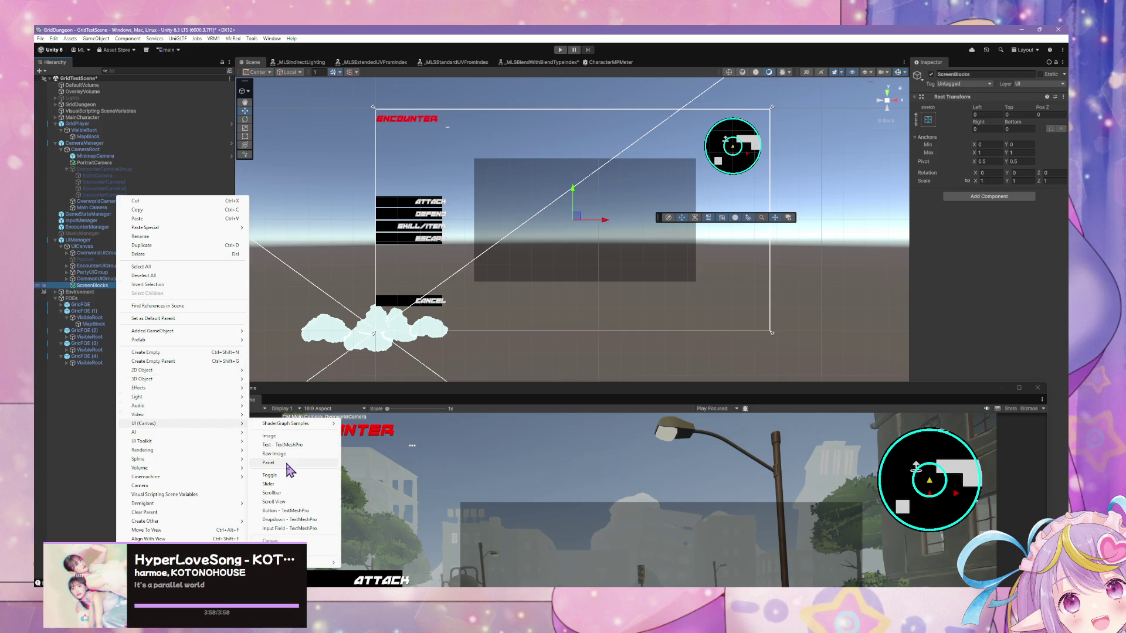
left_click(269, 462)
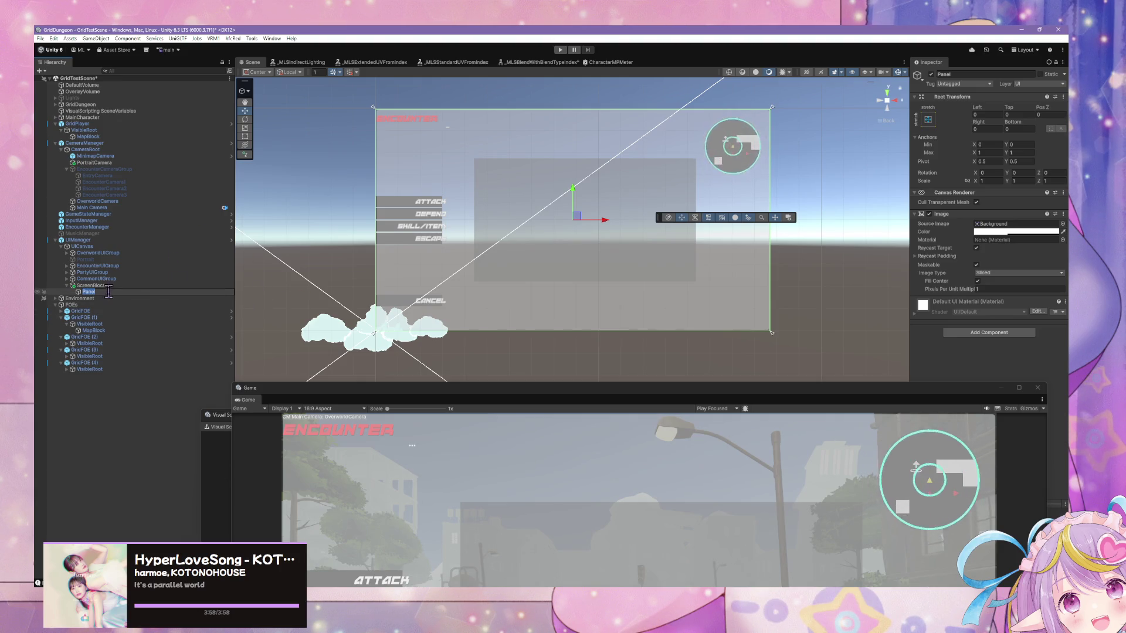
type("EncounterS")
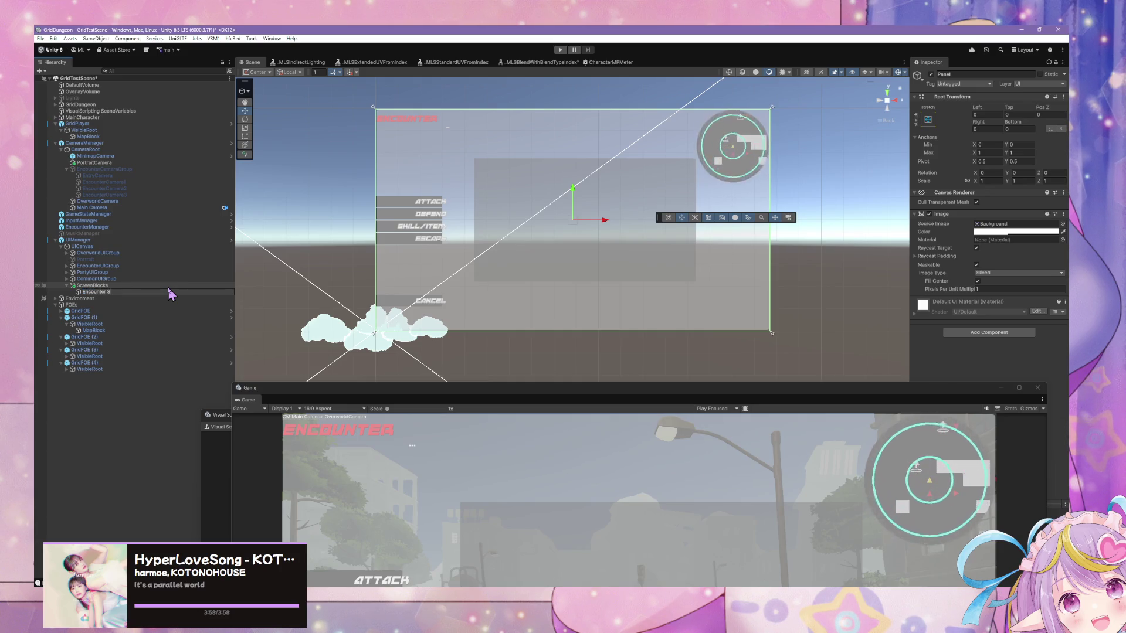
type("tartScr")
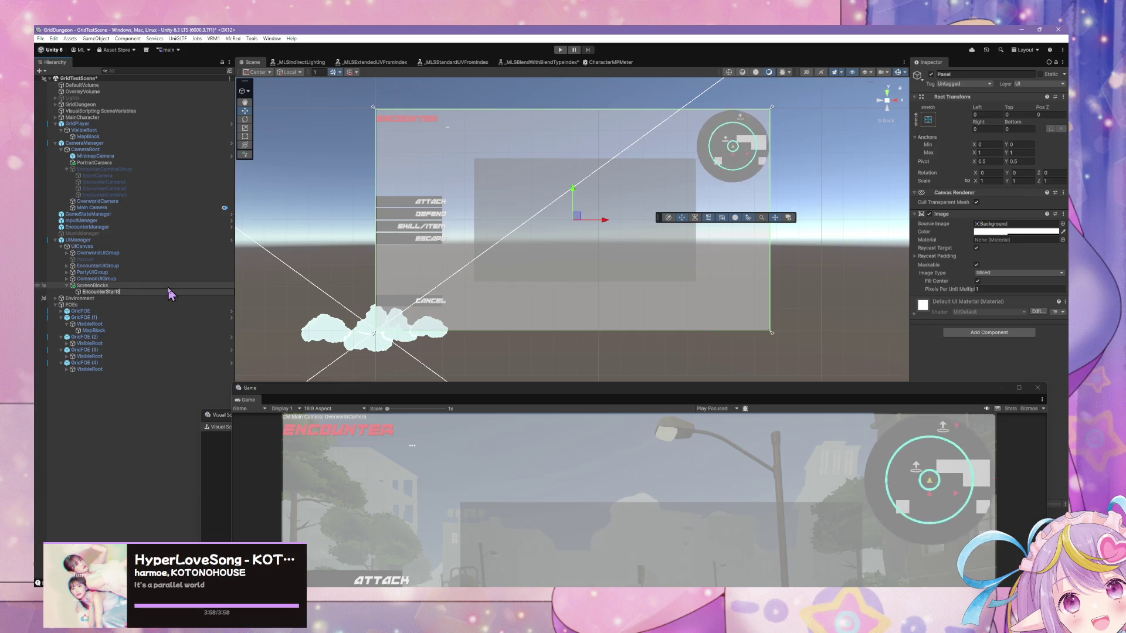
type("een")
key("Return")
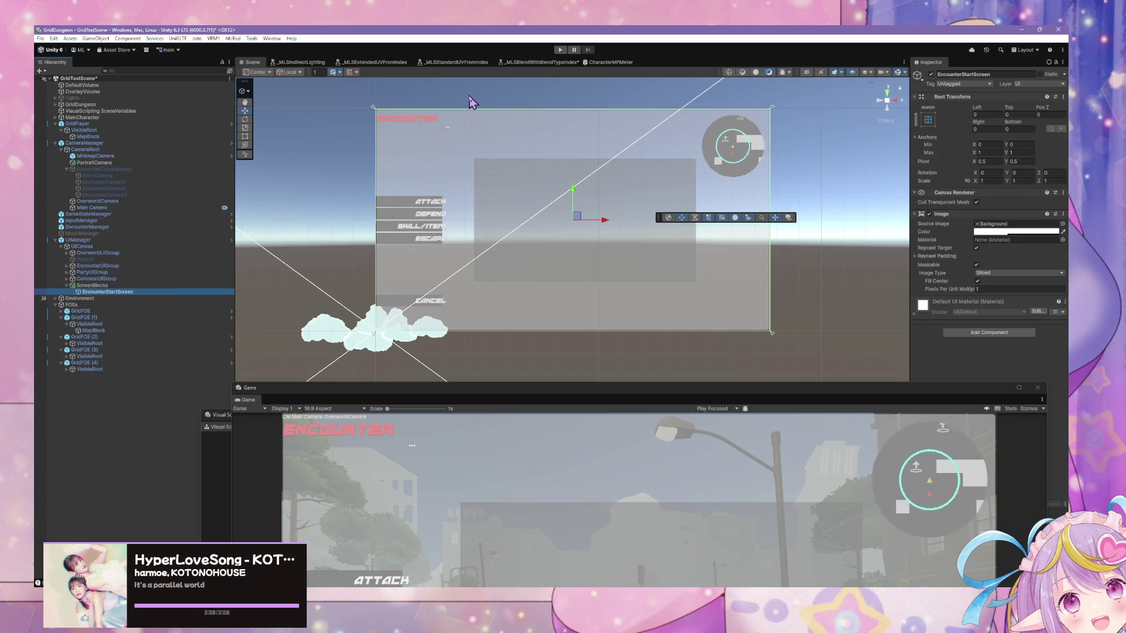
Set the panel's Image Source Image to None
left_click(1006, 232)
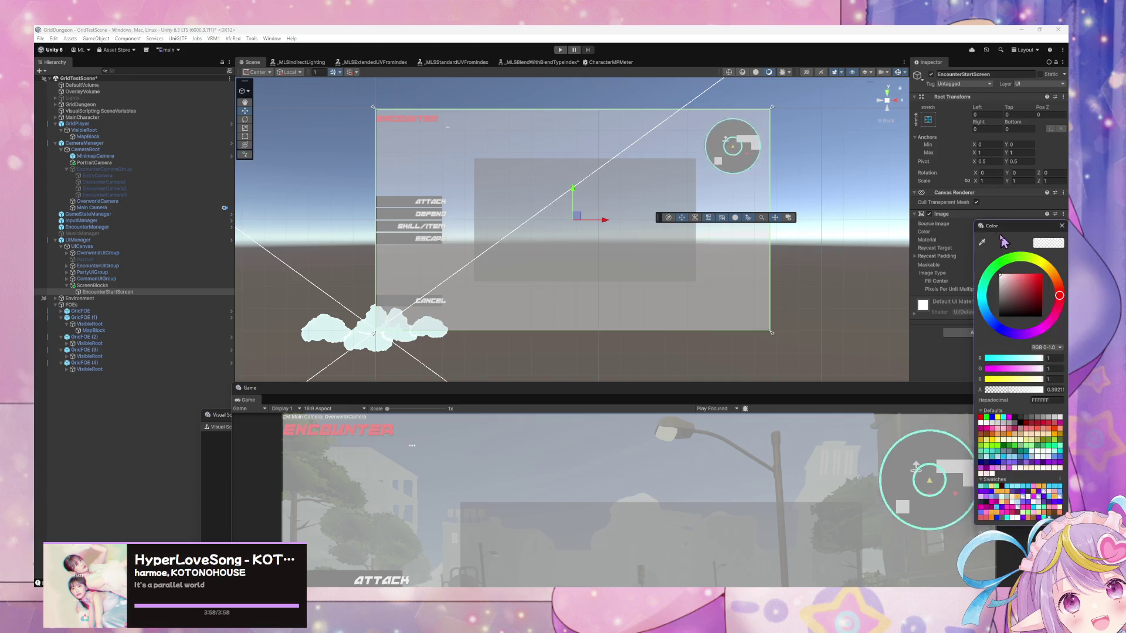
left_click(1062, 227)
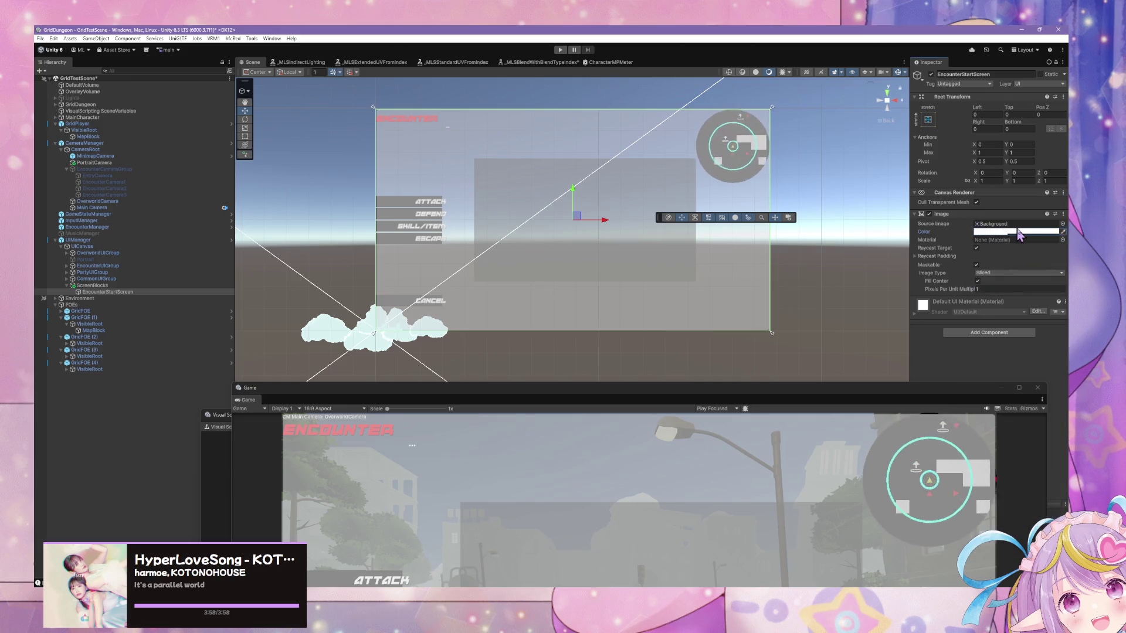
left_click(1061, 223)
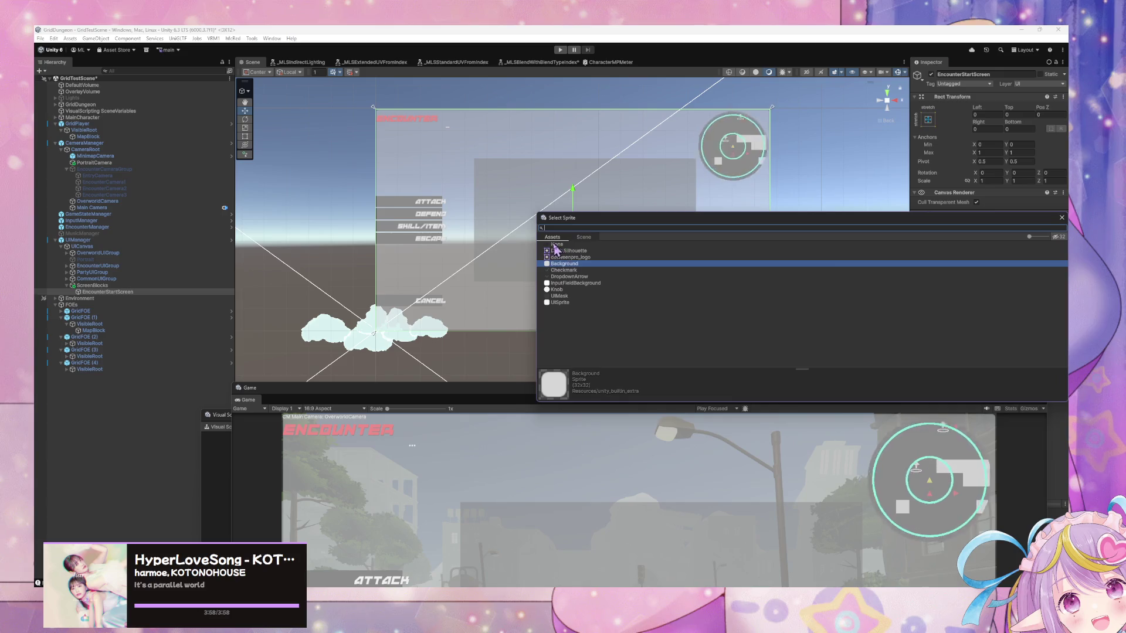
double_click(556, 246)
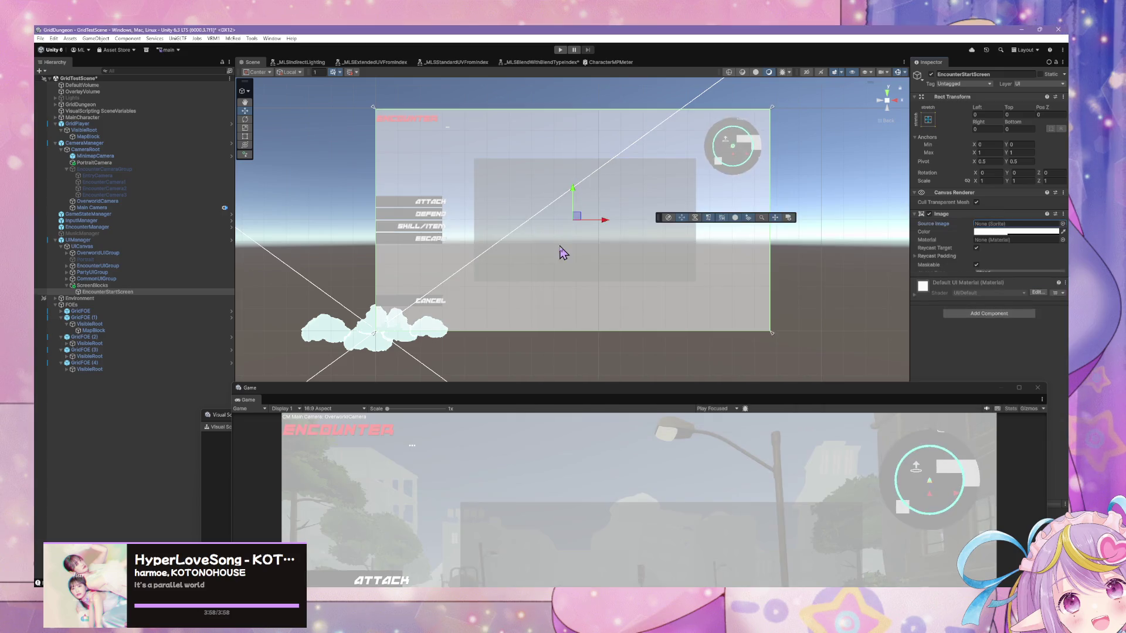
Set the panel colour to black with alpha 1 and frame it in the Scene view
left_click(1013, 233)
type("1")
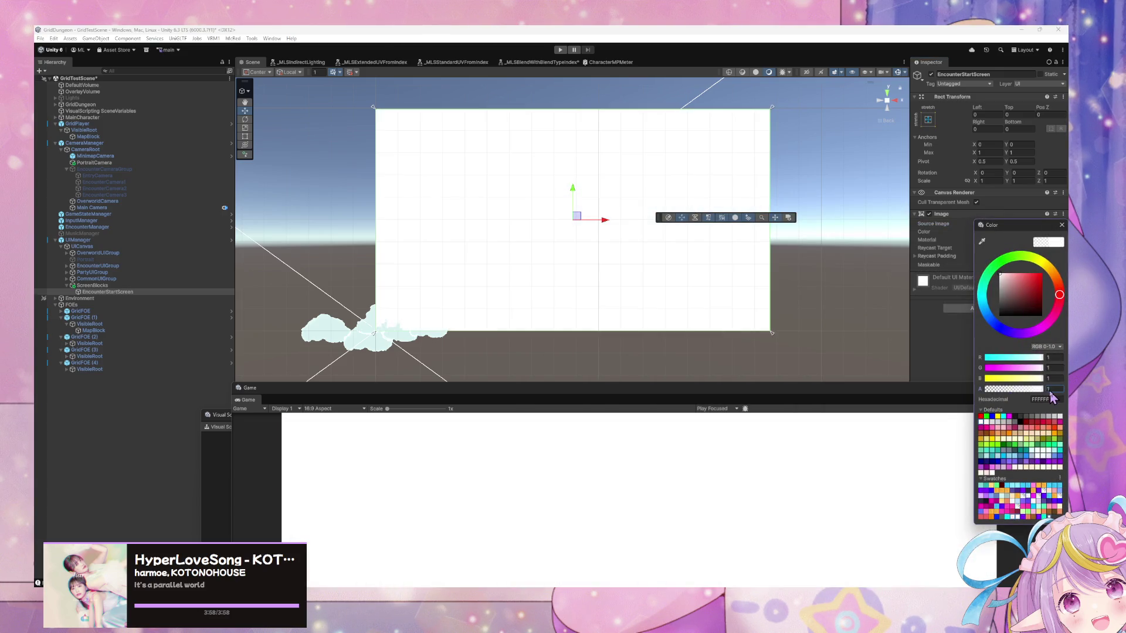
left_click(1065, 232)
left_click(1023, 232)
left_click_drag(1009, 305, 973, 366)
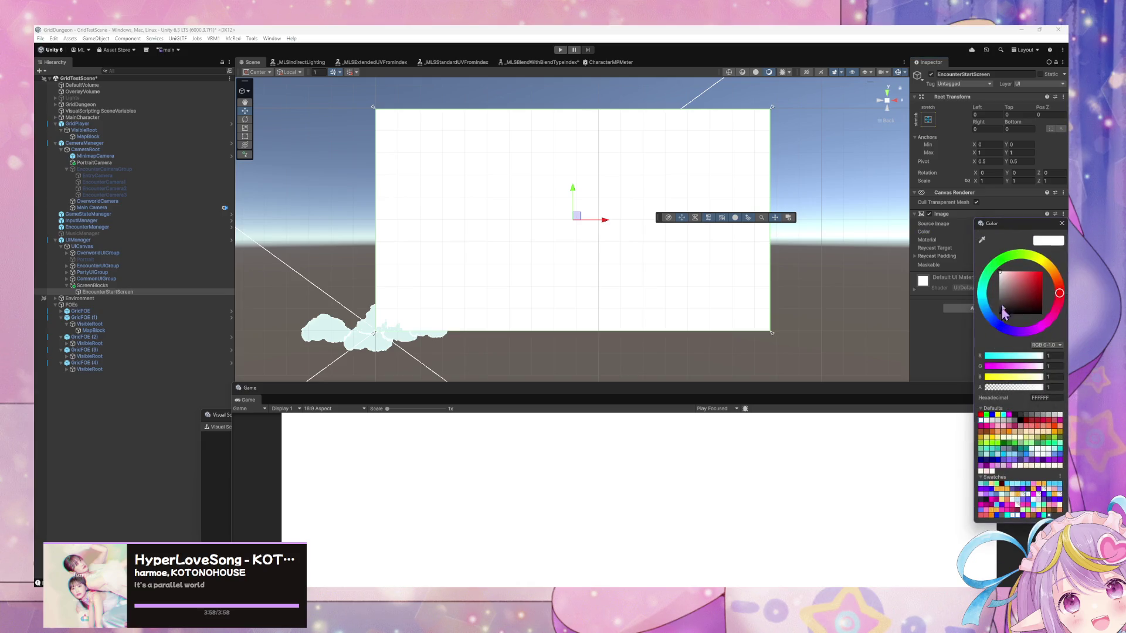
left_click(1061, 224)
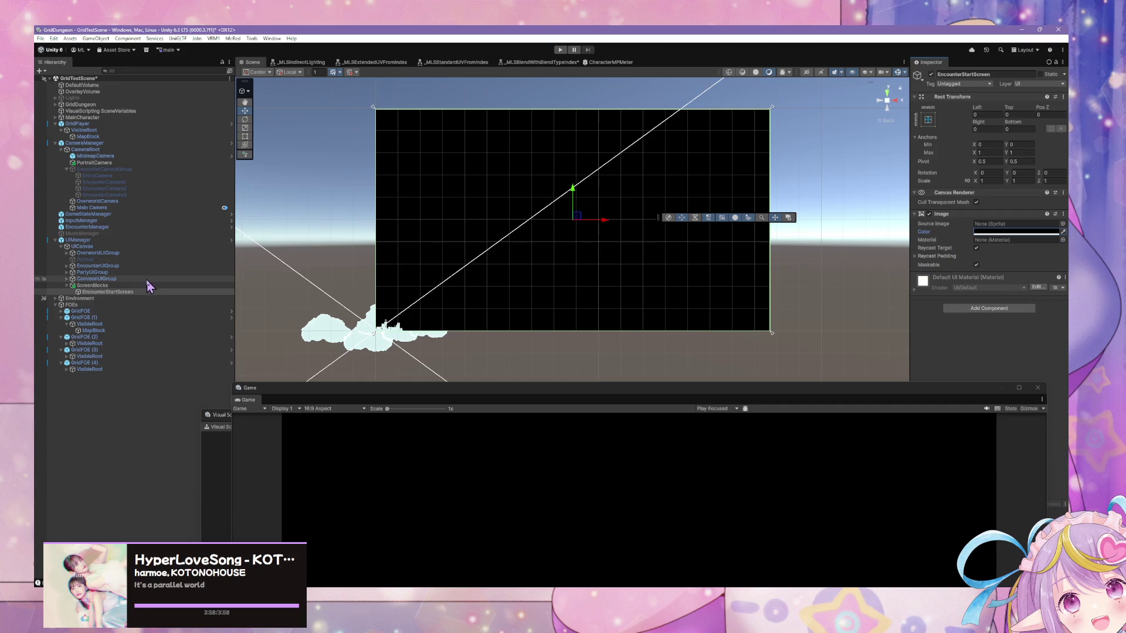
double_click(108, 292)
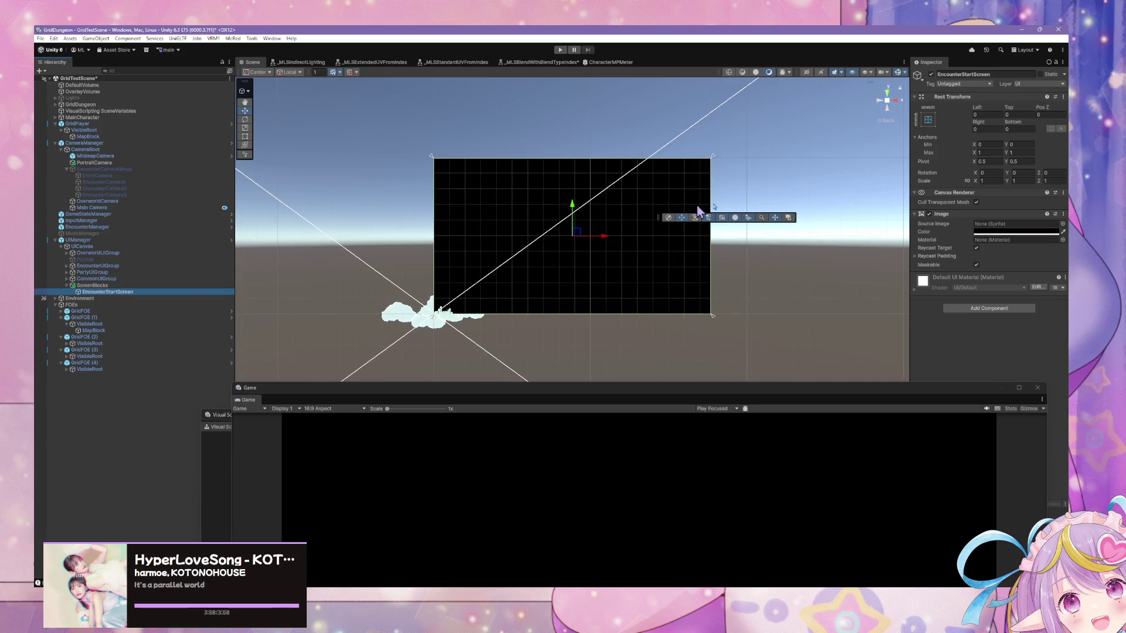
left_click(997, 232)
mouse_move(1041, 390)
left_mouse_down()
mouse_move(991, 389)
mouse_move(1060, 394)
left_mouse_up()
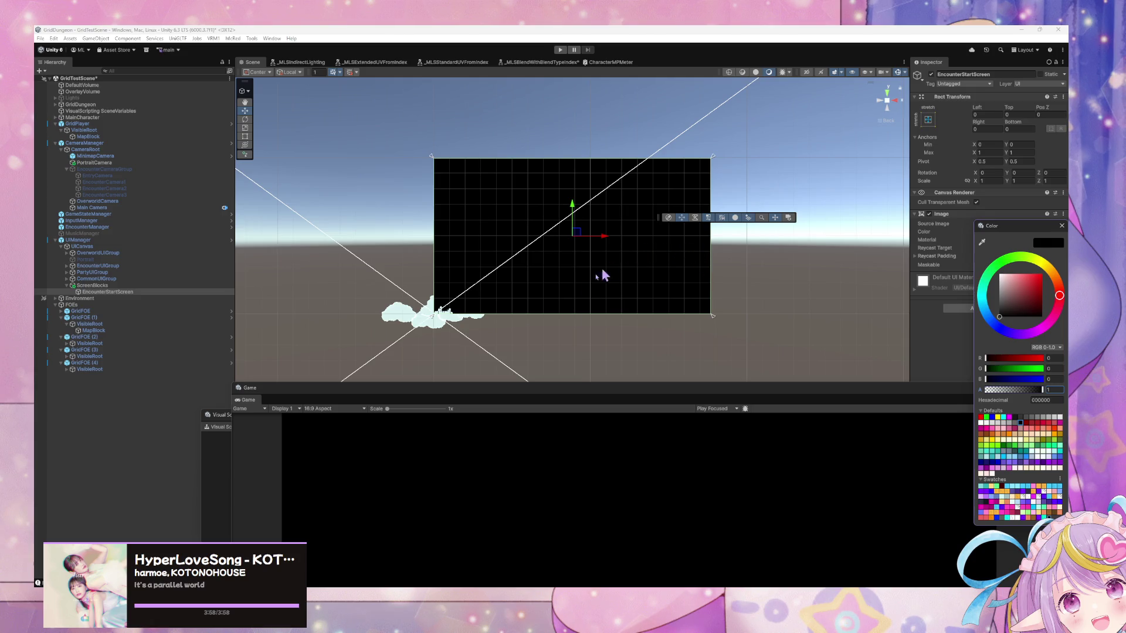
mouse_move(535, 393)
left_mouse_down()
mouse_move(459, 146)
mouse_move(533, 415)
left_mouse_up()
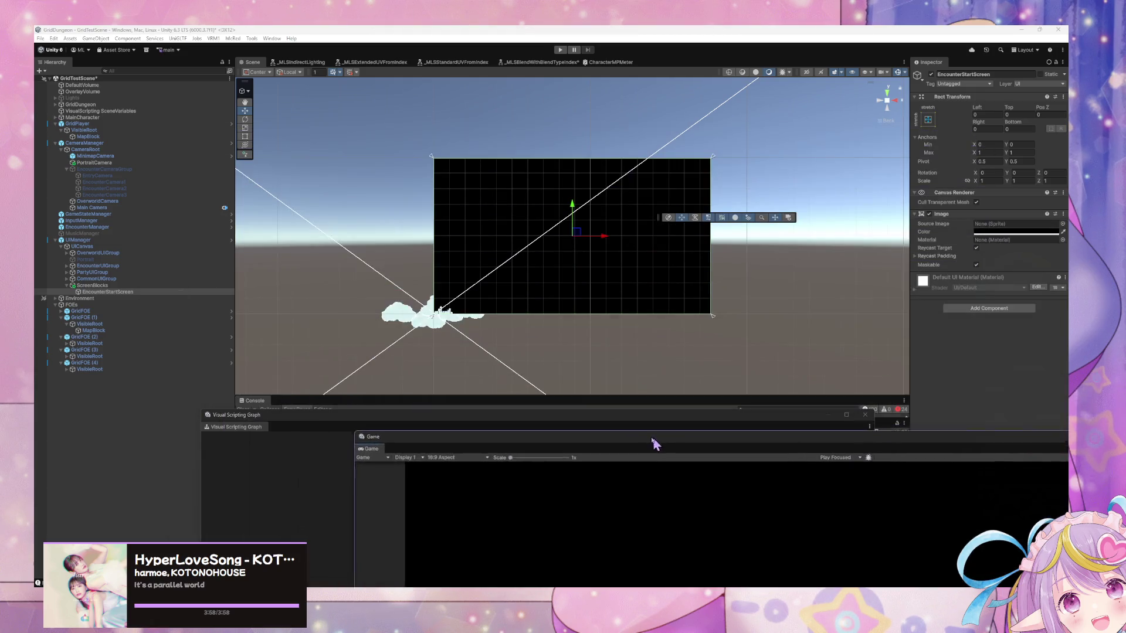
Add a TextMeshPro text object inside EncounterStartScreen
mouse_move(700, 350)
left_mouse_down()
mouse_move(419, 304)
mouse_move(691, 346)
left_mouse_up()
left_click(885, 105)
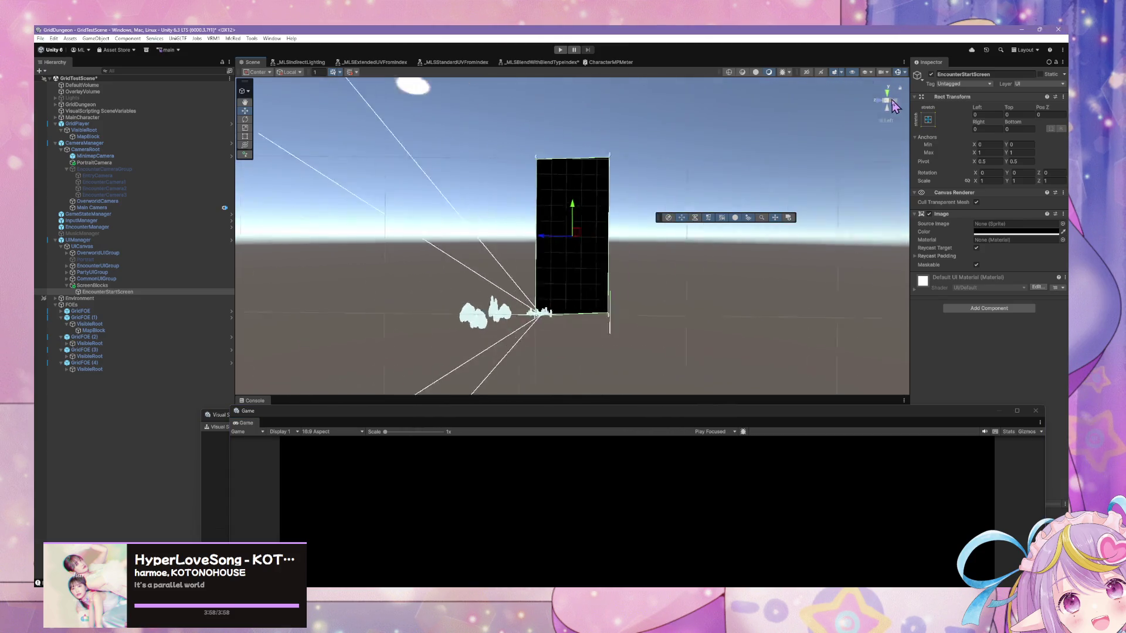
right_click(145, 292)
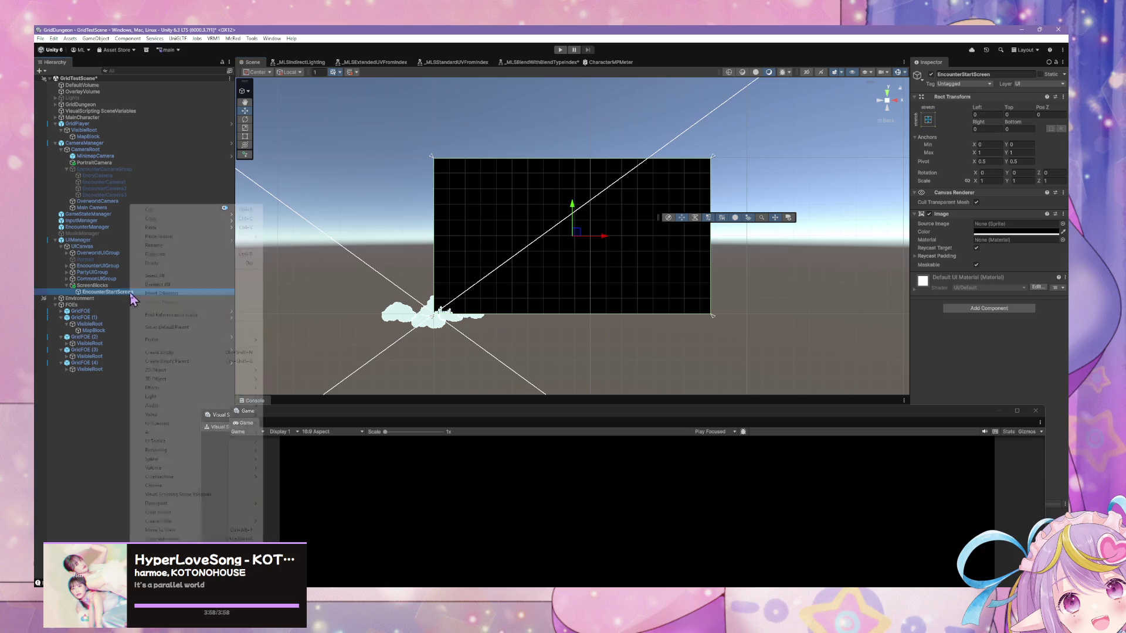
mouse_move(195, 426)
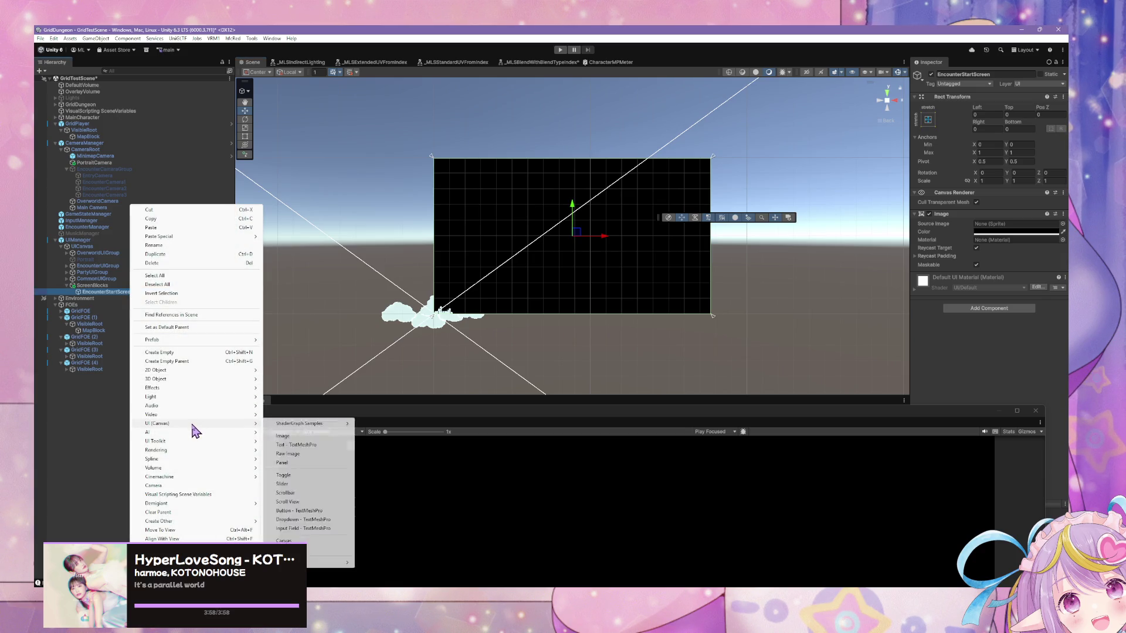
left_click(308, 446)
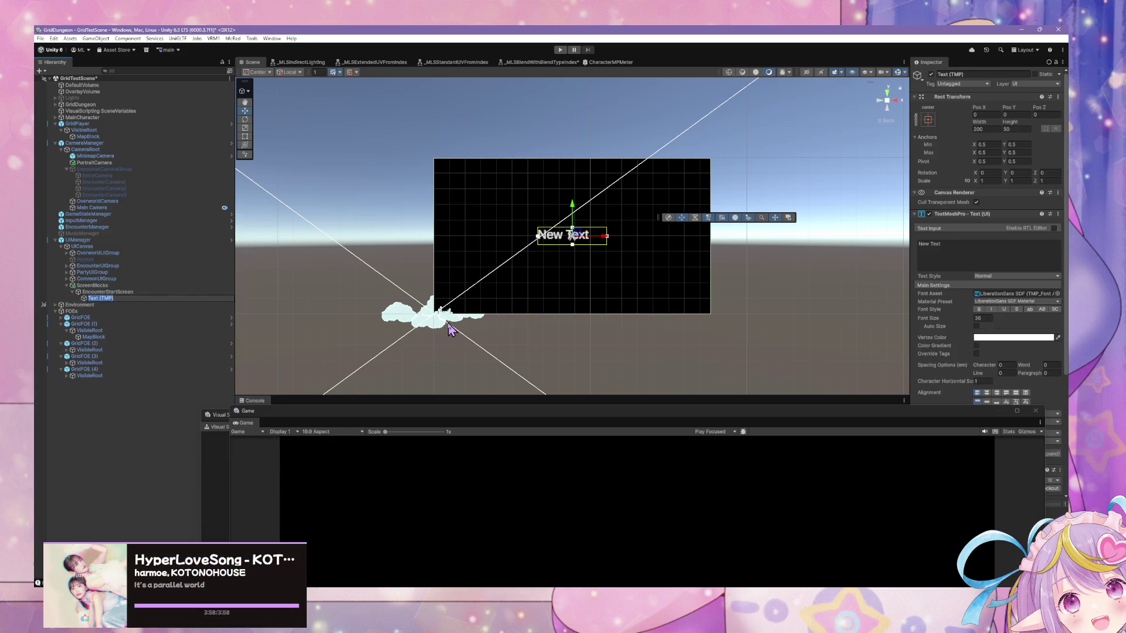
Set the new text's Font Asset to ANDMOREY SLANT
left_click(1057, 294)
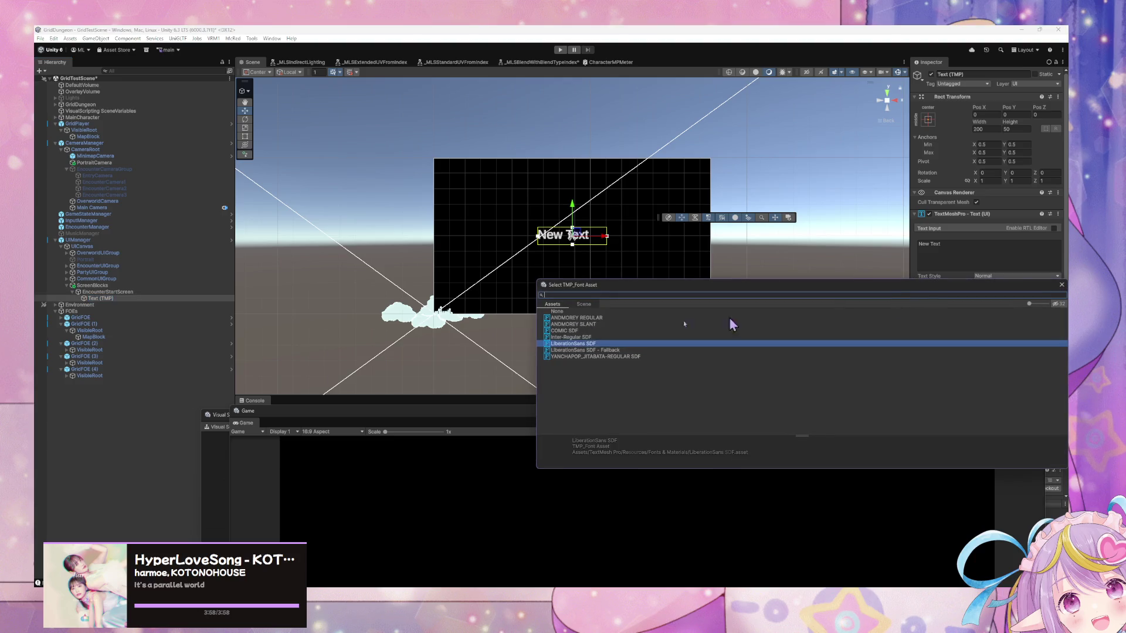
key("Up")
key("Up")
key("Up")
left_click(596, 350)
left_click(601, 344)
key("Up")
left_click(593, 350)
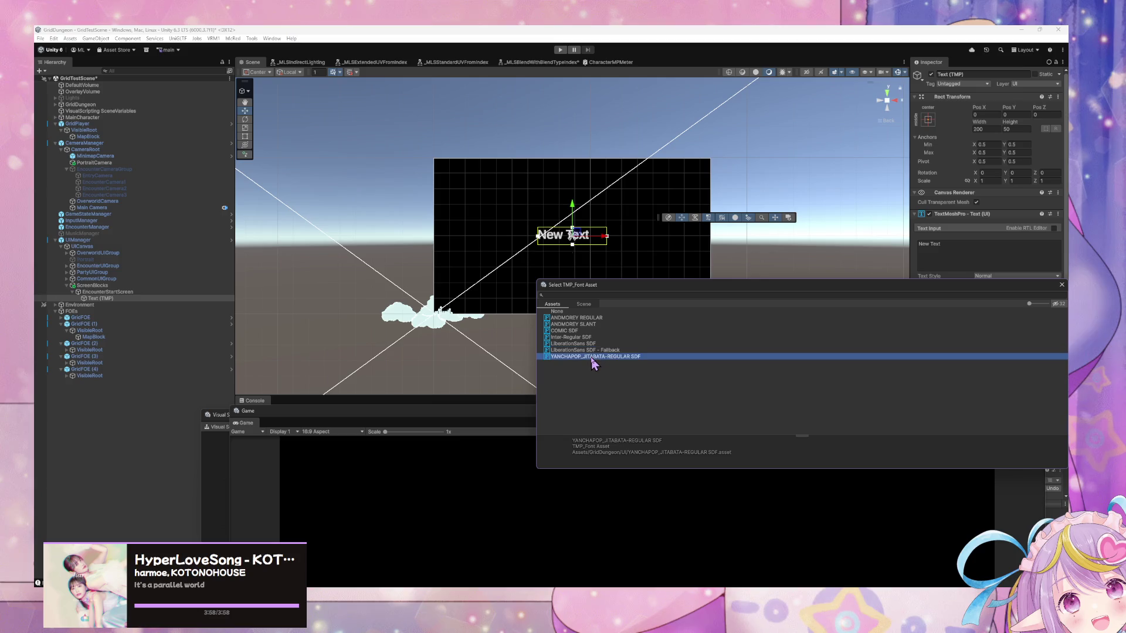
left_click(592, 357)
left_click(593, 350)
left_click(595, 337)
left_click(599, 324)
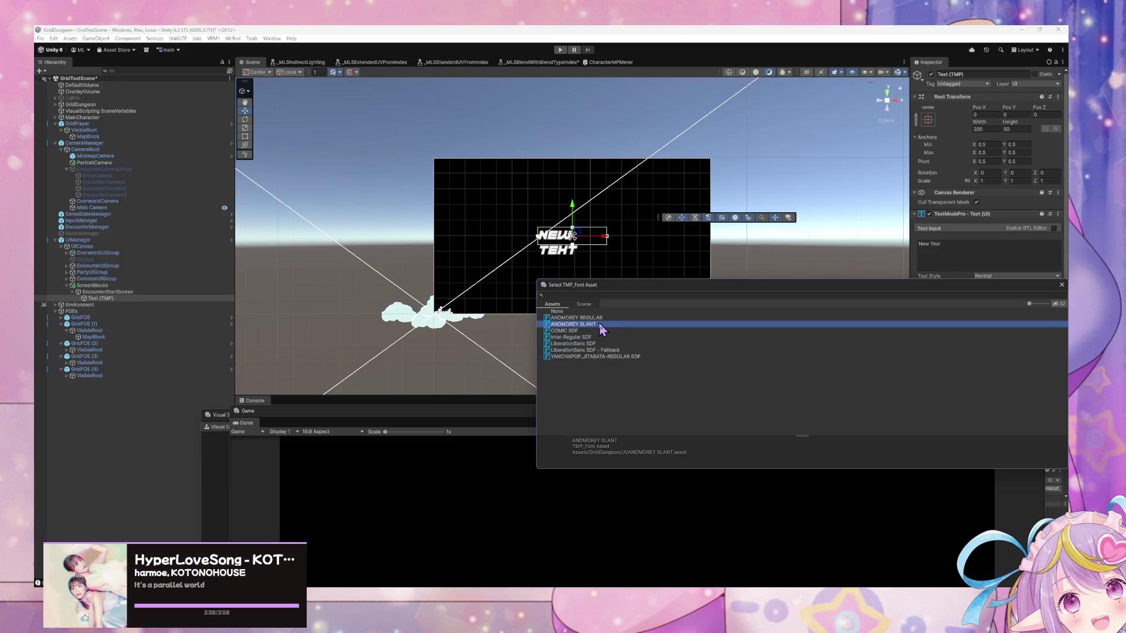
key("Up")
left_click(602, 324)
left_click(1062, 285)
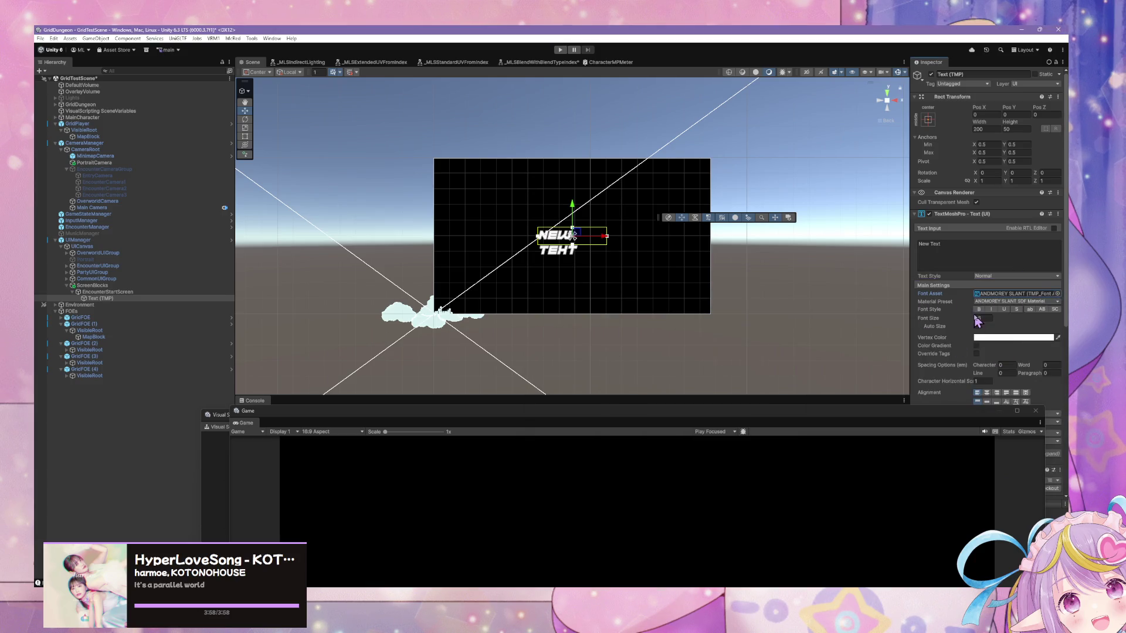
Centre the text horizontally and vertically, then reposition the floating Game window
left_click(986, 392)
left_click(987, 402)
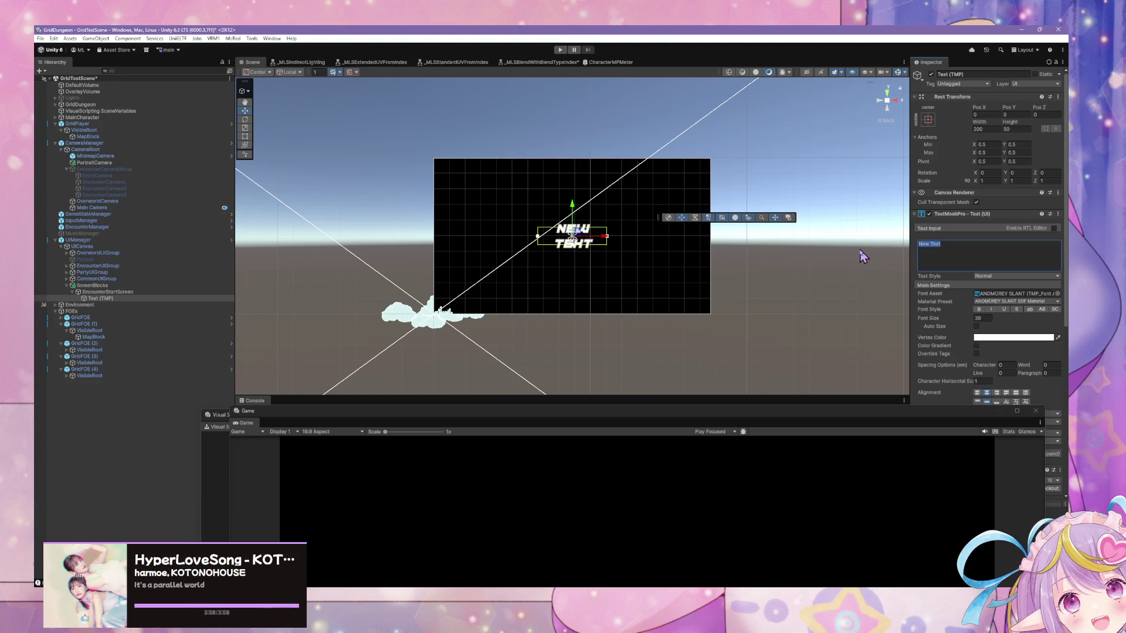
key("Escape")
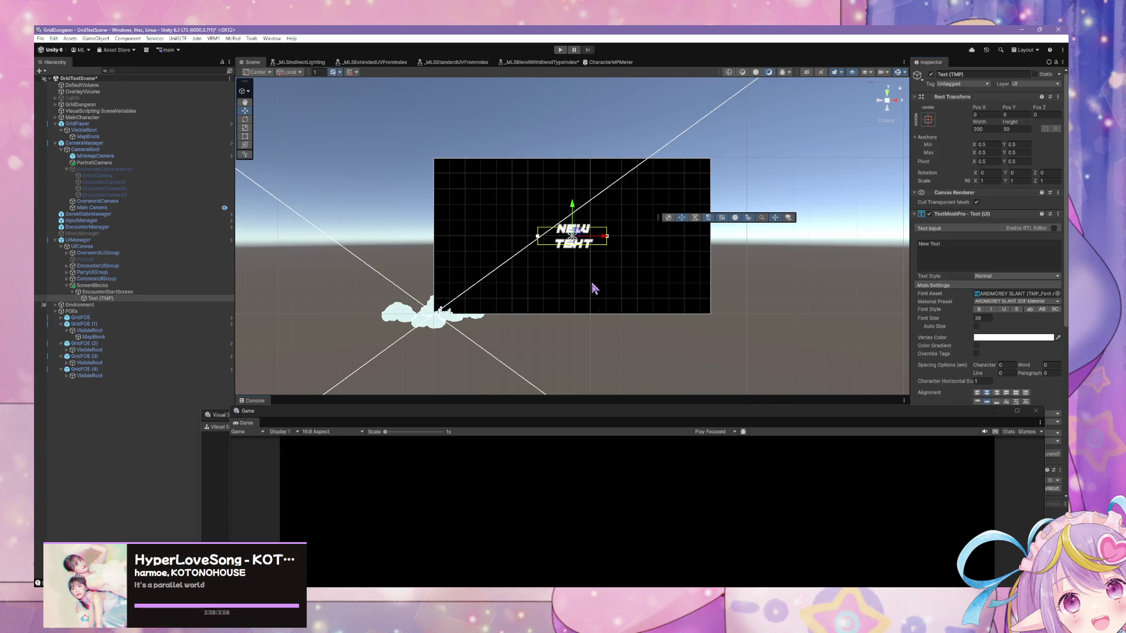
left_click(693, 419)
mouse_move(658, 416)
left_mouse_down()
mouse_move(432, 130)
mouse_move(628, 156)
mouse_move(696, 389)
left_mouse_up()
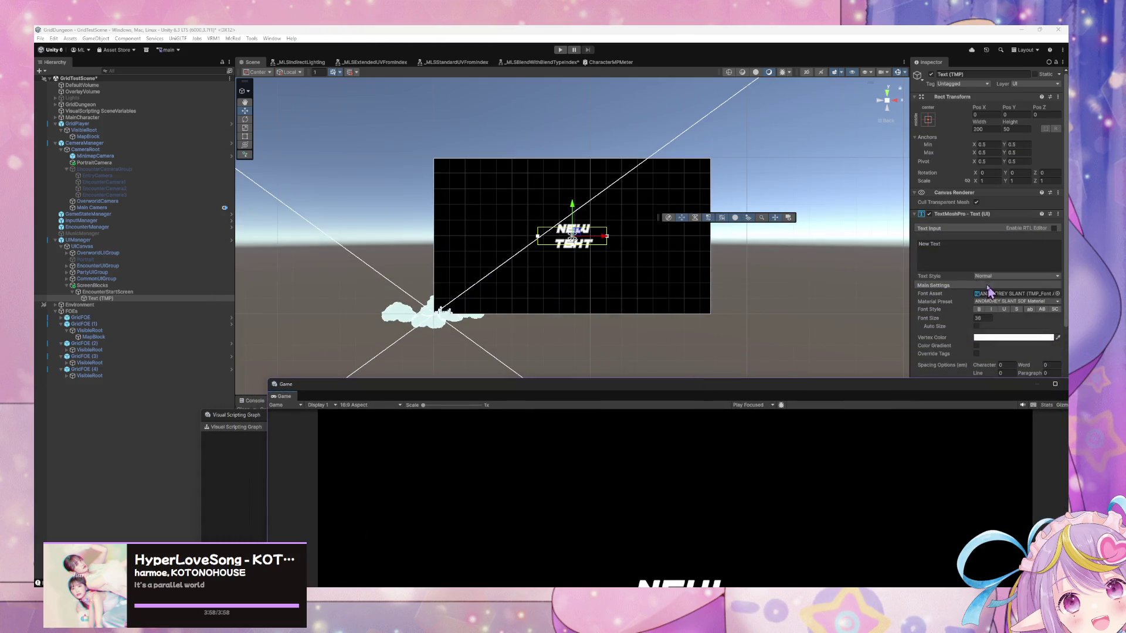
Replace the placeholder text with 'Encounter start', putting 'start' on its own line
left_click(972, 260)
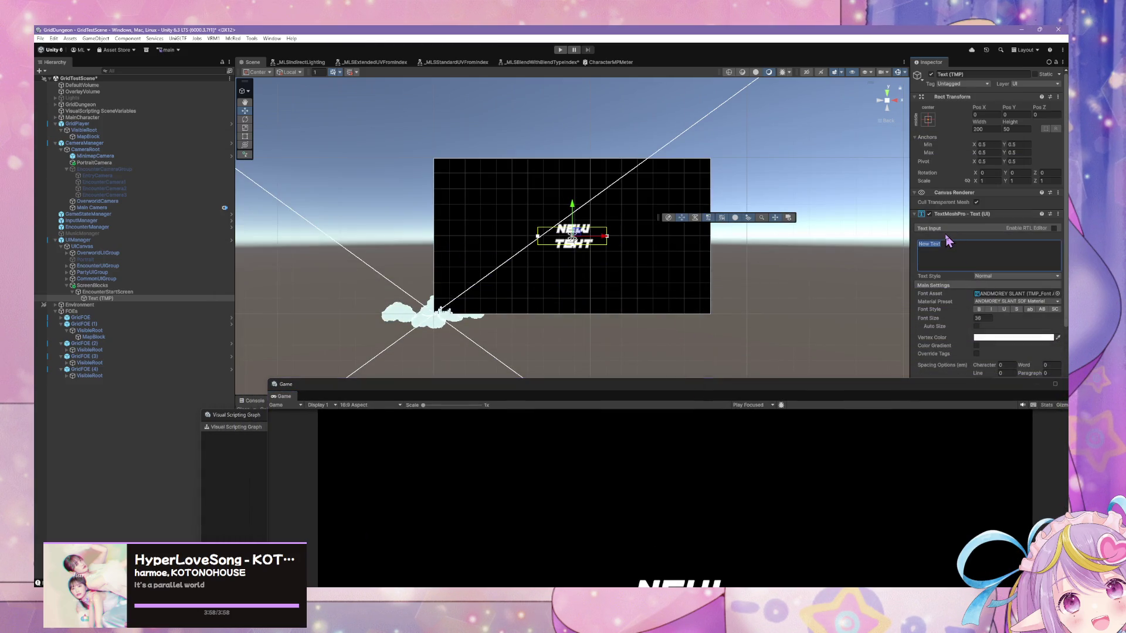
type("Battl")
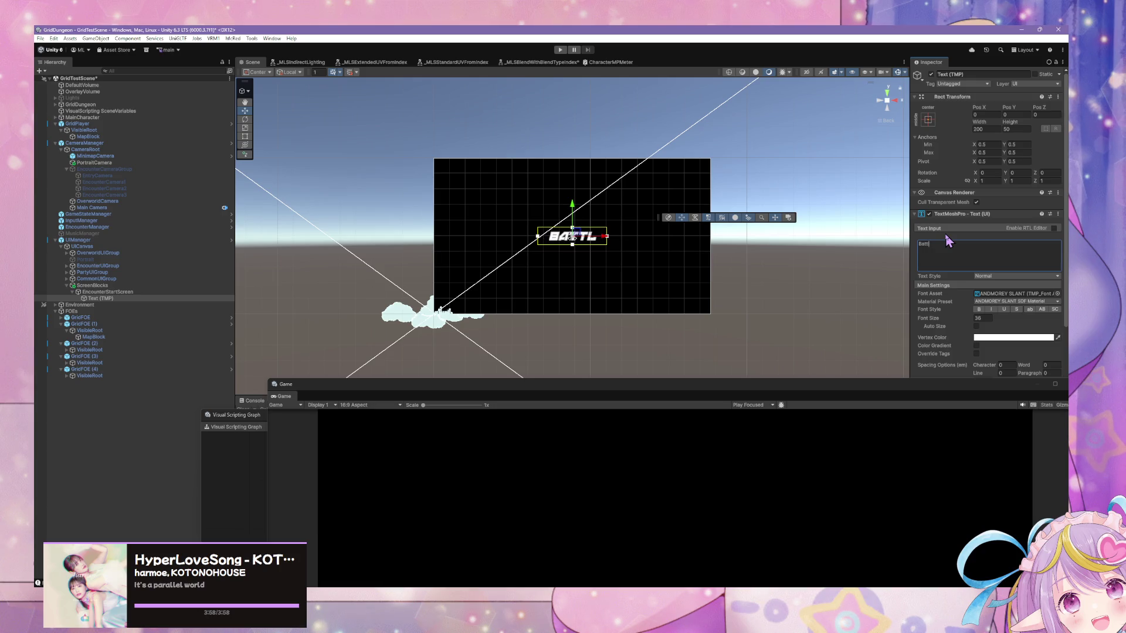
type("pfknsh")
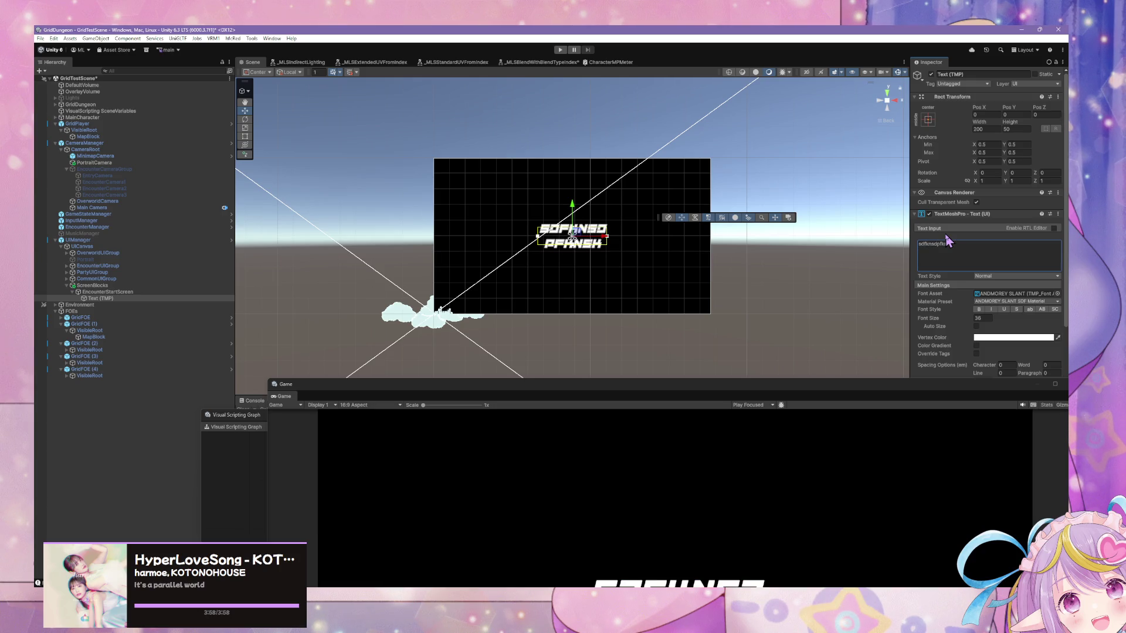
key("ctrl+a")
type("sd")
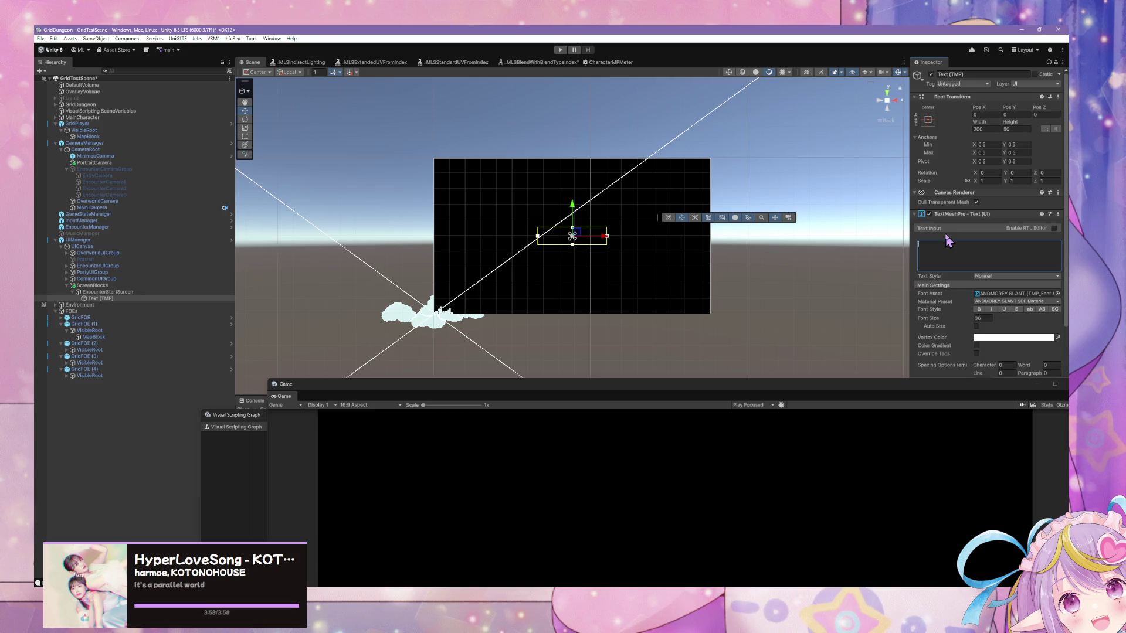
type("attle scr")
type("e")
key("BackSpace")
key("BackSpace")
key("BackSpace")
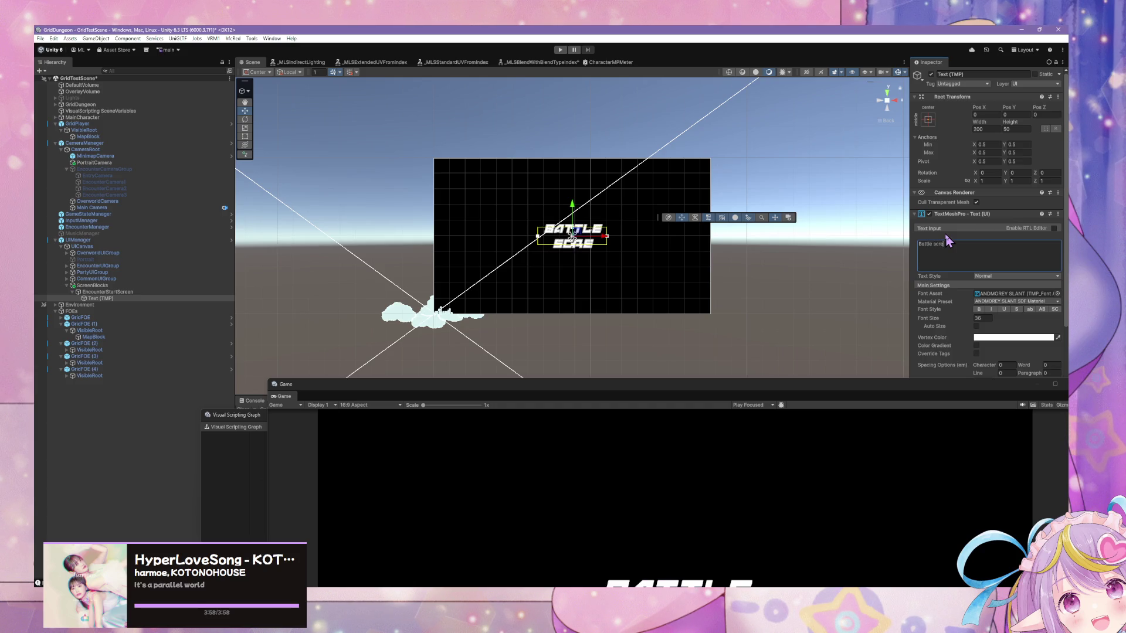
key("BackSpace")
key("BackSpace")
key("BackSpace")
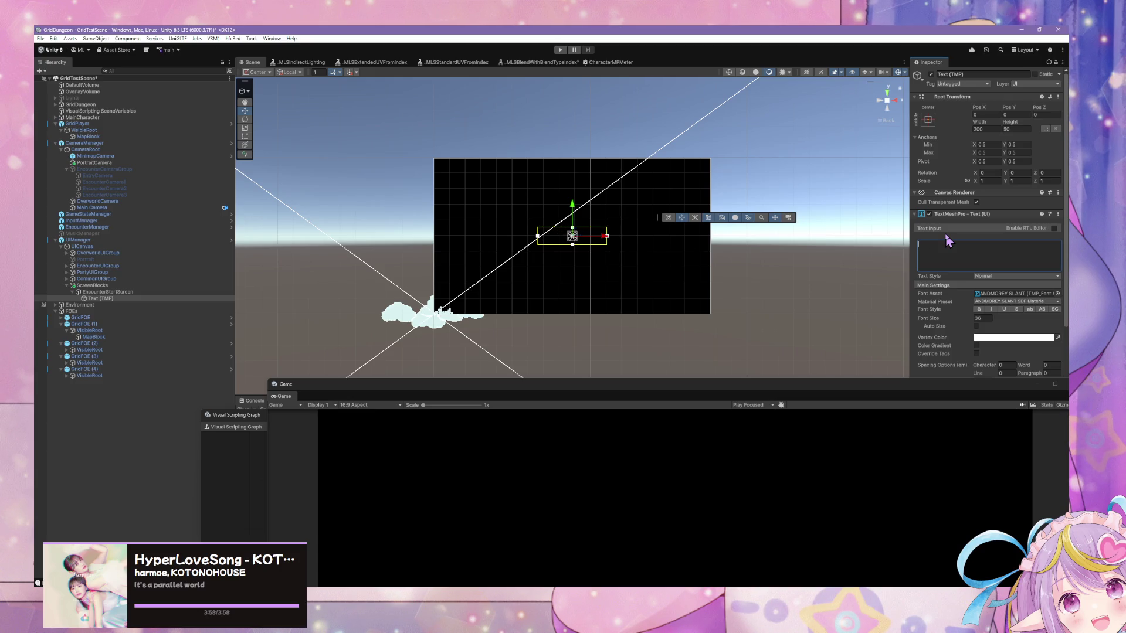
type("EnC")
key("BackSpace")
key("BackSpace")
type("ncounter")
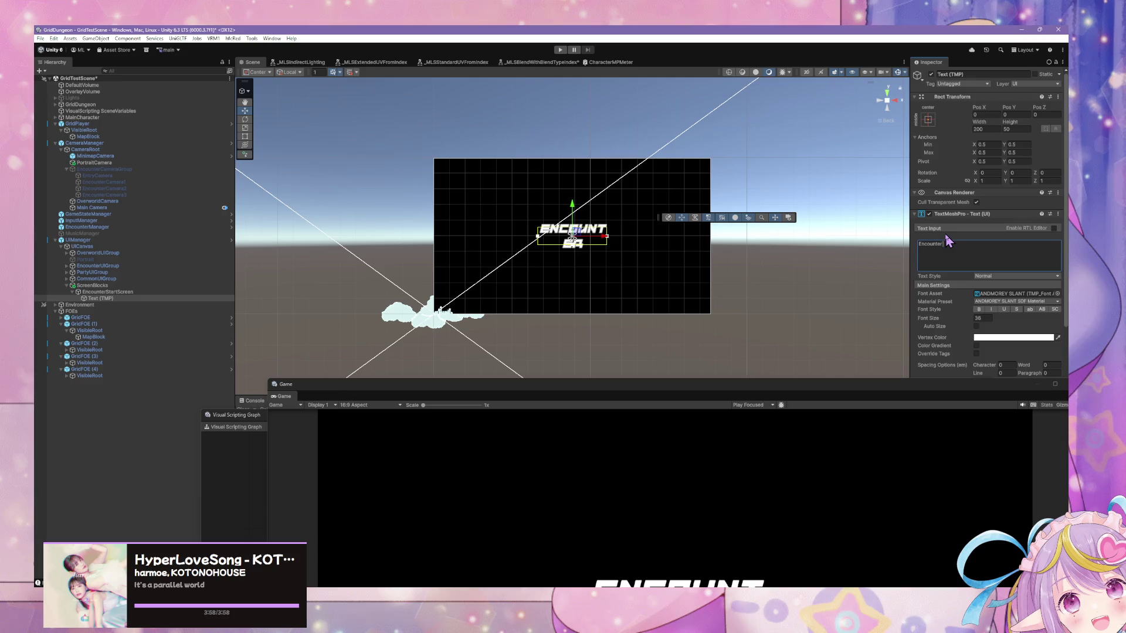
type(" start")
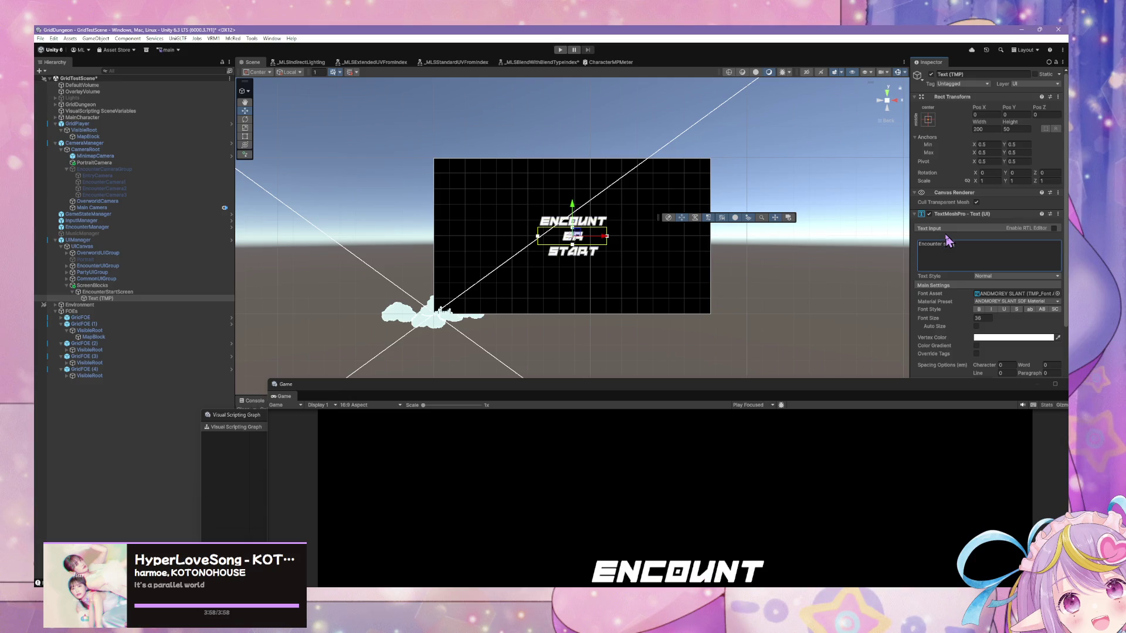
key("BackSpace")
key("Return")
Widen the text box to 300, leaving its anchors at the centre
left_click(980, 129)
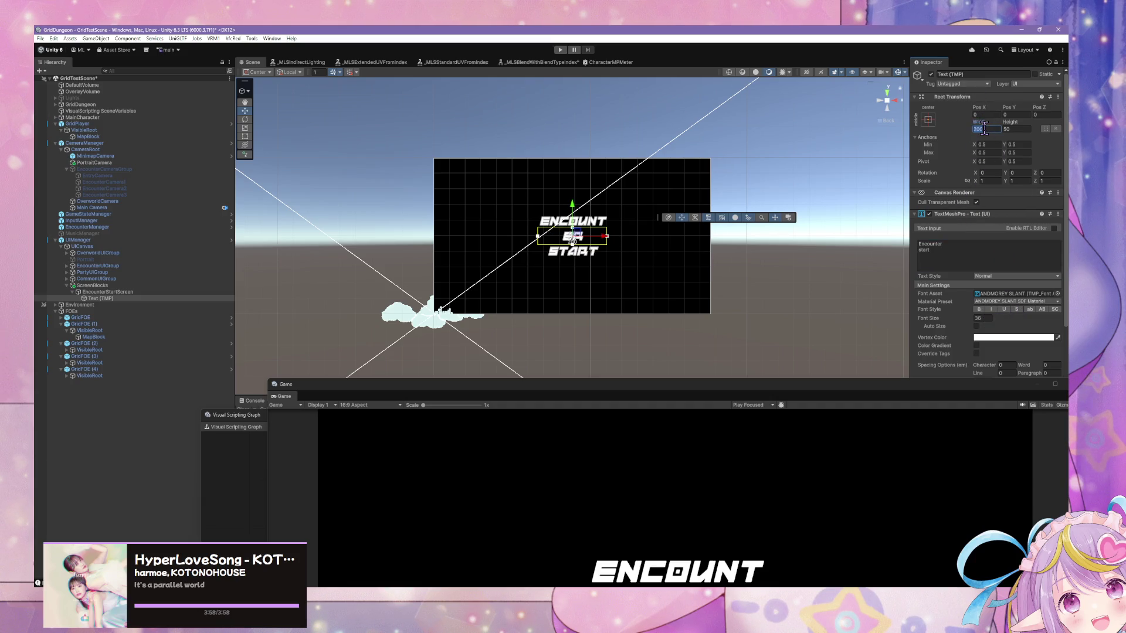
type("300")
left_click(927, 119)
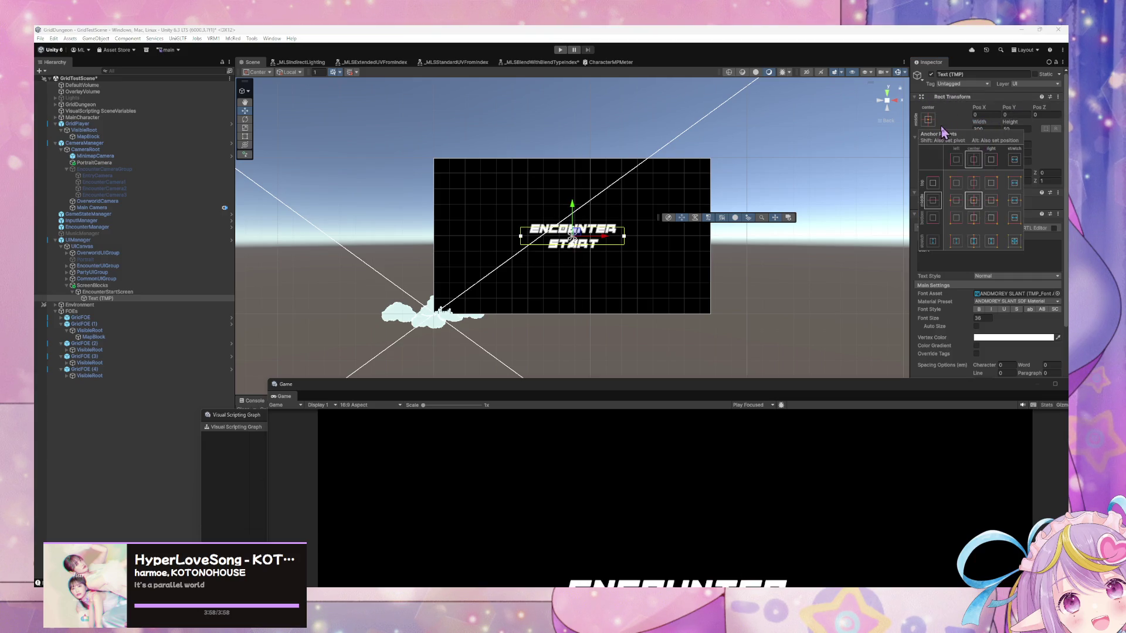
left_click(953, 124)
mouse_move(709, 161)
left_mouse_down()
mouse_move(492, 166)
mouse_move(791, 170)
mouse_move(688, 171)
mouse_move(718, 176)
left_mouse_up()
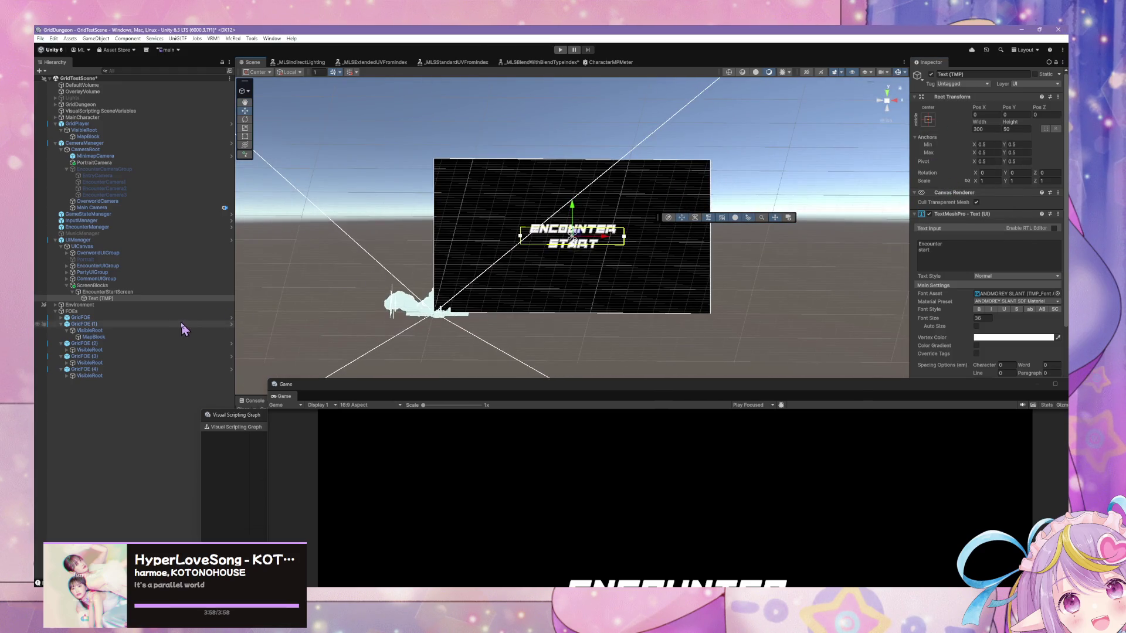
left_click(155, 299)
Add a Script Machine component to EncounterStartScreen
left_click(156, 292)
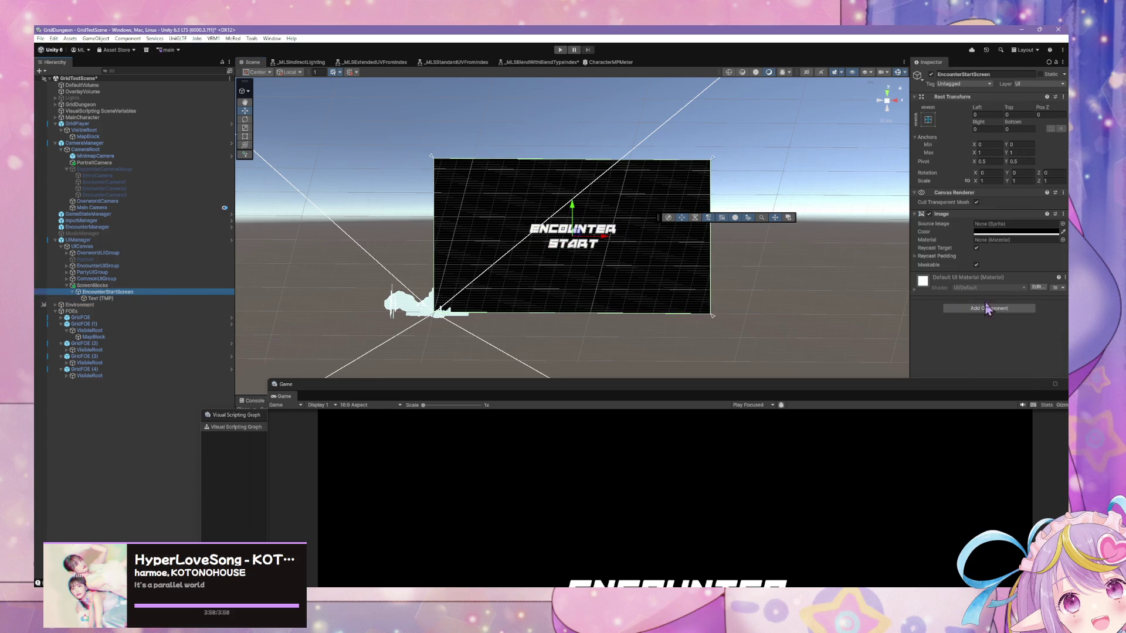
mouse_move(446, 322)
left_mouse_down()
mouse_move(492, 312)
mouse_move(475, 292)
mouse_move(543, 299)
mouse_move(513, 306)
left_mouse_up()
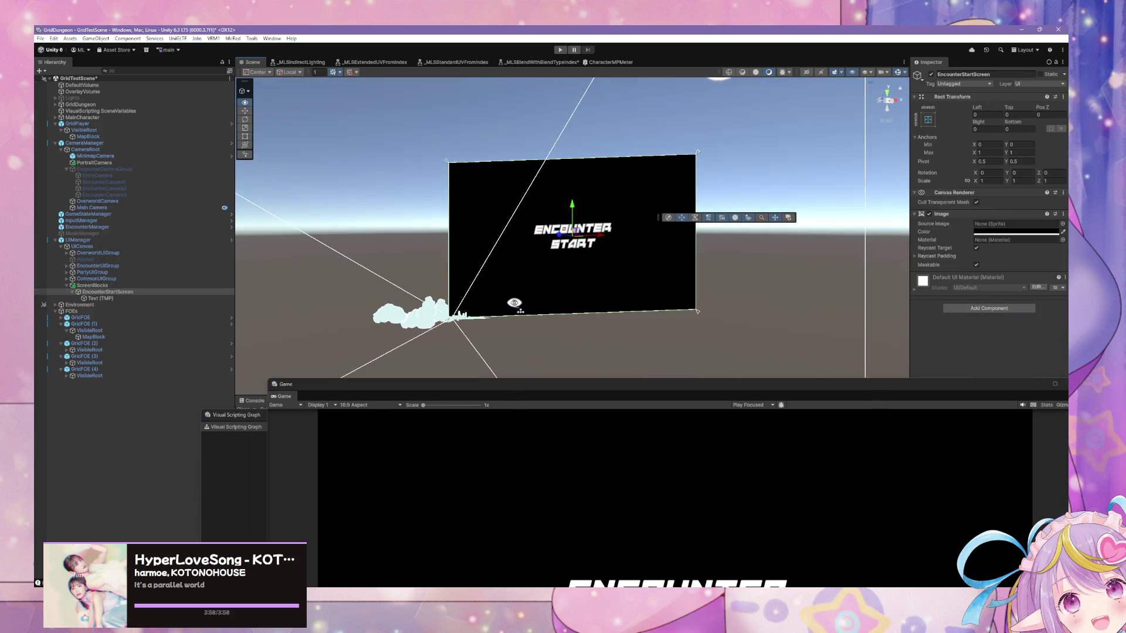
left_click(1012, 312)
type("sc")
type("req")
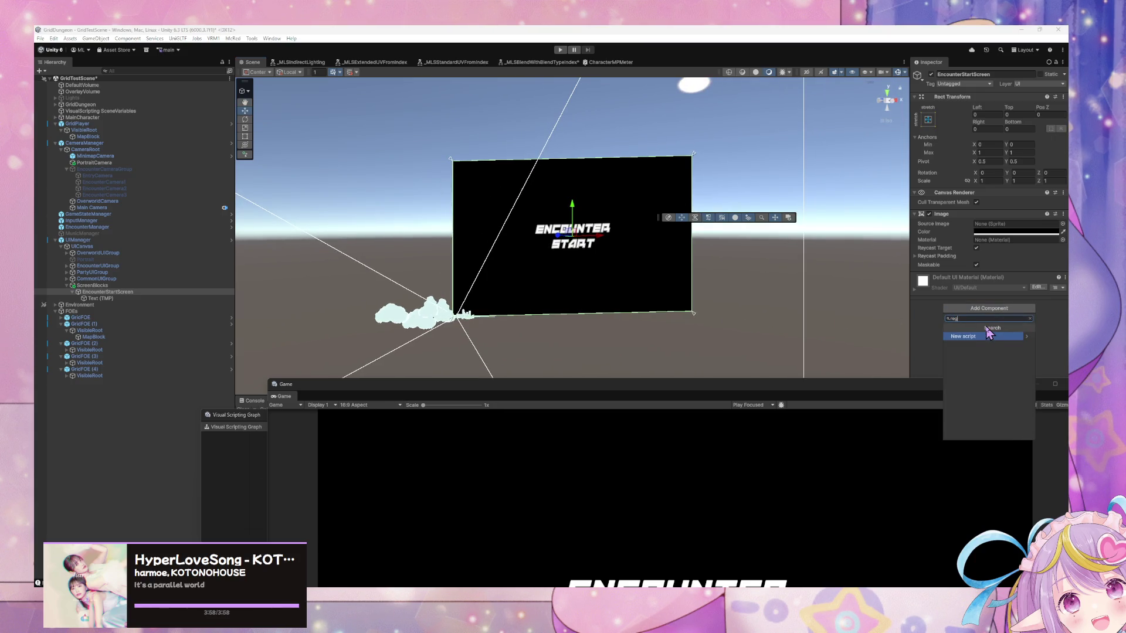
key("BackSpace")
type("gister")
key("ctrl+a")
key("BackSpace")
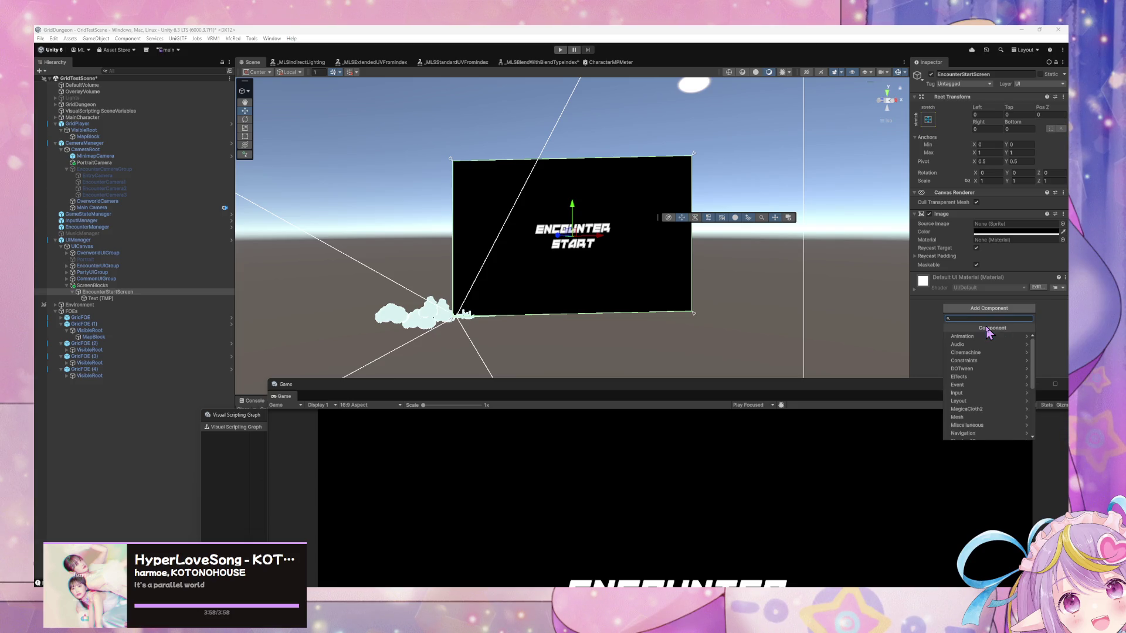
type("sr")
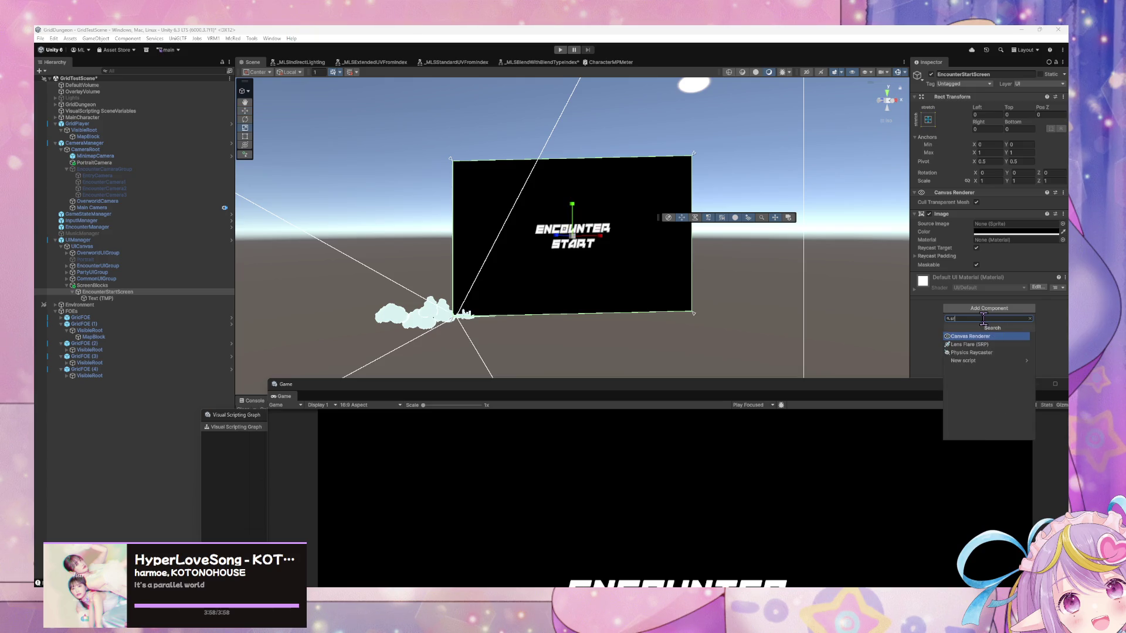
key("BackSpace")
type("cr")
key("Return")
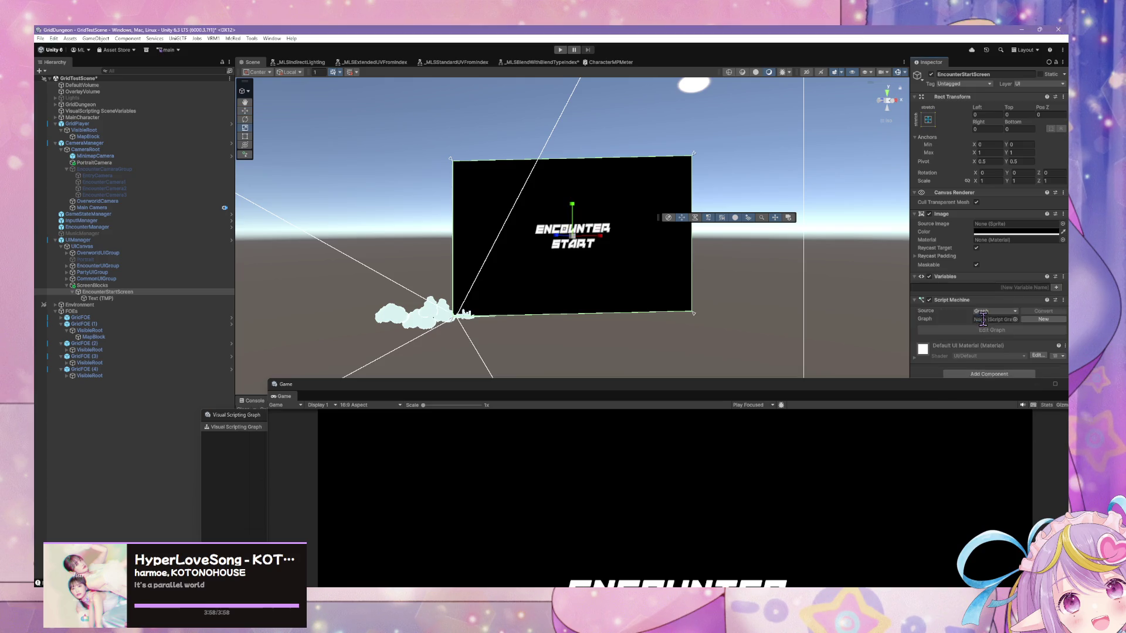
Assign RegisterToggleUIElementSender as the Script Machine's graph
left_click(1032, 288)
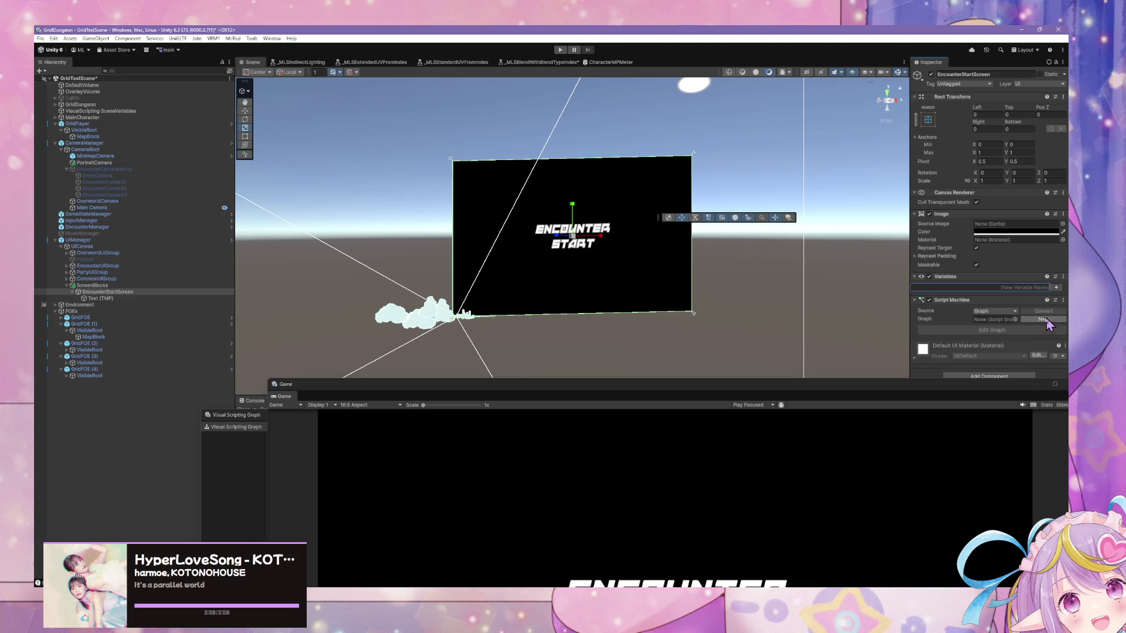
left_click(1015, 320)
type("register")
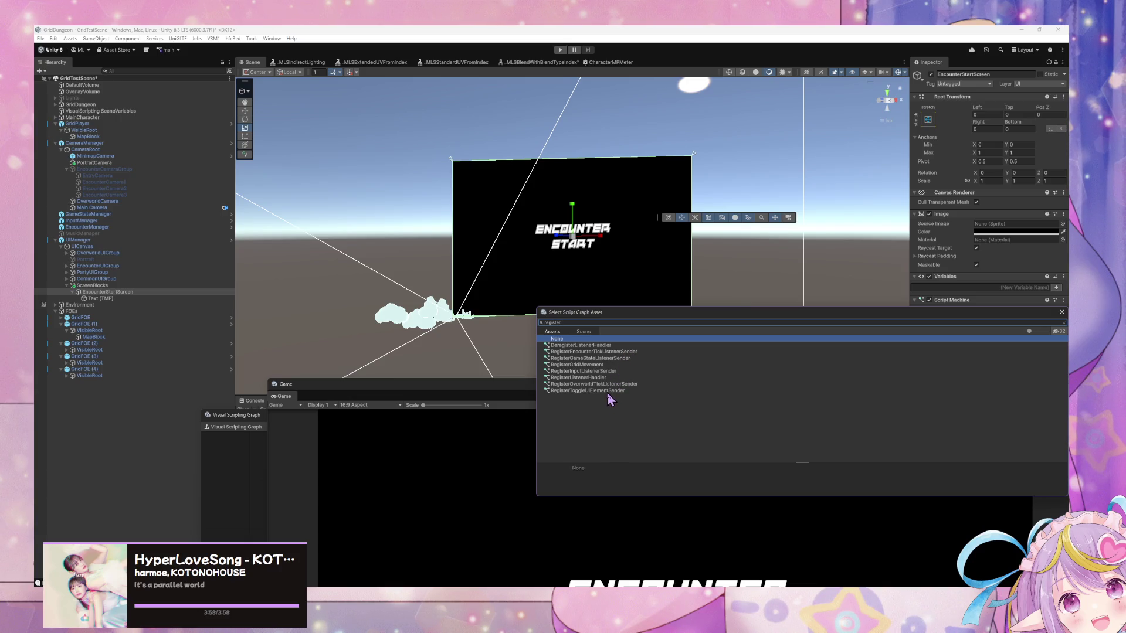
double_click(608, 391)
mouse_move(514, 352)
left_mouse_down("alt")
mouse_move(729, 349)
mouse_move(429, 346)
mouse_move(553, 350)
left_mouse_up("alt")
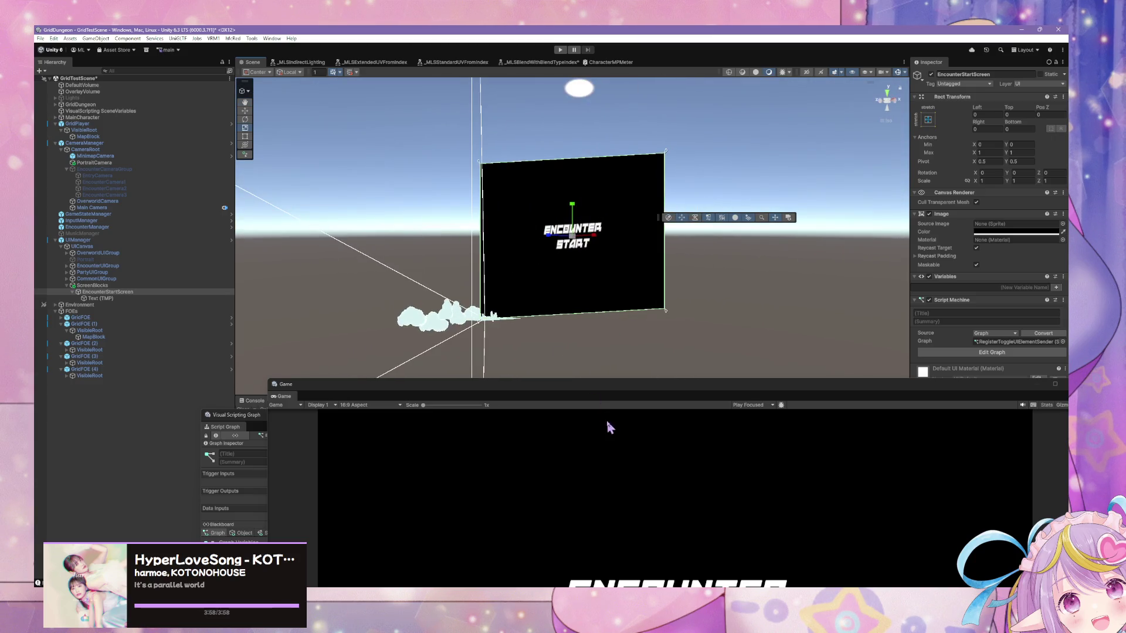
left_click_drag(608, 391, 443, 454)
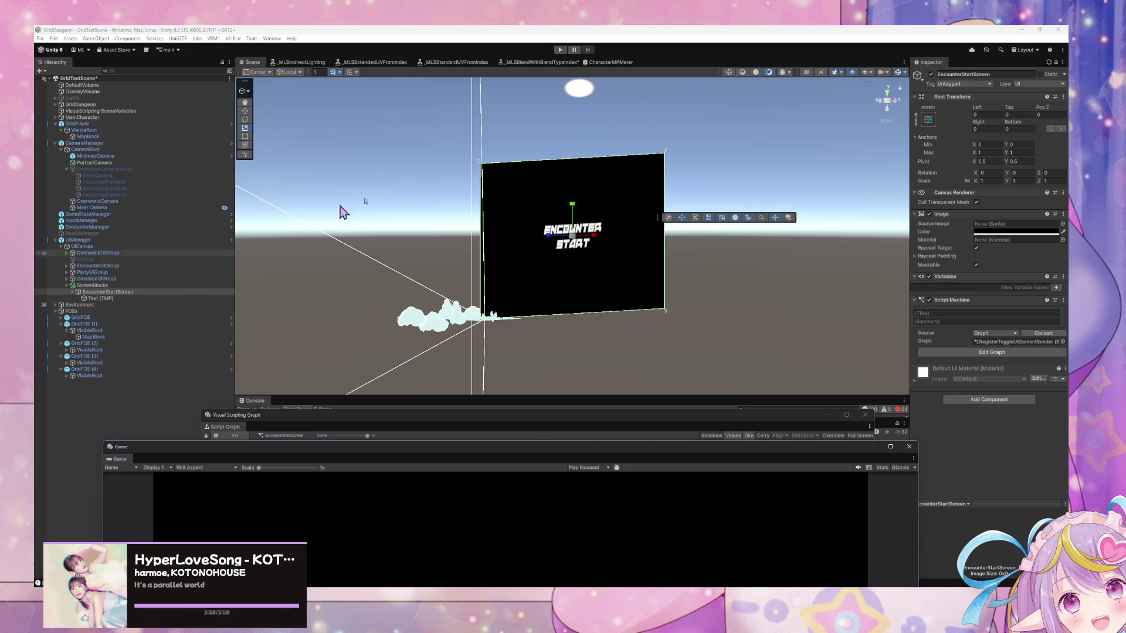
Toggle EncounterStartScreen off and back on, then show the Scene view's layer visibility list
left_click(931, 74)
left_click_drag(755, 256, 688, 231, "alt")
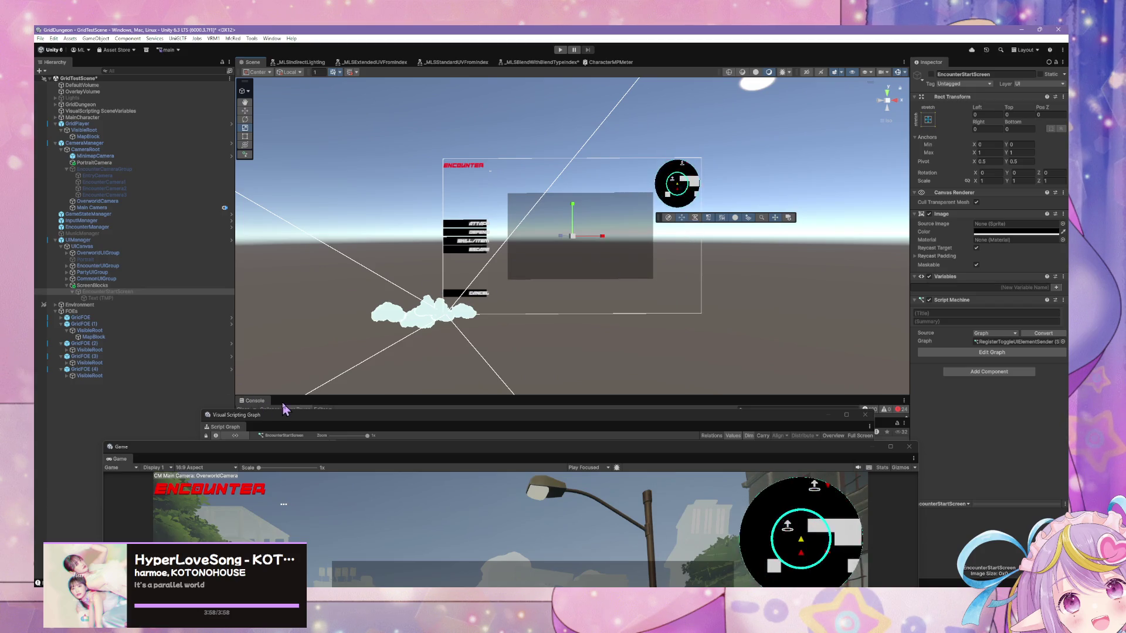
left_click(156, 291)
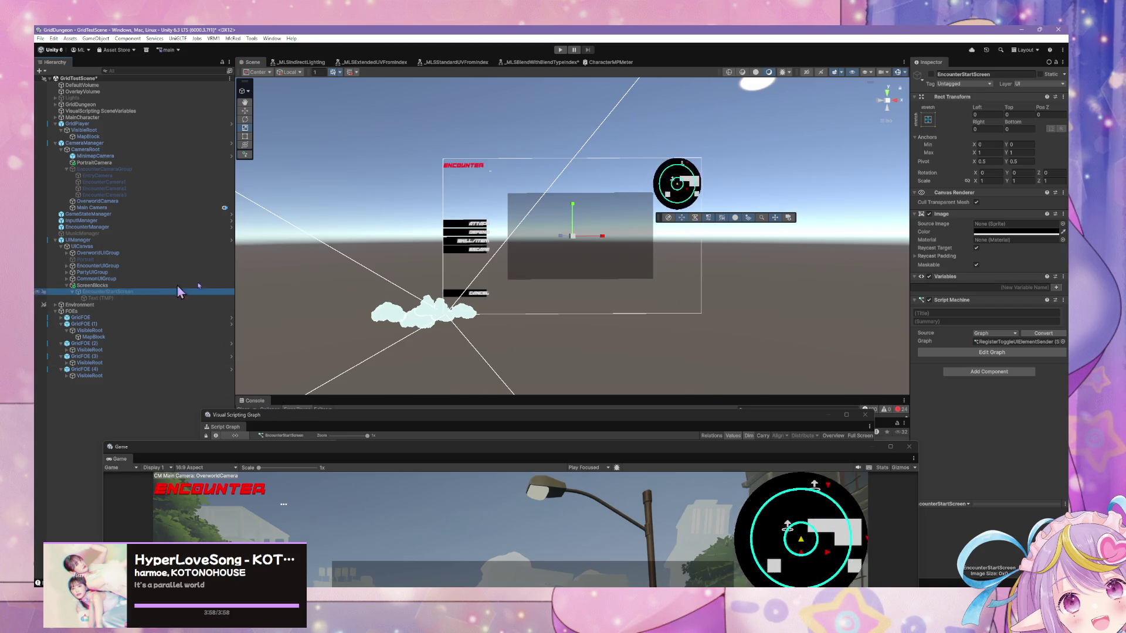
left_click(931, 75)
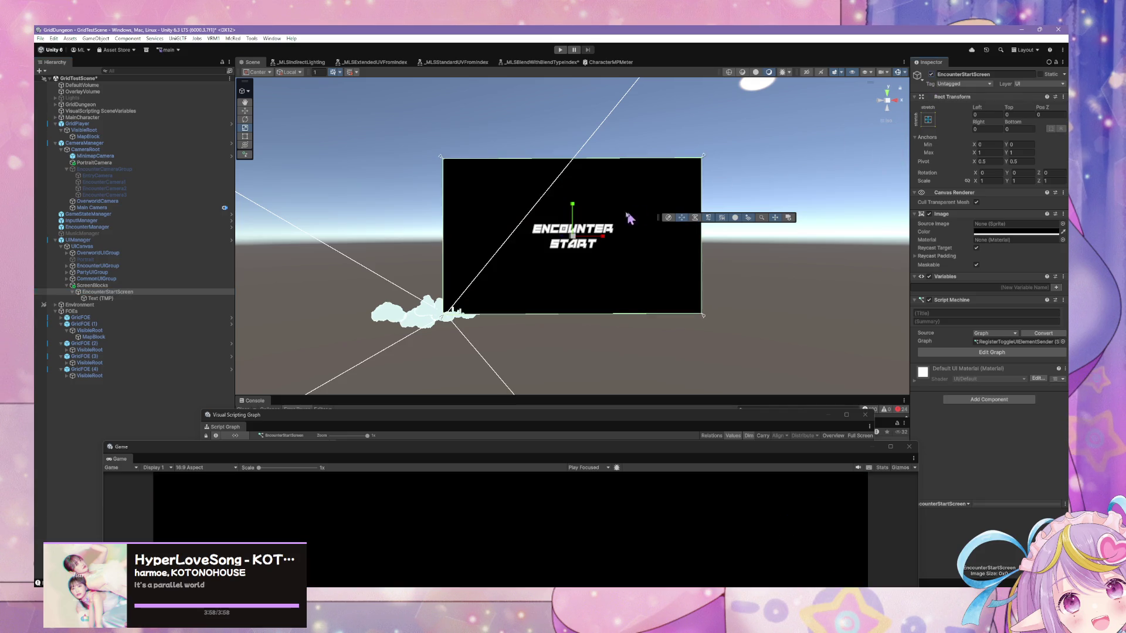
mouse_move(641, 216)
left_mouse_down("alt")
mouse_move(573, 226)
mouse_move(579, 201)
left_mouse_up("alt")
scroll(667, 205, "up", 3)
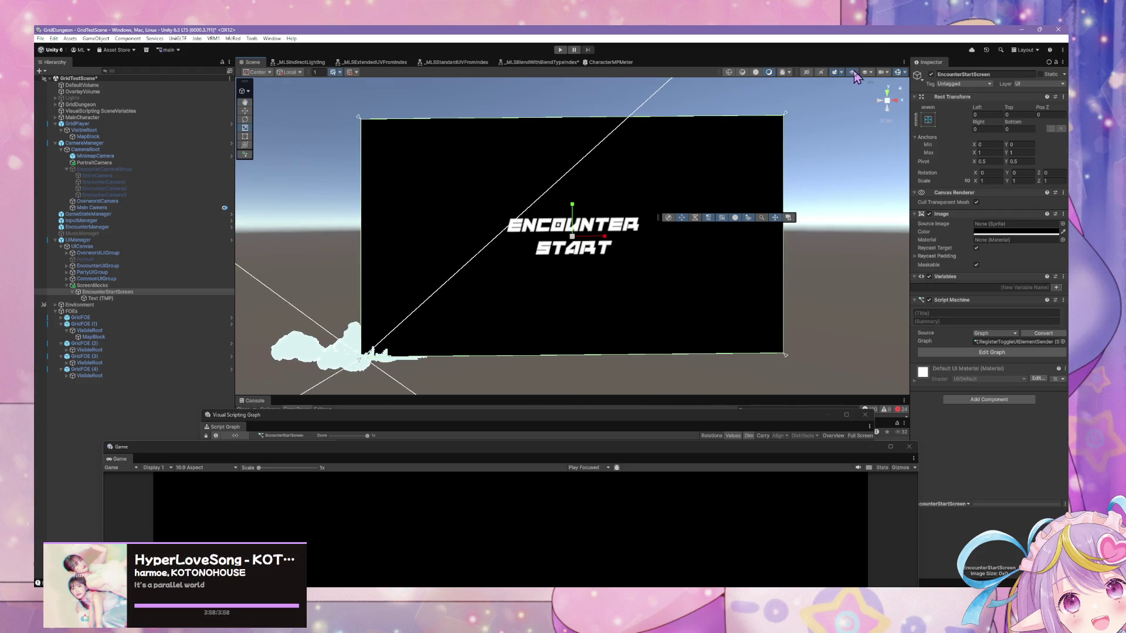
left_click(871, 73)
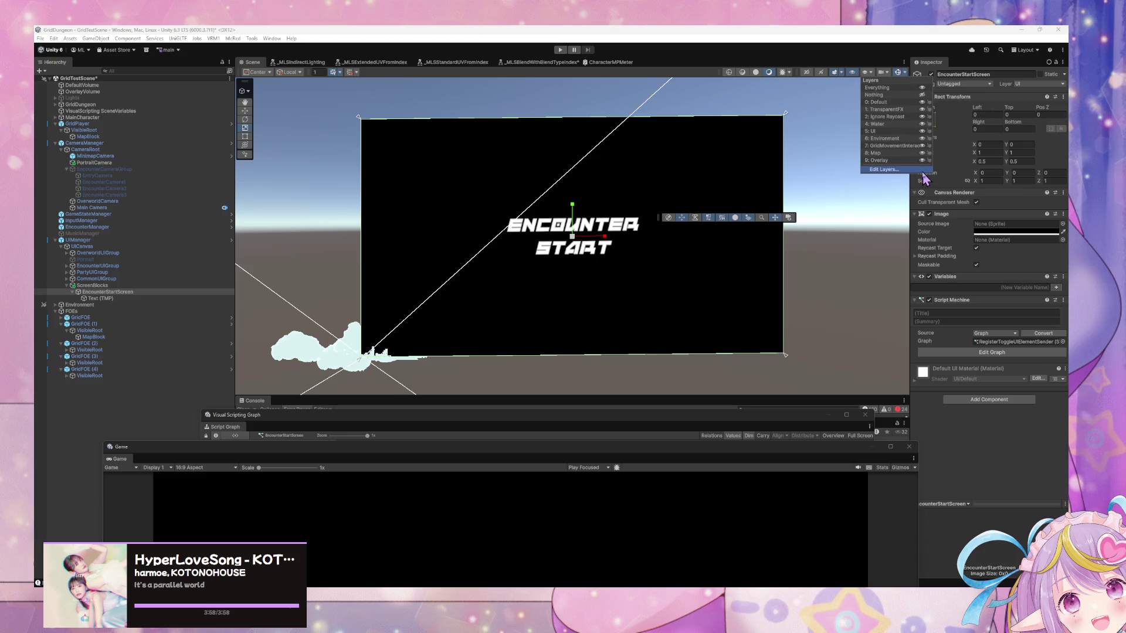
Name User Layer 10 ScreenBlocks and put the ScreenBlocks object and its children on it
left_click(919, 170)
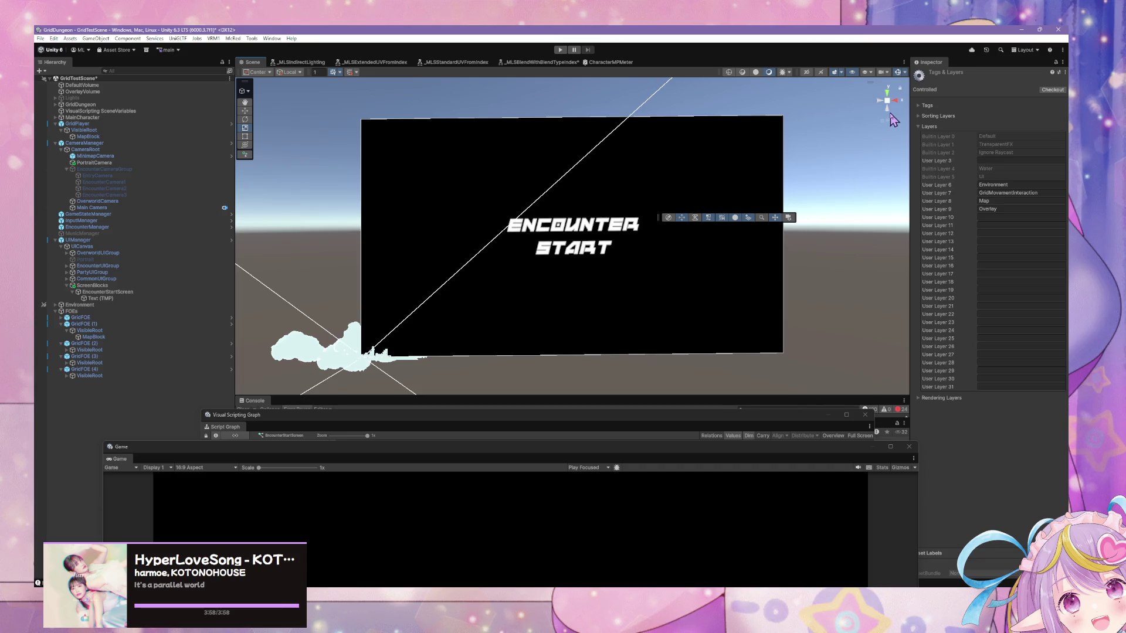
left_click(1000, 218)
left_click(92, 285)
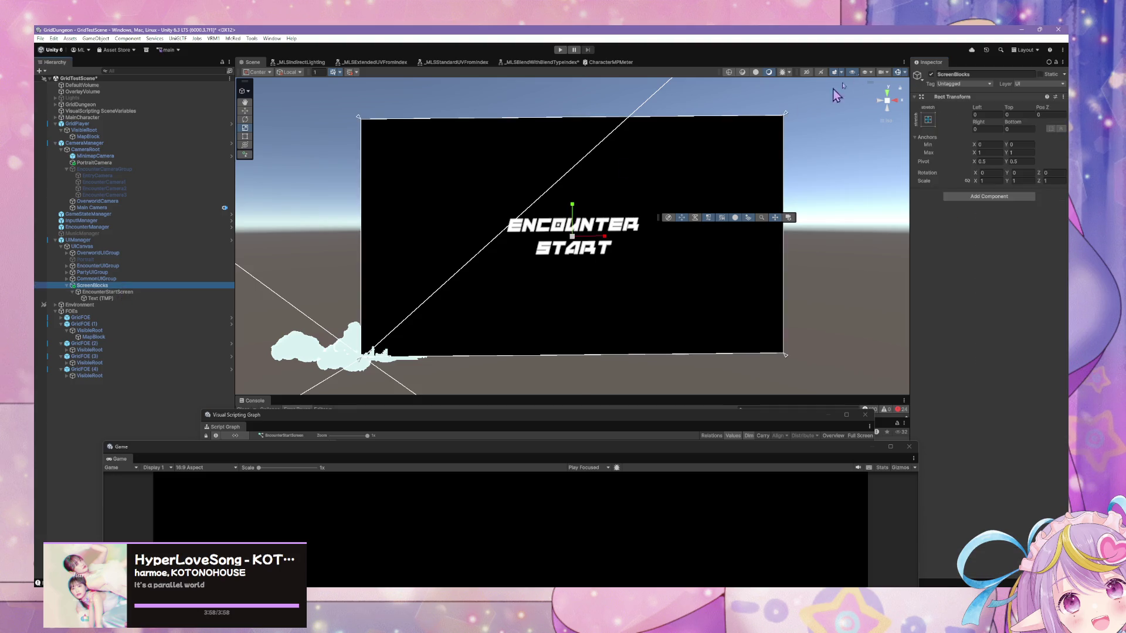
left_click(1038, 85)
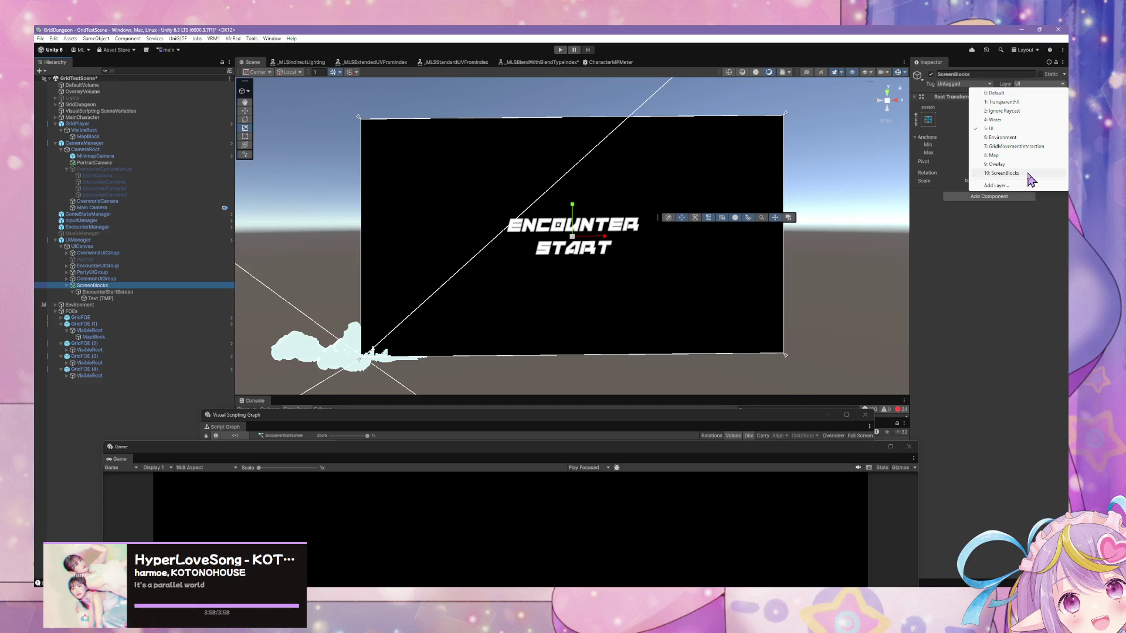
left_click(1000, 172)
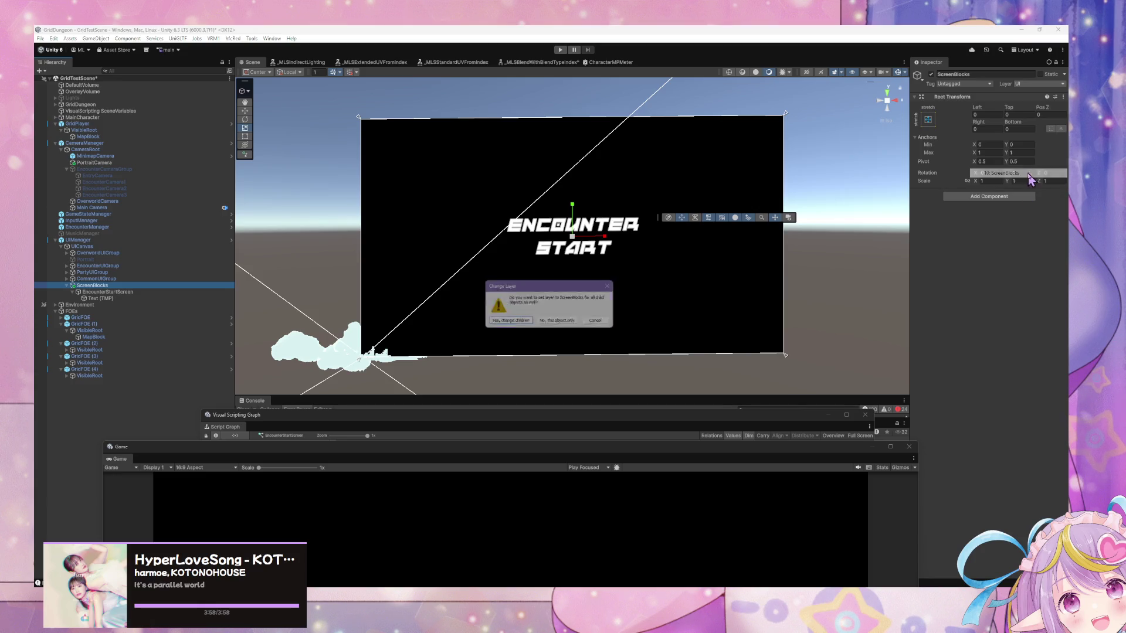
left_click(507, 324)
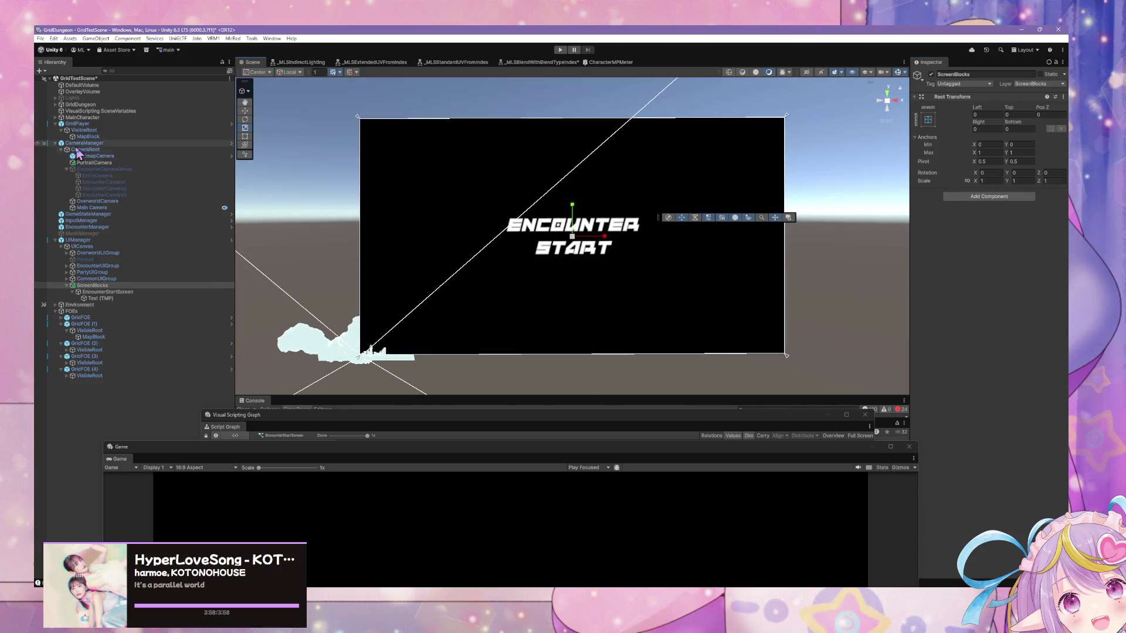
Check the Main Camera and PortraitCamera culling masks without changing them, then select MinimapCamera
left_click(104, 163)
left_click(97, 156, "ctrl")
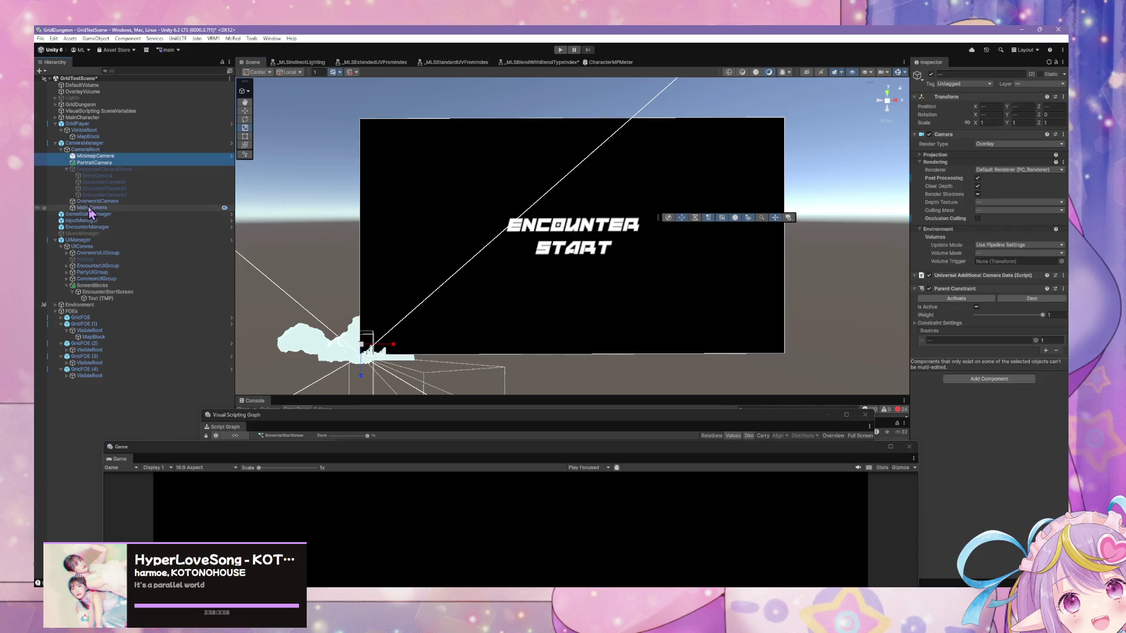
left_click(92, 208, "ctrl")
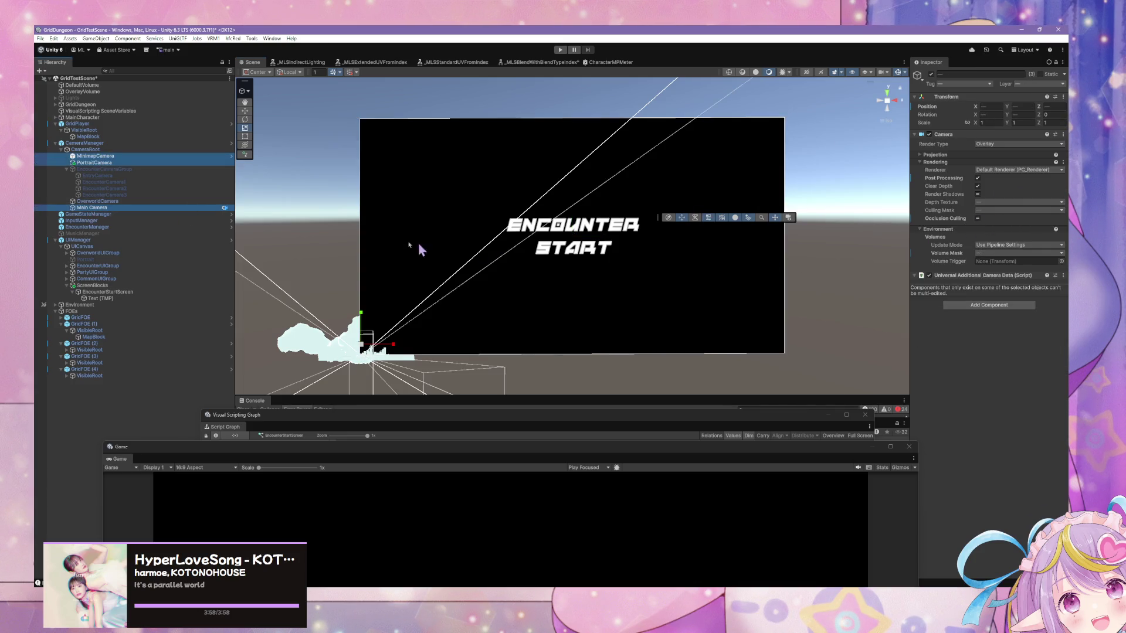
left_click(109, 207)
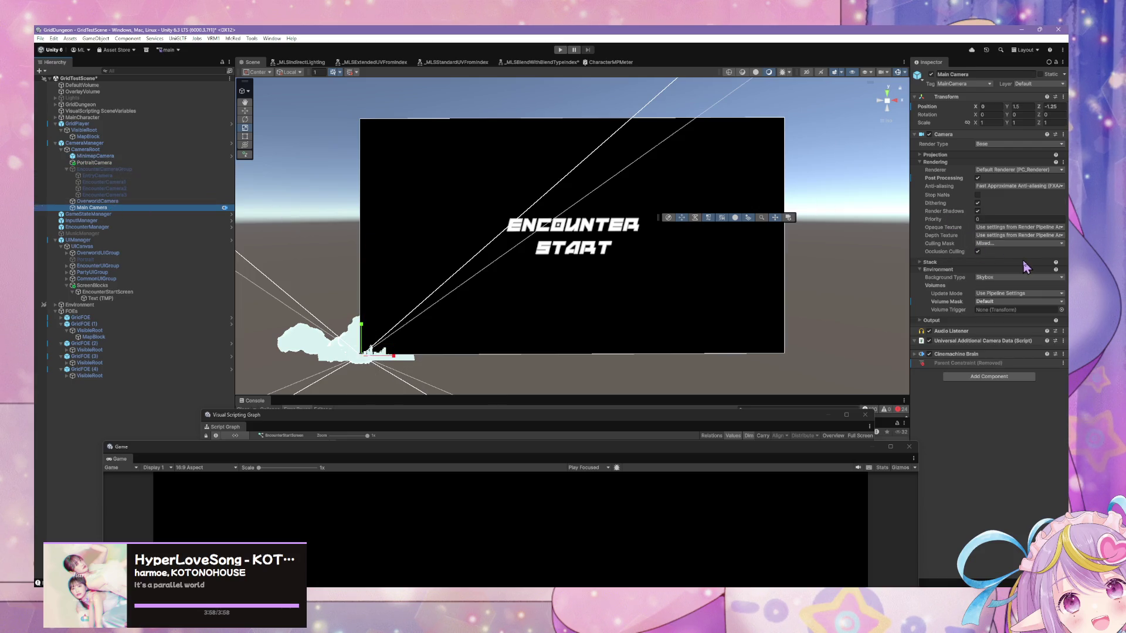
left_click(1014, 244)
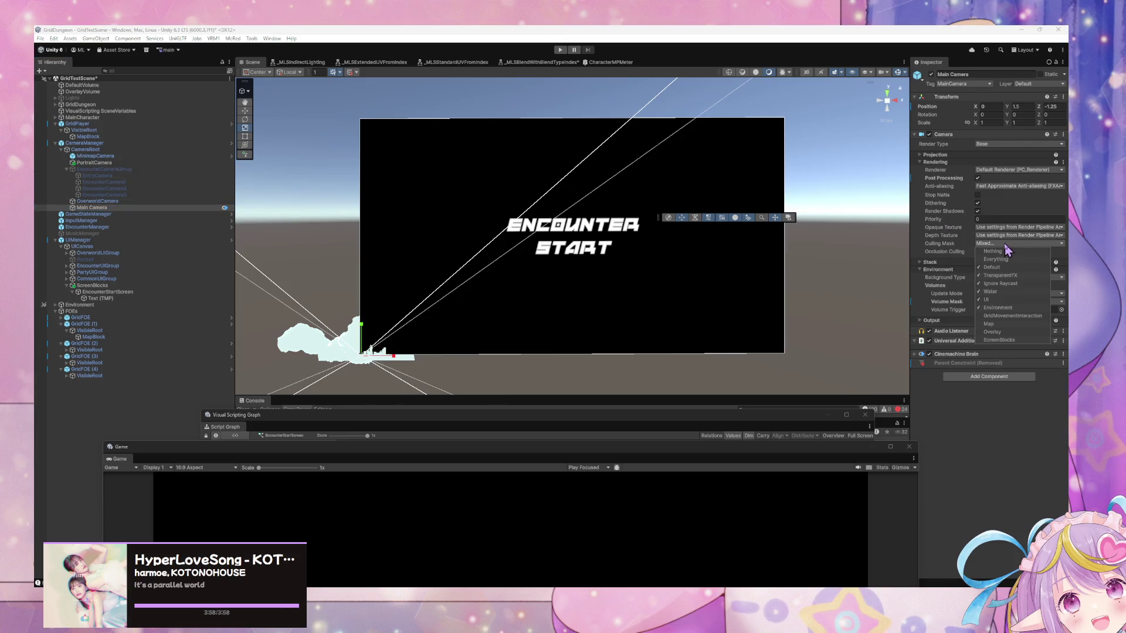
left_click(197, 182)
left_click(186, 162)
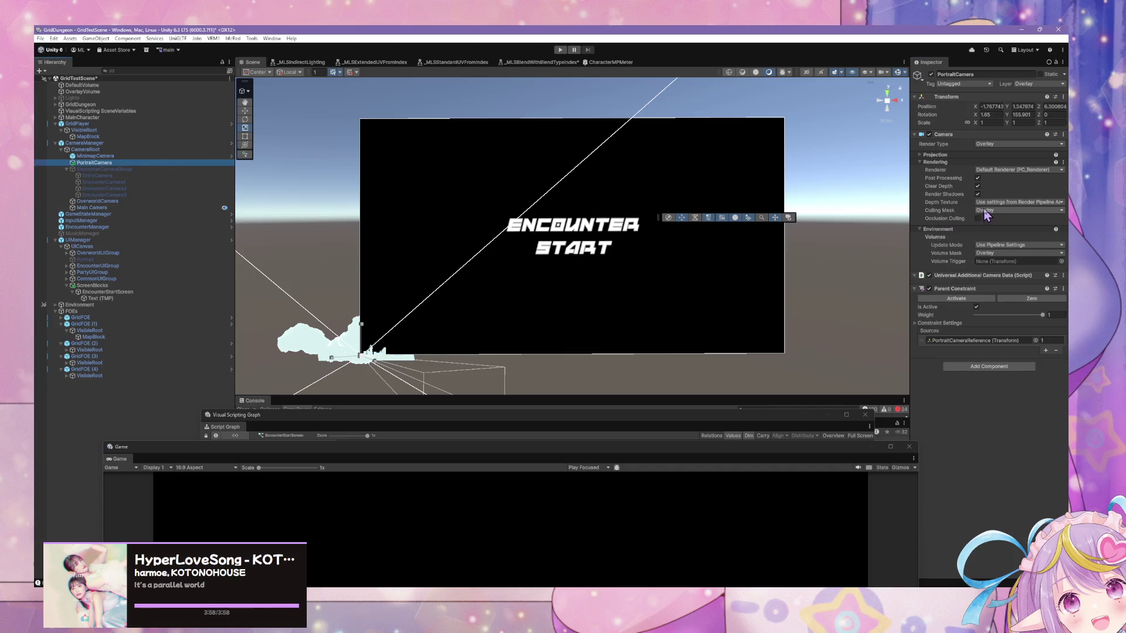
left_click(998, 210)
left_click(999, 210)
left_click(112, 157)
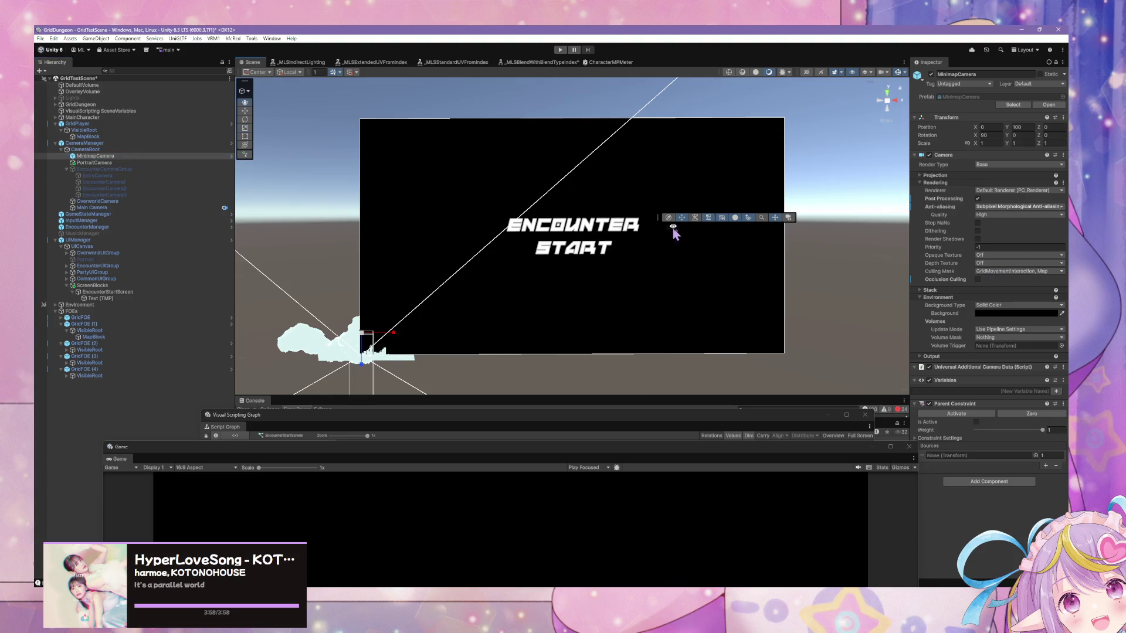
Look over the Scene view's effects options, then bring up its layer visibility list
left_click(839, 72)
left_click(834, 72)
left_click(866, 72)
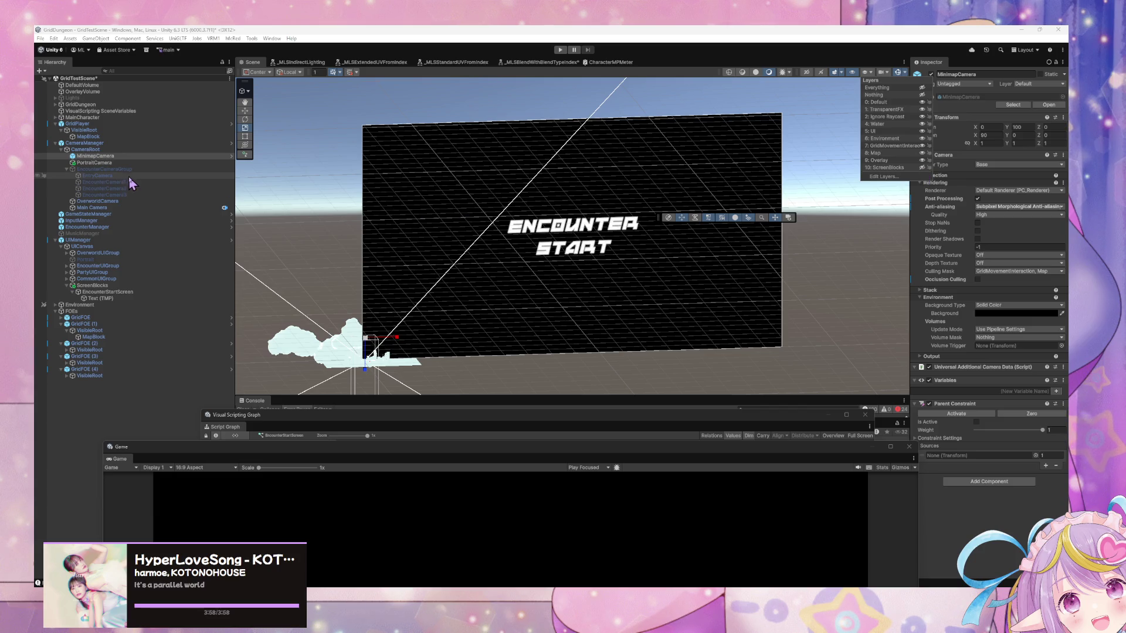
left_click(153, 285)
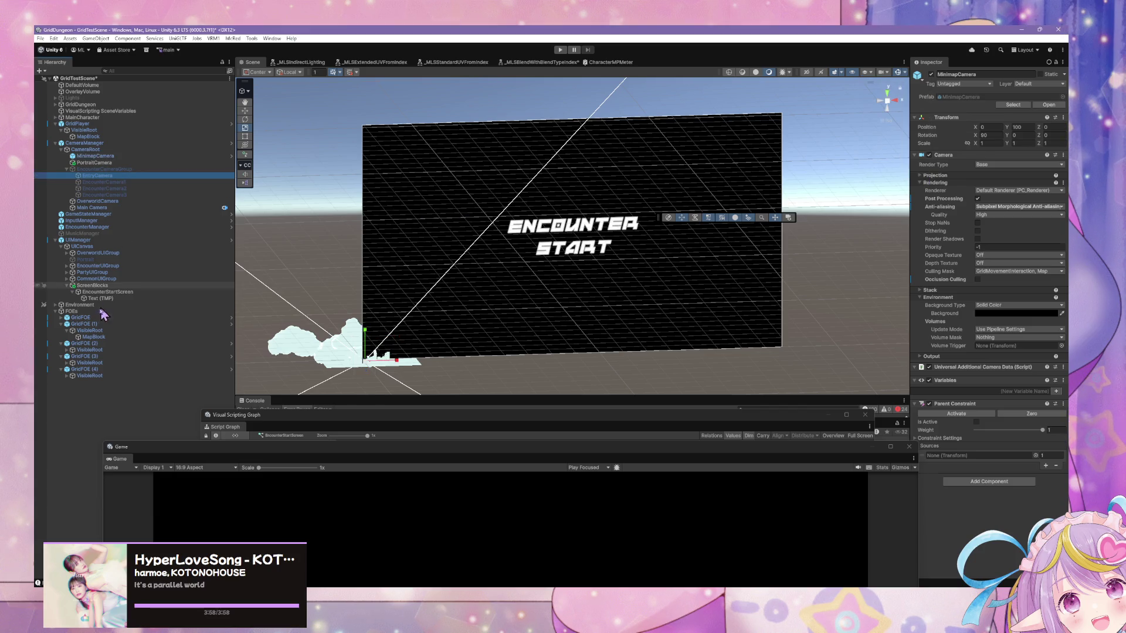
left_click(889, 103)
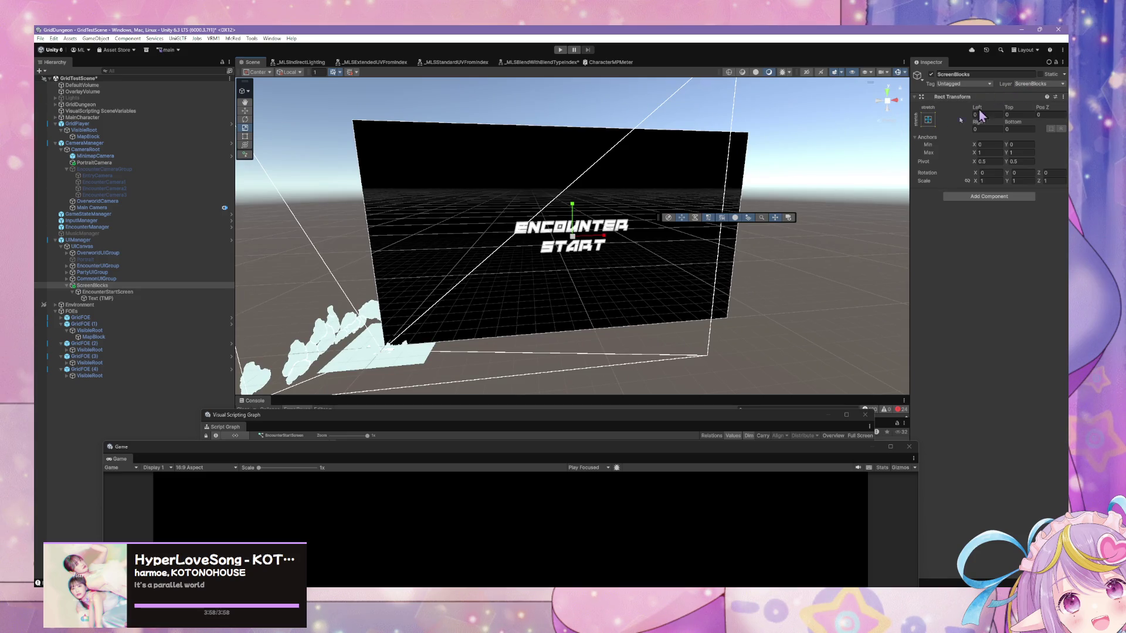
left_click(867, 71)
left_click(921, 168)
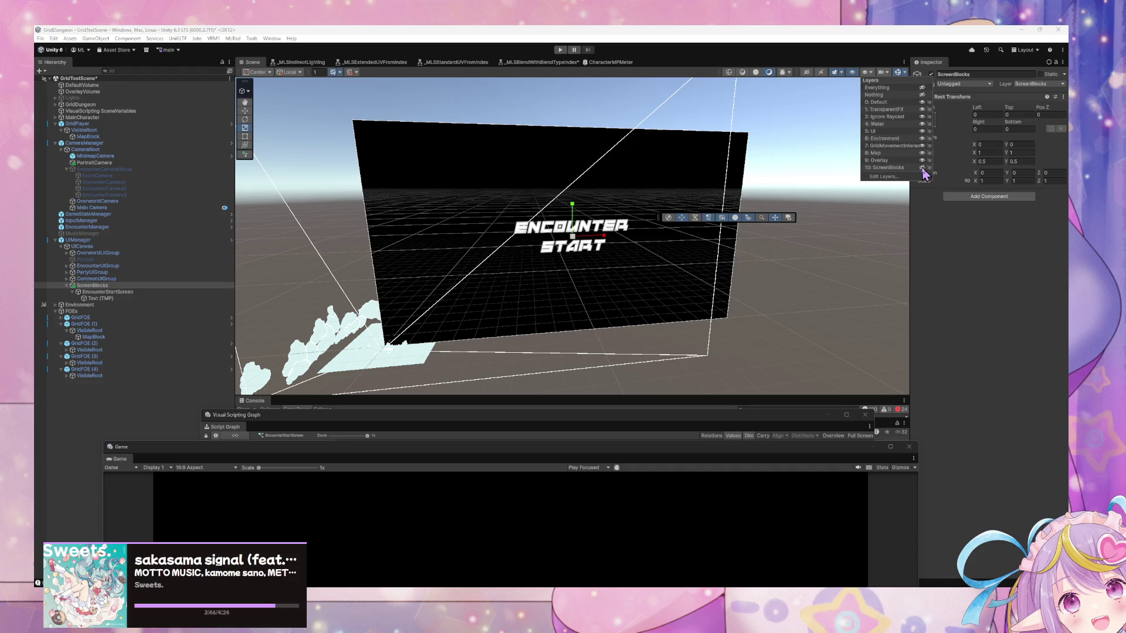
left_click(107, 292)
left_click(108, 299)
left_click(116, 293)
key("F2")
left_click(931, 74)
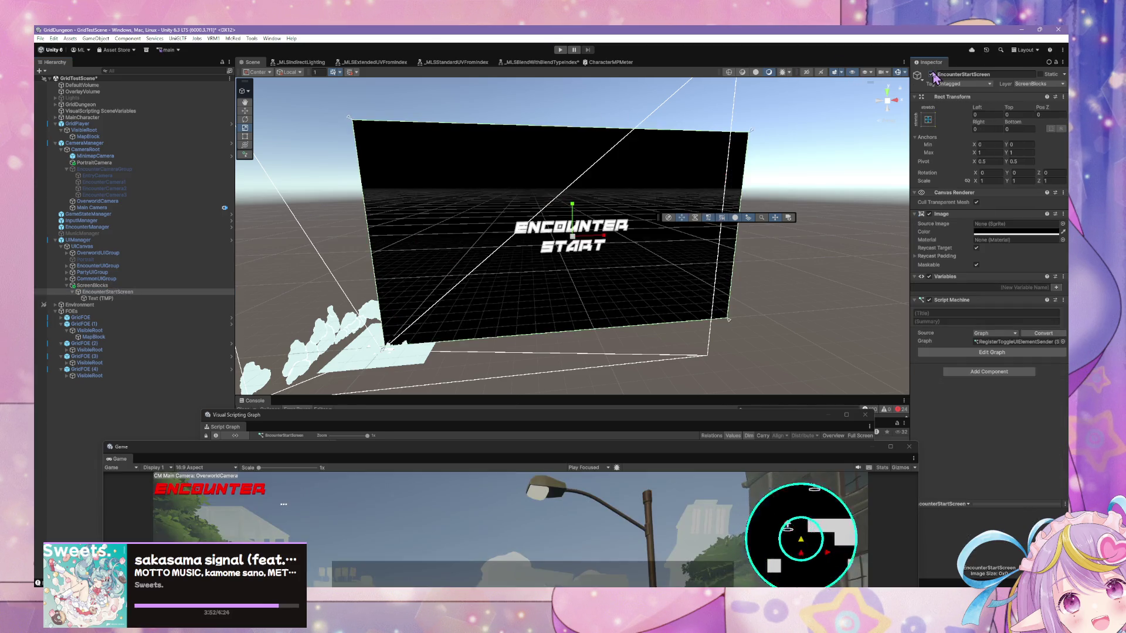
left_click(932, 74)
left_click(931, 74)
left_click(932, 75)
left_click(931, 74)
left_click(931, 75)
left_click(932, 74)
left_click(931, 75)
left_click(932, 75)
left_click(932, 75)
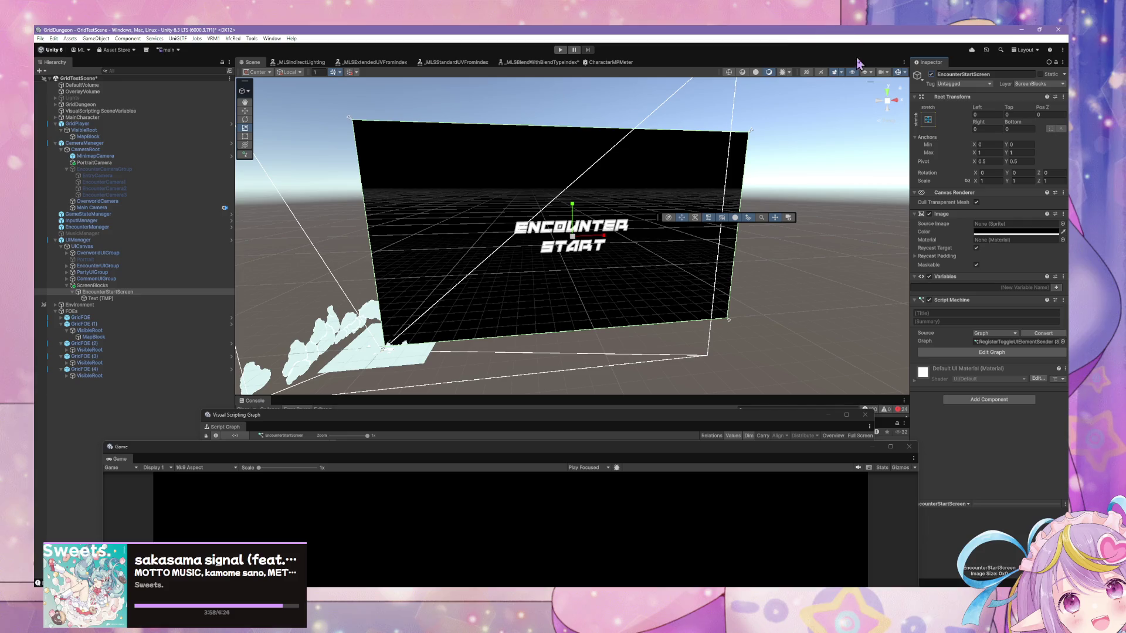
left_click(867, 72)
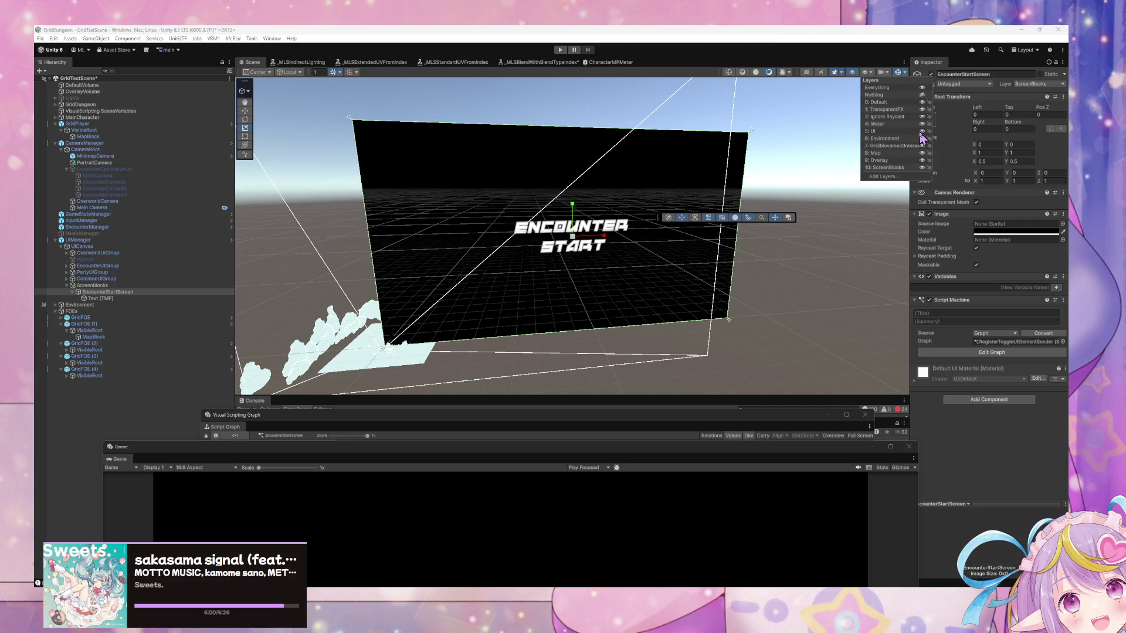
left_click(920, 132)
left_click(920, 132)
left_click(920, 132)
left_click(921, 133)
left_click(921, 132)
left_click(921, 133)
left_click(921, 133)
left_click(921, 132)
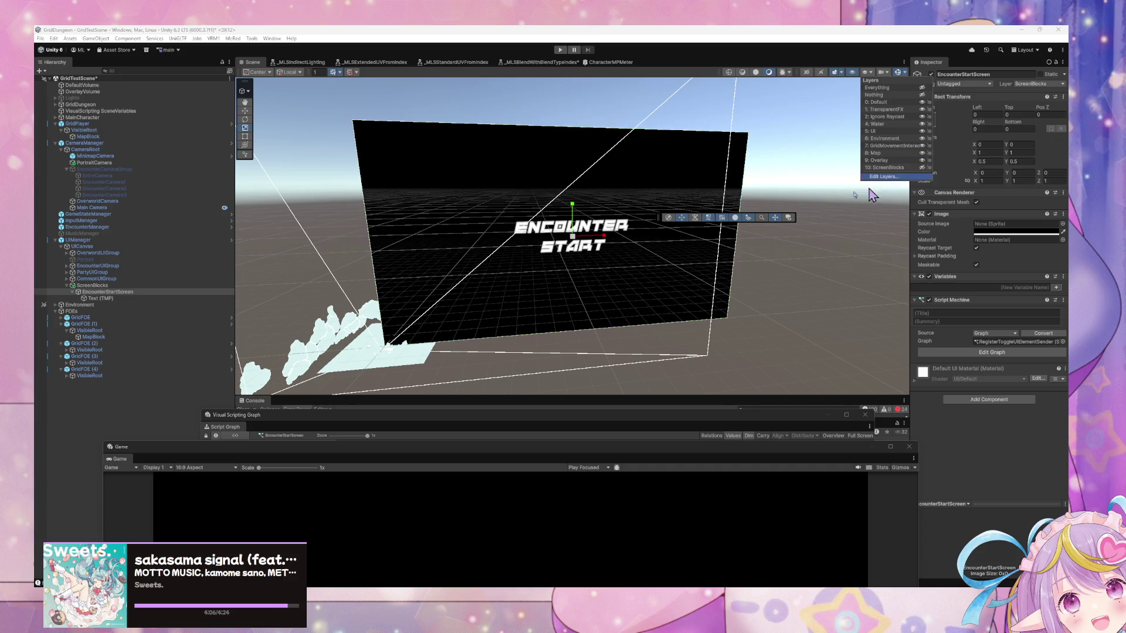
left_click(93, 286)
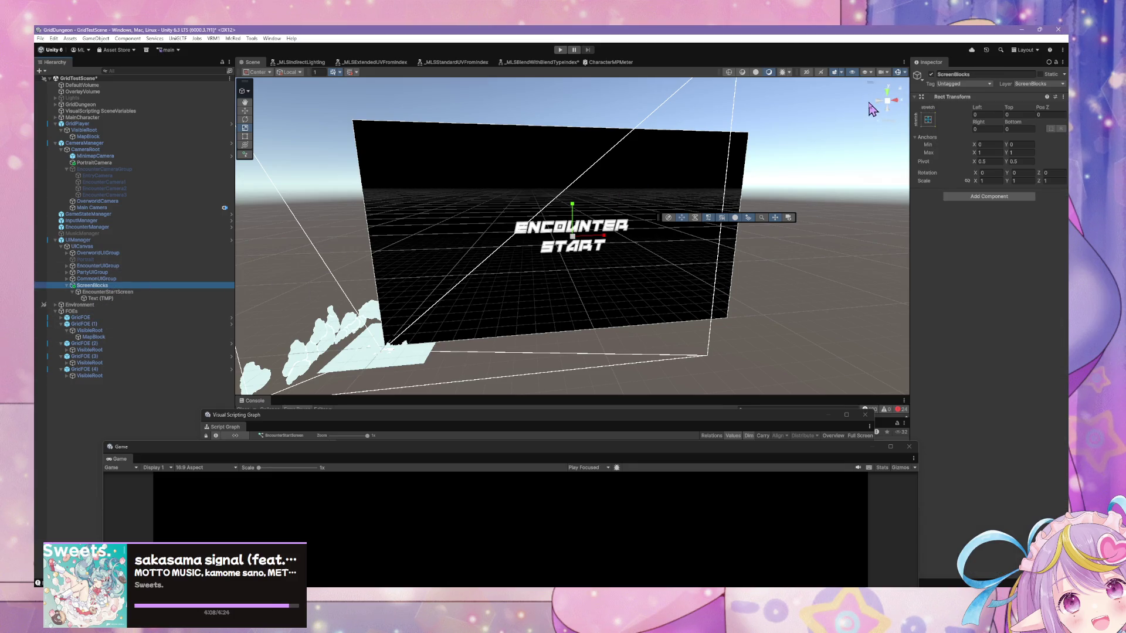
left_click(1039, 84)
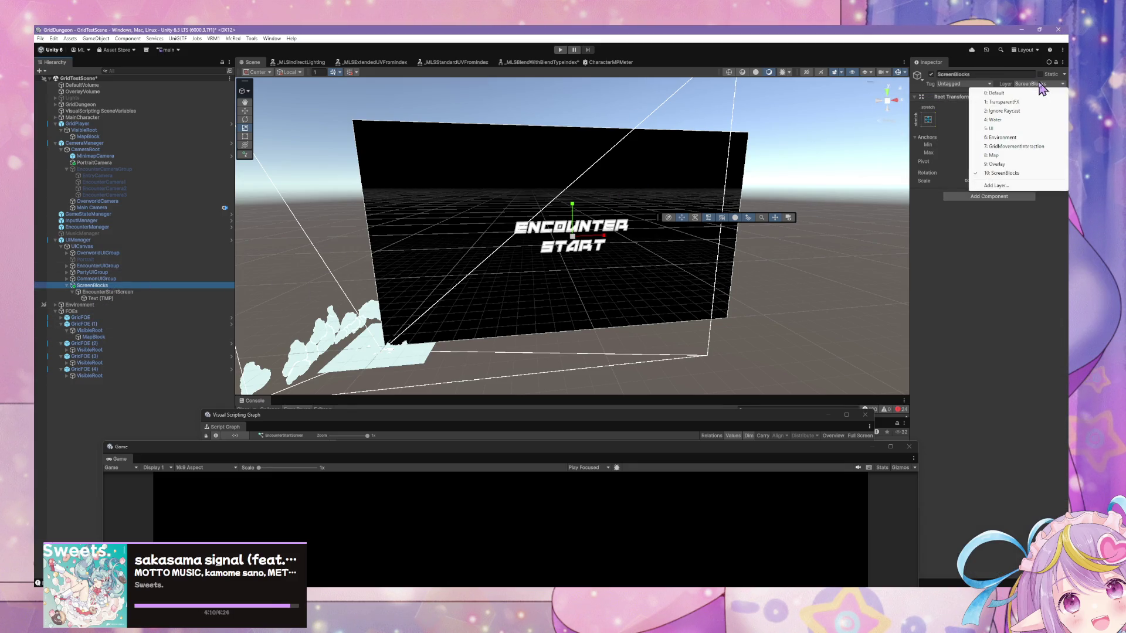
left_click(1002, 216)
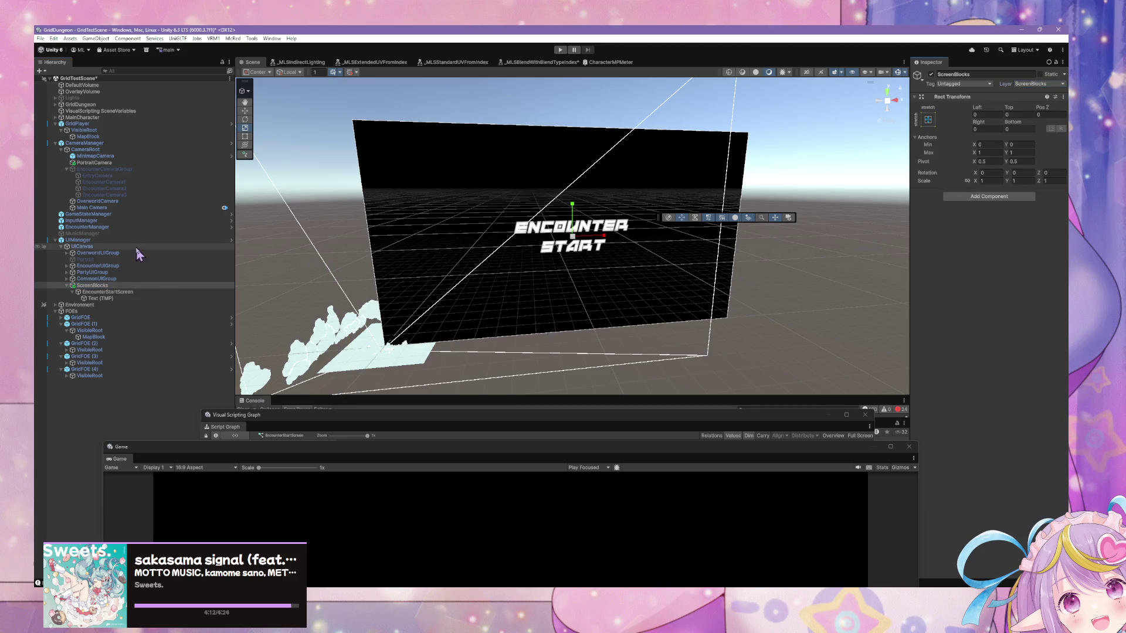
left_click(62, 247)
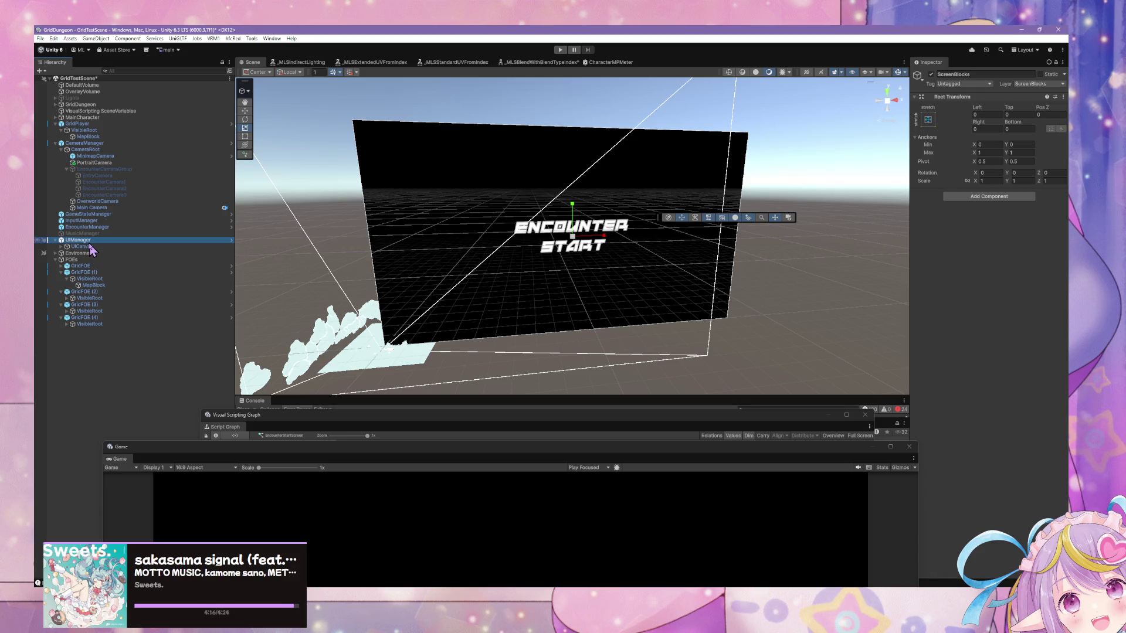
Create a new UI Canvas under UIManager
right_click(87, 247)
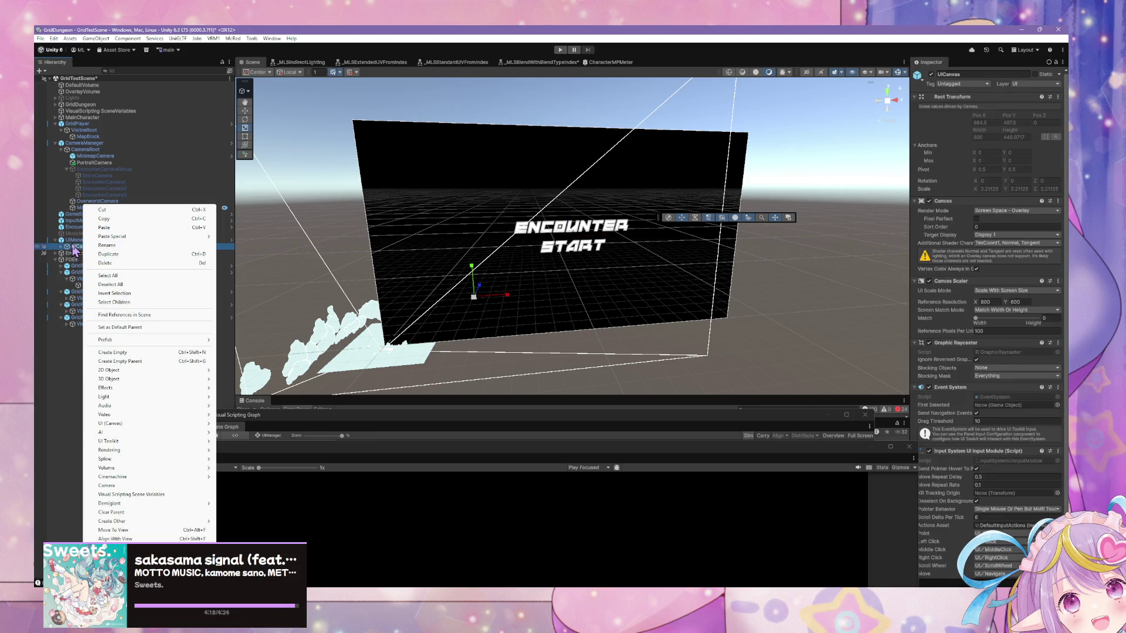
right_click(73, 240)
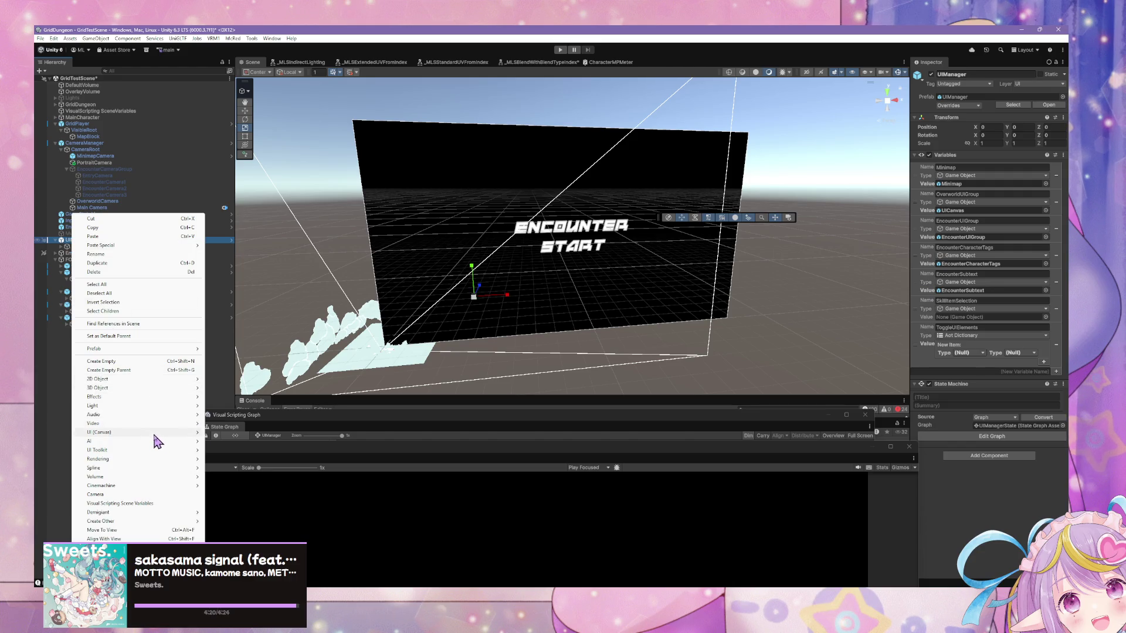
mouse_move(177, 433)
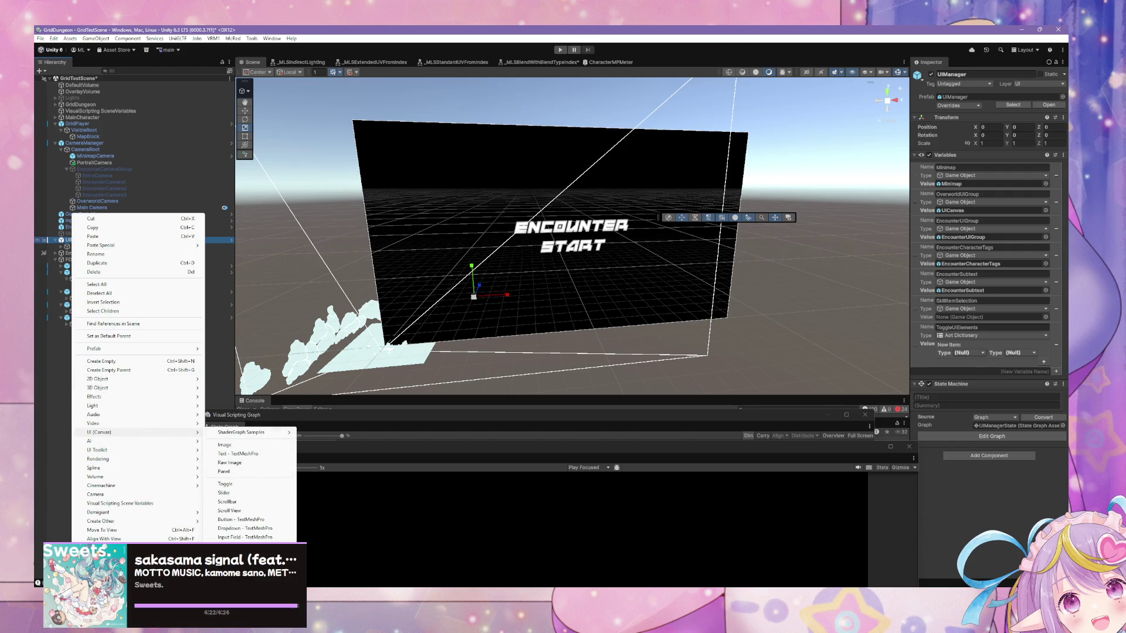
left_click(234, 550)
Name the canvas ScreenBlockCanvas and drag EncounterStartScreen into it
type("Screen")
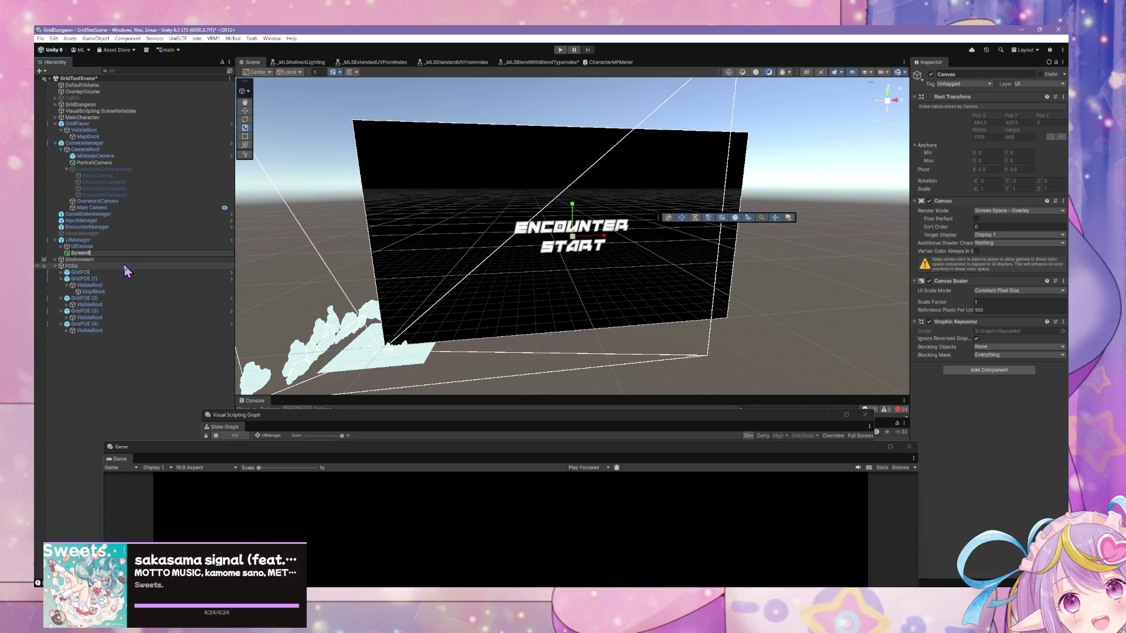
type("vas")
key("Return")
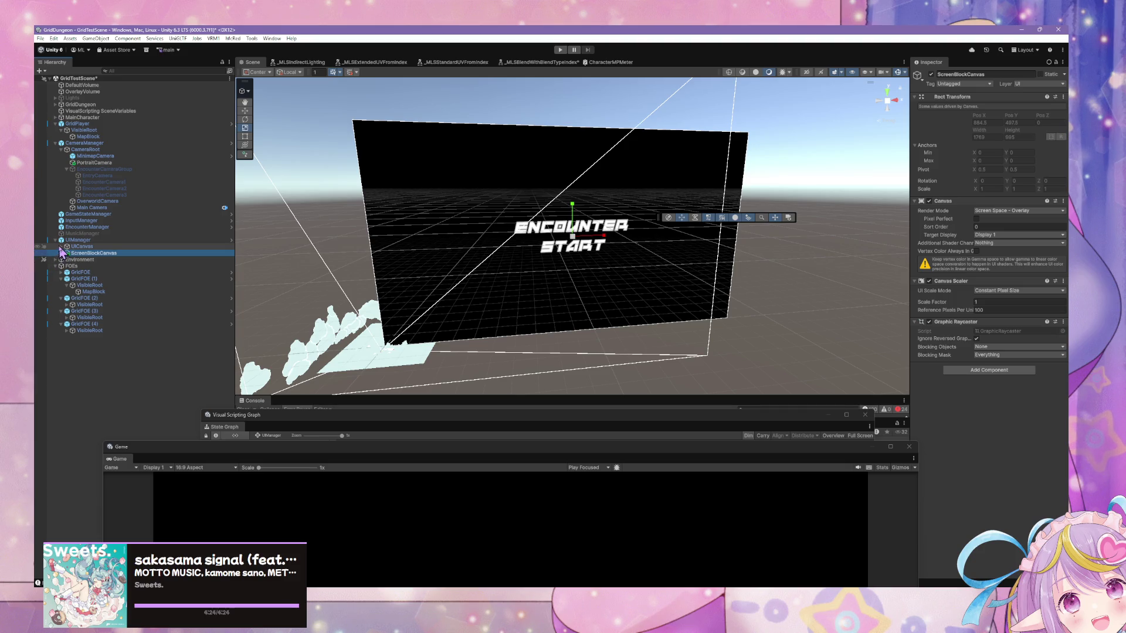
left_click(60, 246)
left_click_drag(93, 292, 91, 305)
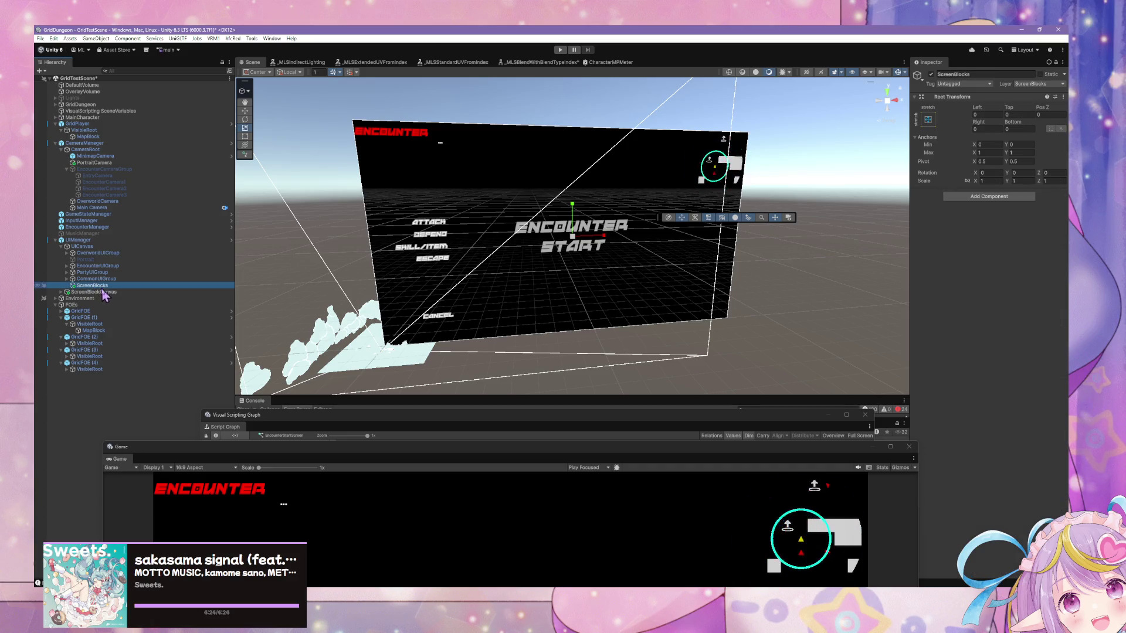
Put ScreenBlockCanvas and all its children on the ScreenBlocks layer
left_click(94, 291)
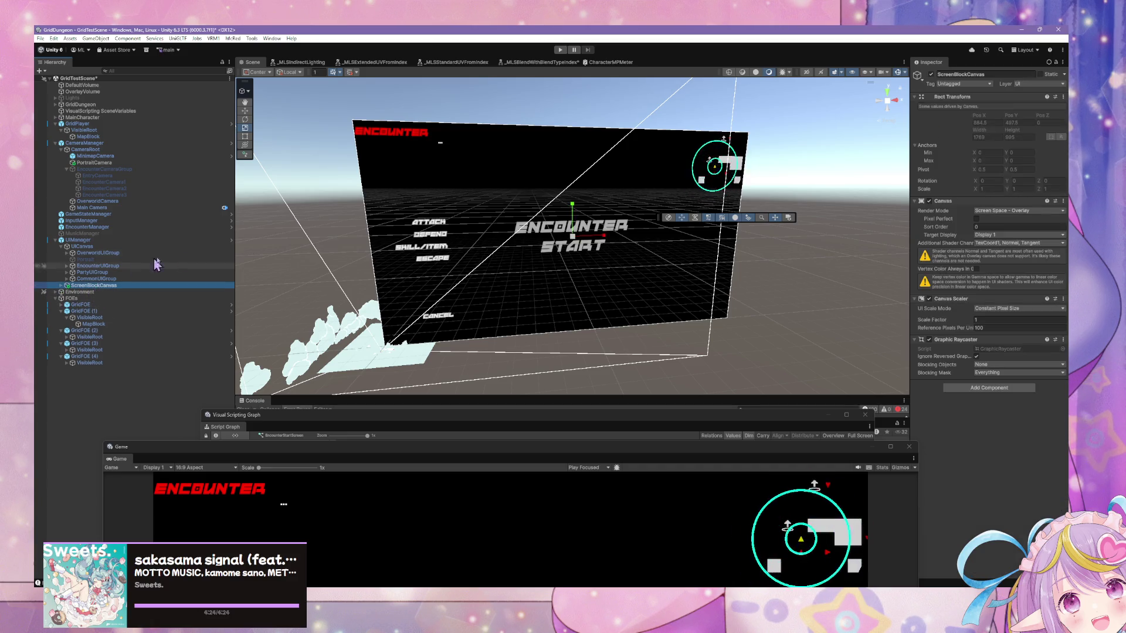
mouse_move(573, 238)
left_mouse_down()
mouse_move(557, 236)
mouse_move(577, 235)
left_mouse_up()
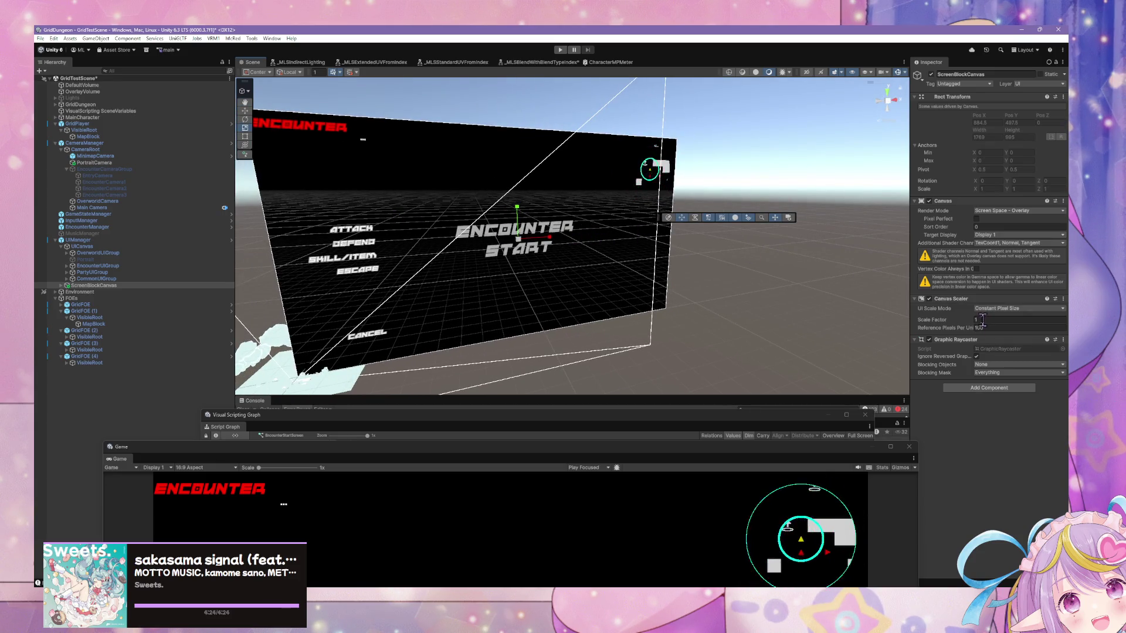
left_click(1020, 84)
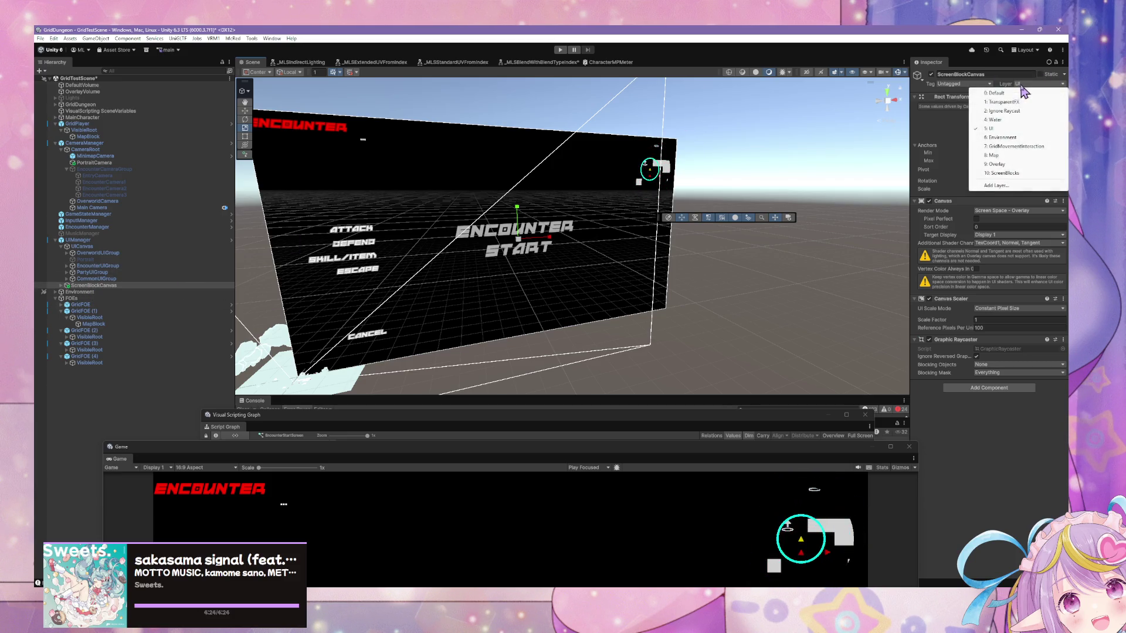
left_click(1000, 173)
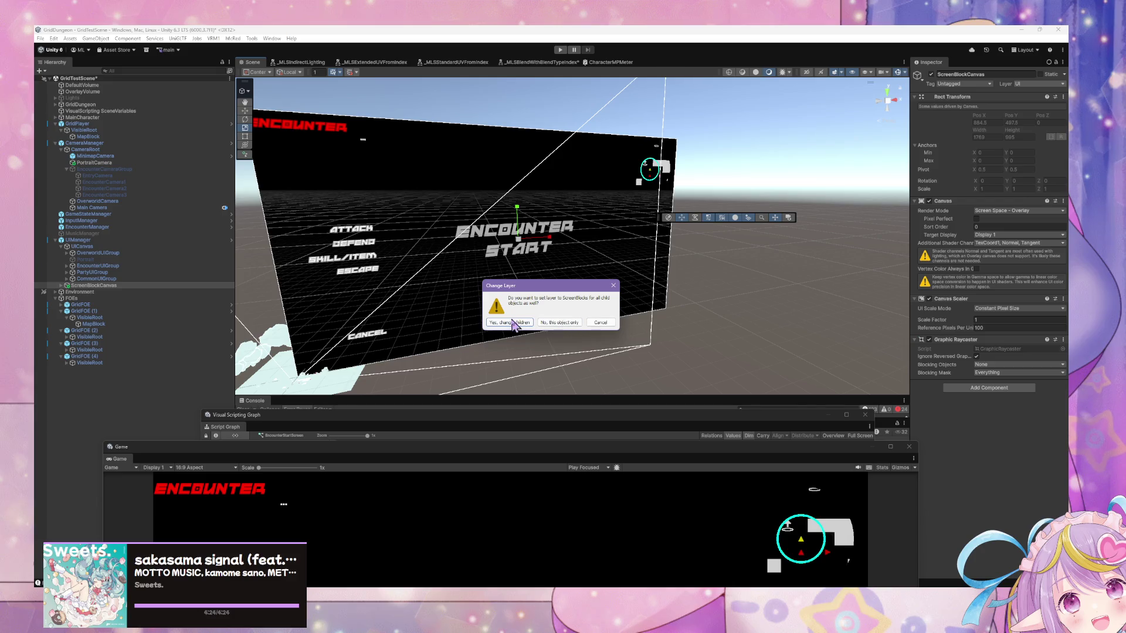
left_click(507, 323)
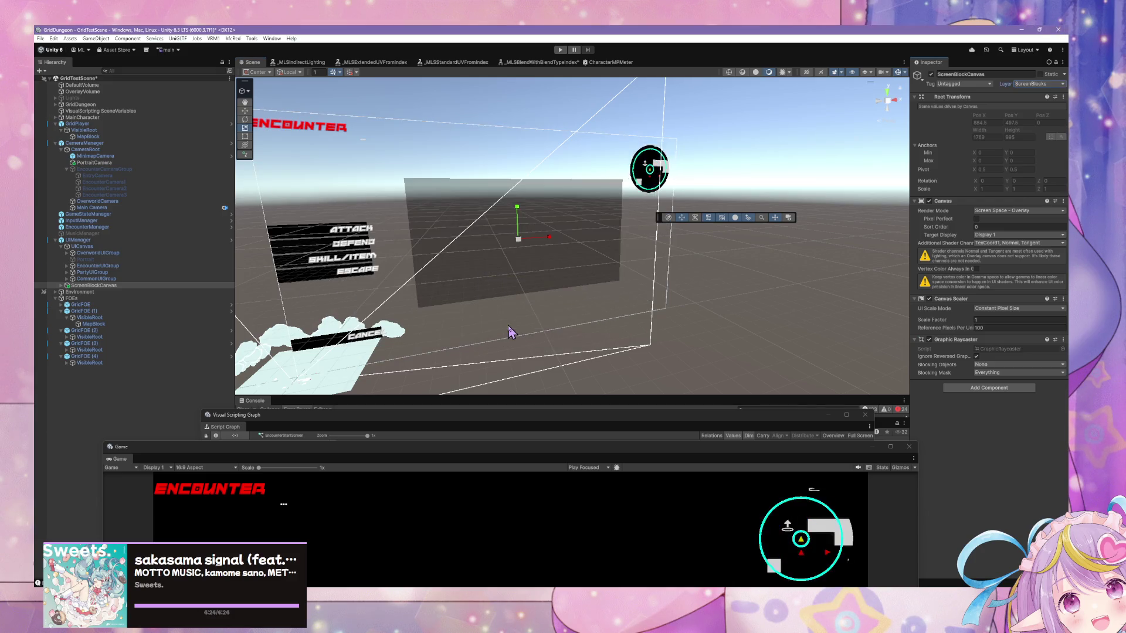
left_click(61, 285)
left_click(103, 292)
left_click(97, 285)
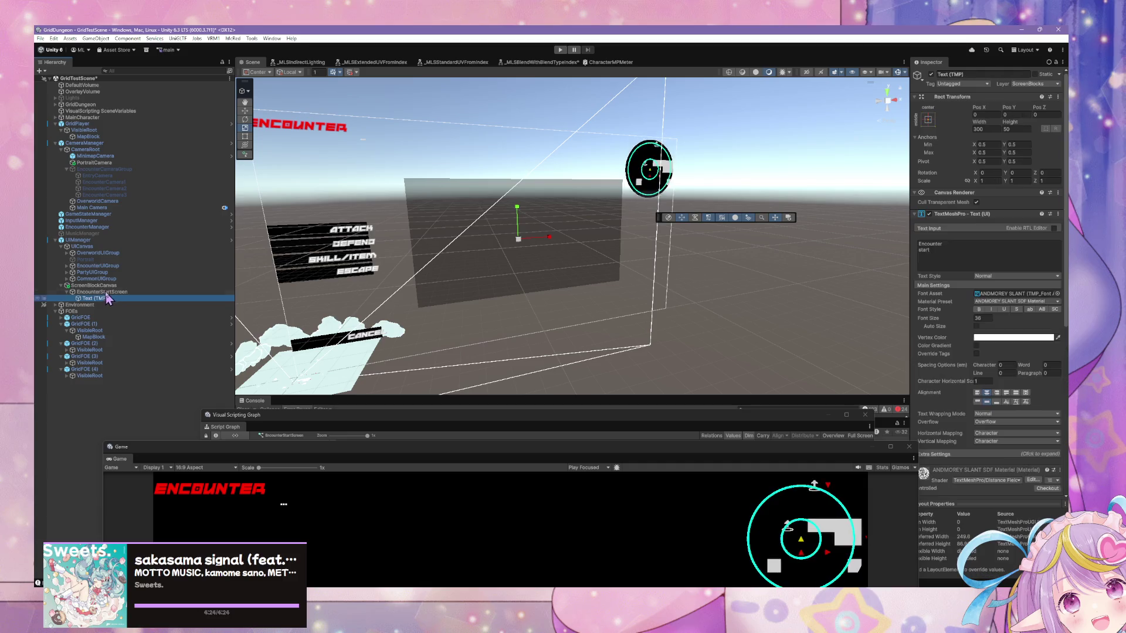
left_click(868, 73)
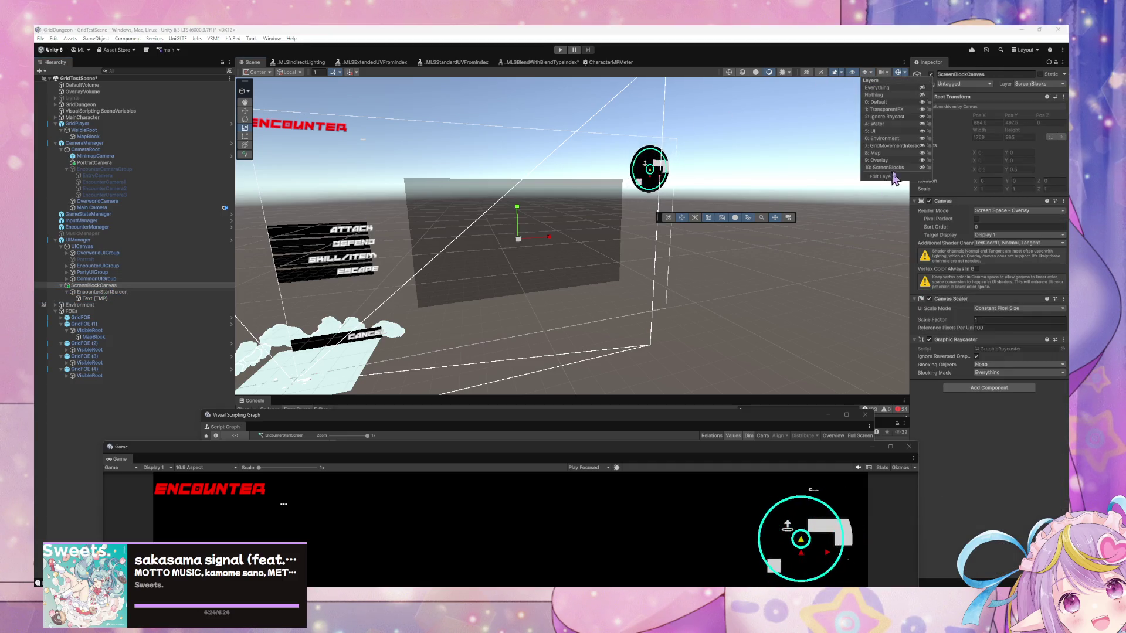
Make the ScreenBlocks layer visible in the Scene view and compare the canvas objects' settings
left_click(922, 168)
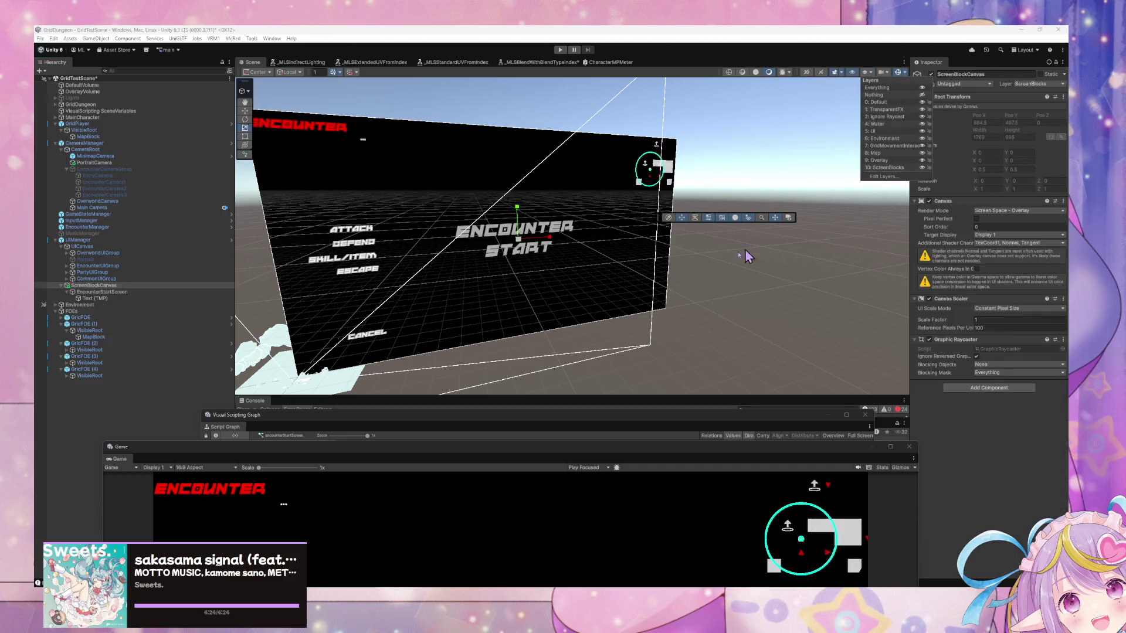
left_click(94, 285)
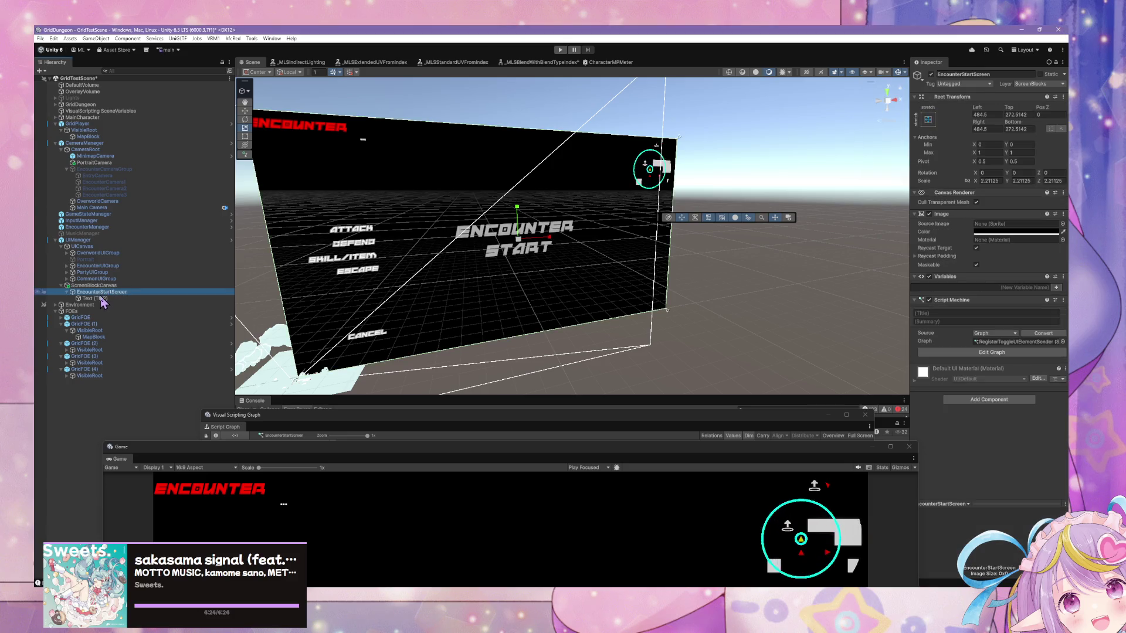
left_click(87, 247)
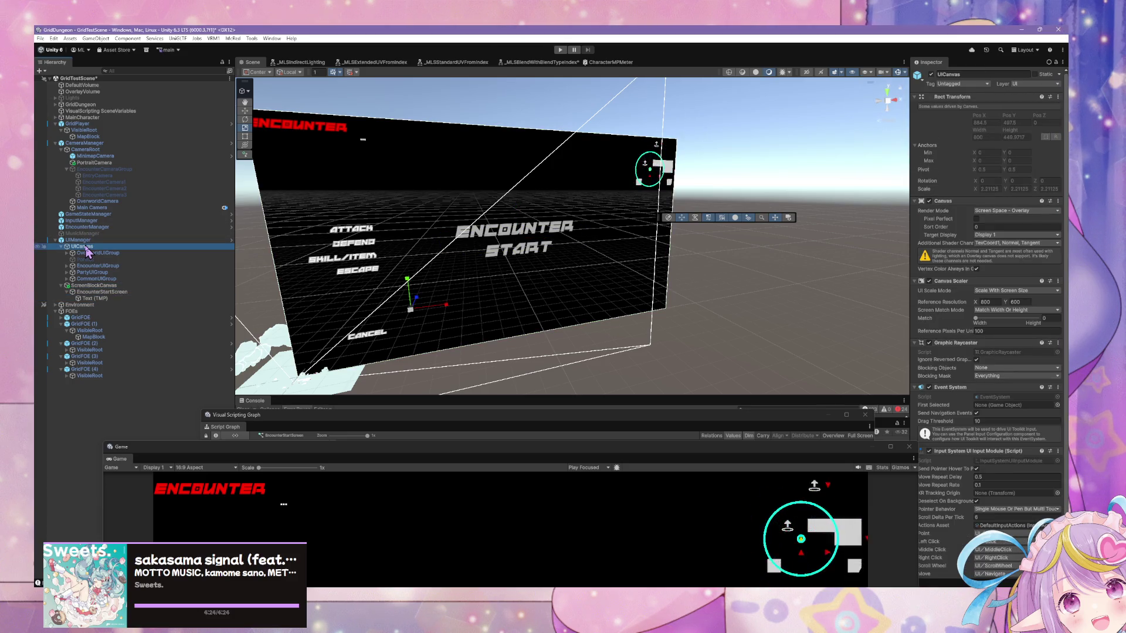
left_click(125, 286)
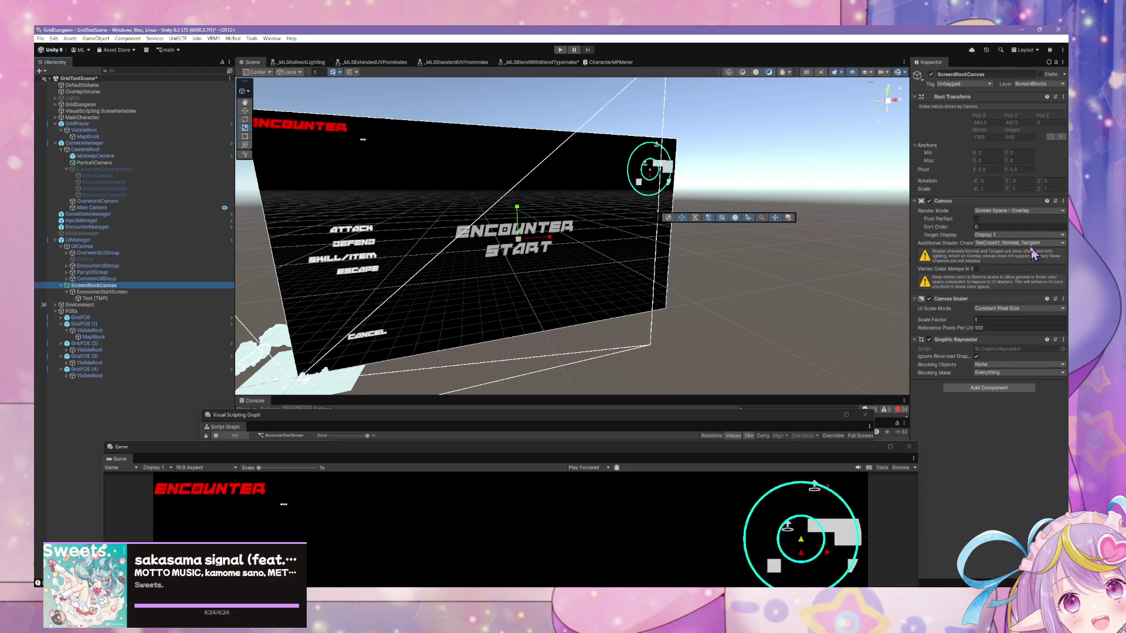
left_click(130, 241)
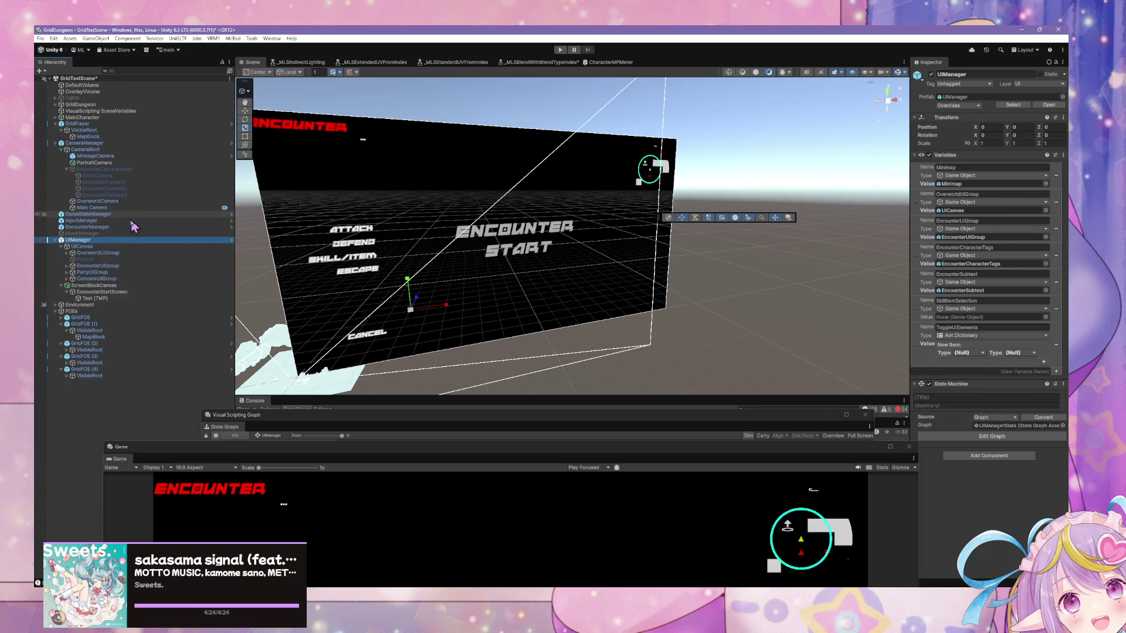
left_click(82, 247)
Copy UICanvas's Canvas component and paste its values onto ScreenBlockCanvas's Canvas
left_click(1057, 202)
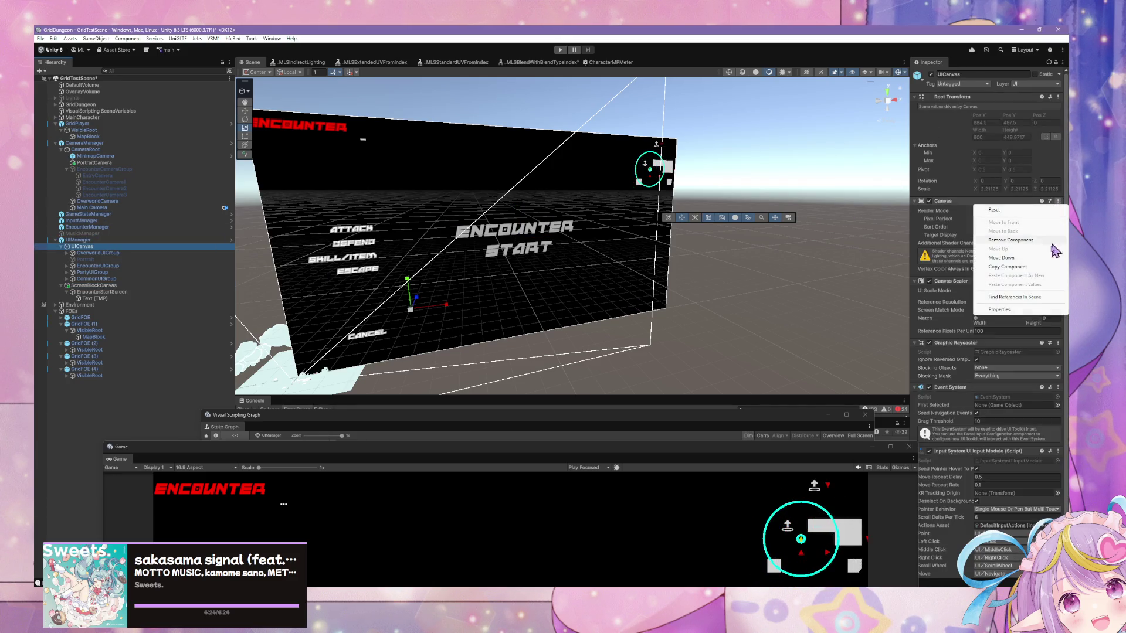
left_click(1030, 267)
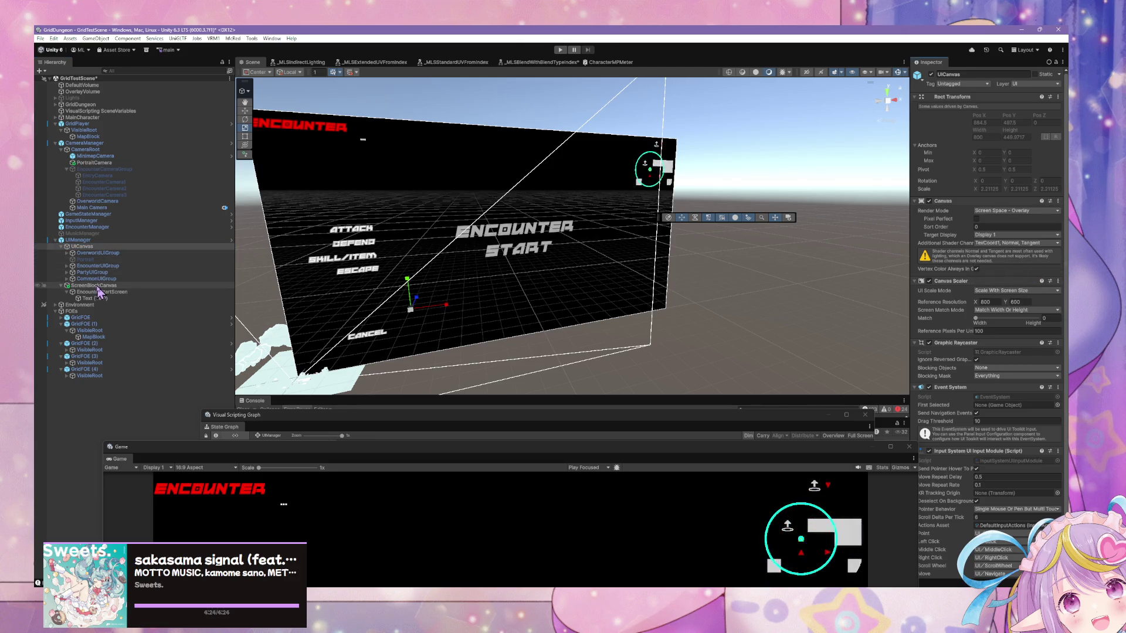
left_click(133, 286)
left_click(1062, 201)
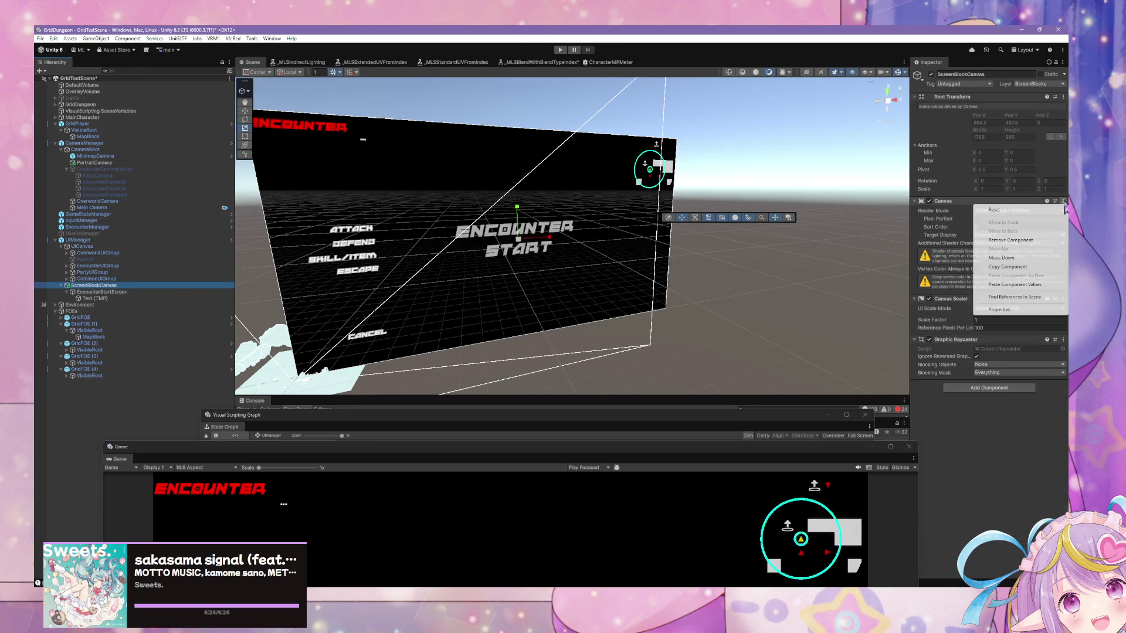
left_click(1024, 286)
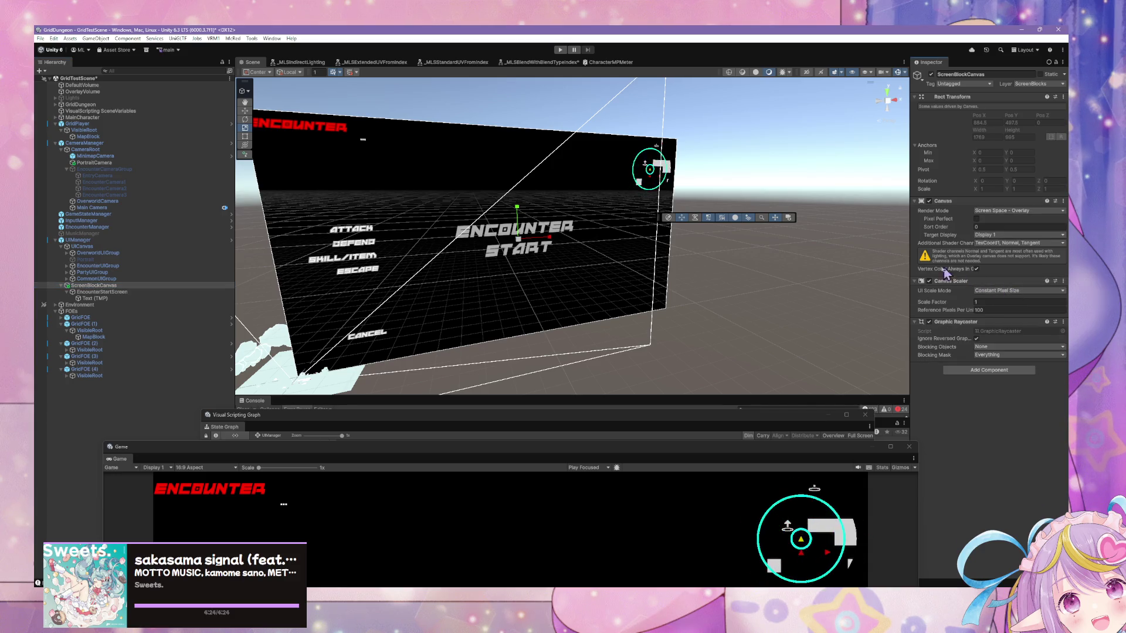
left_click_drag(910, 263, 834, 263)
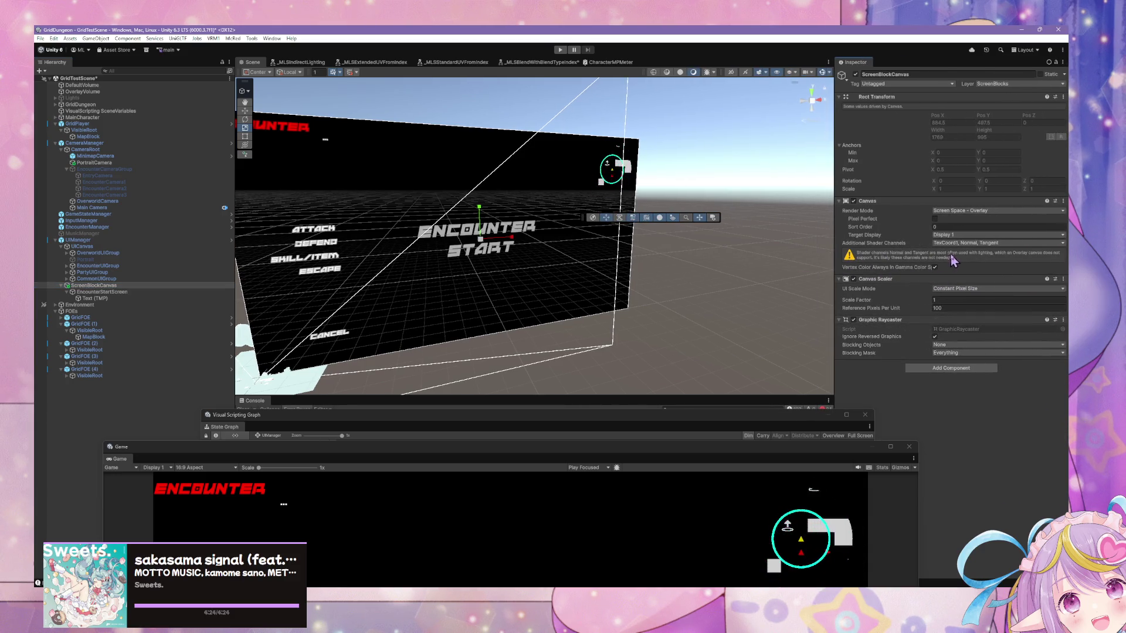
Set Additional Shader Channels to Nothing and move ScreenBlockCanvas out from under UICanvas
left_click(958, 243)
left_click(949, 250)
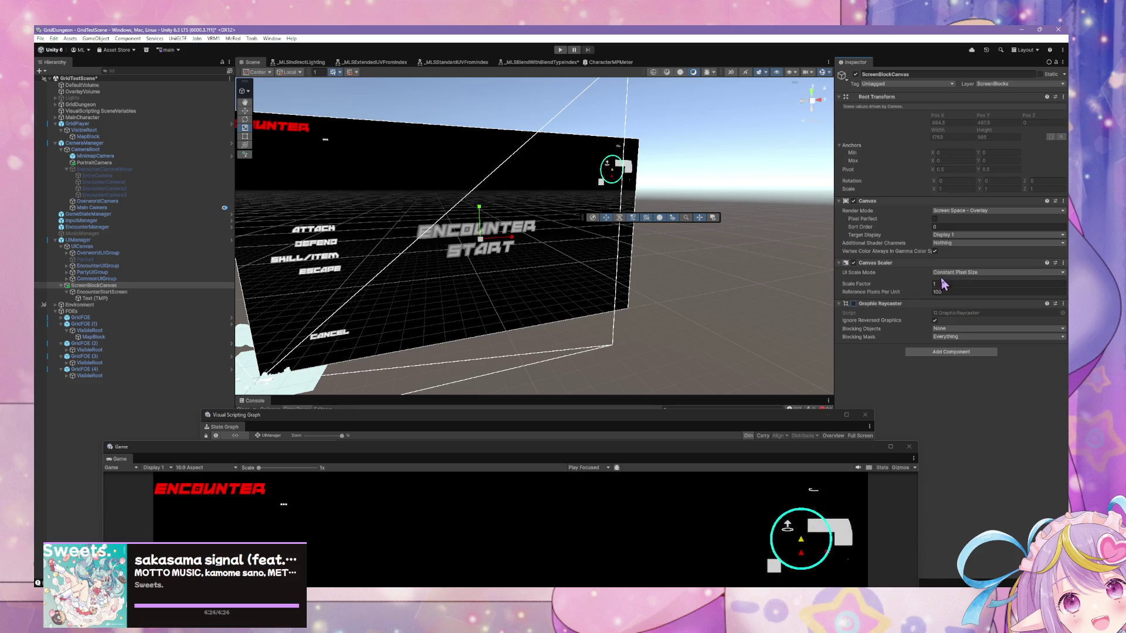
left_click(96, 246)
left_click(92, 286)
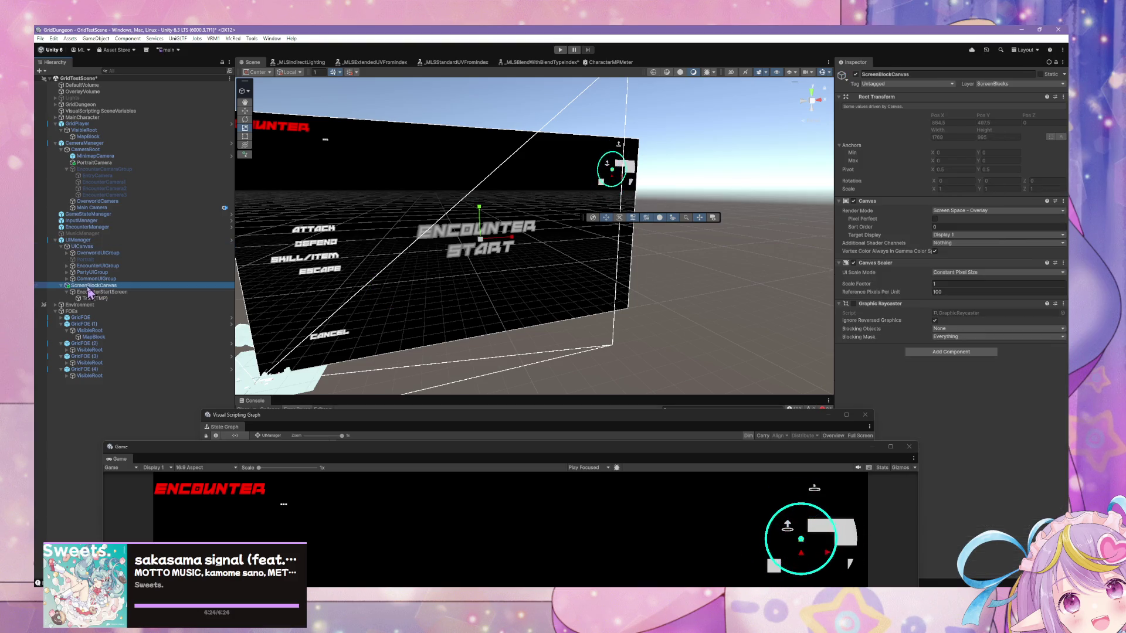
mouse_move(90, 251)
left_mouse_down()
mouse_move(83, 309)
mouse_move(70, 304)
left_mouse_up()
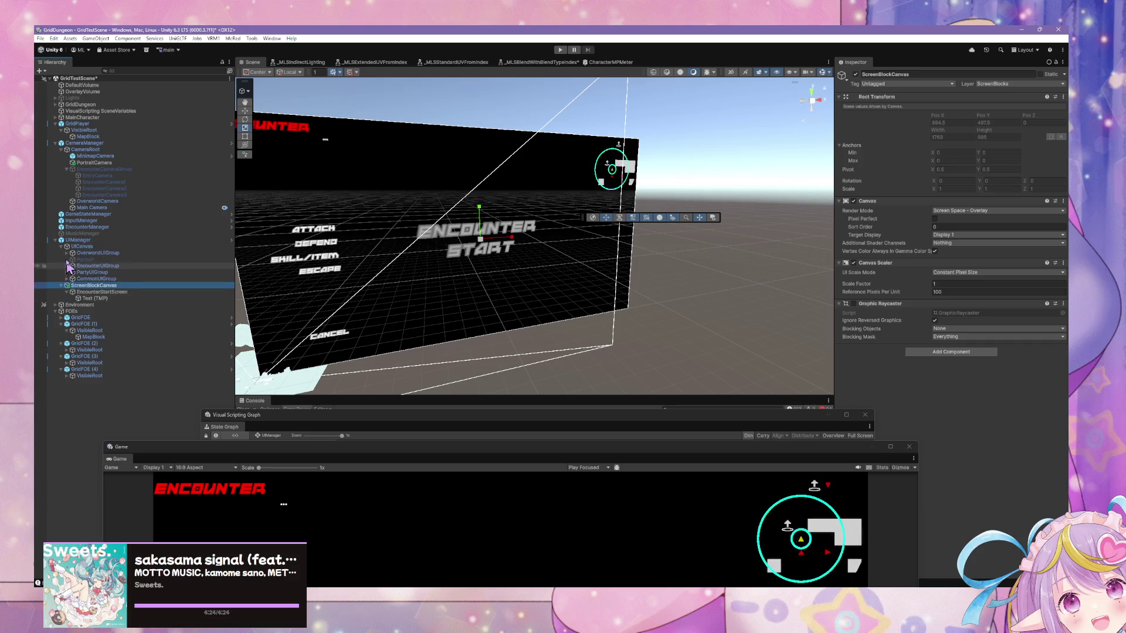
Collapse UICanvas and enlarge the Game window to show the ENCOUNTER START screen
left_click(65, 247)
left_click(61, 247)
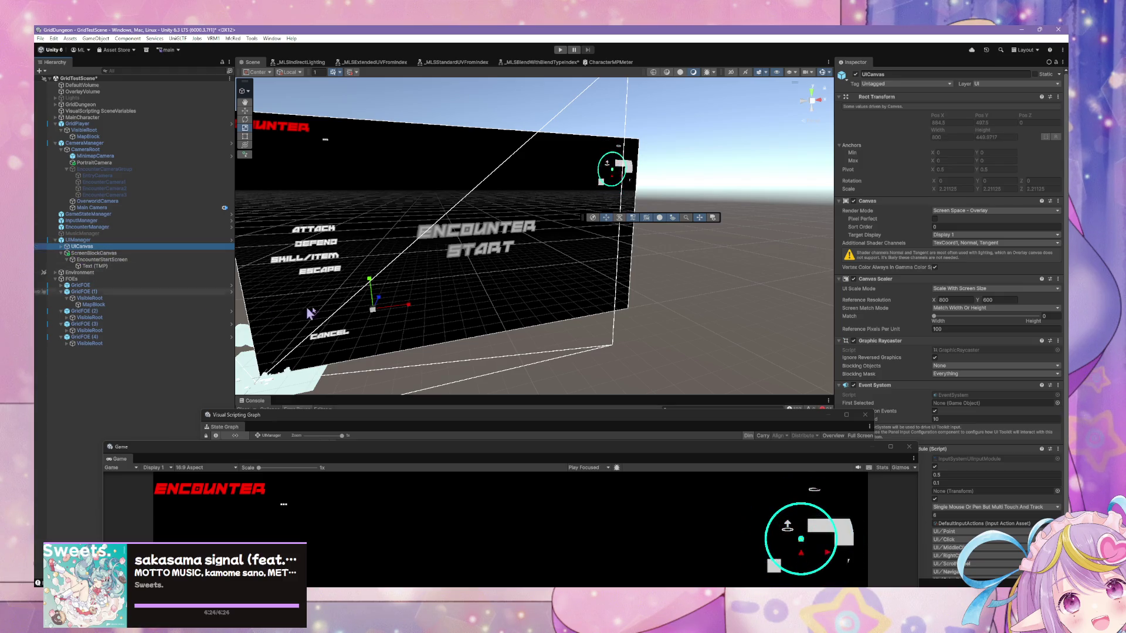
left_click(103, 253)
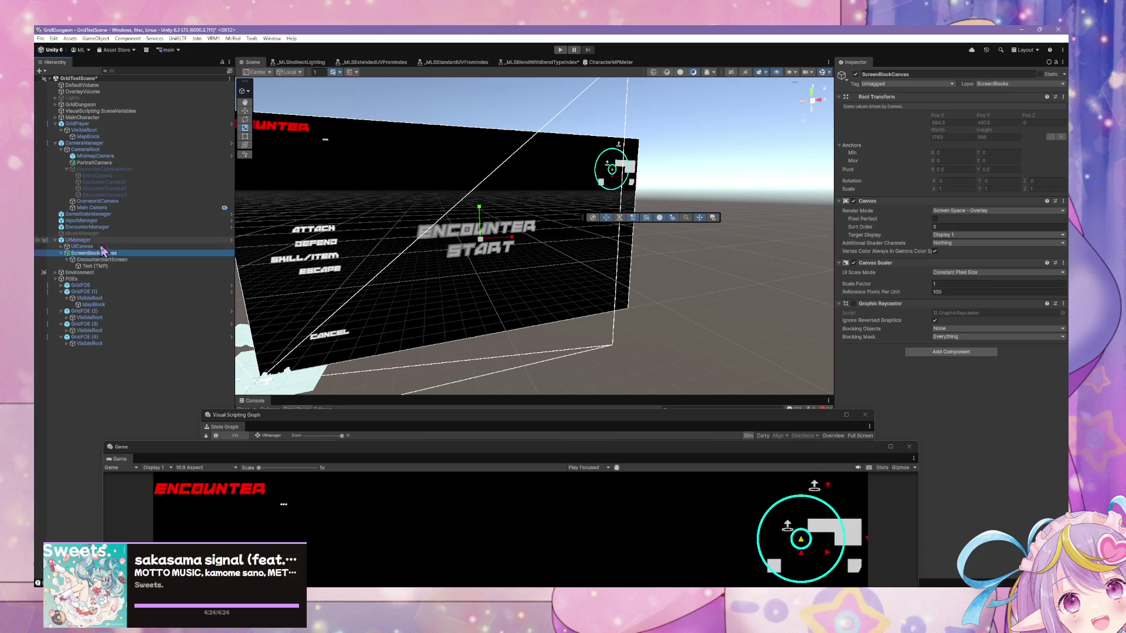
left_click(121, 253)
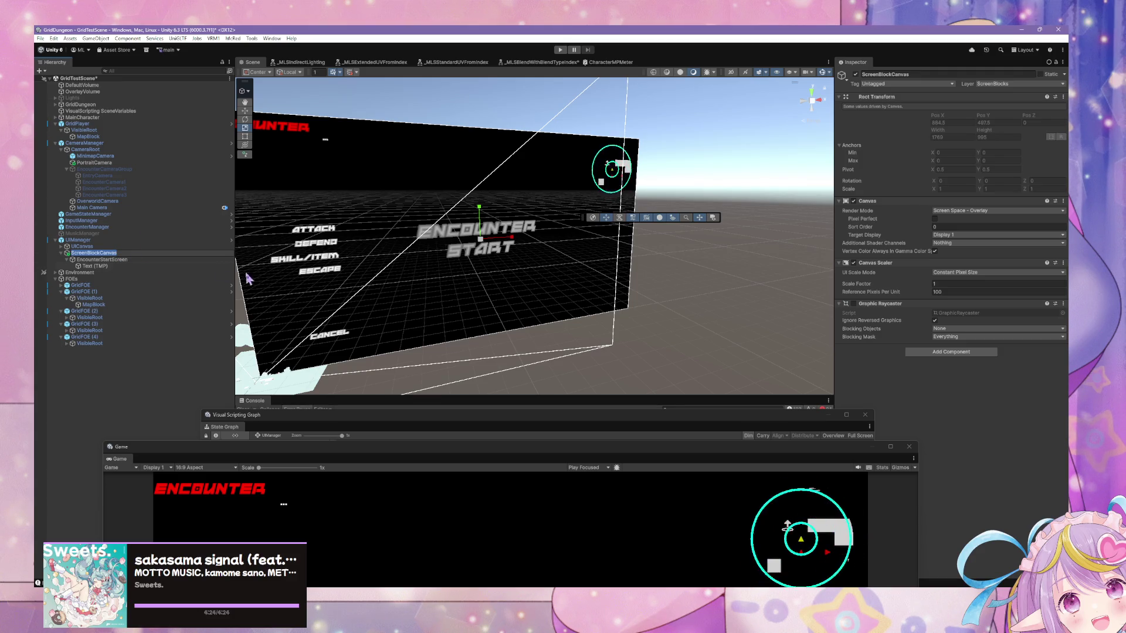
left_click(121, 259)
mouse_move(468, 445)
left_mouse_down()
mouse_move(444, 415)
mouse_move(527, 221)
mouse_move(738, 152)
mouse_move(711, 131)
mouse_move(749, 139)
left_mouse_up()
left_click(90, 266)
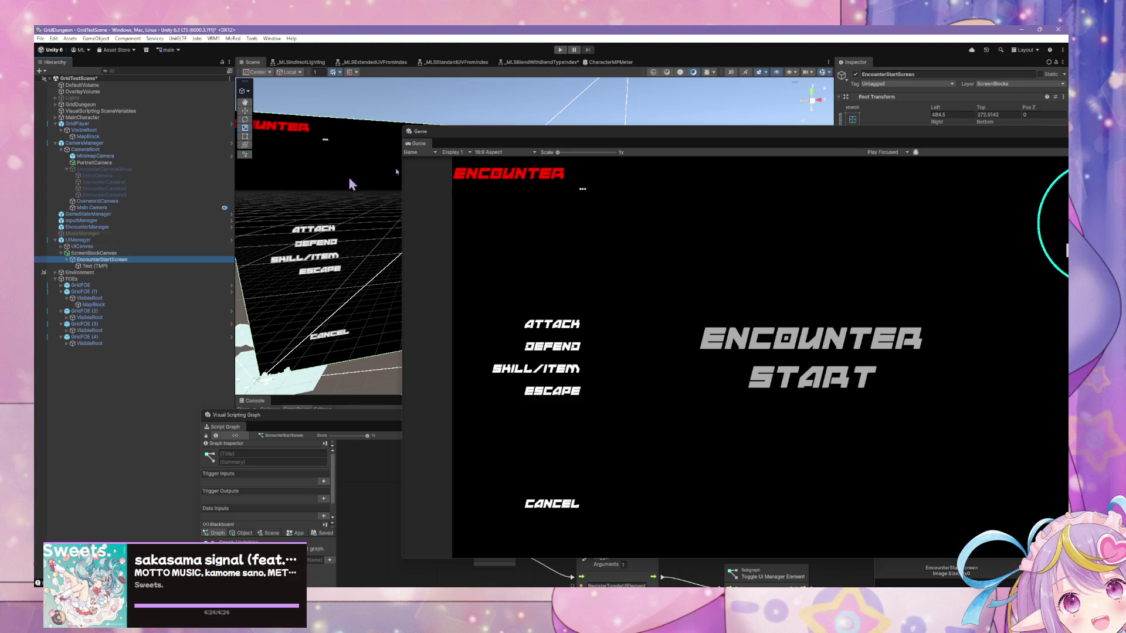
Set EncounterStartScreen's anchor preset to stretch so it fills its canvas, then frame it
left_click_drag(737, 150, 434, 359)
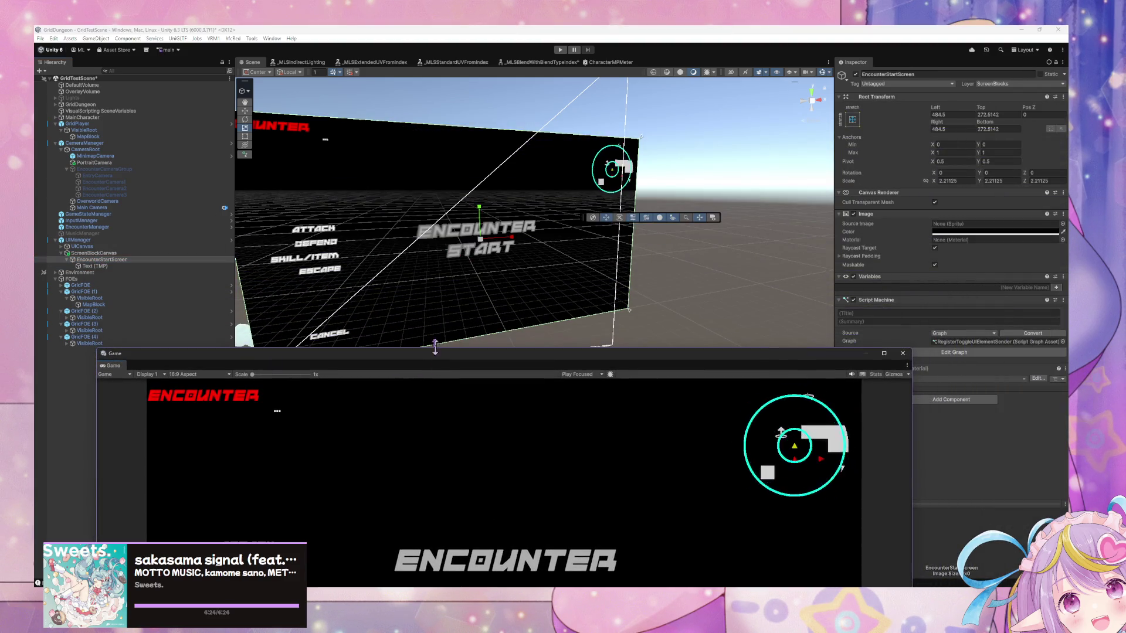
left_click(852, 119)
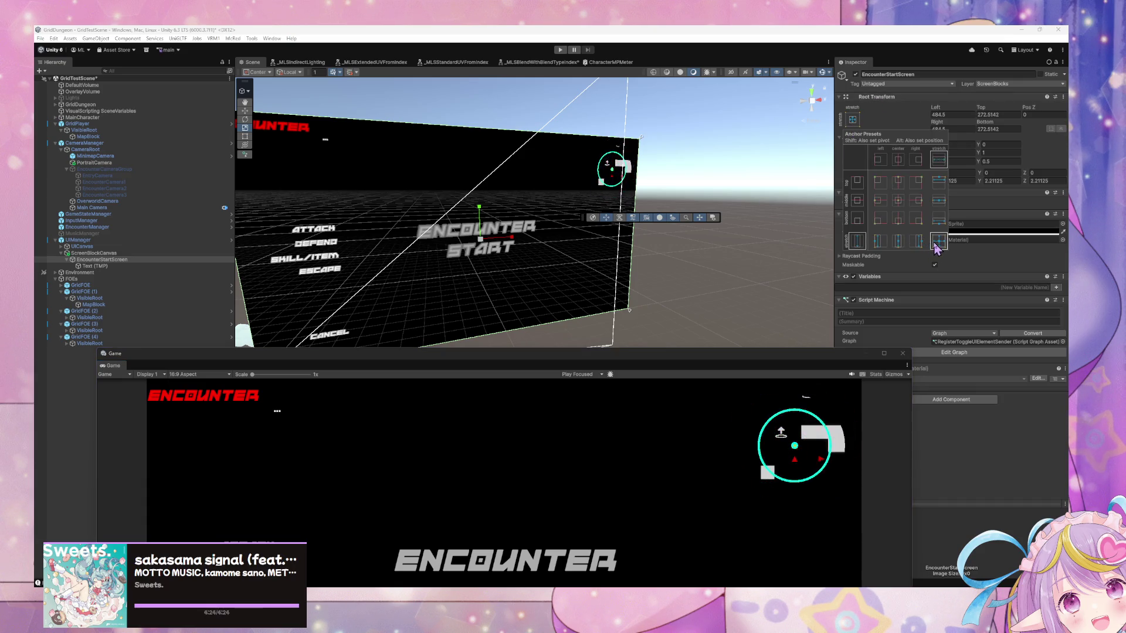
left_click(938, 241, "alt")
key("f")
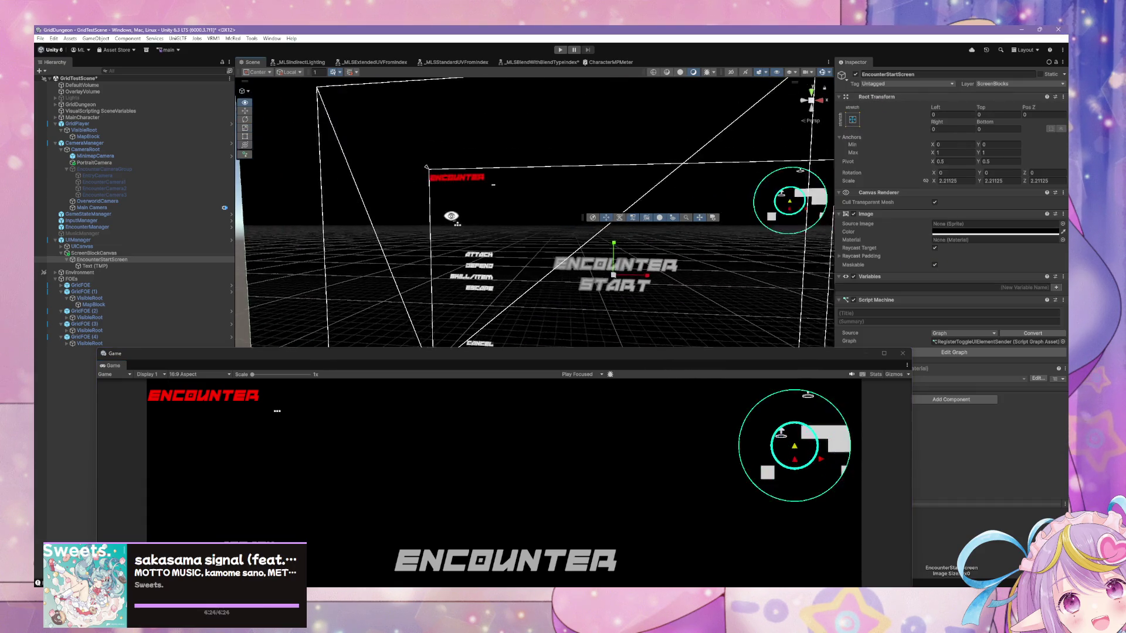
Set UICanvas's Additional Shader Channels to Nothing
left_click(94, 247)
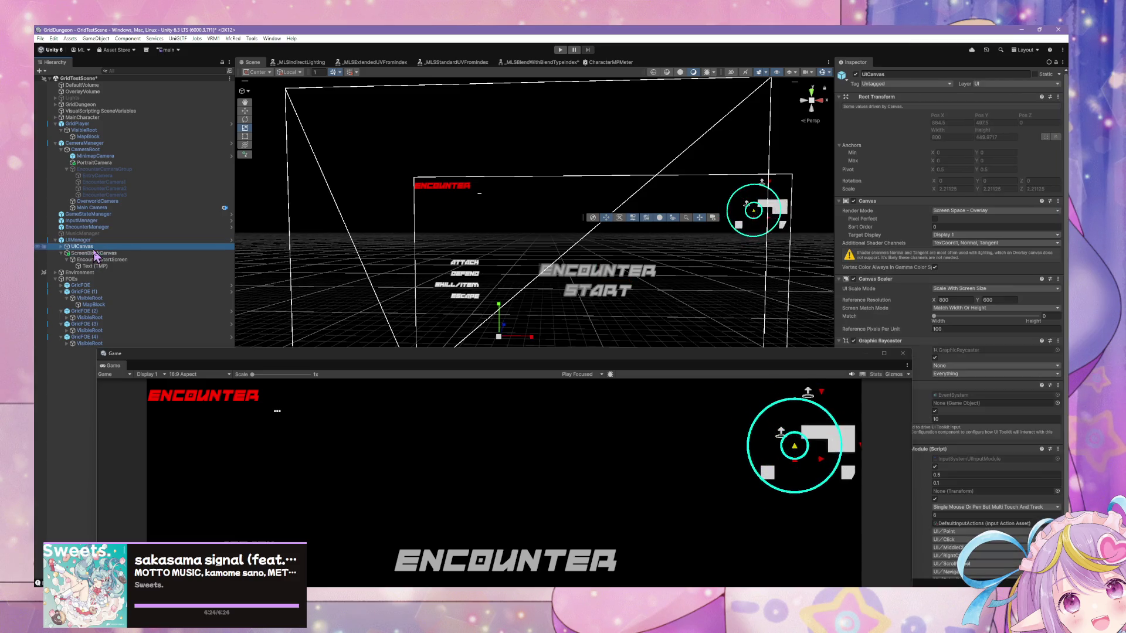
left_click(949, 243)
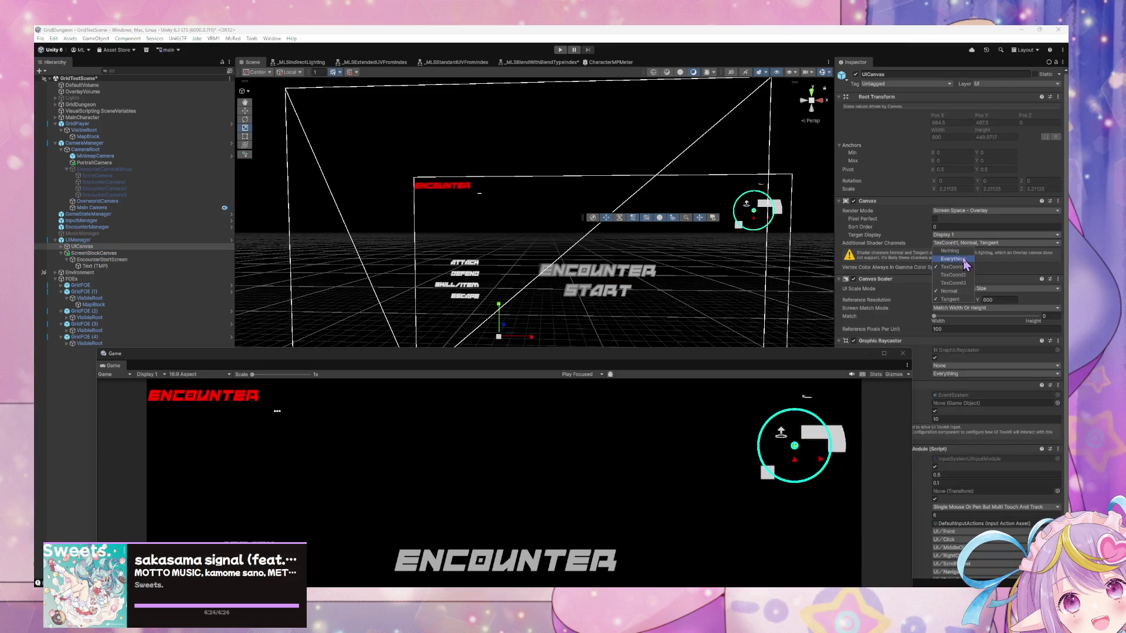
left_click(950, 250)
left_click(844, 298)
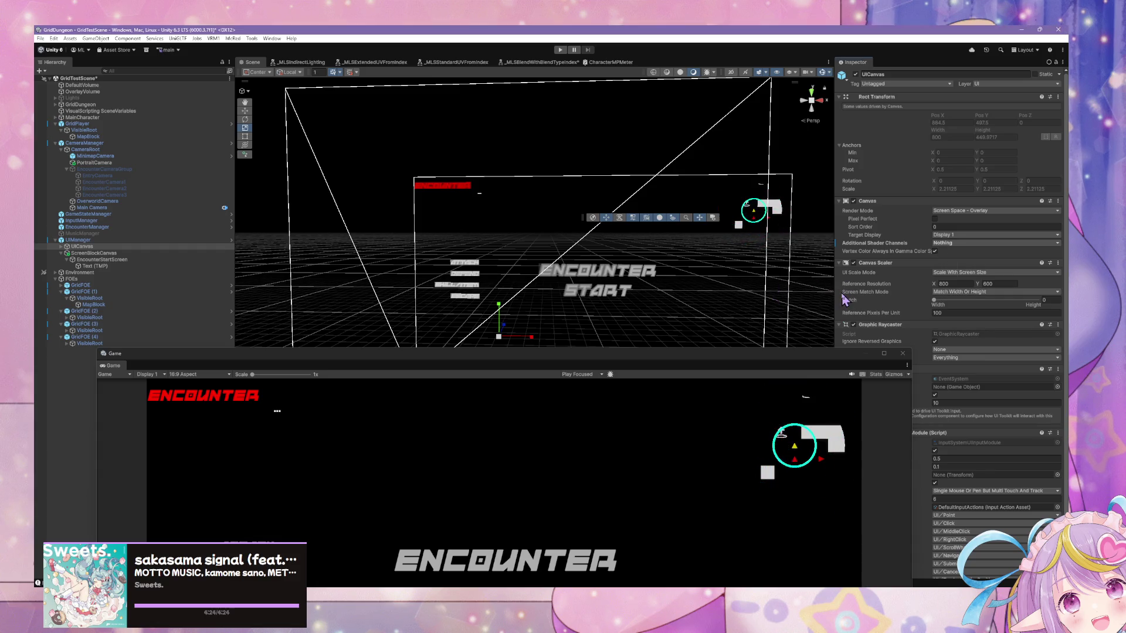
Switch ScreenBlockCanvas's UI Scale Mode to Scale With Screen Size at 800×600 and adjust Match
left_click(154, 253)
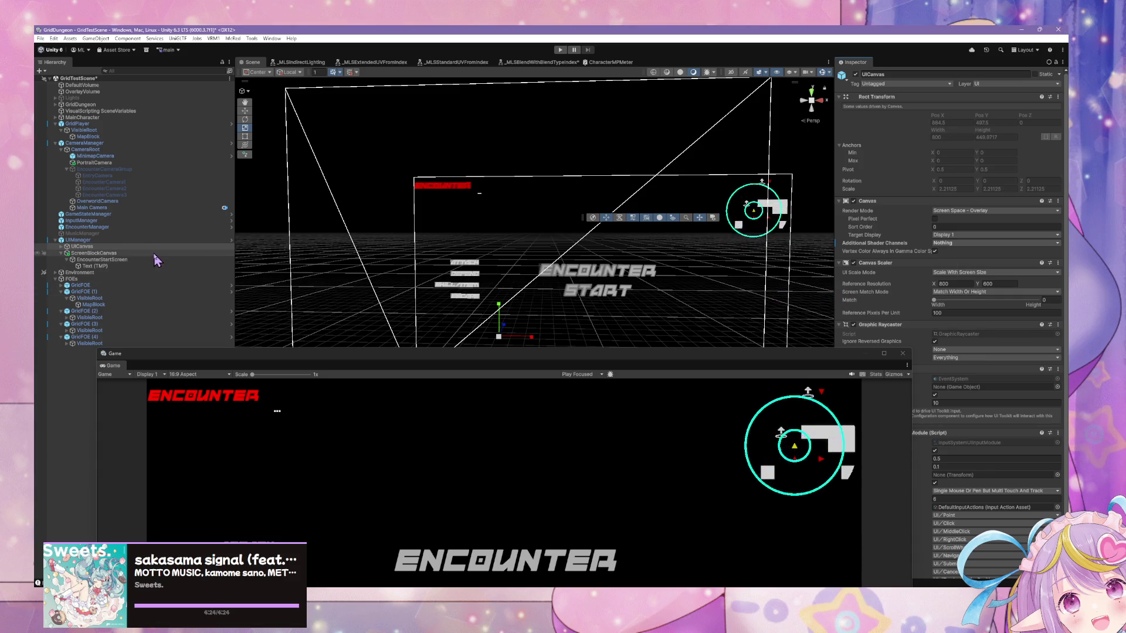
left_click(976, 272)
left_click(970, 291)
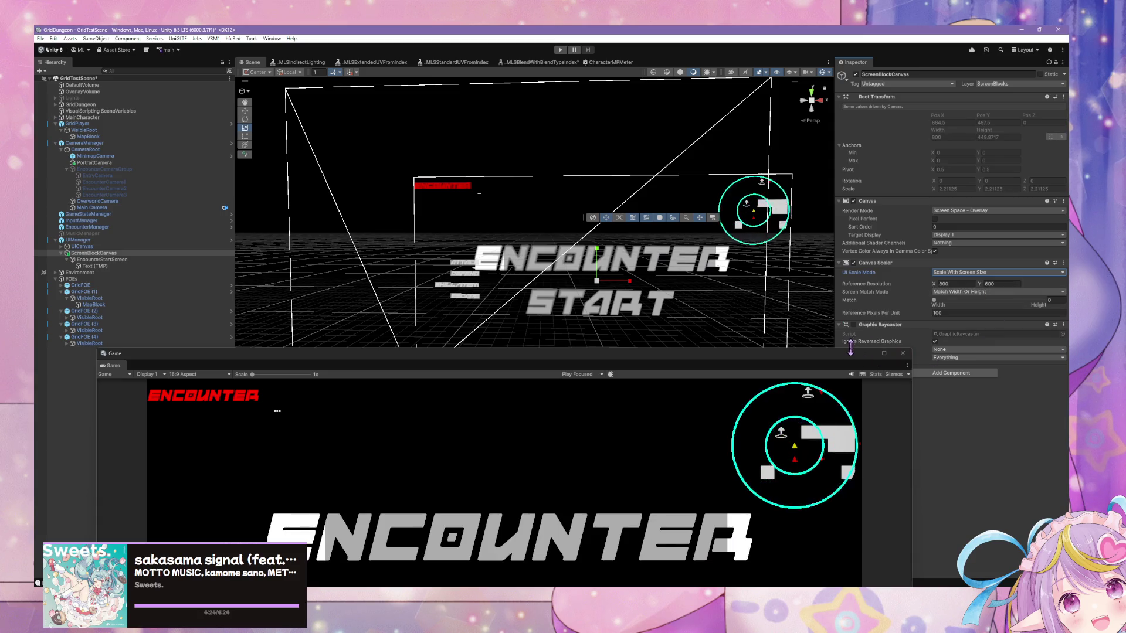
left_click(84, 253)
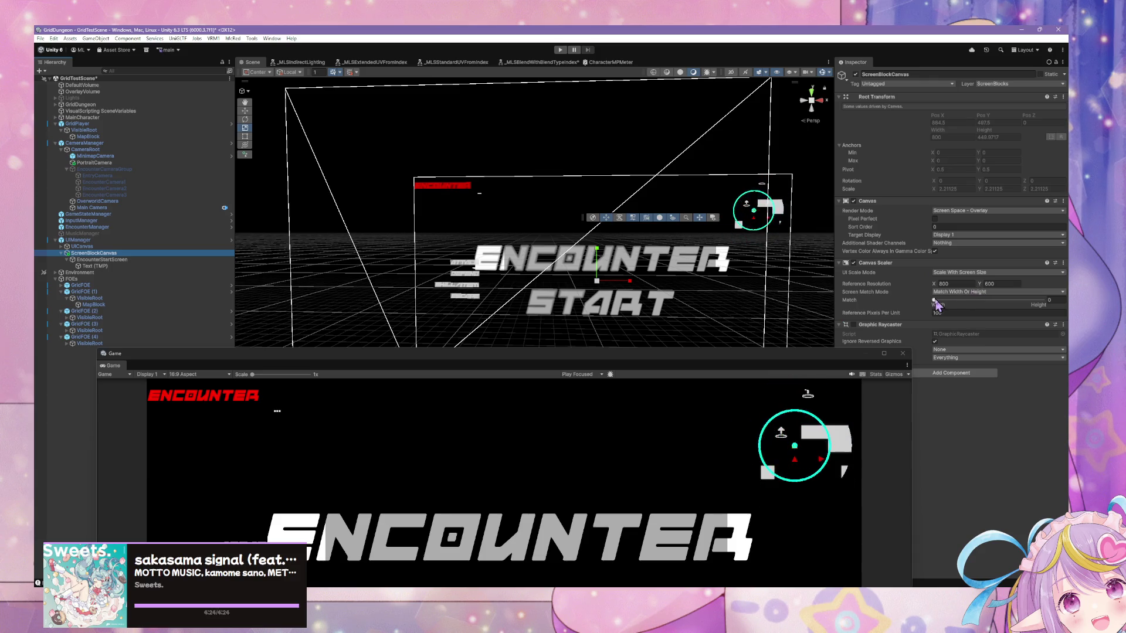
left_click_drag(935, 300, 1043, 300)
type("0")
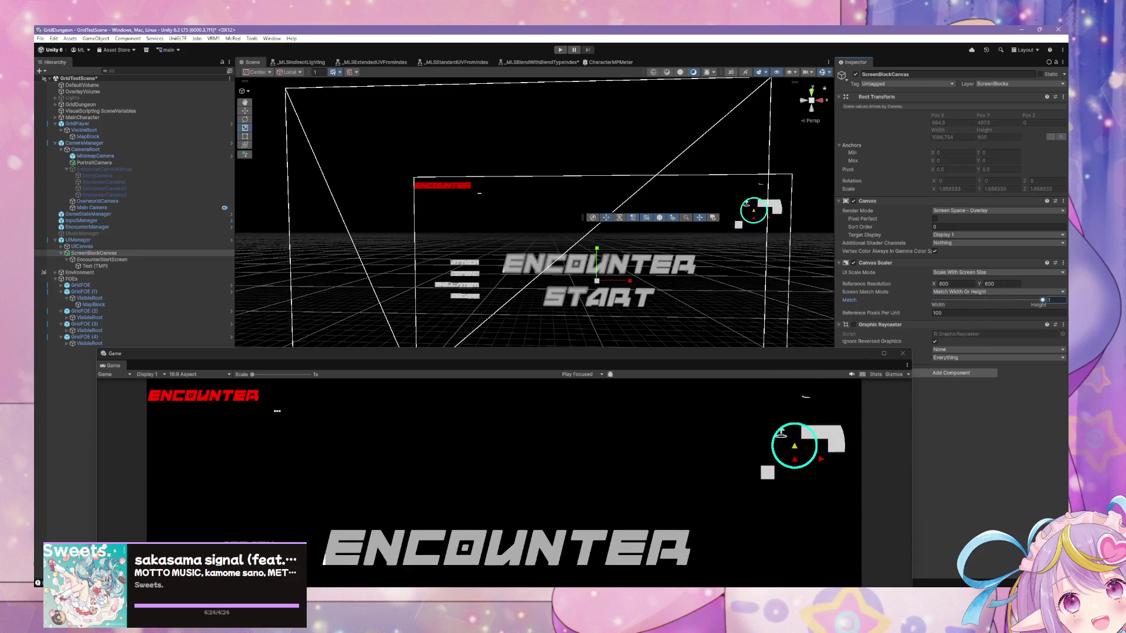
left_click(73, 248)
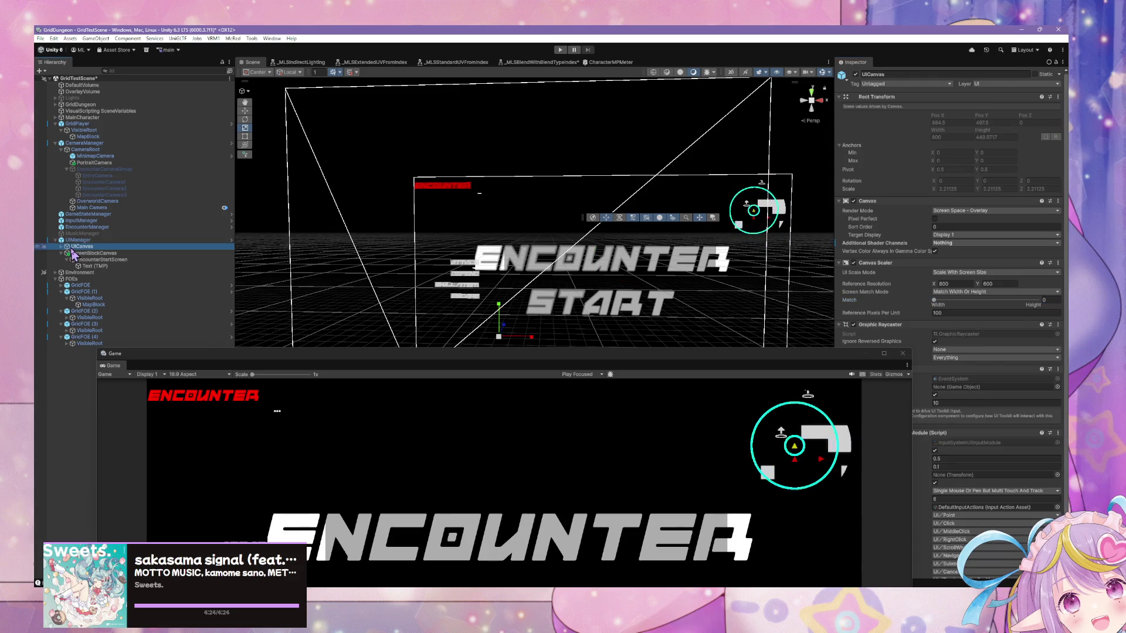
Turn on Pixel Perfect for ScreenBlockCanvas and drag its Match slider to Height (1)
left_click(79, 240)
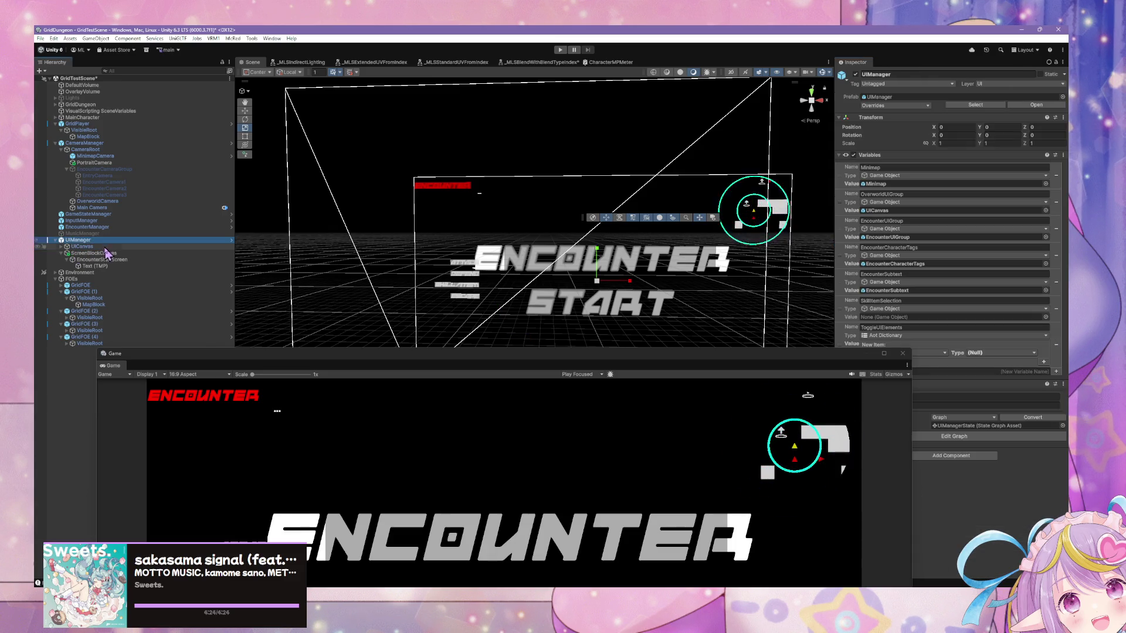
left_click(101, 247)
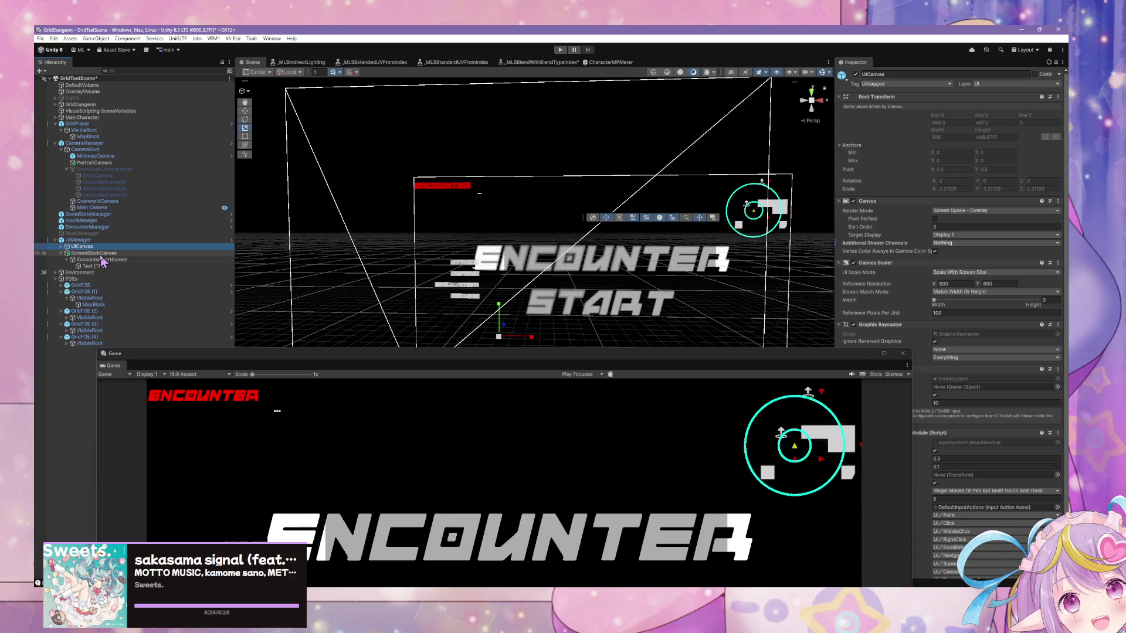
left_click(103, 254)
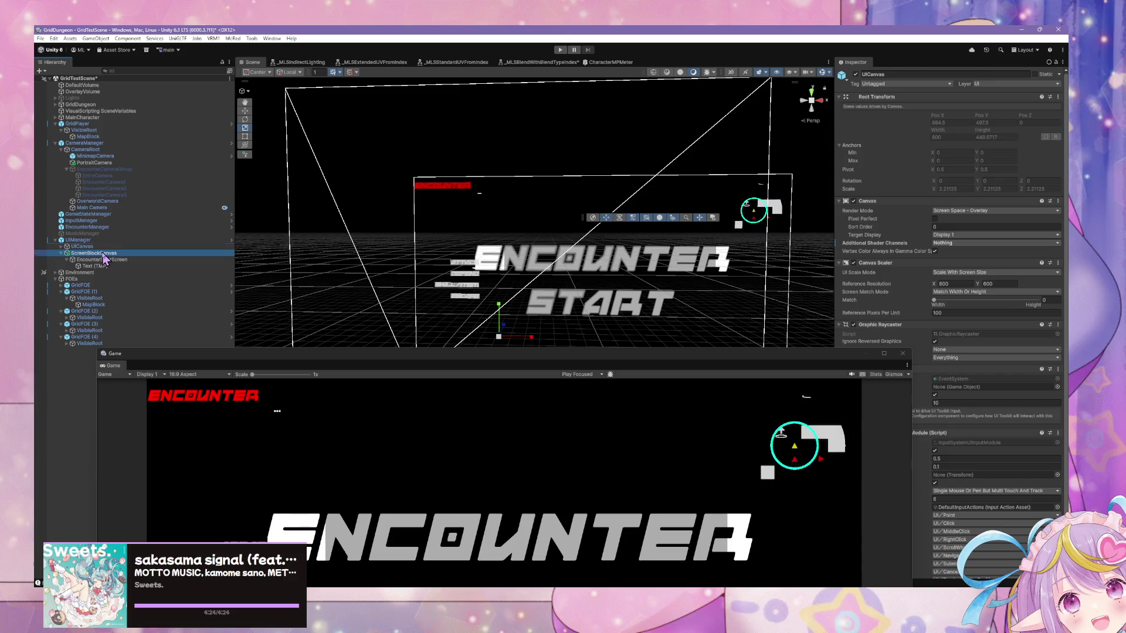
left_click(104, 248)
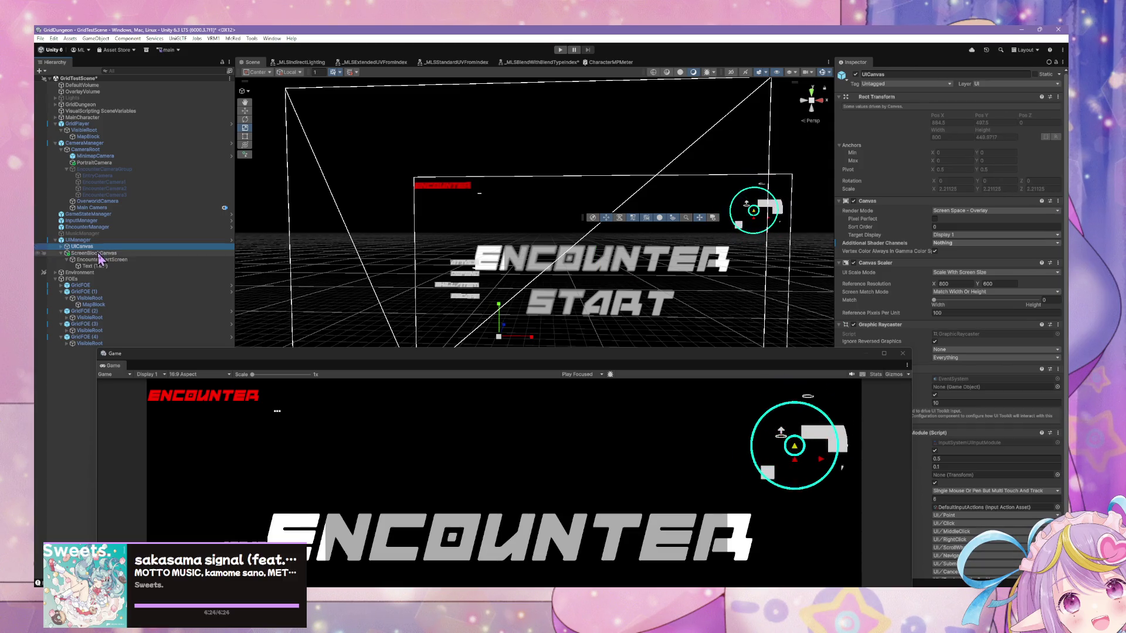
left_click(100, 253)
key("f")
mouse_move(579, 365)
left_mouse_down()
mouse_move(567, 195)
mouse_move(648, 325)
mouse_move(627, 370)
left_mouse_up()
left_click(106, 255)
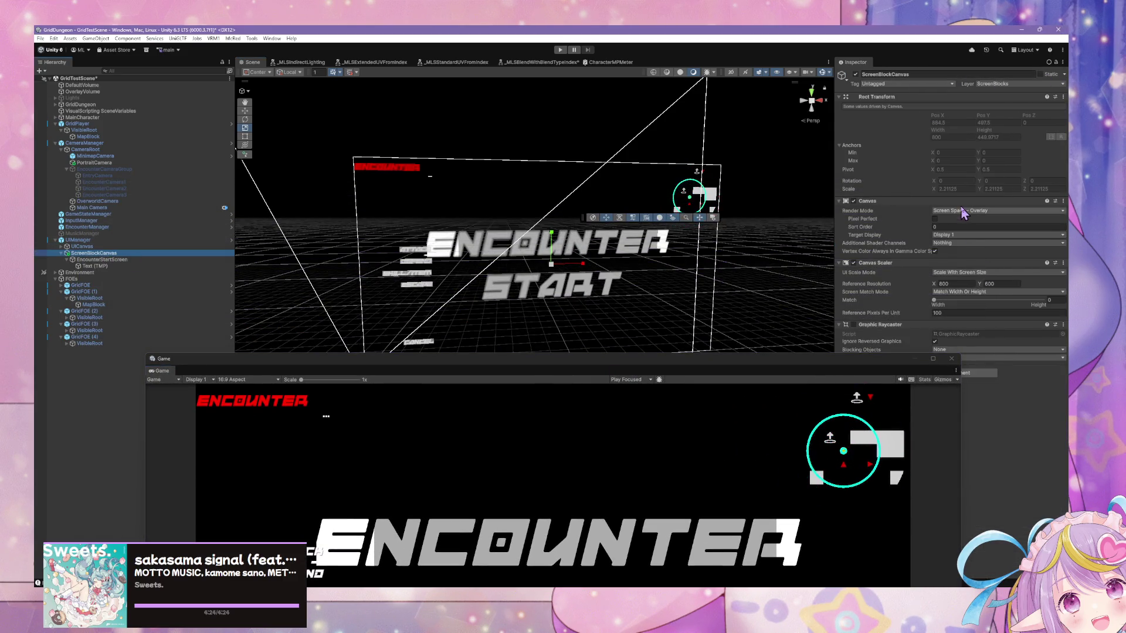
left_click(936, 219)
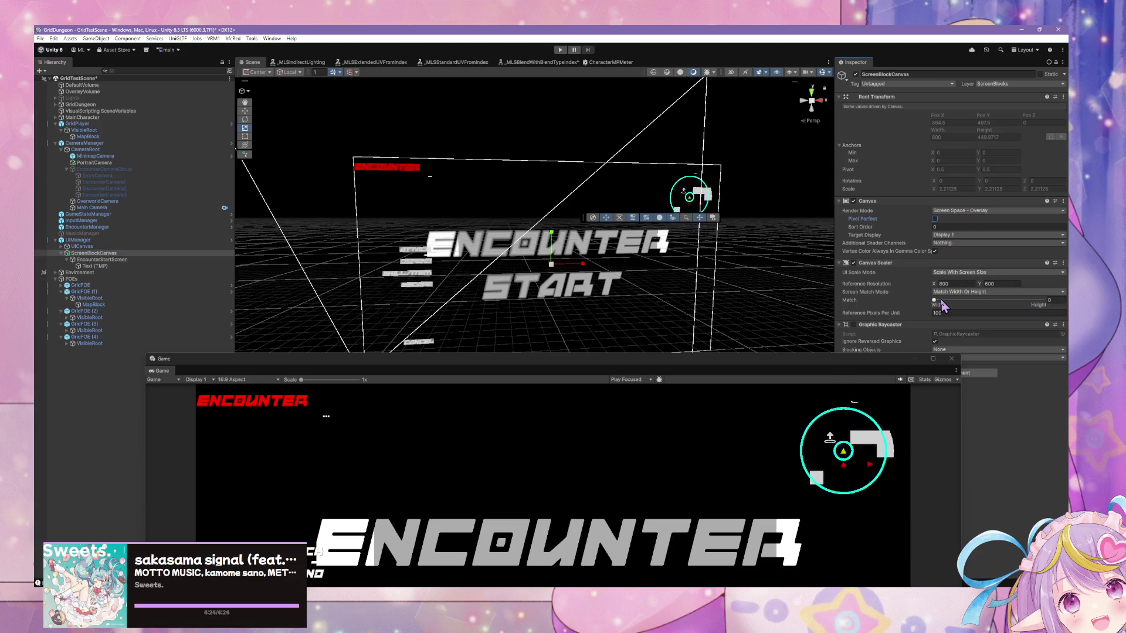
left_click_drag(940, 302, 1043, 301)
Orbit and snap the Scene view to see the block canvas head-on
mouse_move(722, 205)
left_mouse_down()
mouse_move(573, 111)
mouse_move(540, 231)
mouse_move(725, 183)
left_mouse_up()
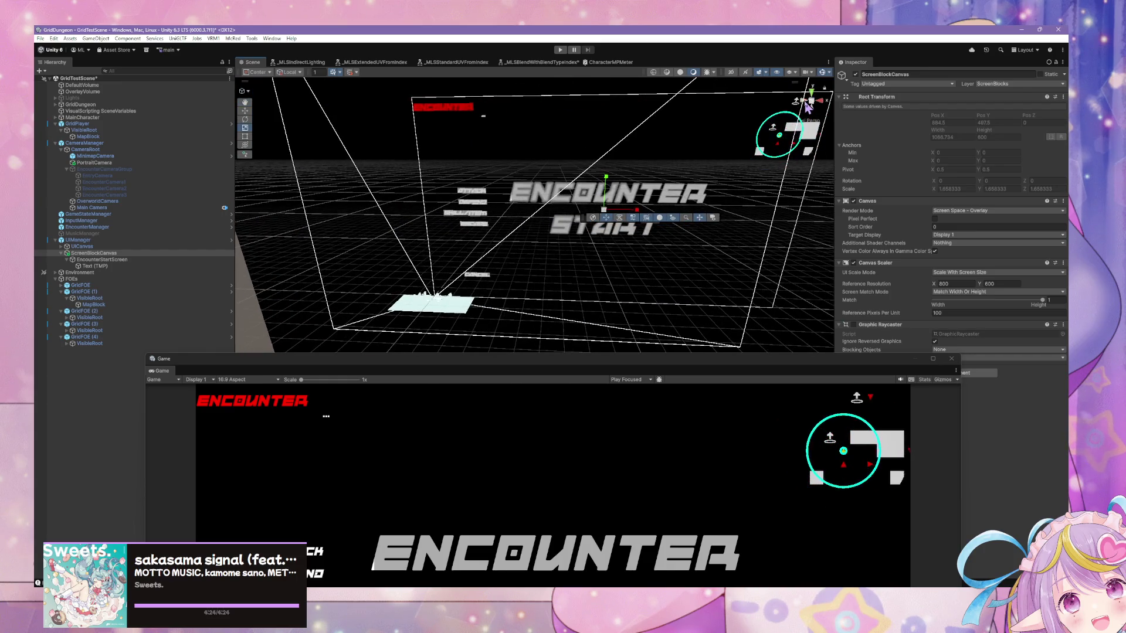
left_click(819, 101)
left_click(819, 102)
scroll(713, 146, "down", 5)
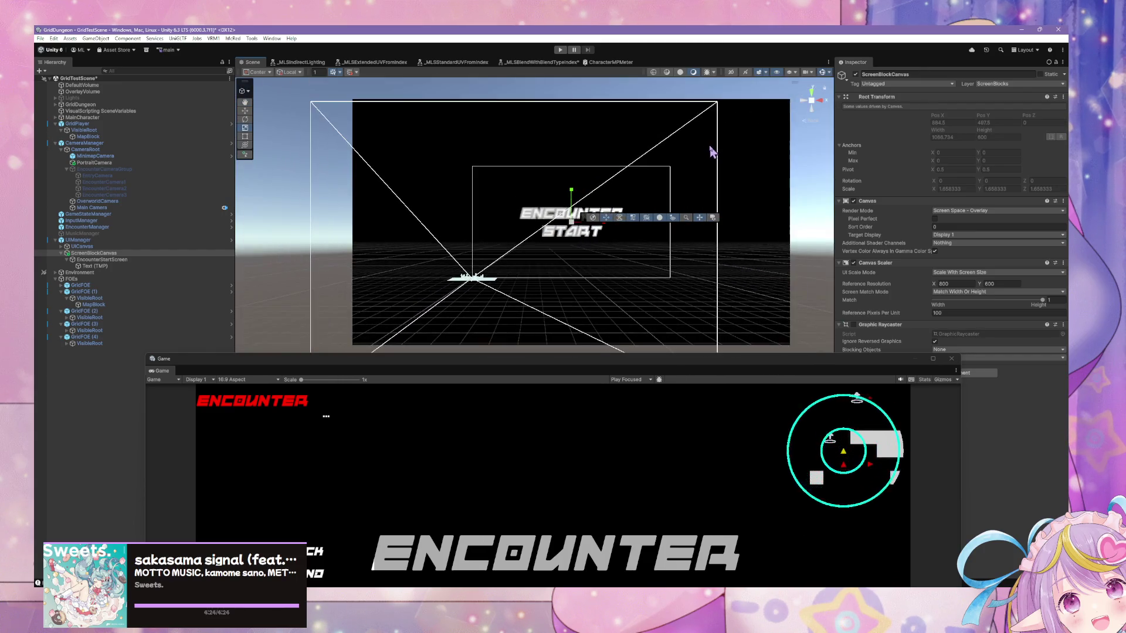
left_click(164, 266)
left_click_drag(637, 191, 658, 175)
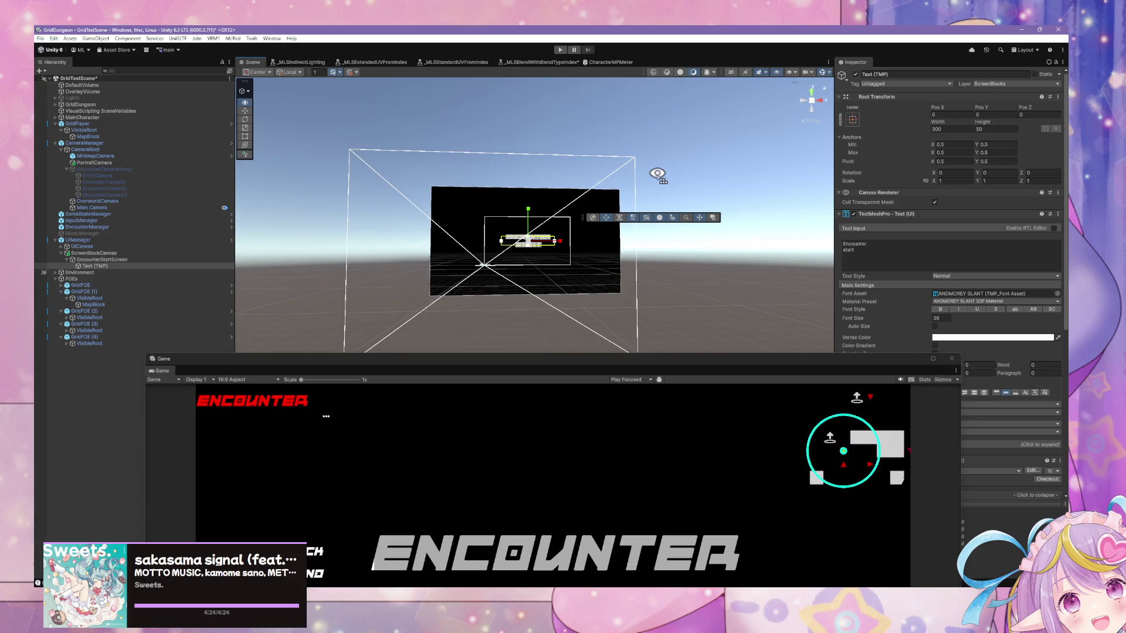
left_click(103, 253)
key("Up")
key("Down")
key("Up")
left_click(103, 253)
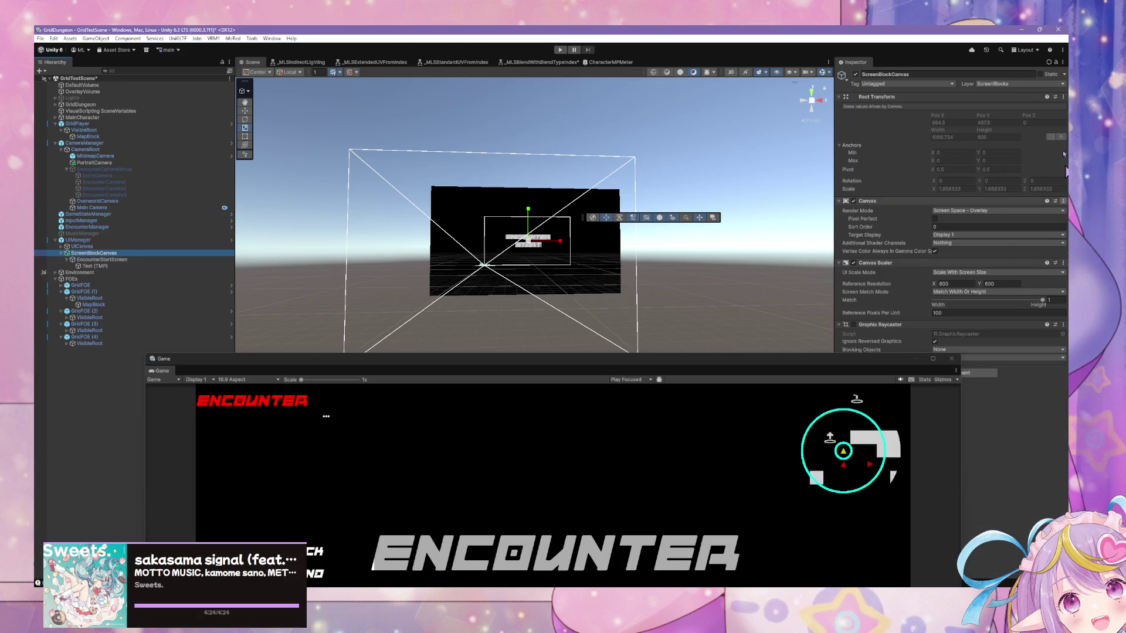
In Tags & Layers, rename User Layer 10 from ScreenBlocks to ScreenBlock
left_click(1041, 85)
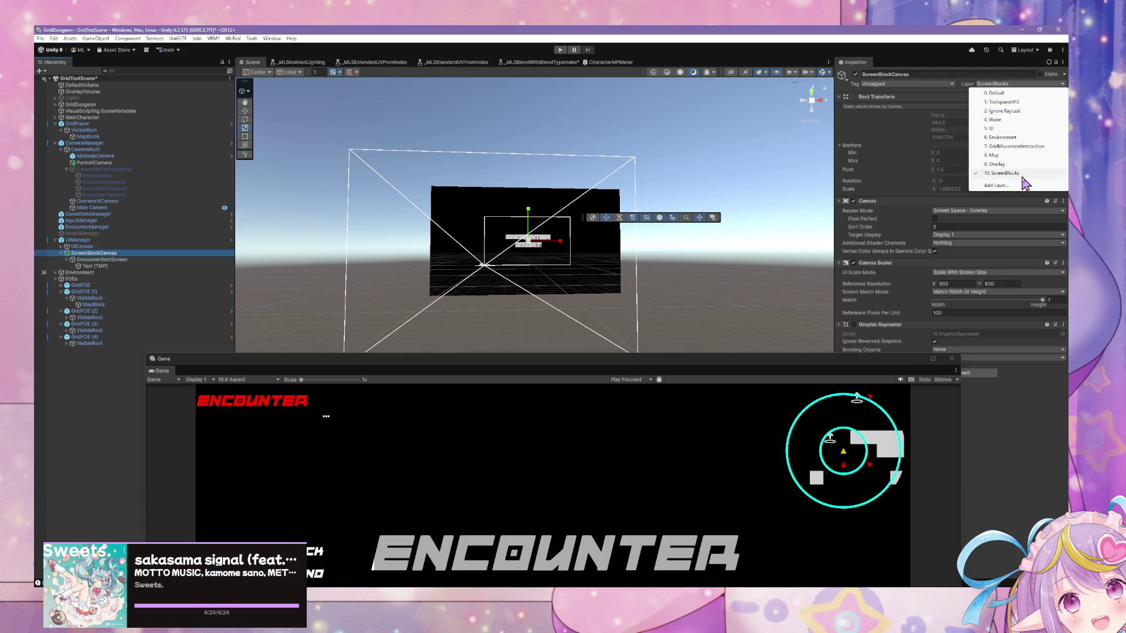
left_click(1025, 184)
left_click(963, 217)
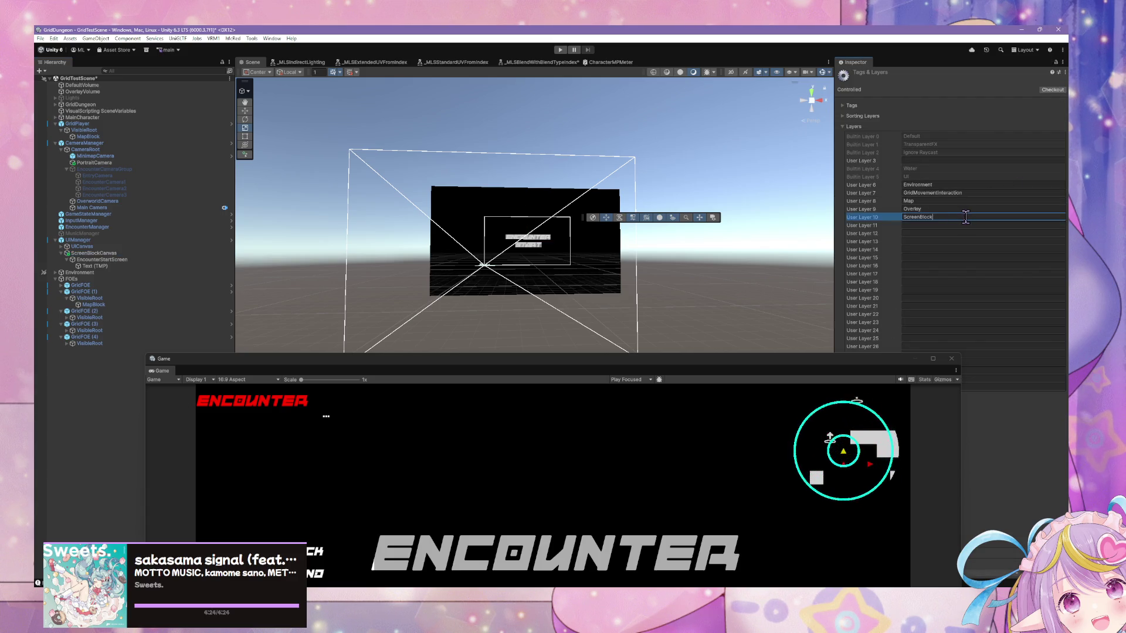
left_click(88, 207)
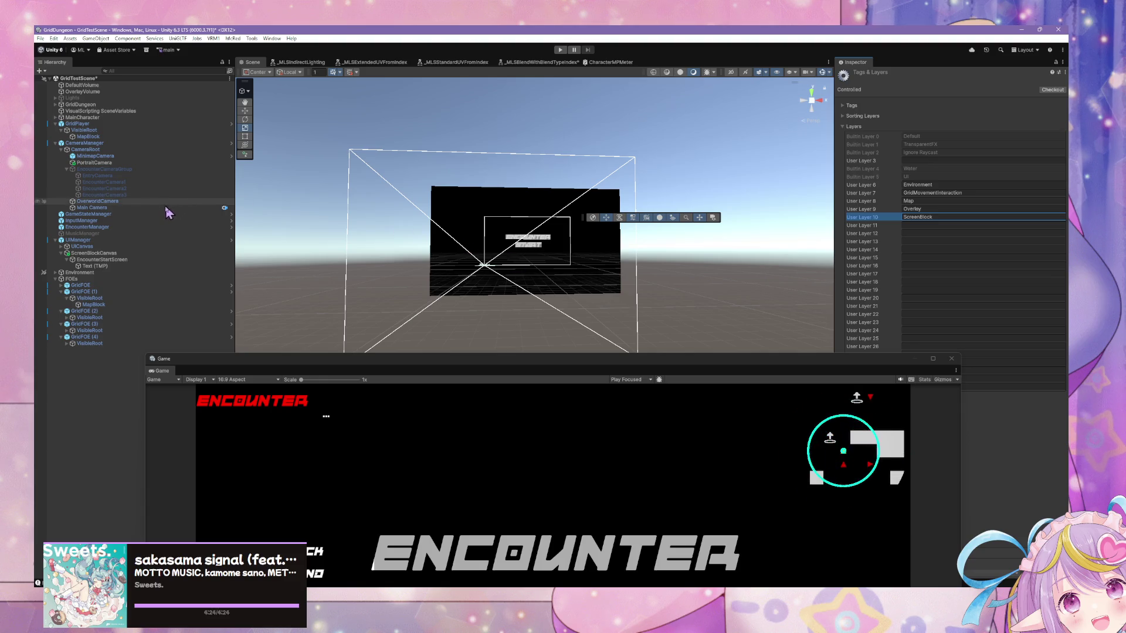
left_click(94, 253)
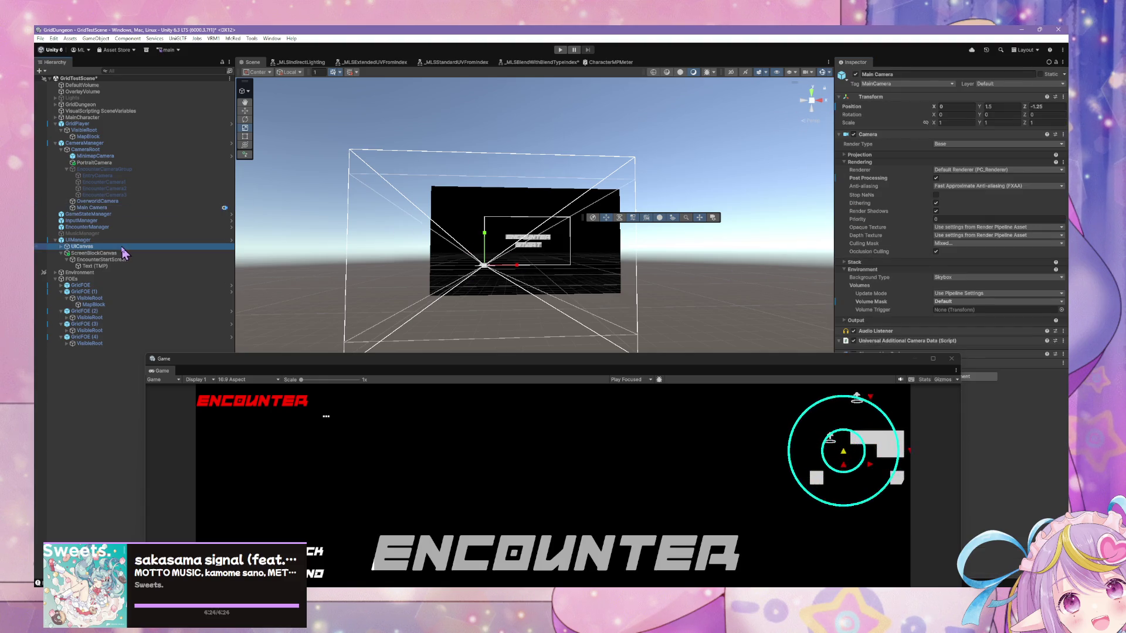
mouse_move(510, 167)
left_mouse_down()
mouse_move(621, 186)
mouse_move(678, 171)
mouse_move(683, 198)
mouse_move(754, 201)
mouse_move(545, 179)
left_mouse_up()
scroll(639, 185, "down", 2)
mouse_move(521, 359)
left_mouse_down()
mouse_move(431, 96)
mouse_move(405, 158)
mouse_move(448, 425)
left_mouse_up()
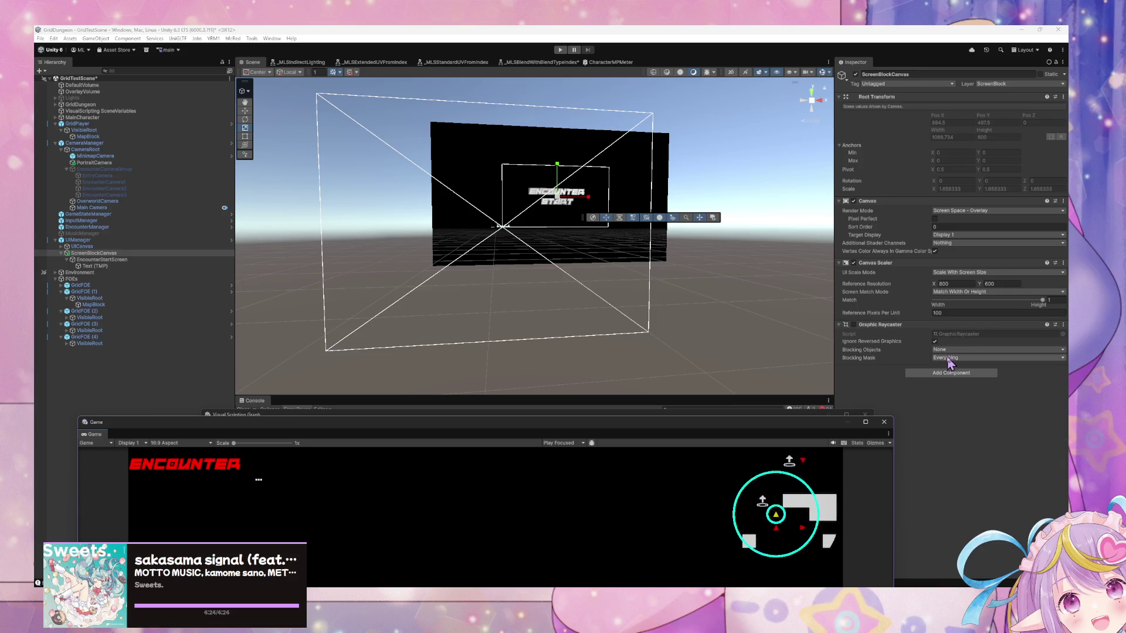
Set Blocking Objects to Three D and the canvas Sort Order to 1
left_click(950, 350)
left_click(966, 377)
left_click(891, 324)
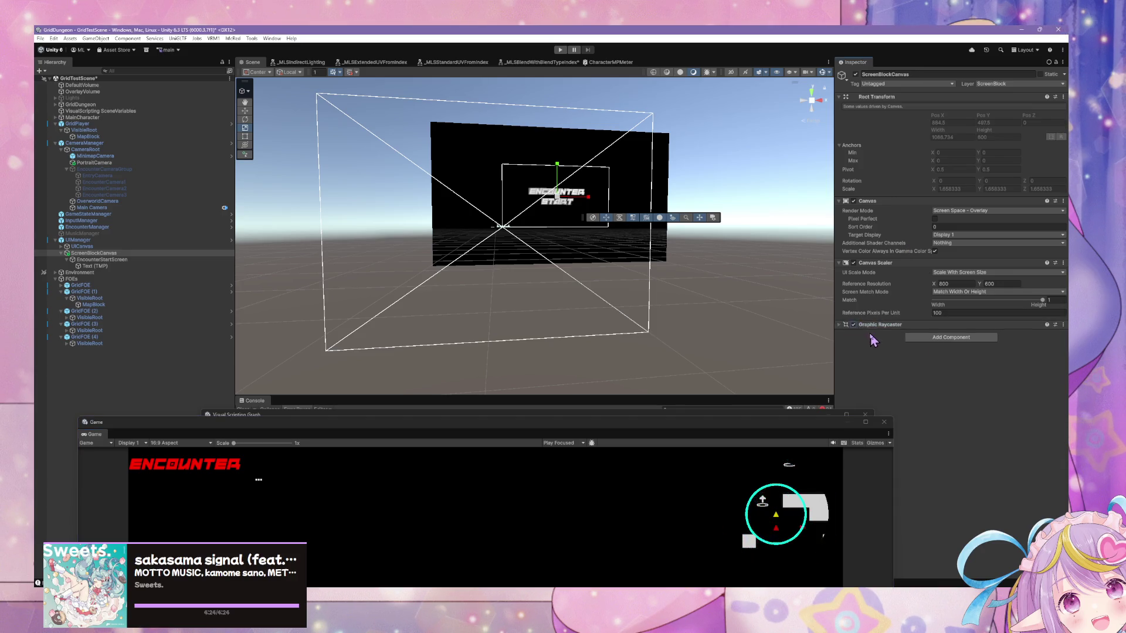
left_click(935, 227)
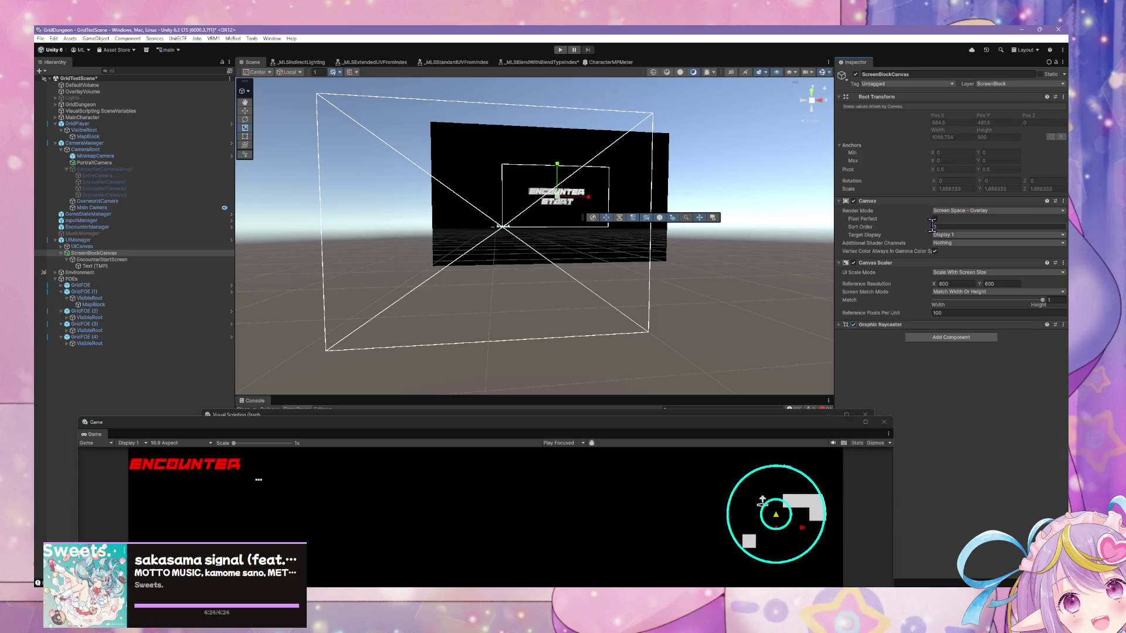
type("31")
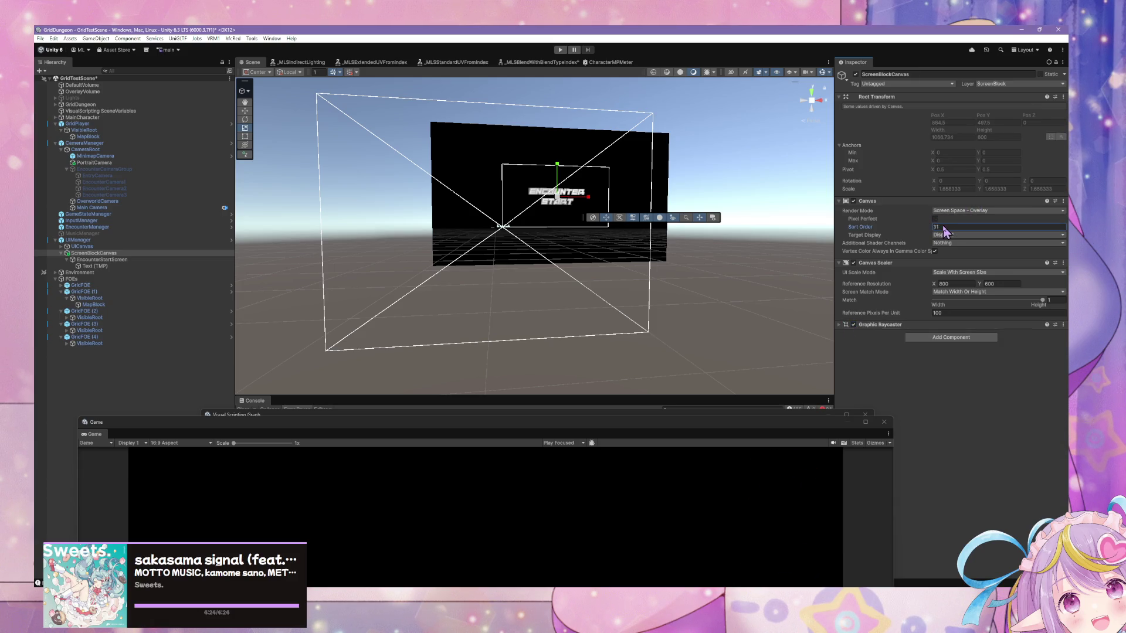
left_click(938, 229)
Shrink the floating Game window and move it to the lower right
mouse_move(680, 432)
left_mouse_down()
mouse_move(695, 226)
mouse_move(752, 271)
mouse_move(556, 157)
left_mouse_up()
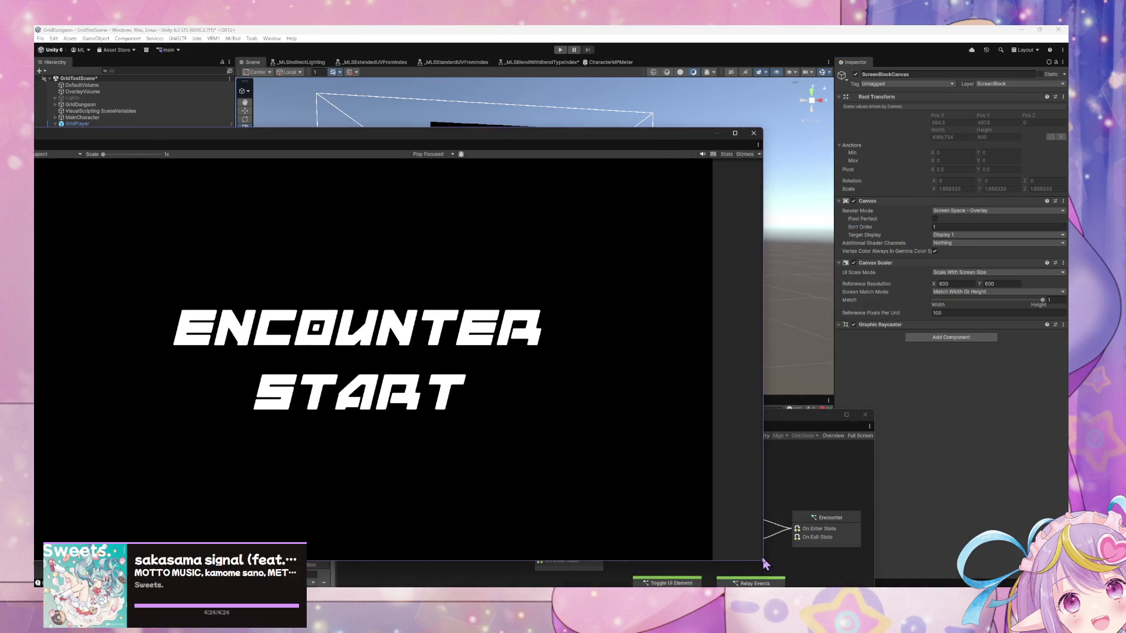
mouse_move(762, 562)
left_mouse_down()
mouse_move(552, 349)
mouse_move(520, 394)
mouse_move(479, 362)
left_mouse_up()
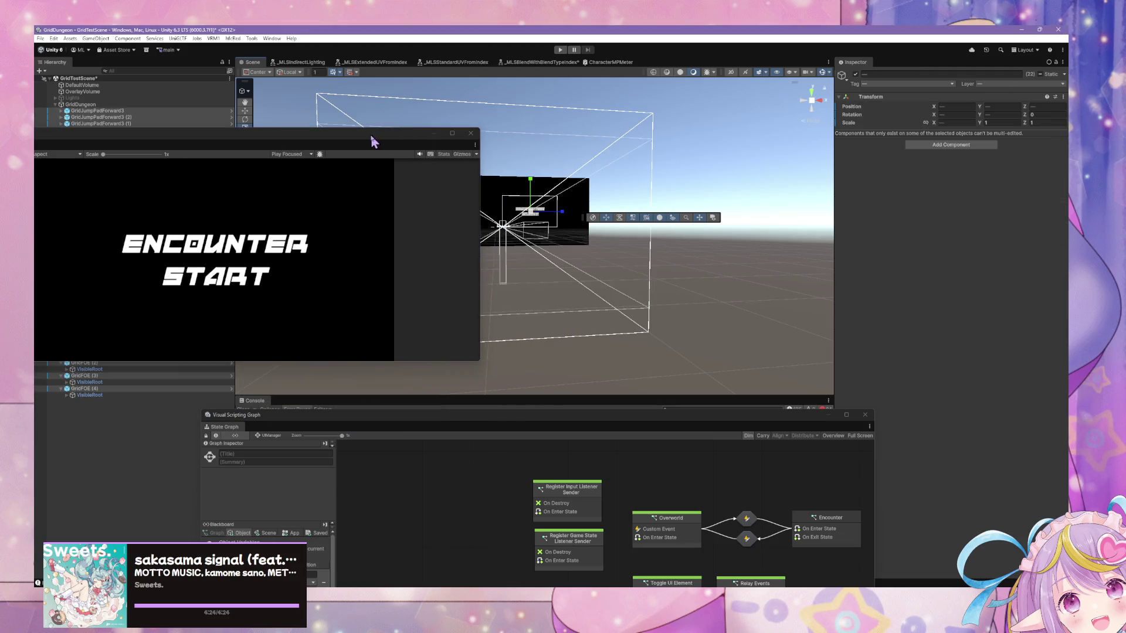
left_click_drag(293, 133, 679, 371)
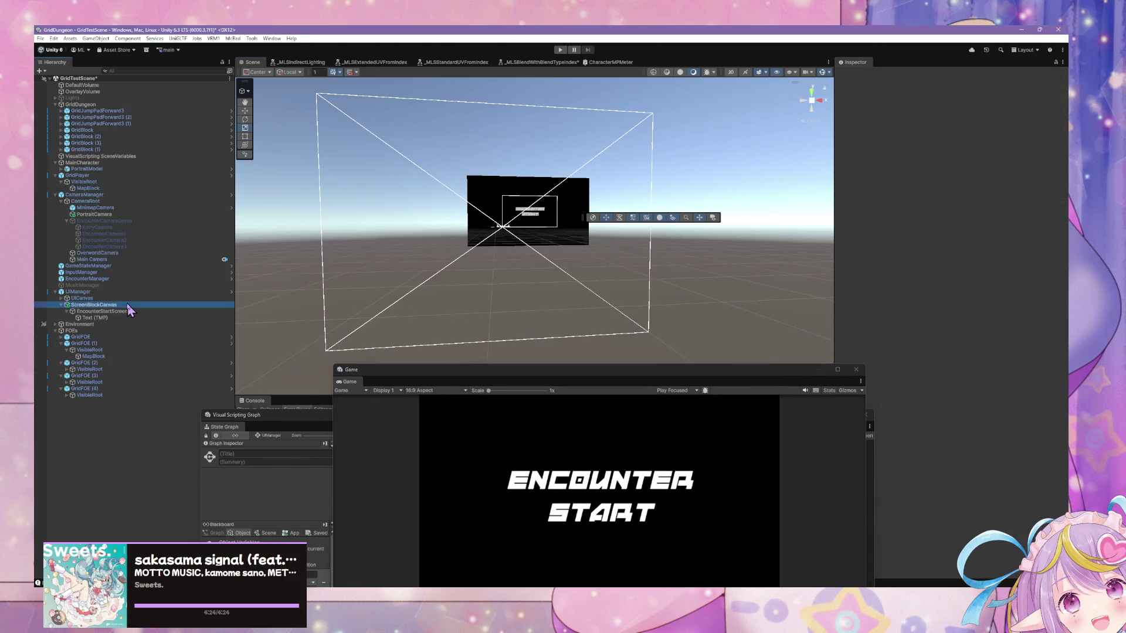
Try Sort Order values 0 and 1 on ScreenBlockCanvas, then deactivate the canvas
left_click(93, 305)
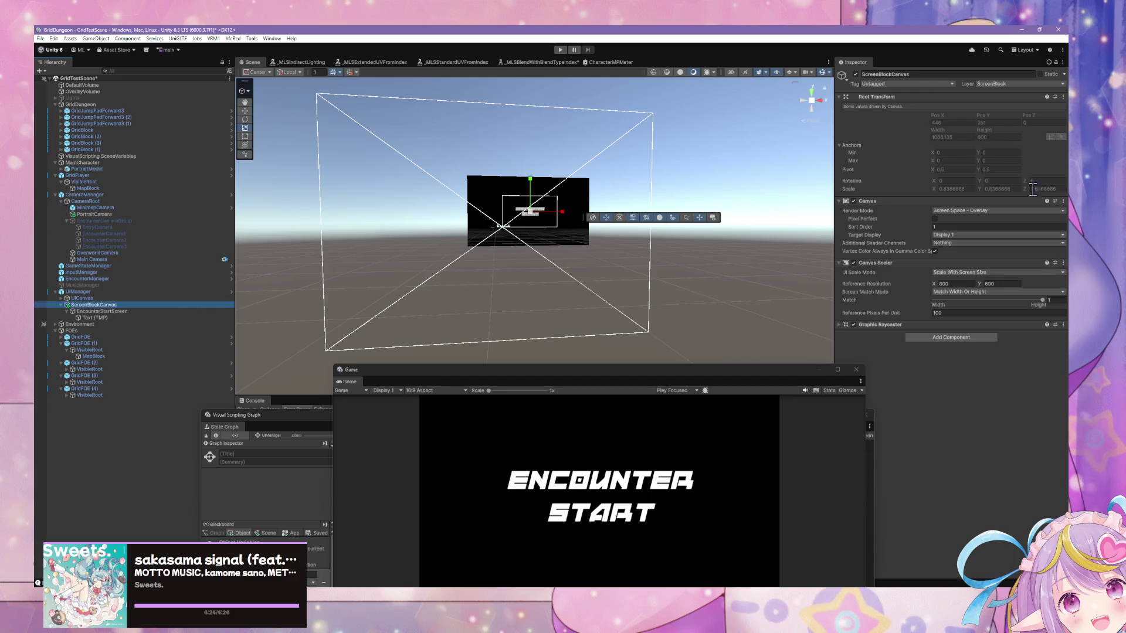
left_click(946, 226)
type("0")
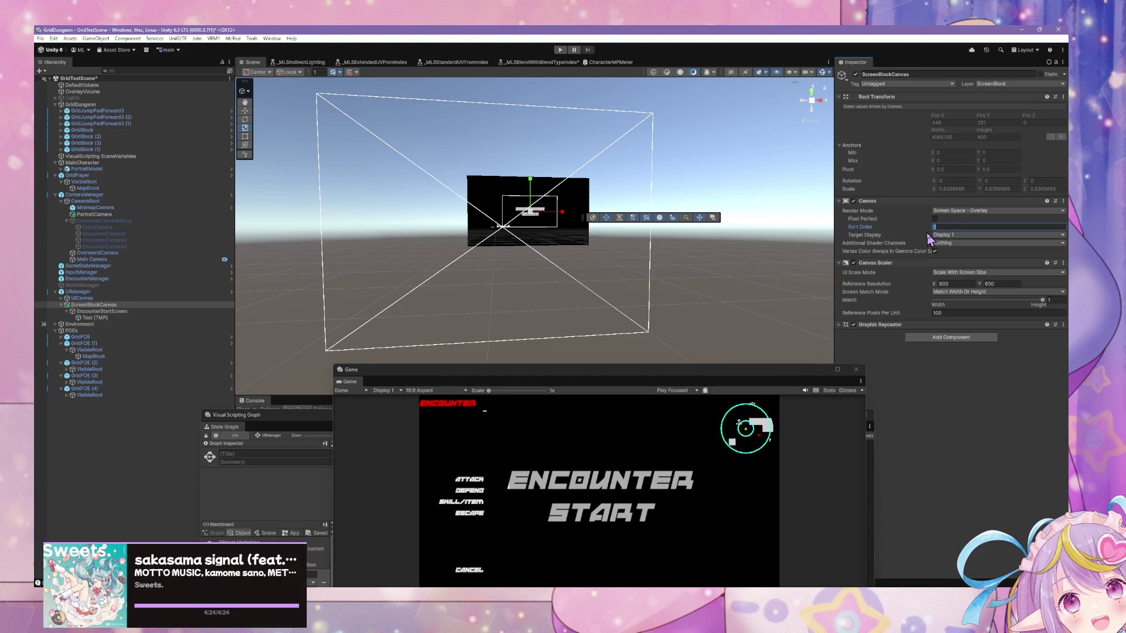
type("1")
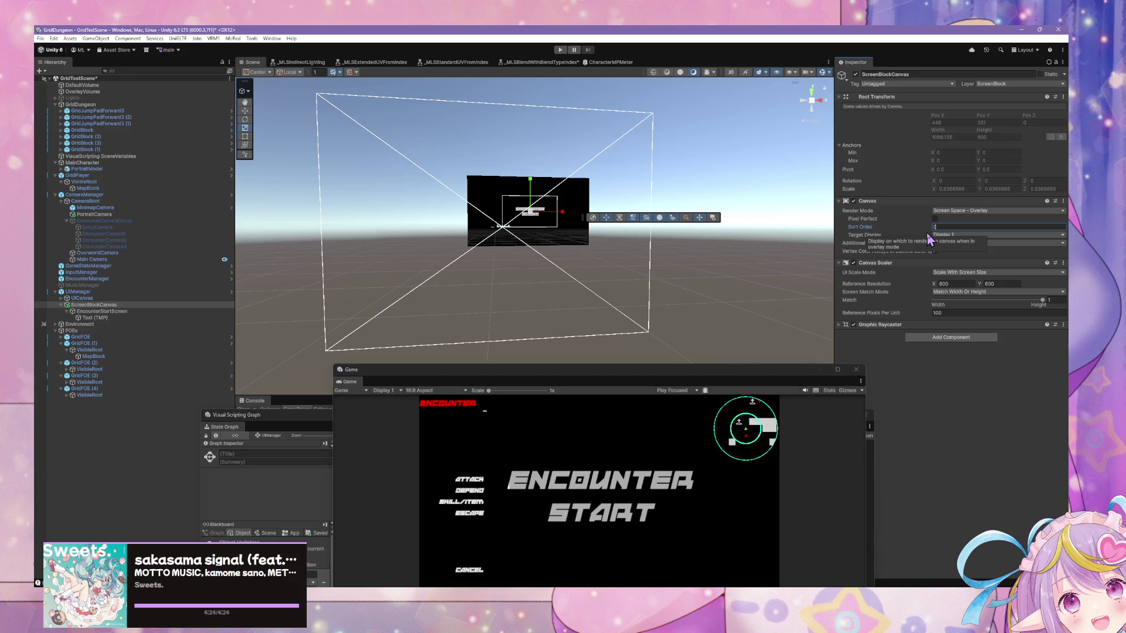
type("1")
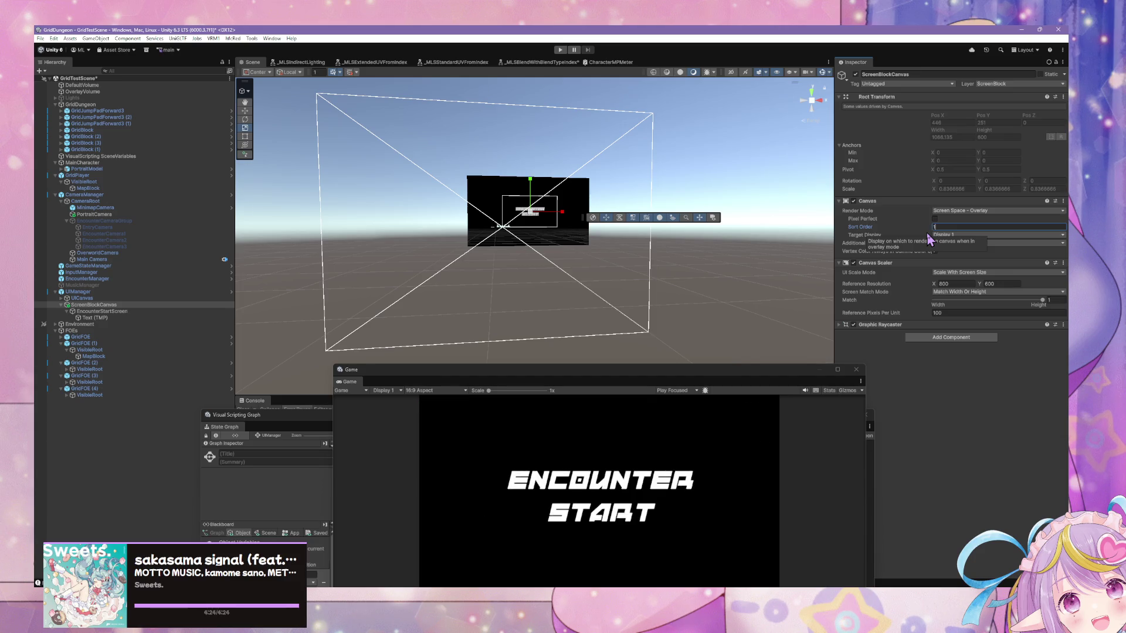
key("BackSpace")
type("1")
key("BackSpace")
type("1")
key("BackSpace")
type("1")
key("BackSpace")
type("1")
key("BackSpace")
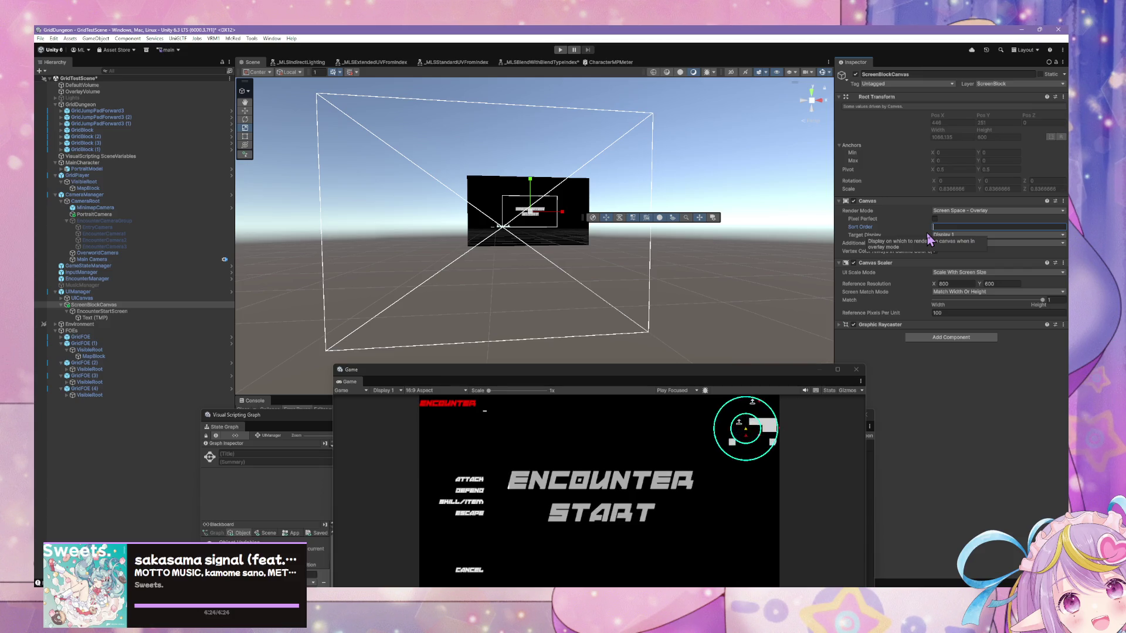
type("1")
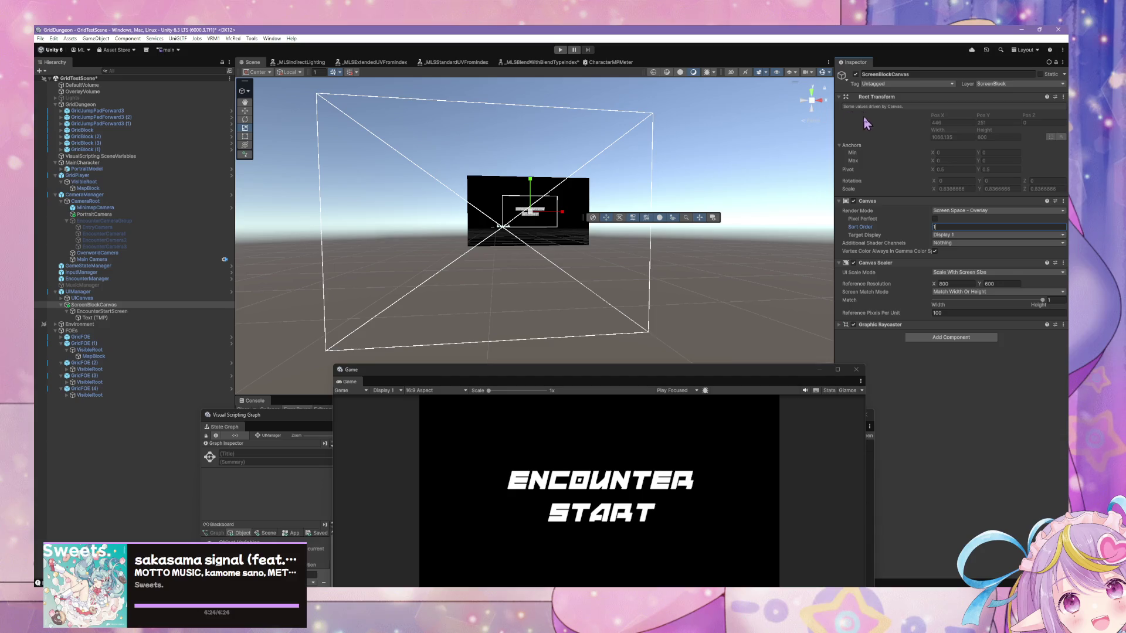
left_click(855, 74)
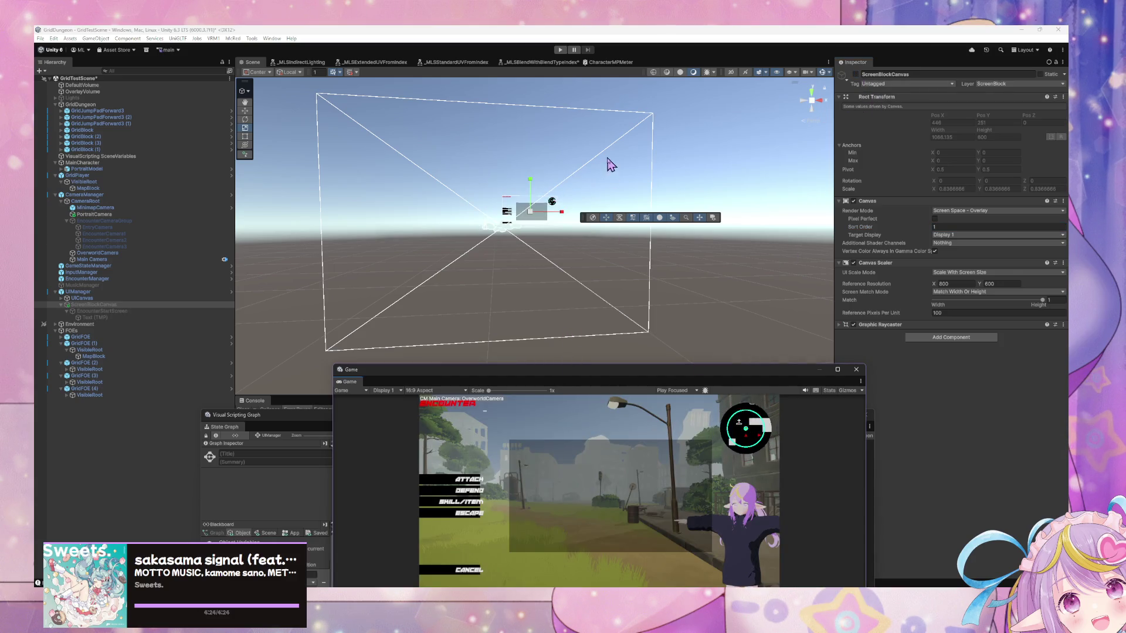
Expand UICanvas, inspect SkillItemSelection and CancelButton, and frame SkillItemSelection
mouse_move(562, 366)
left_mouse_down()
mouse_move(653, 270)
mouse_move(634, 280)
left_mouse_up()
mouse_move(569, 208)
left_mouse_down()
mouse_move(573, 193)
mouse_move(359, 215)
mouse_move(436, 193)
mouse_move(460, 202)
left_mouse_up()
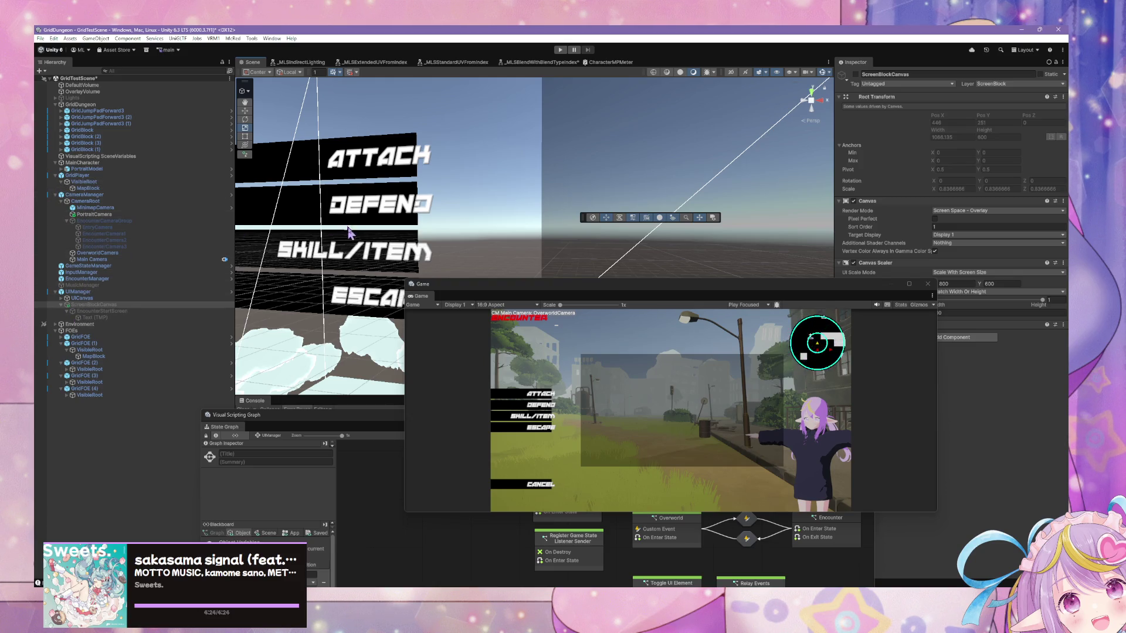
left_click(67, 298)
left_click(68, 343)
left_click(94, 337)
left_click(73, 343)
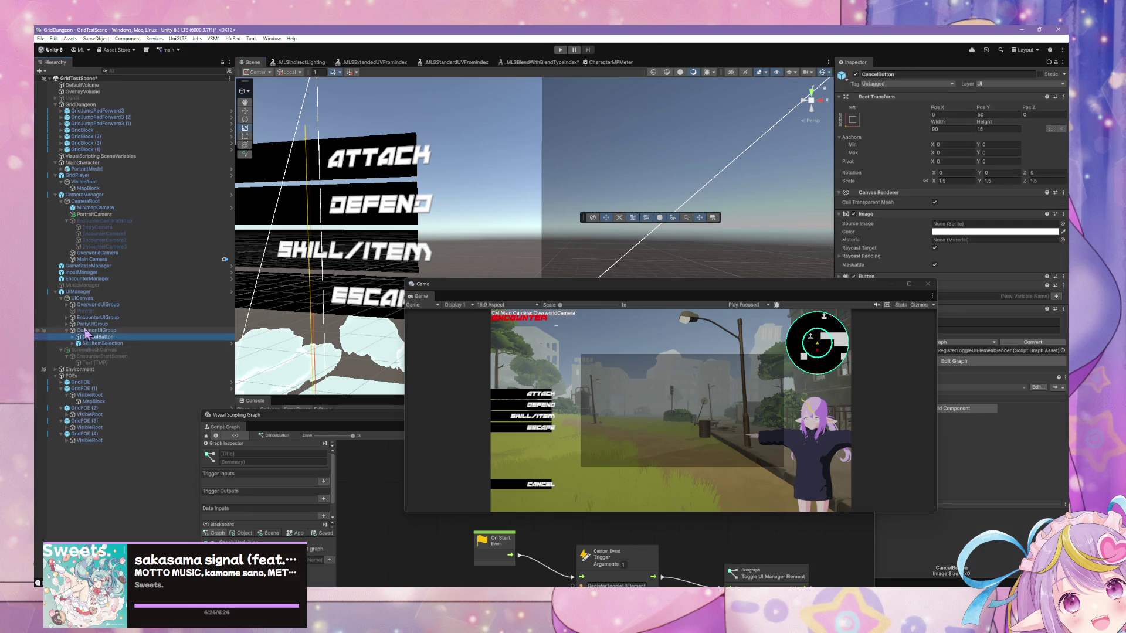
left_click(94, 344)
key("f")
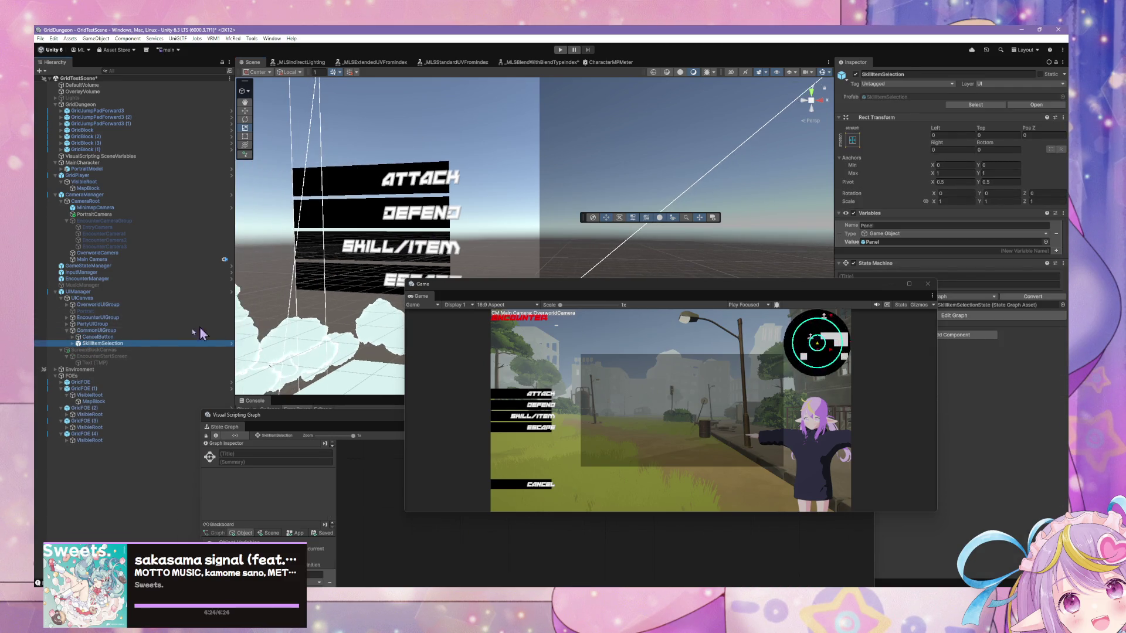
Select AttackButton through EscapeButton under EncounterUIGroup > MainActions and view them face-on
left_click(66, 323)
left_click(66, 317)
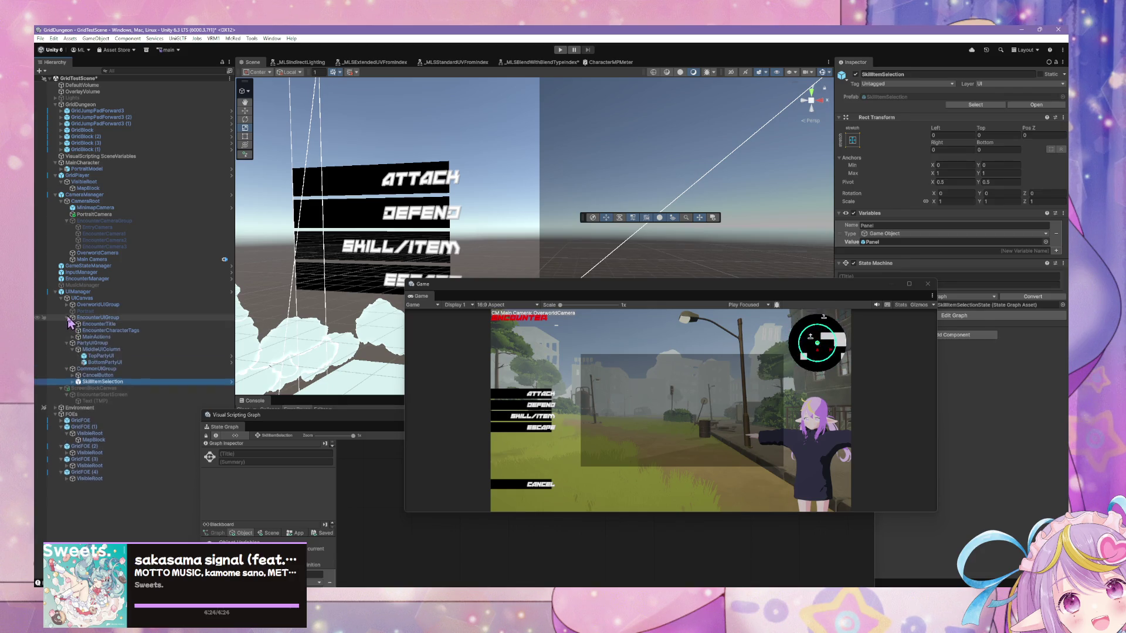
left_click(77, 337)
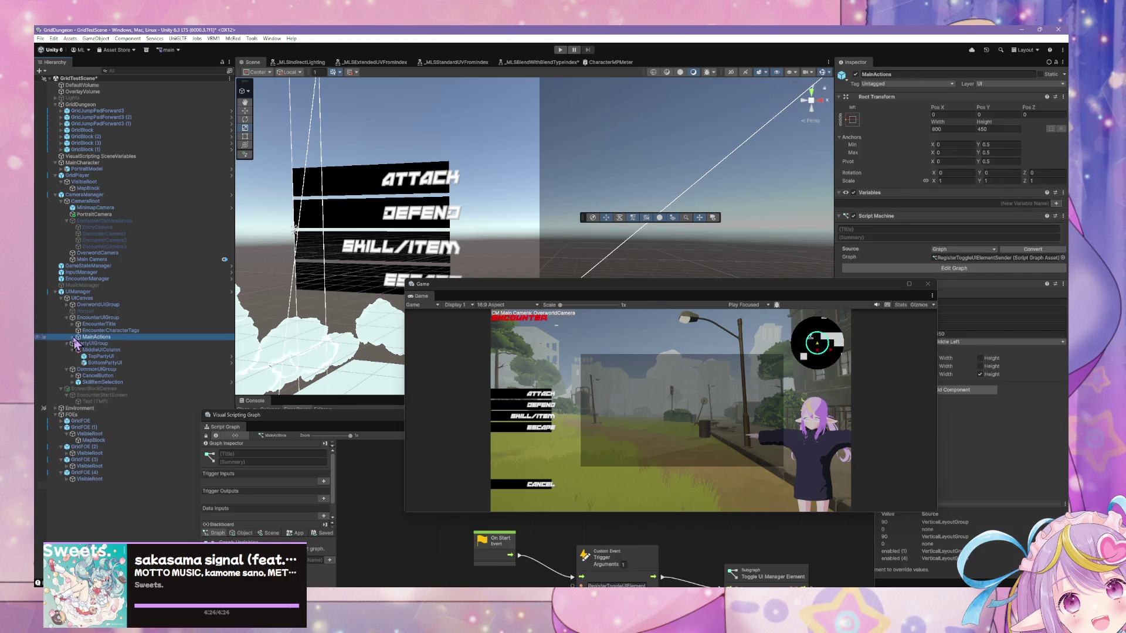
left_click(73, 337)
left_click(135, 345)
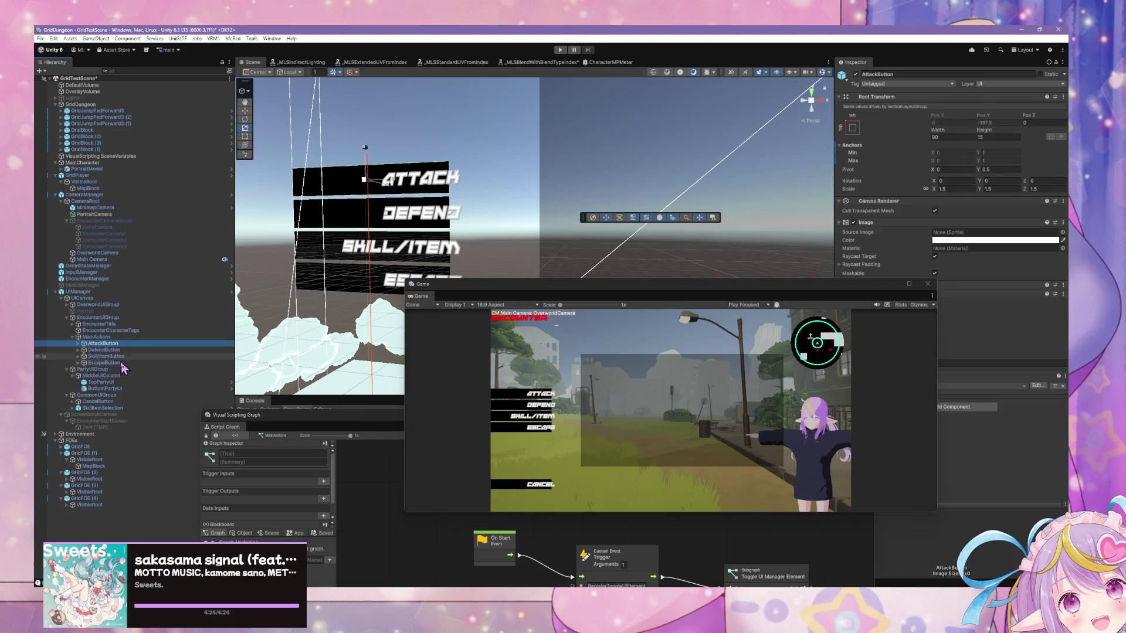
left_click(123, 363, "shift")
left_click_drag(531, 204, 633, 178)
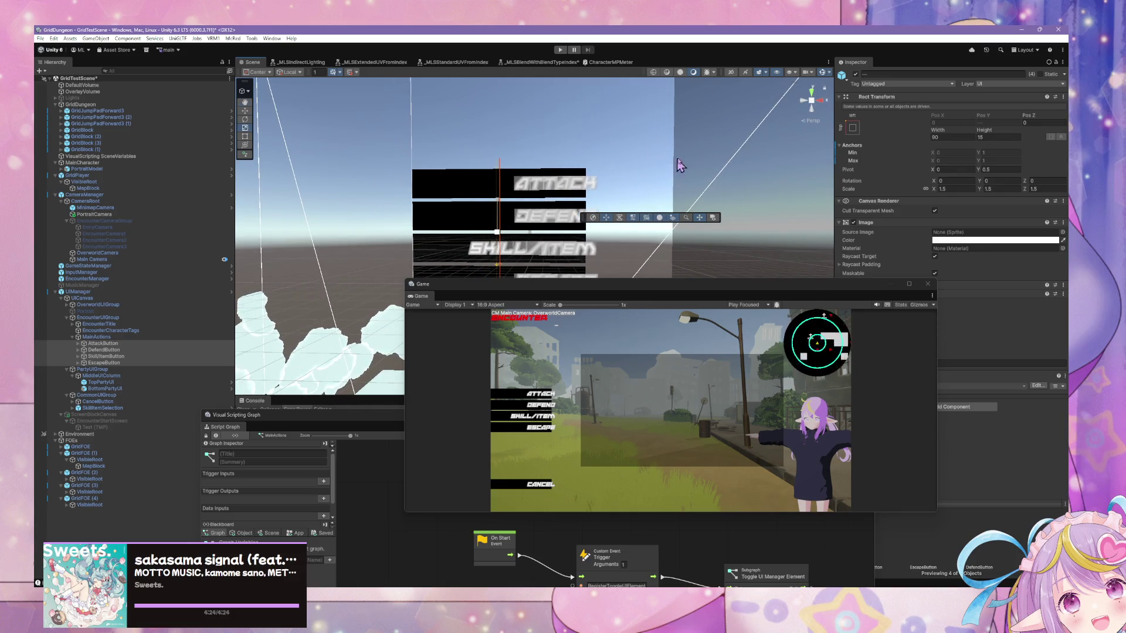
key("f")
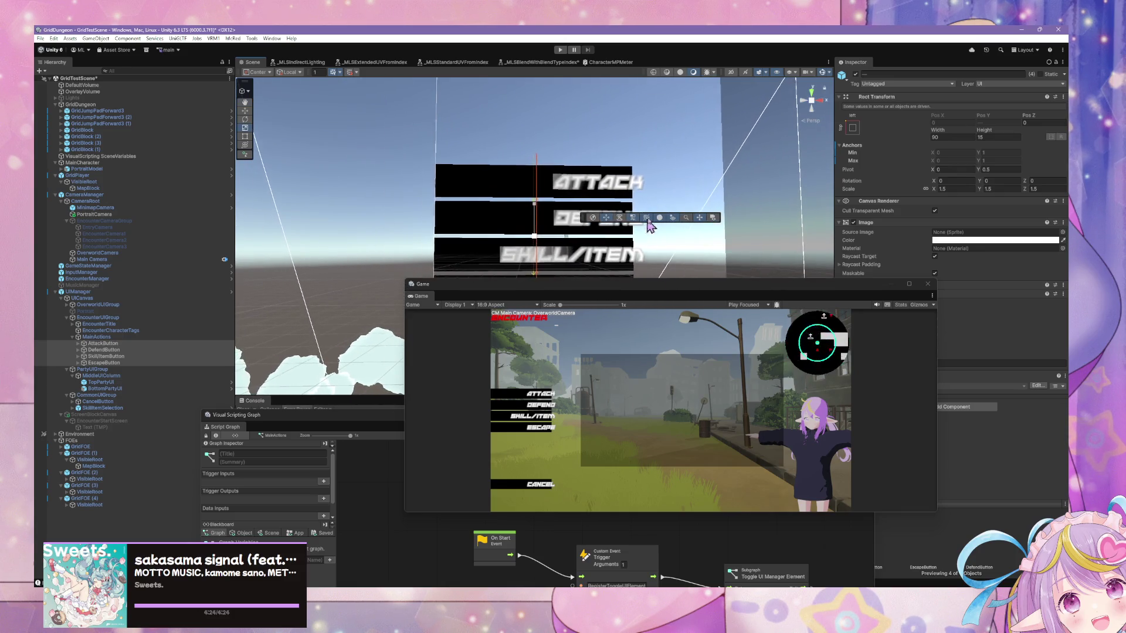
left_click(810, 108)
left_click(812, 109)
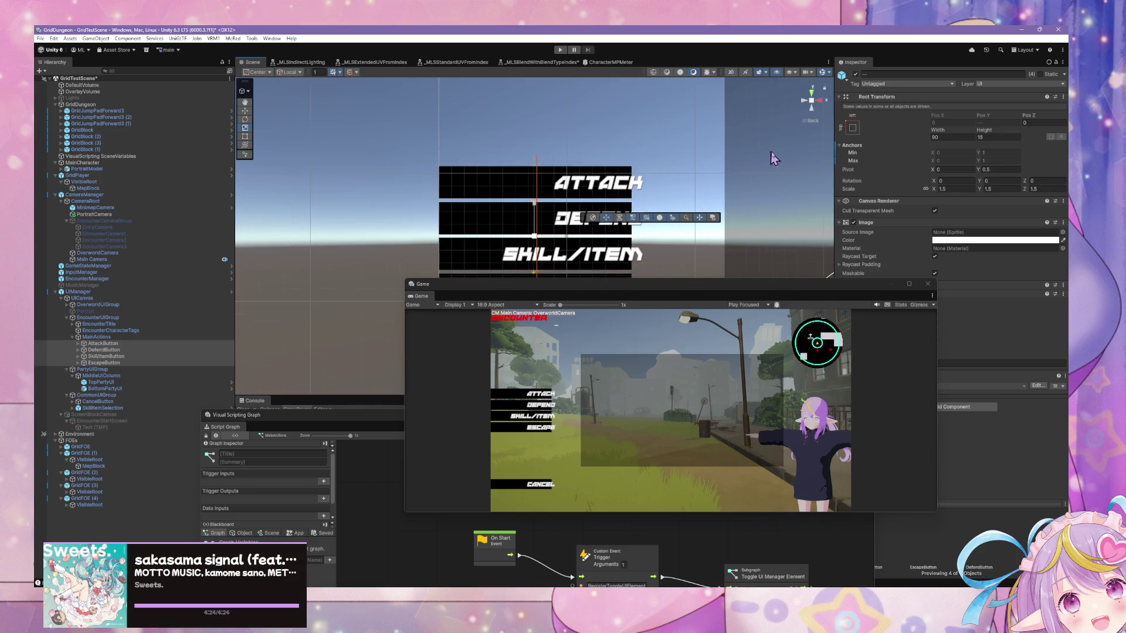
Set the four action buttons' Width to 90
mouse_move(933, 133)
left_mouse_down()
mouse_move(312, 144)
mouse_move(964, 149)
left_mouse_up()
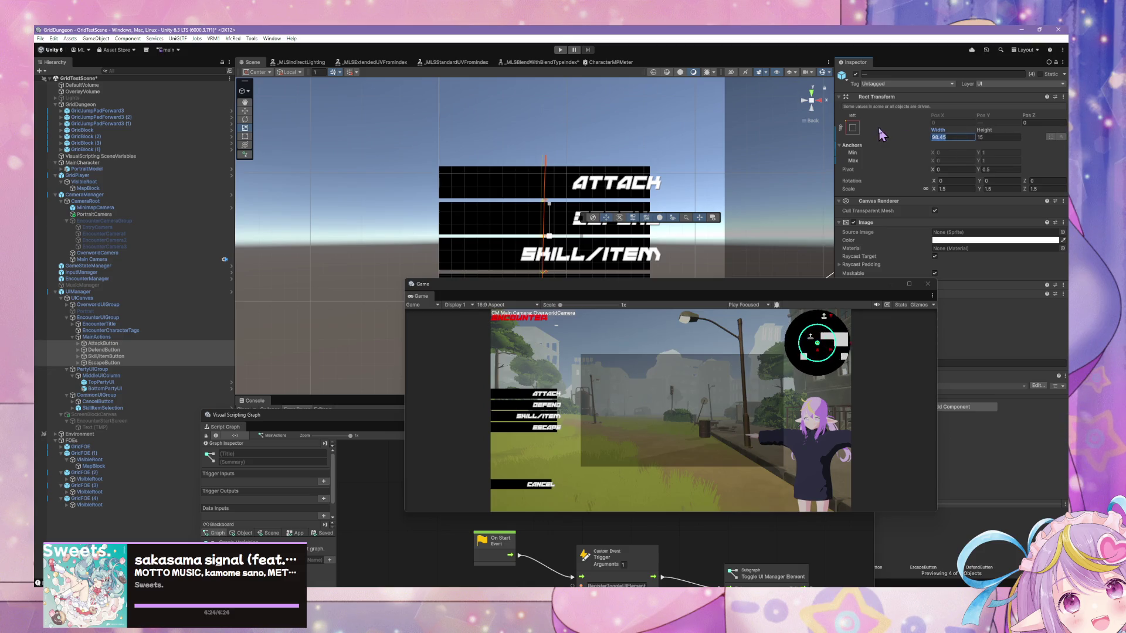
type("90")
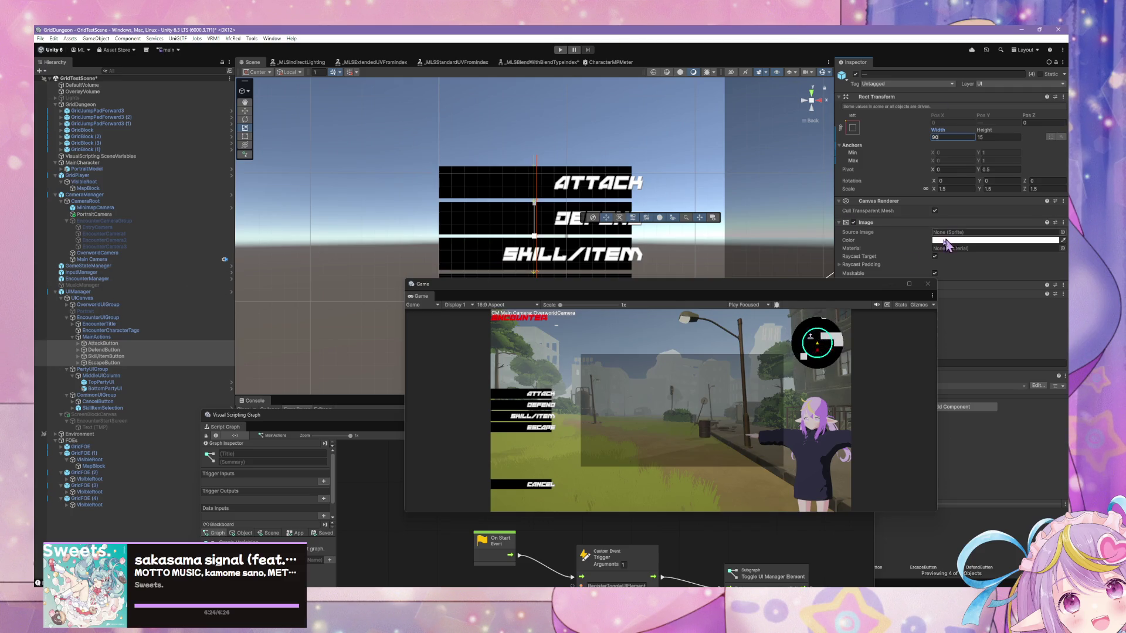
mouse_move(835, 294)
left_mouse_down()
mouse_move(765, 335)
mouse_move(687, 430)
left_mouse_up()
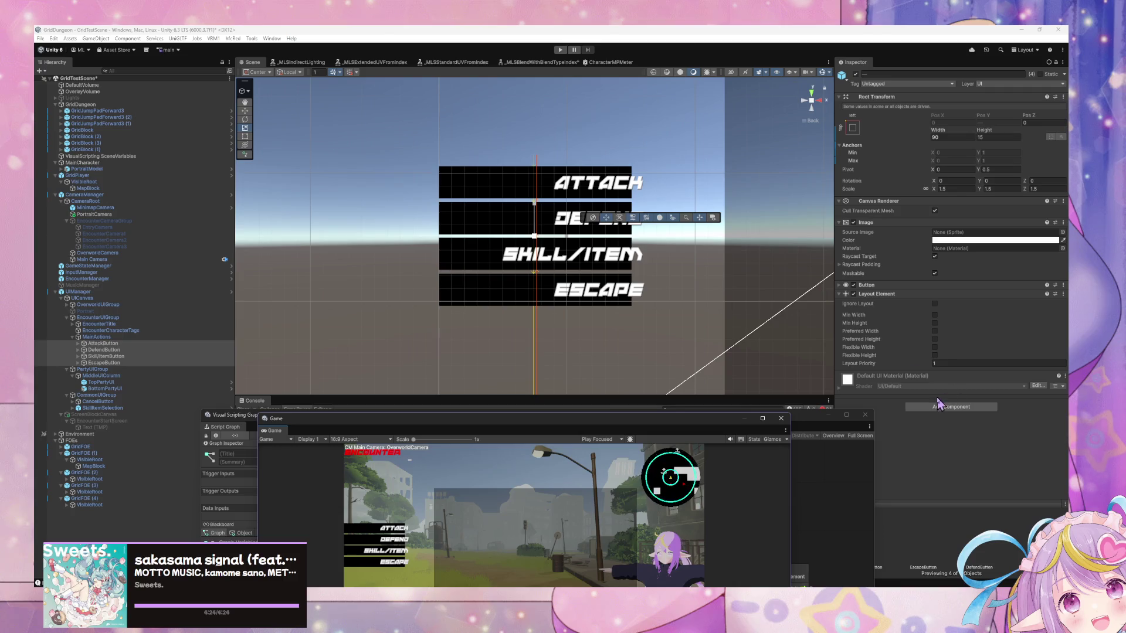
Toggle MainActions off and back on in the Inspector
left_click(129, 337)
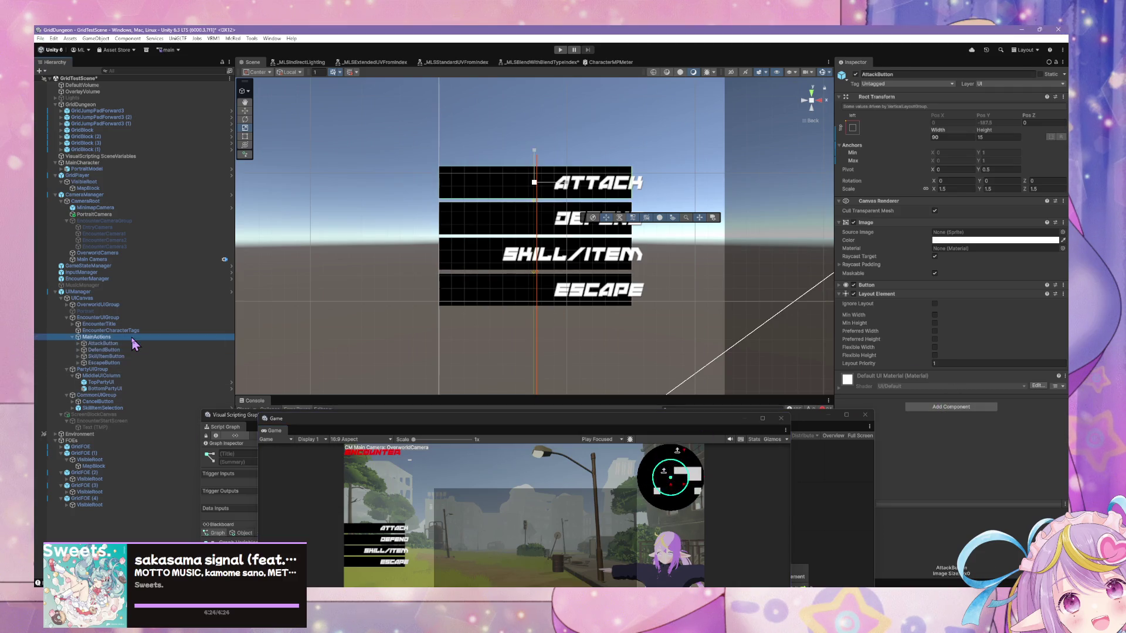
left_click(856, 80)
left_click(856, 75)
left_click(855, 75)
Add a Script Machine to all four action buttons and dock the Script Graph panel
left_click(117, 344)
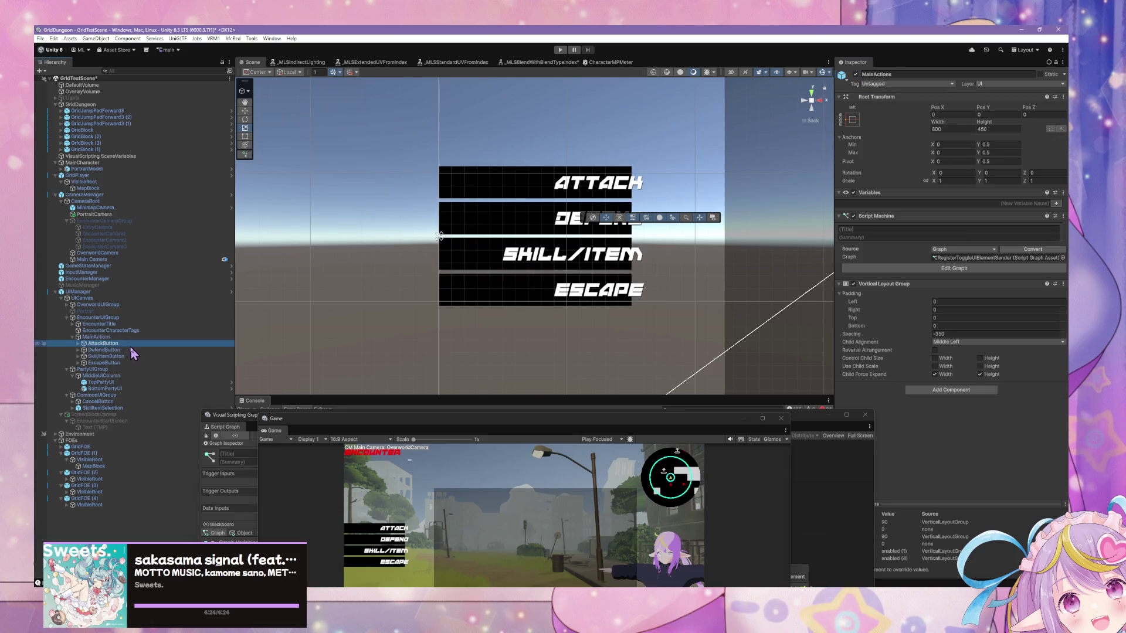
left_click(103, 363, "shift")
left_click(951, 406)
type("scr")
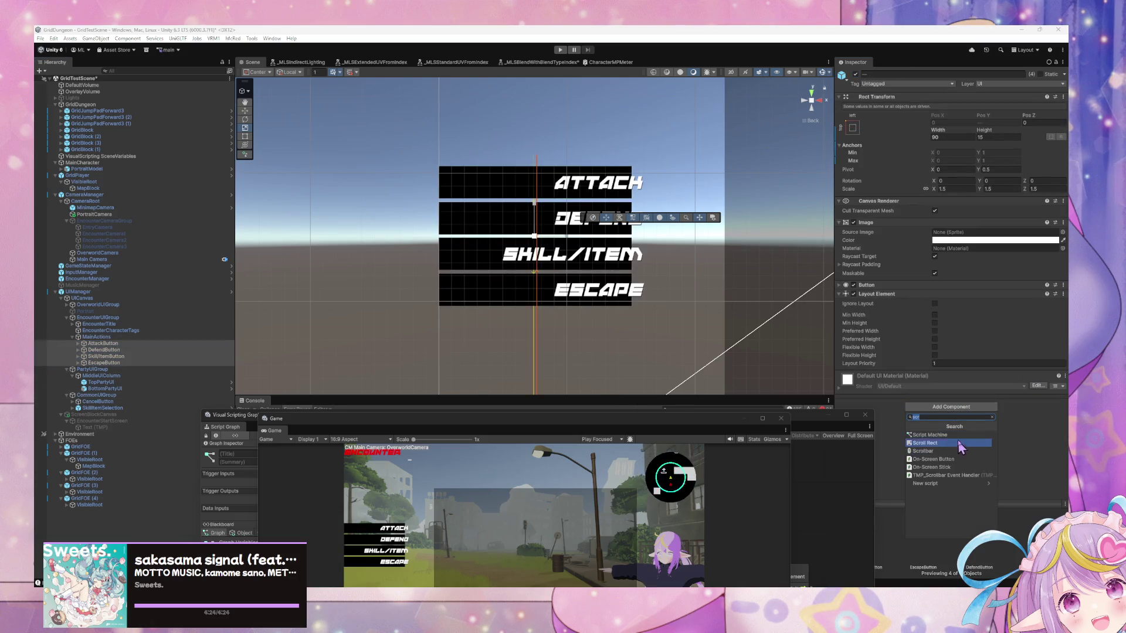
left_click(952, 435)
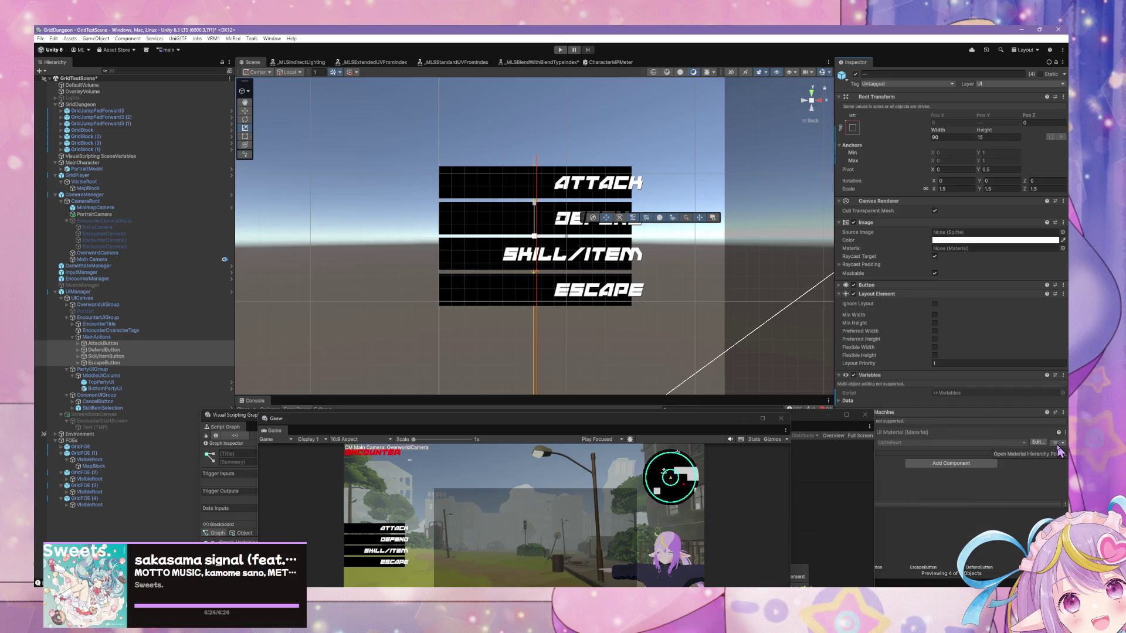
left_click(1037, 442)
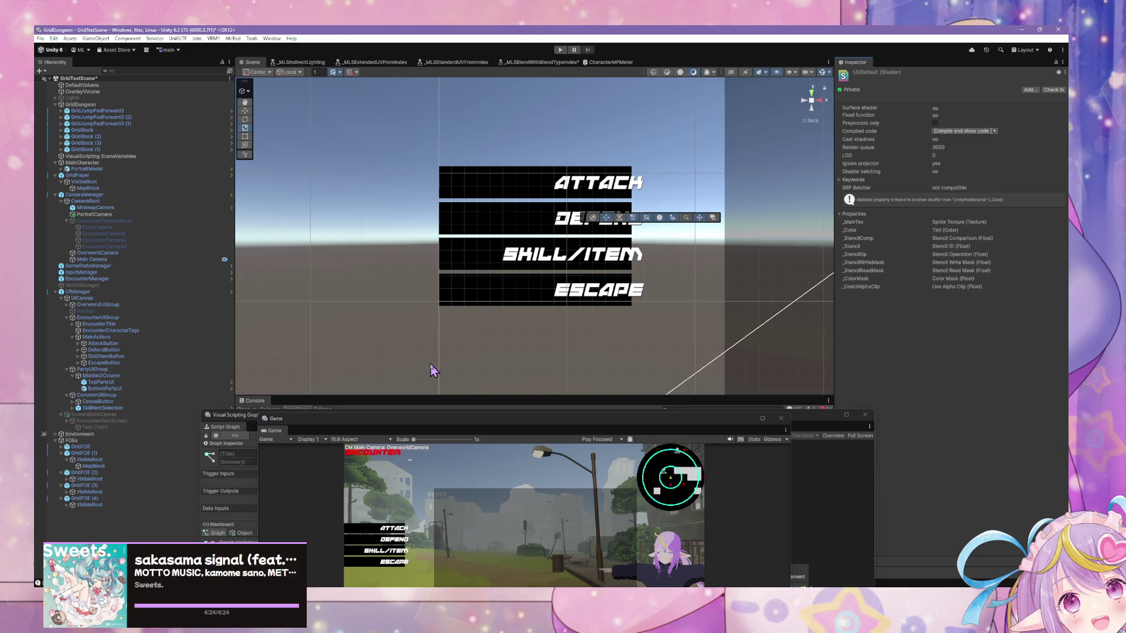
key("ctrl+z")
mouse_move(332, 426)
left_mouse_down()
mouse_move(660, 294)
mouse_move(705, 384)
left_mouse_up()
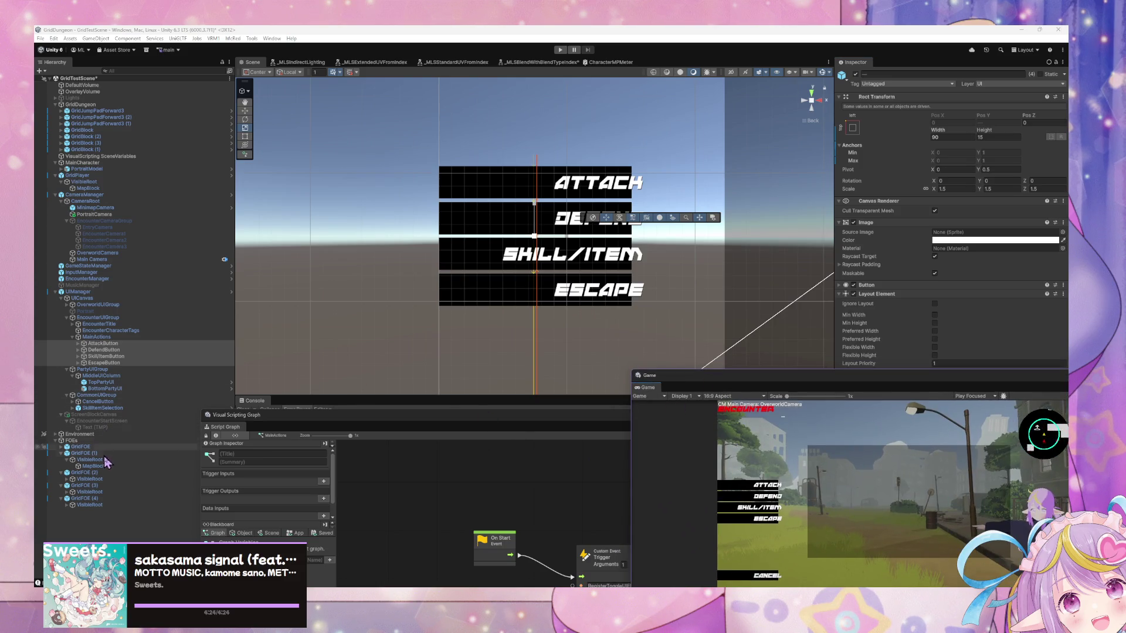
left_click_drag(234, 415, 680, 456)
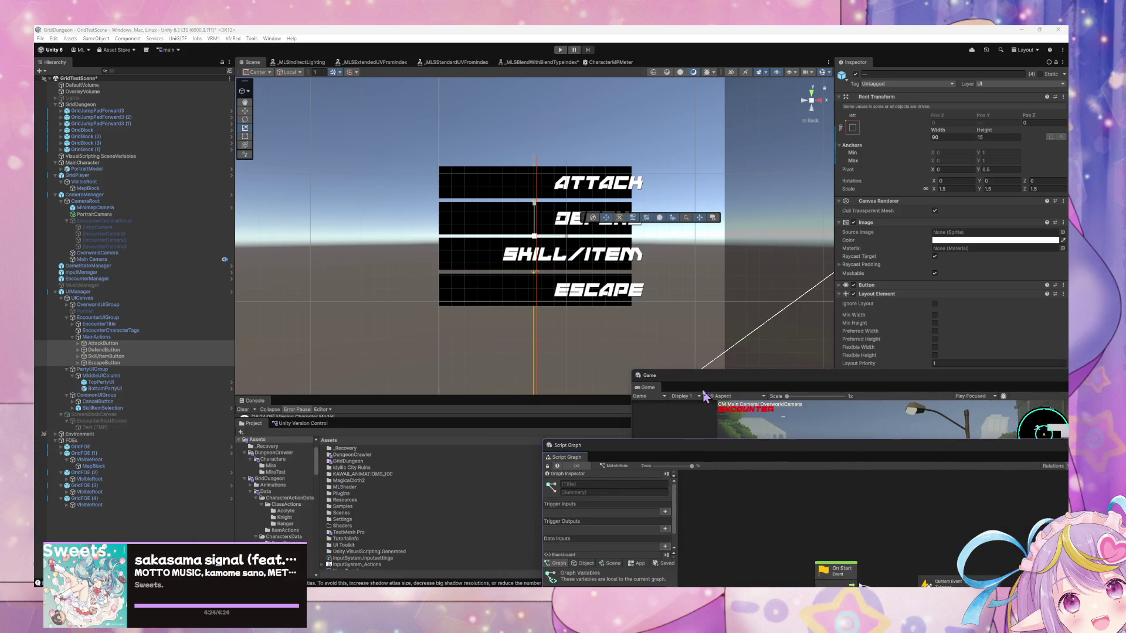
Dock the Game view beside the Script Graph and clear the Console search
left_click_drag(648, 375, 706, 454)
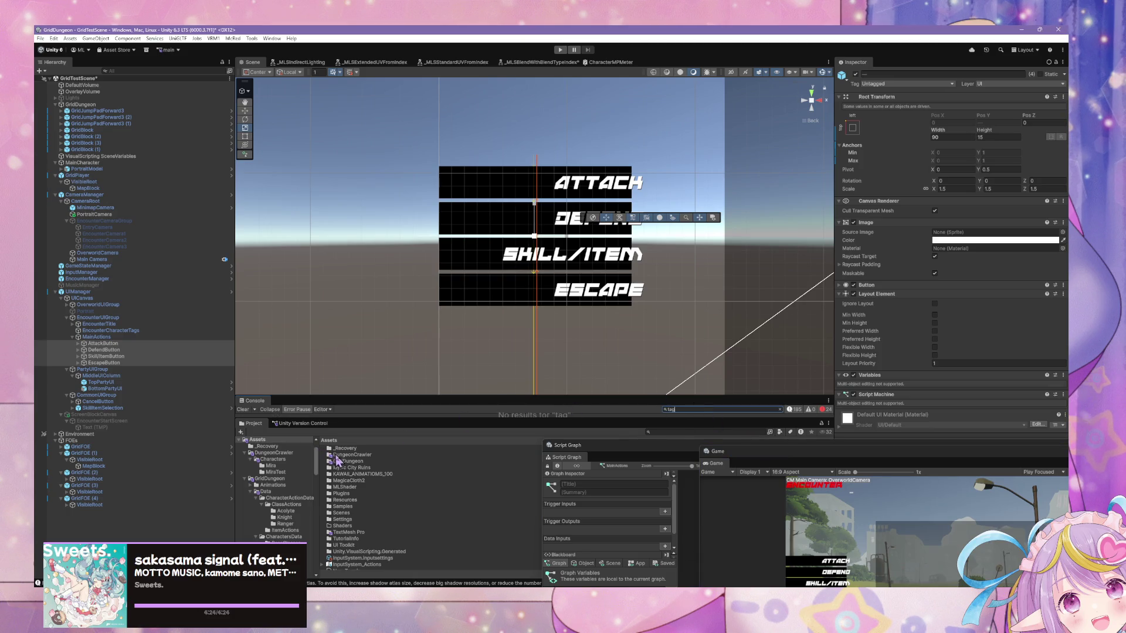
type("ui")
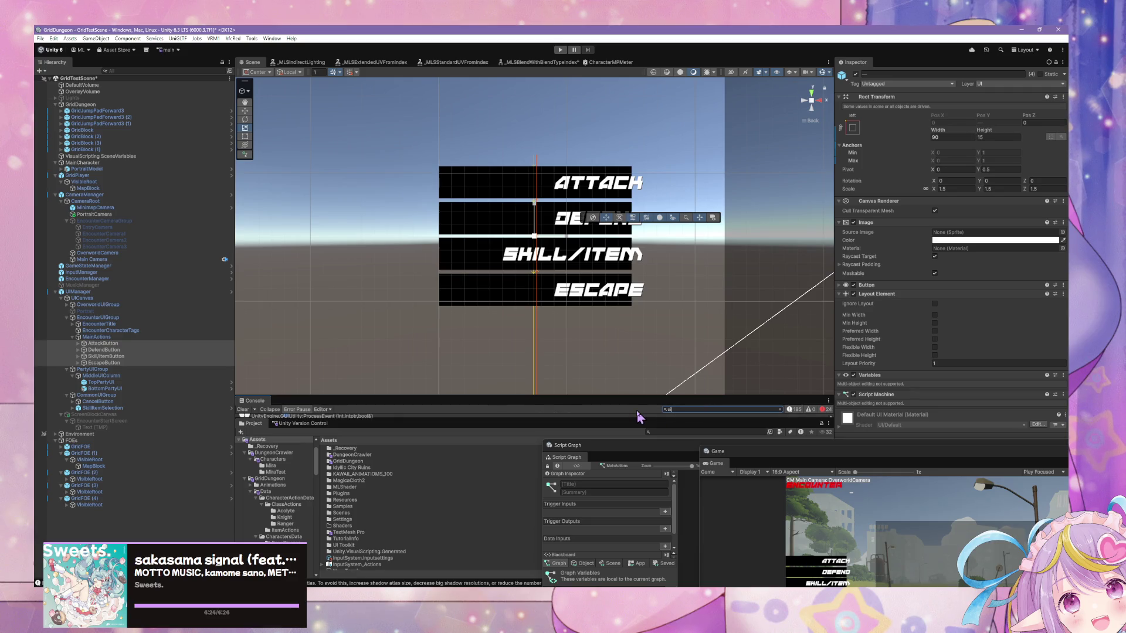
scroll(426, 479, "down", 1)
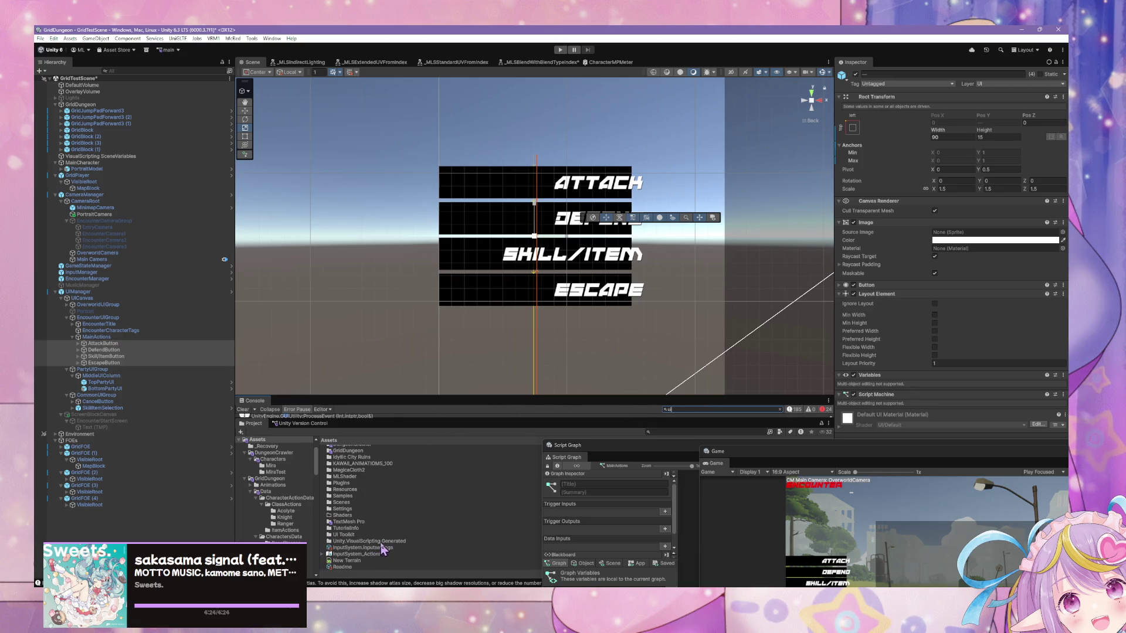
scroll(408, 509, "up", 2)
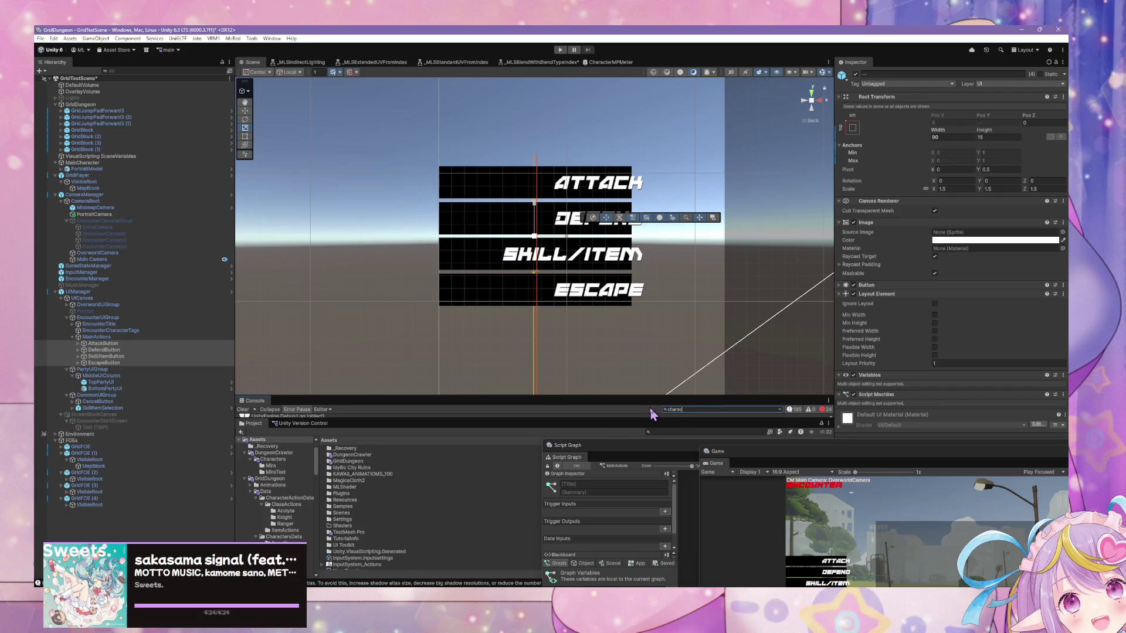
type("tertag")
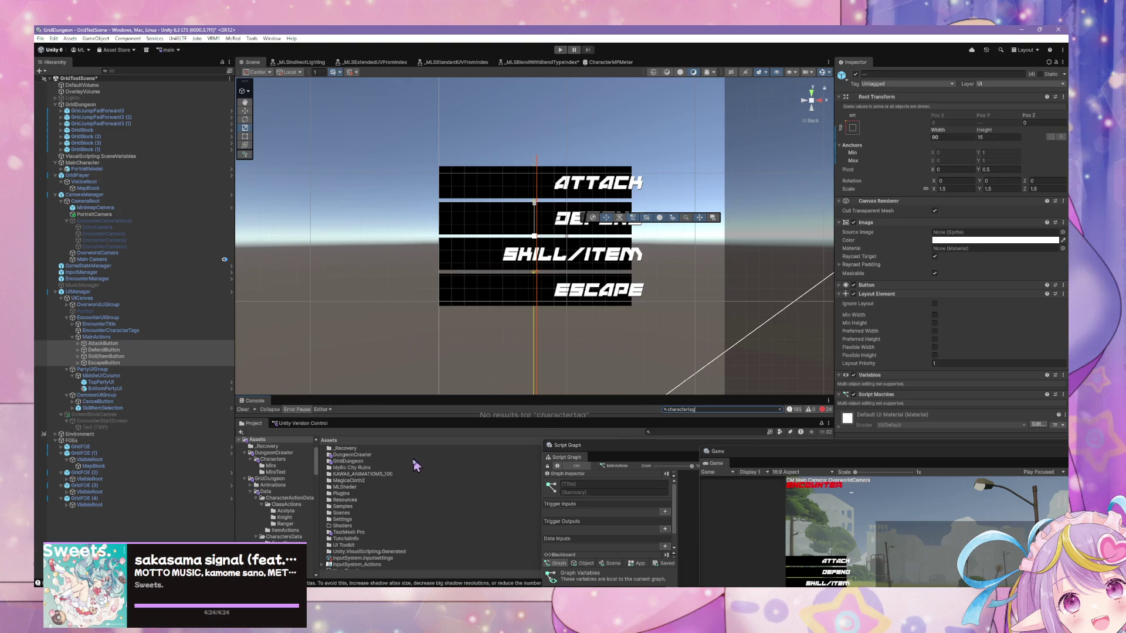
key("BackSpace")
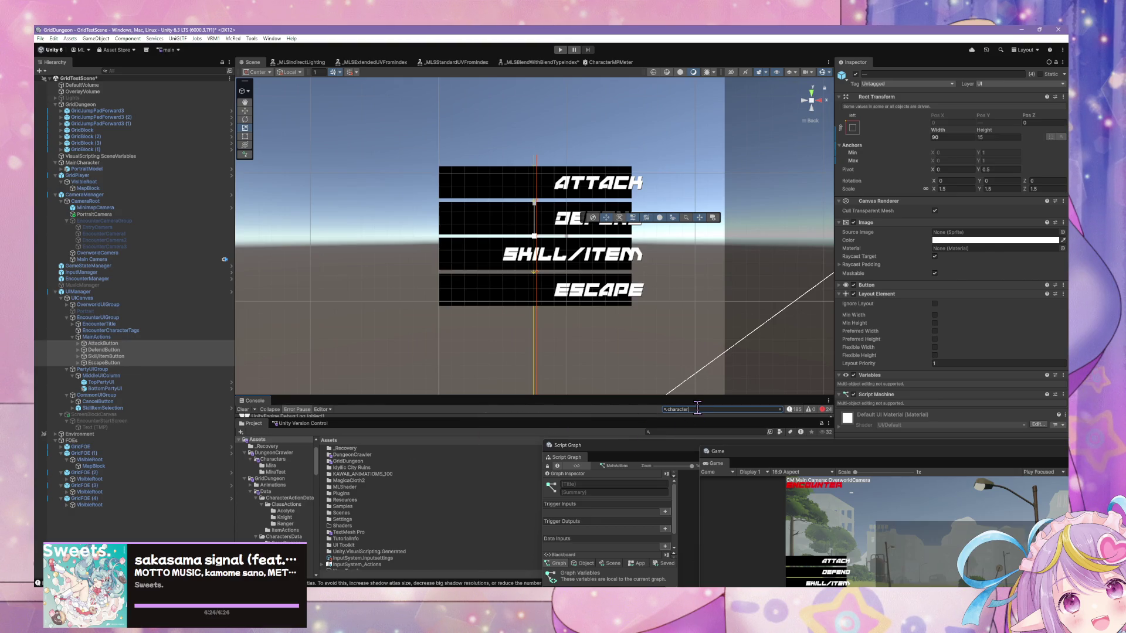
key("BackSpace")
Search the Project for 'tag' and inspect the CharacterTagUI prefab's State Machine
left_click(679, 432)
type("tag")
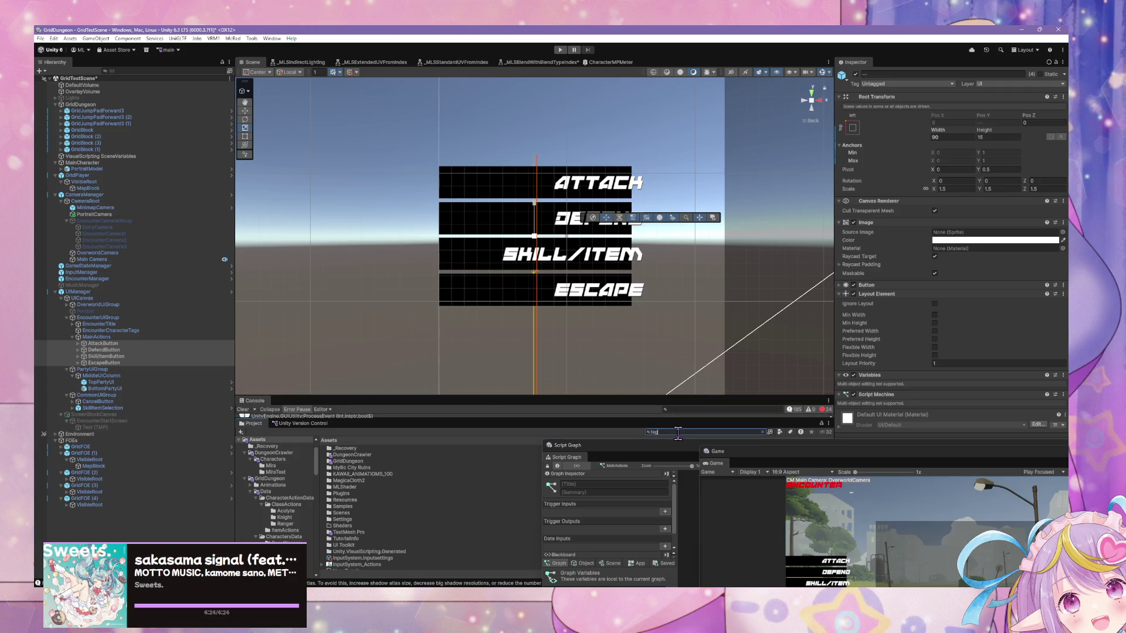
left_click(364, 467)
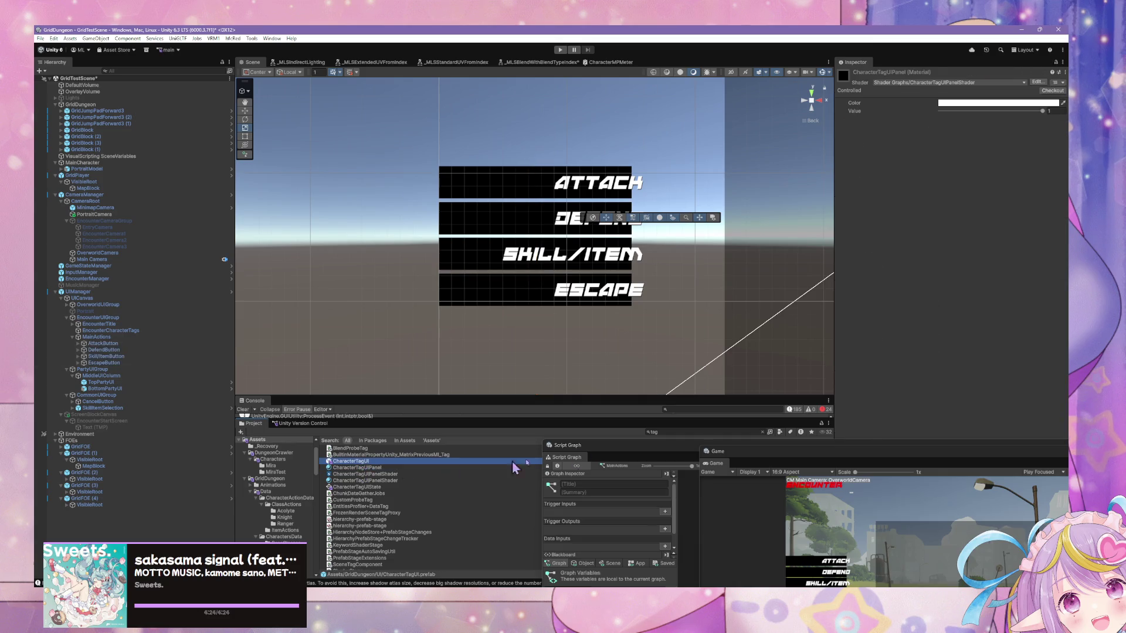
mouse_move(859, 454)
left_mouse_down()
mouse_move(456, 259)
mouse_move(389, 265)
left_mouse_up()
scroll(955, 427, "down", 3)
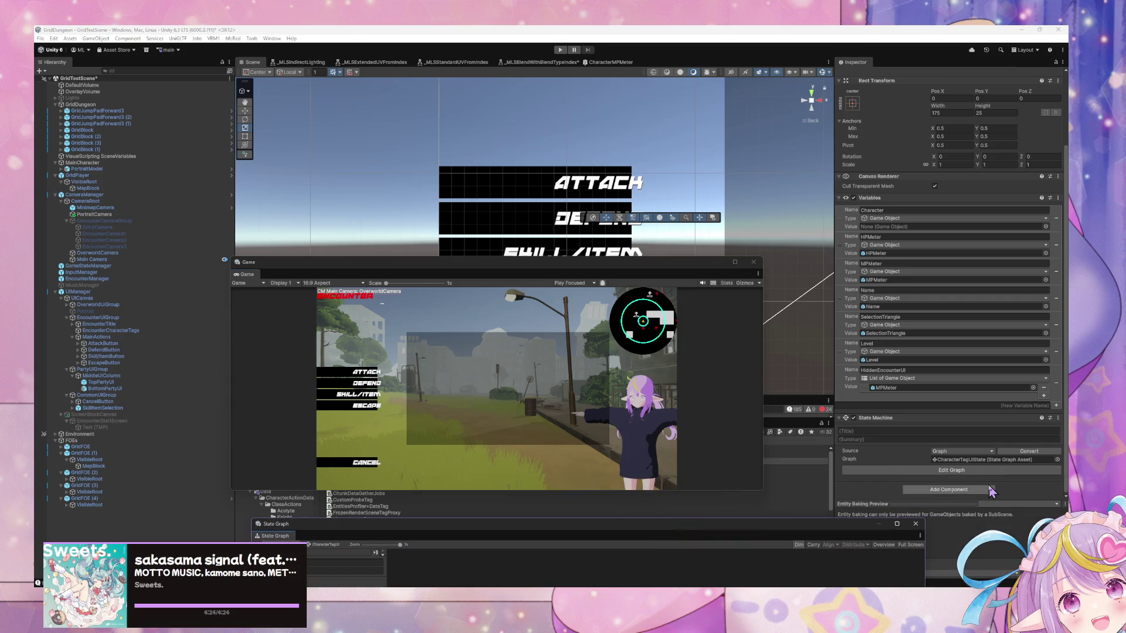
Open CharacterTagUIState's Entry Animation graph, select its three nodes, and rearrange the windows
left_click(979, 460)
left_click(976, 470)
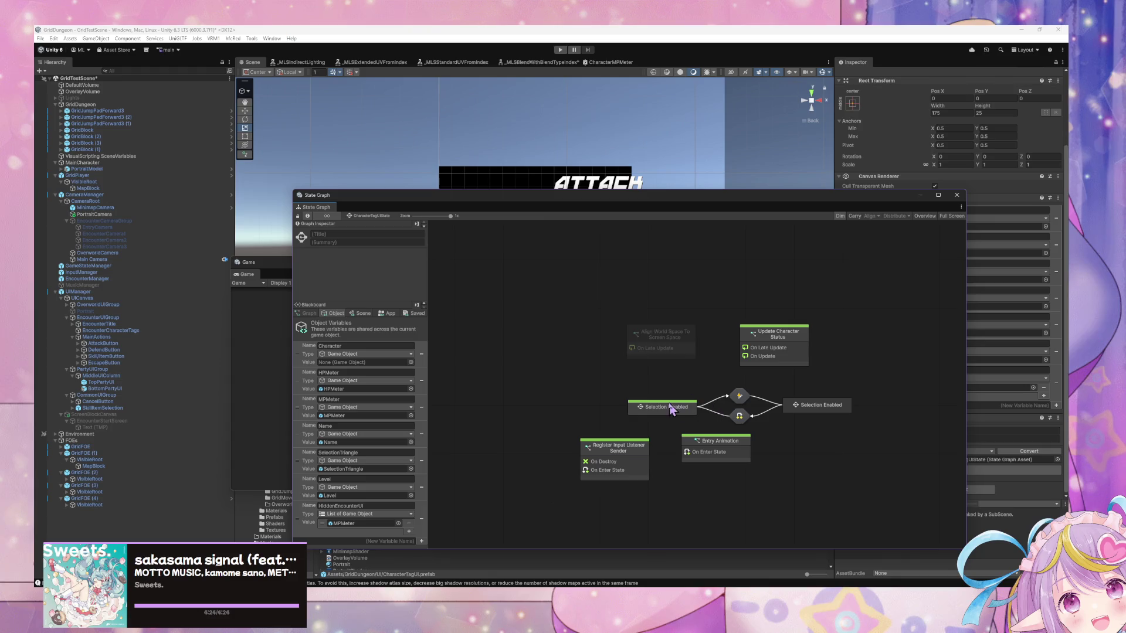
double_click(740, 453)
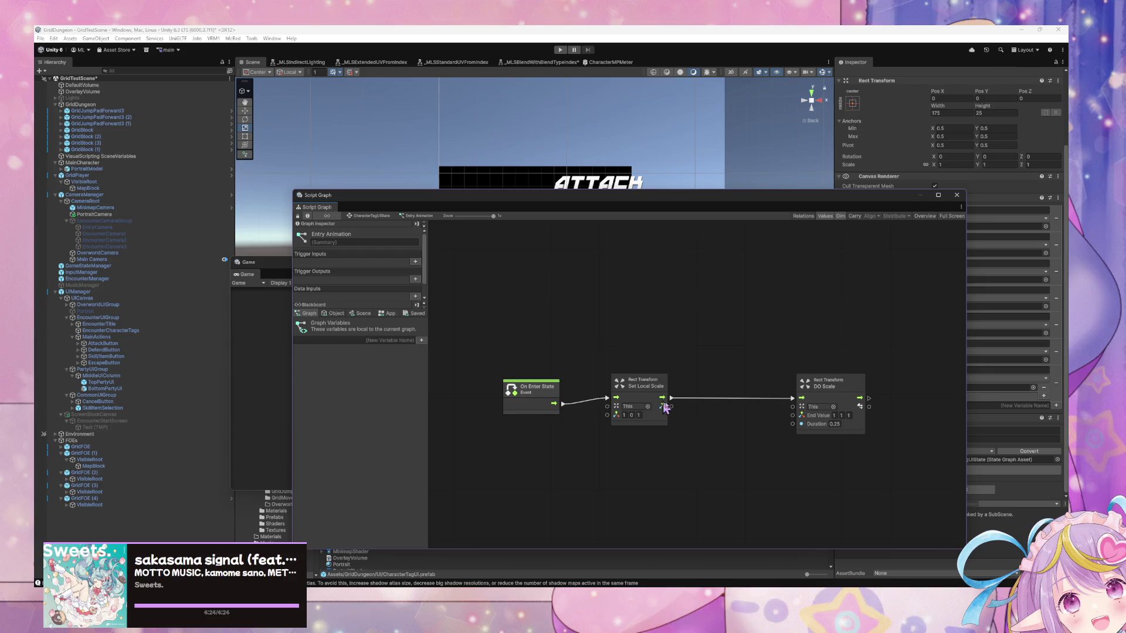
left_click_drag(884, 462, 501, 359)
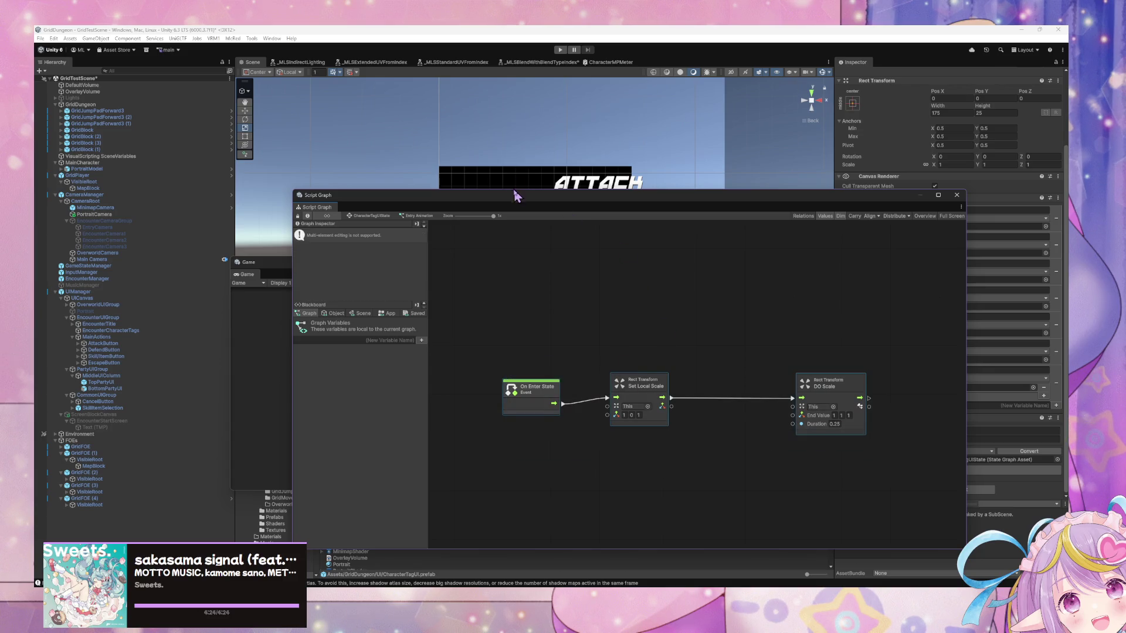
left_click_drag(534, 192, 722, 325)
left_click_drag(515, 263, 878, 435)
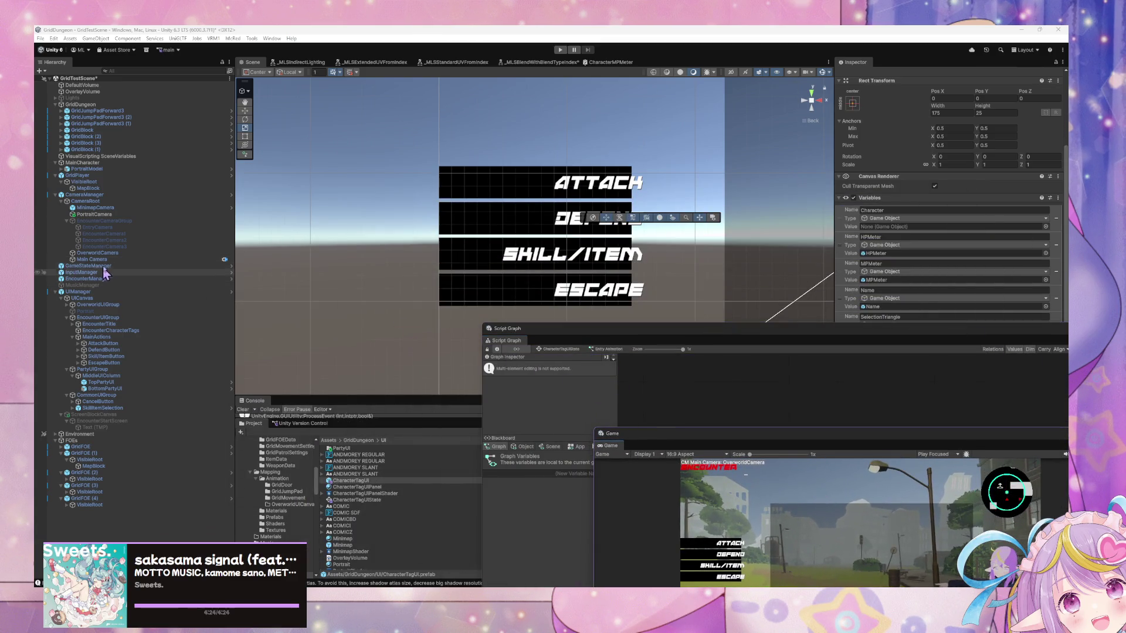
left_click(119, 345)
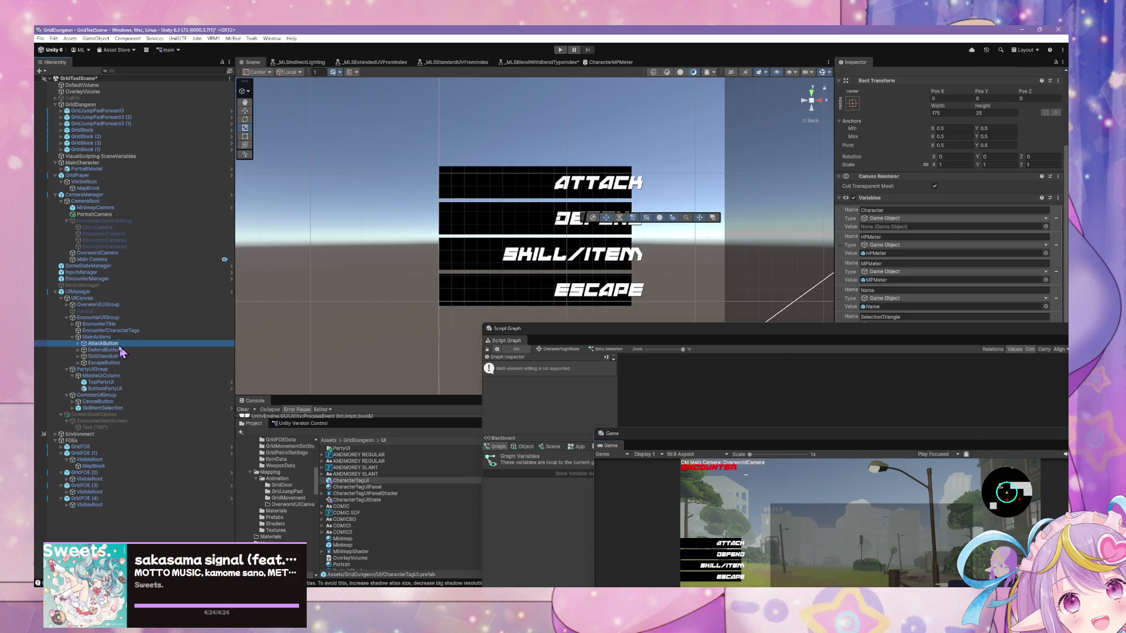
Select only AttackButton and create a new graph for its Script Machine
left_click(103, 363, "shift")
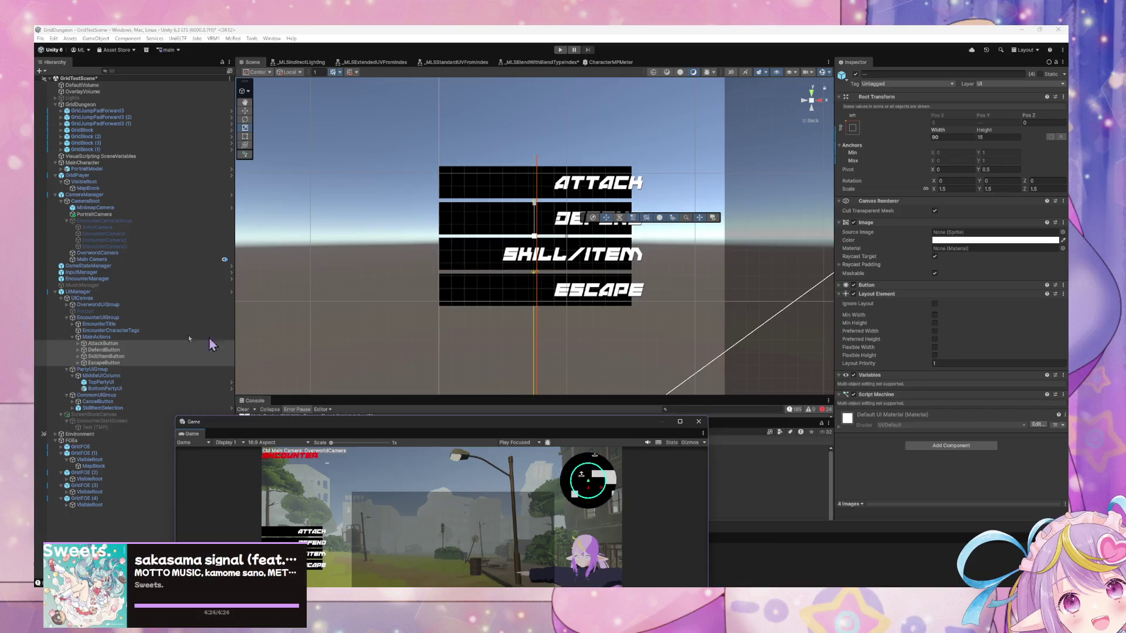
left_click(123, 343)
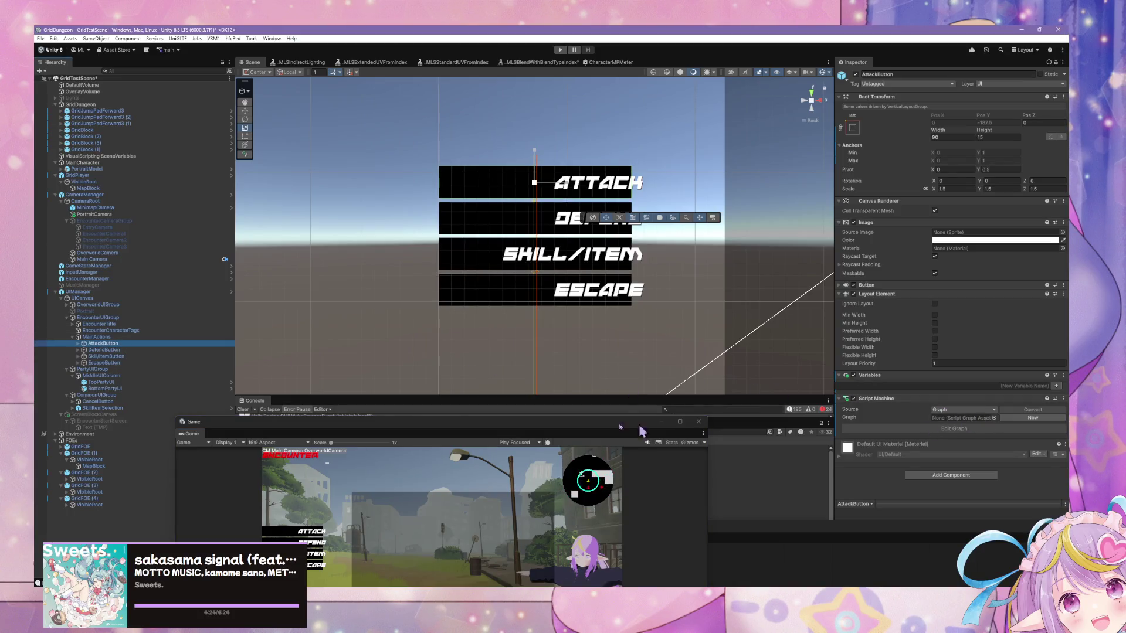
left_click(108, 357)
left_click(105, 363)
left_click(127, 344)
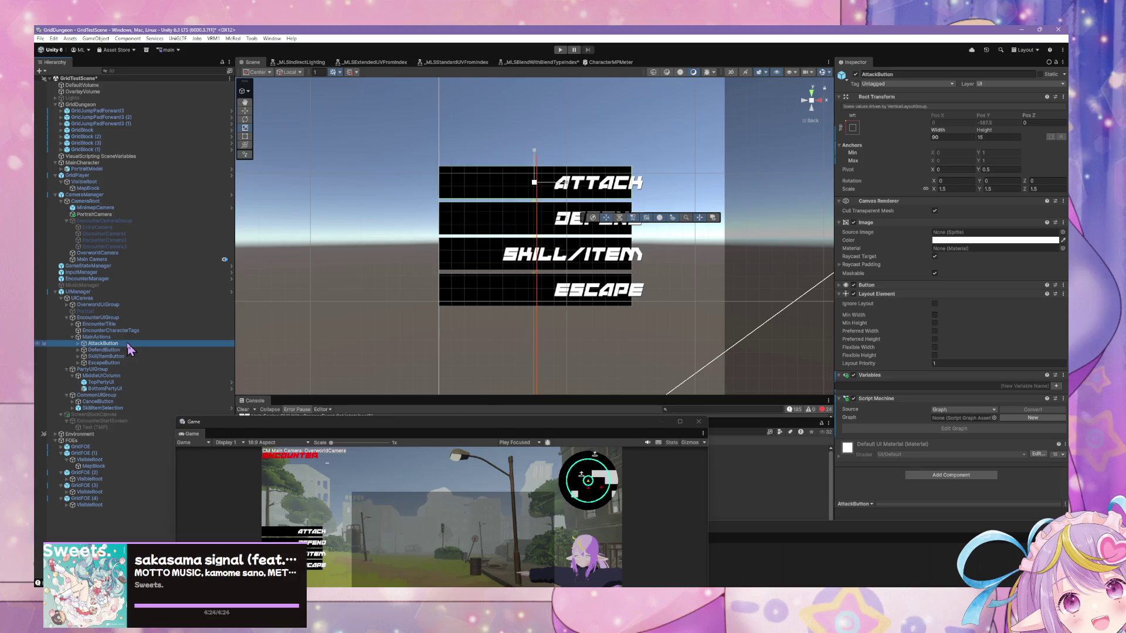
left_click(1032, 417)
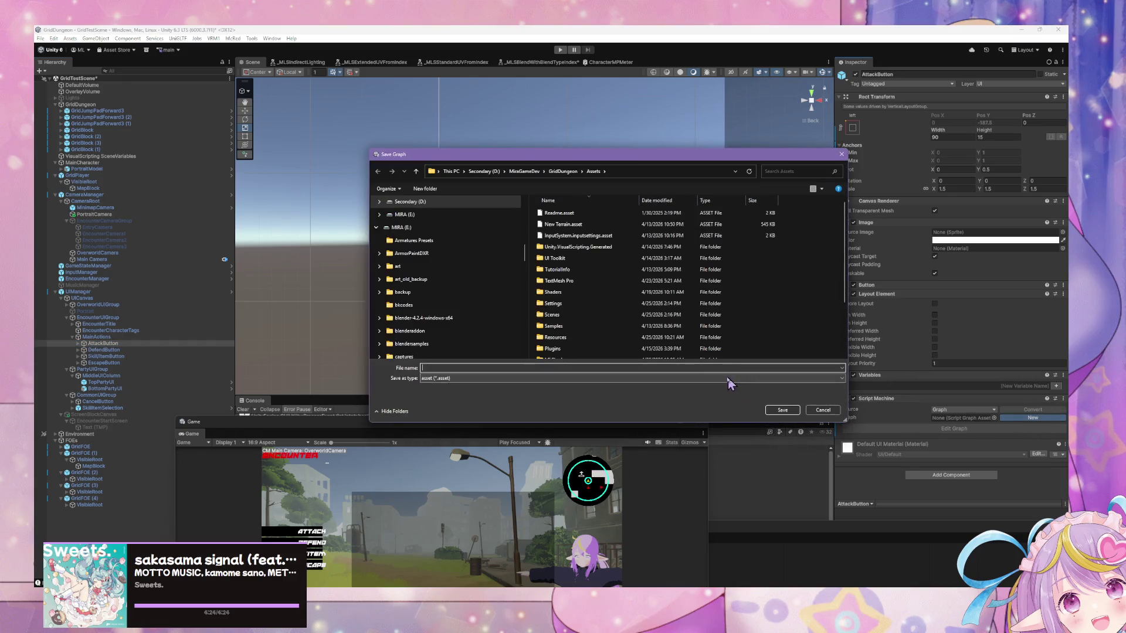
Save the graph as MainActionButtonEntryAnimation in Assets/GridDungeon/Scripts
scroll(586, 299, "down", 2)
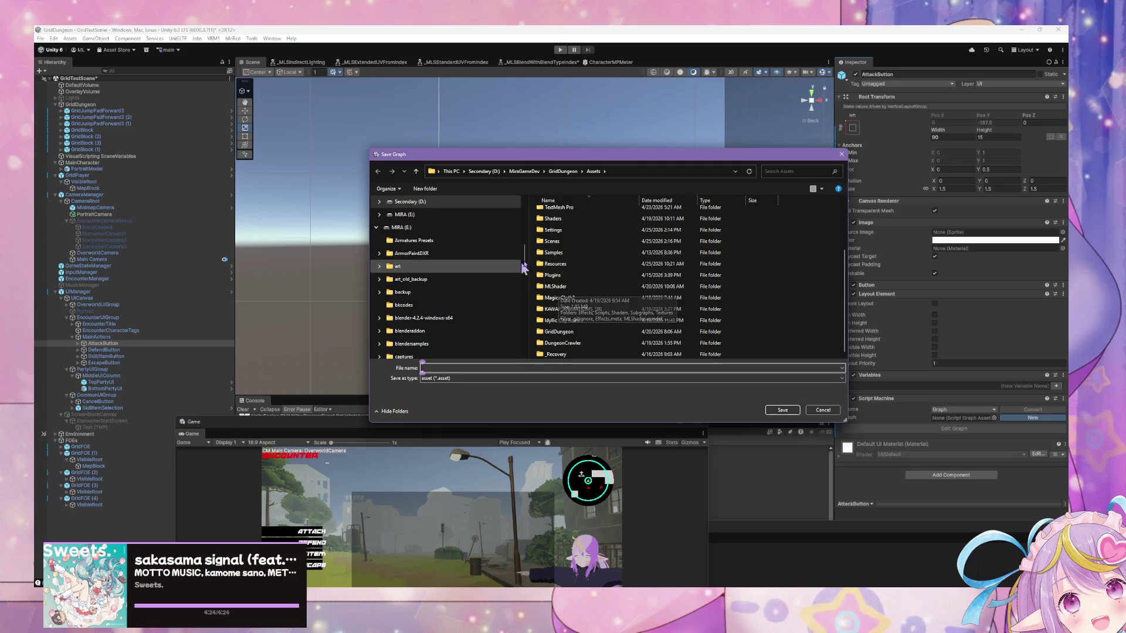
left_click(564, 233)
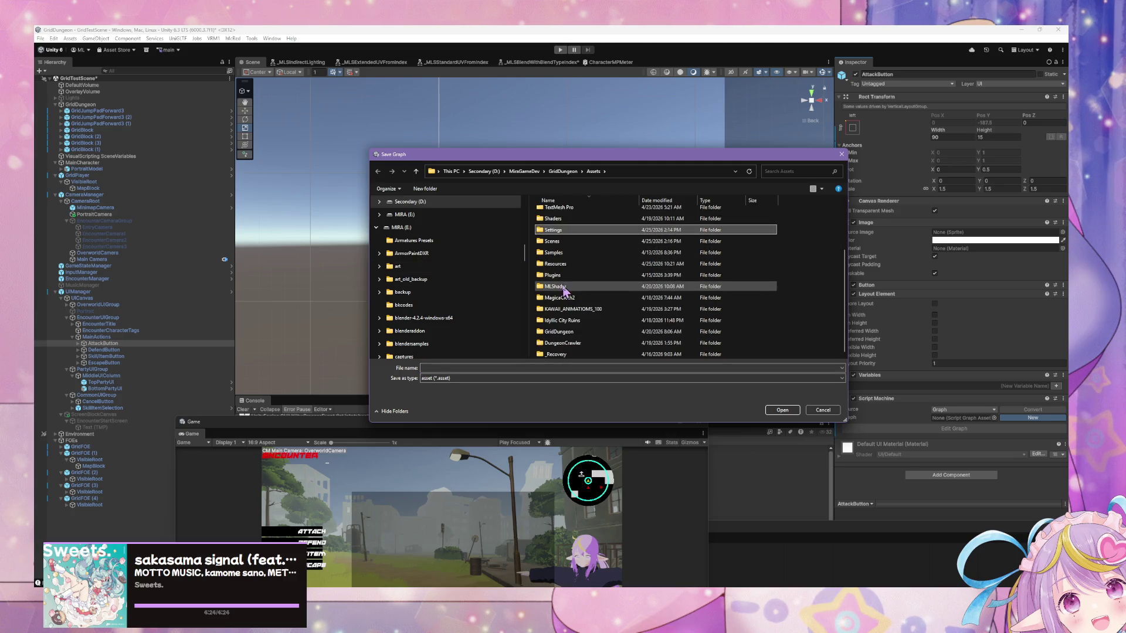
left_click(587, 333)
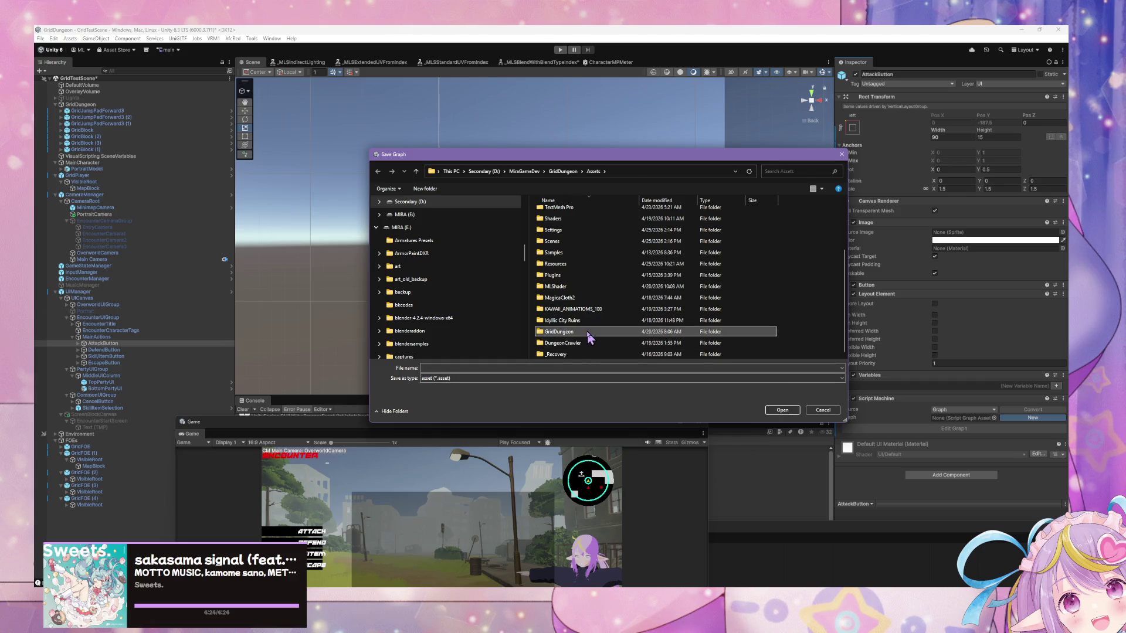
double_click(587, 333)
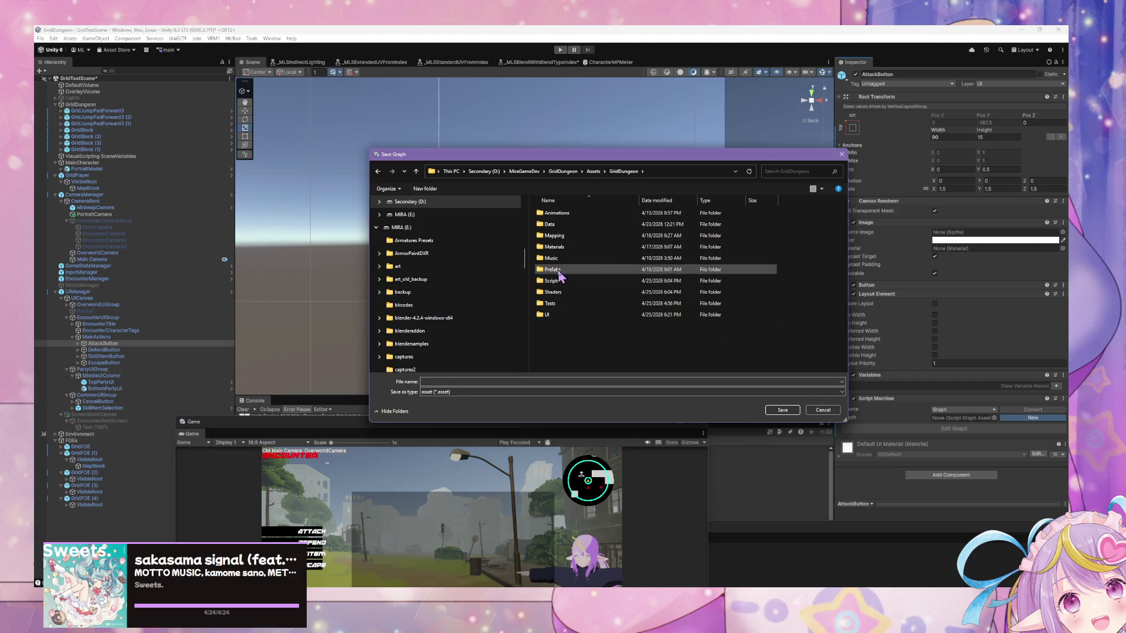
double_click(554, 280)
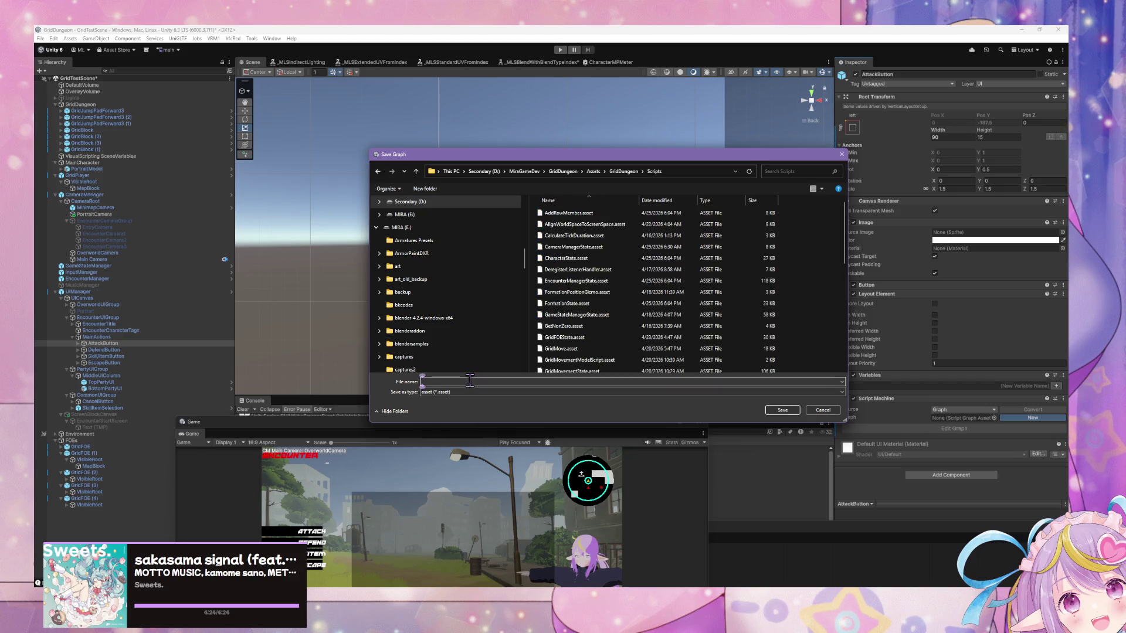
type("Mai")
type("Ani")
type("ry")
key("Return")
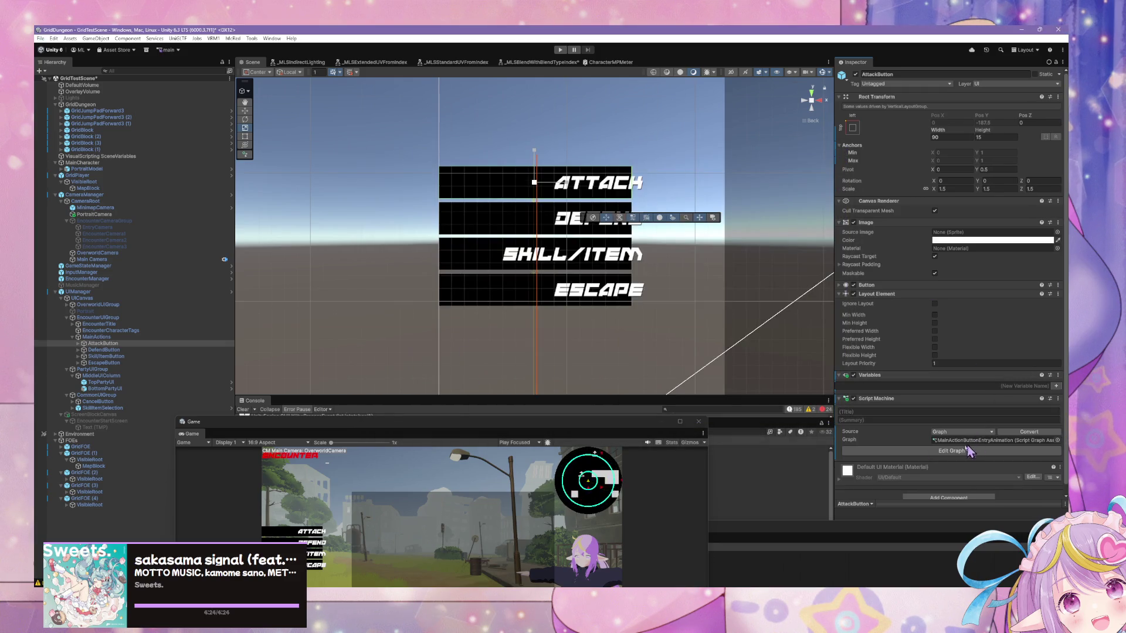
Assign the MainActionButtonEntryAnimation script graph to DefendButton's Script Machine
left_click(104, 349)
left_click(104, 363, "shift")
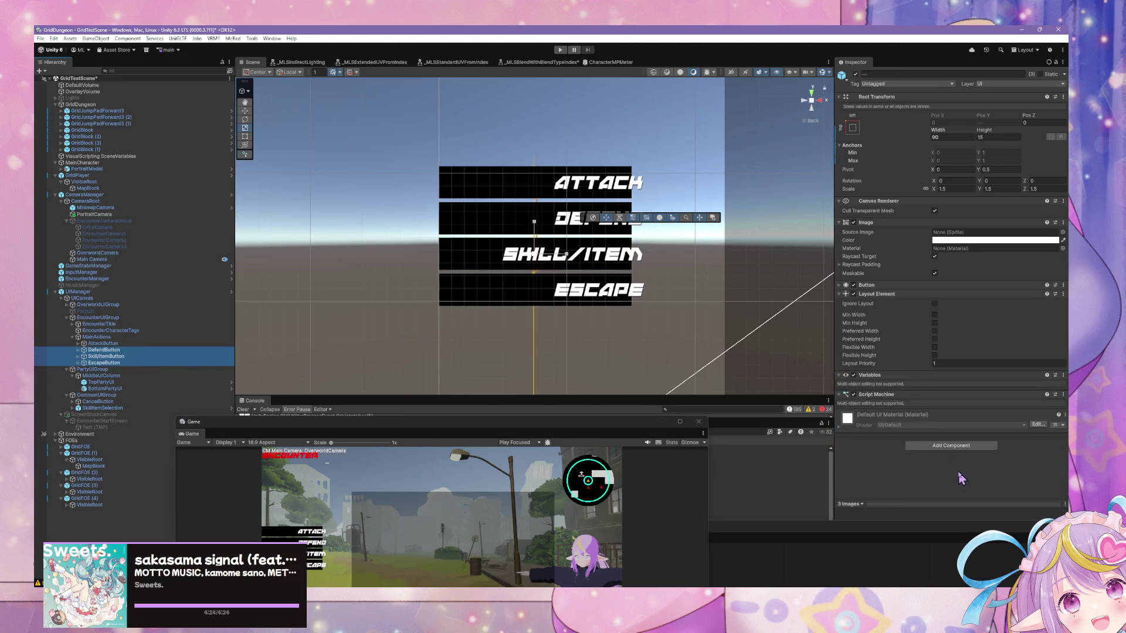
left_click(144, 350)
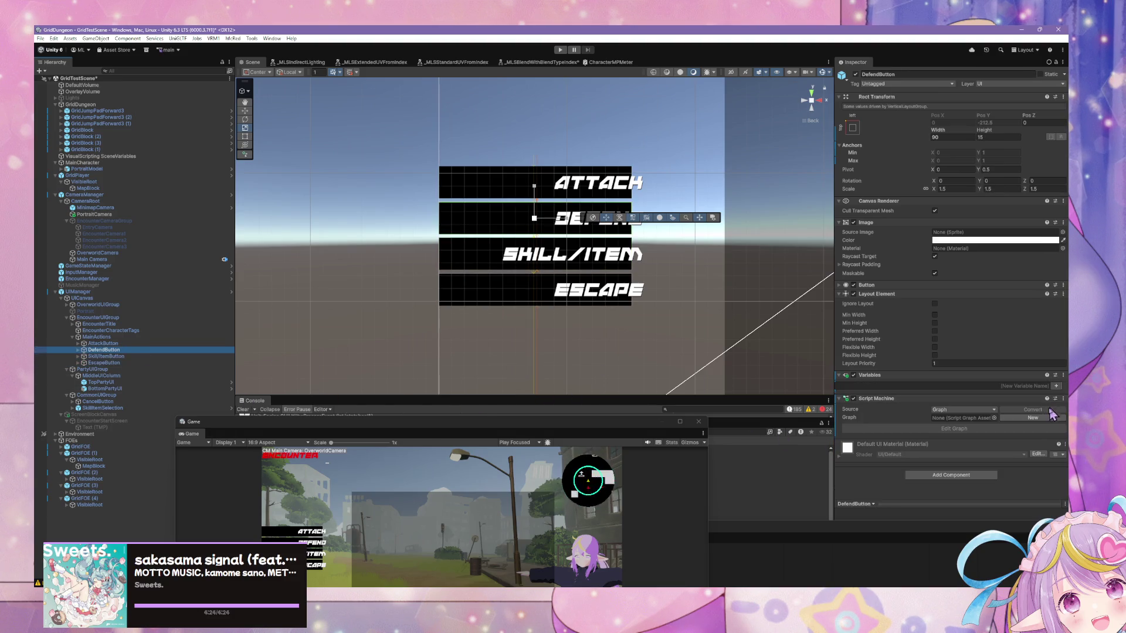
left_click(994, 418)
left_click(654, 456)
double_click(588, 444)
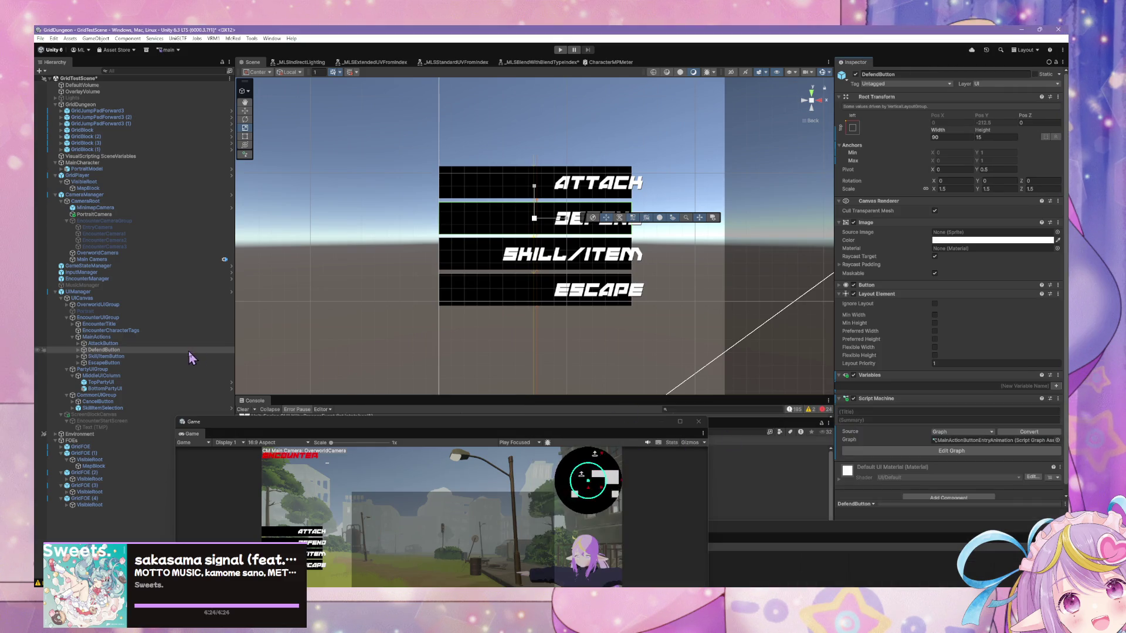
Assign MainActionButtonEntryAnimation to Skill/ItemButton's Script Machine as well
left_click(182, 357)
left_click(1061, 440)
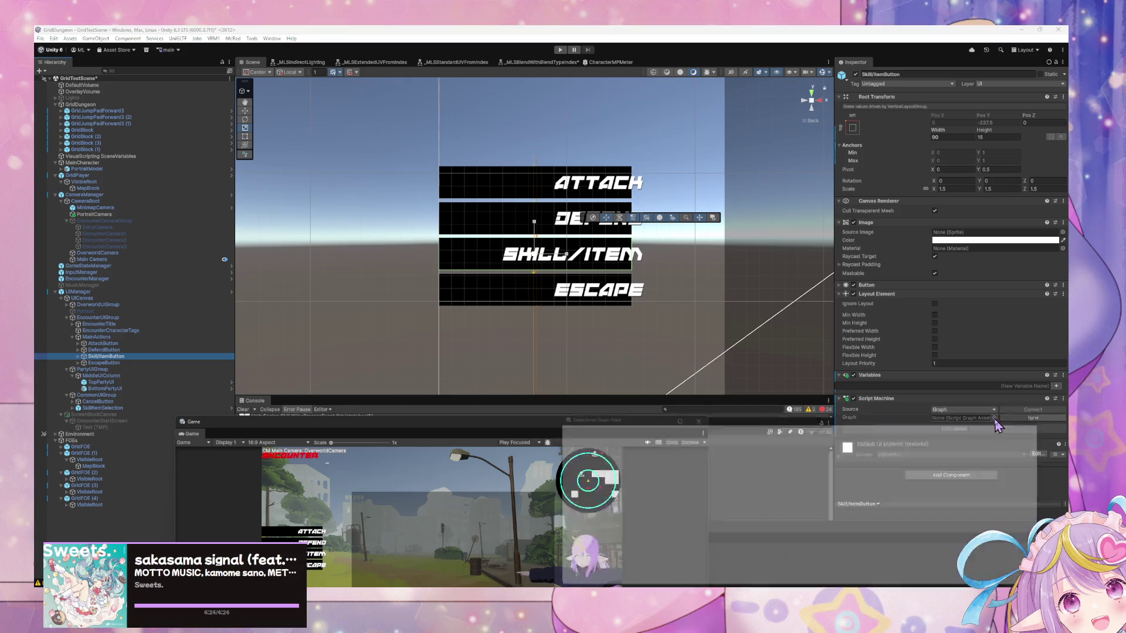
type("anim")
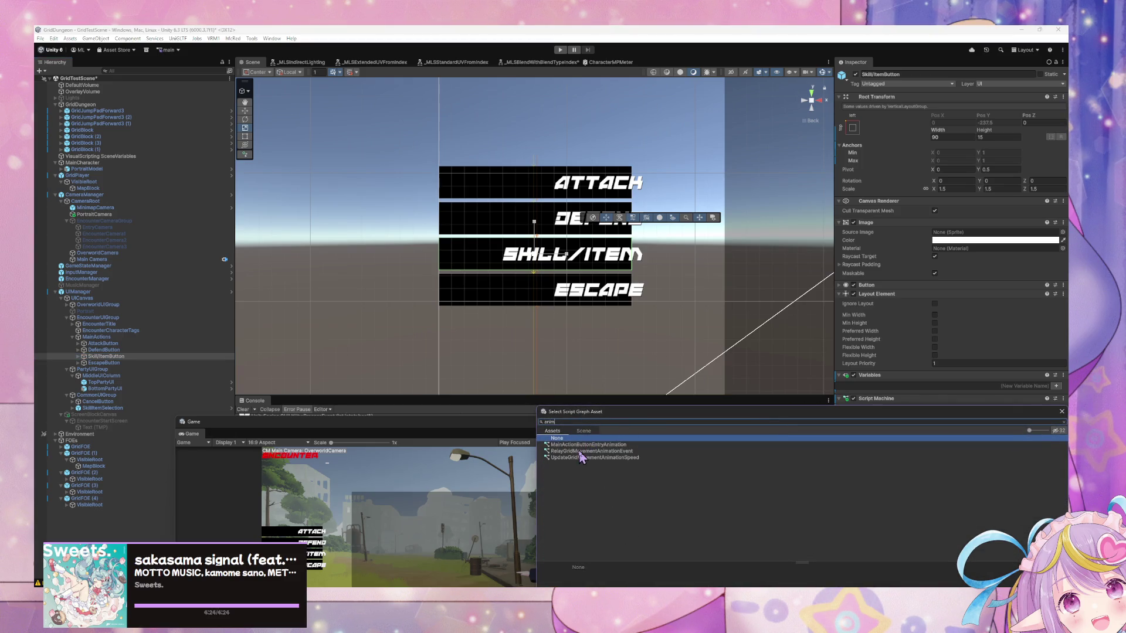
double_click(580, 457)
Assign MainActionButtonEntryAnimation to EscapeButton and open its script graph
left_click(104, 363)
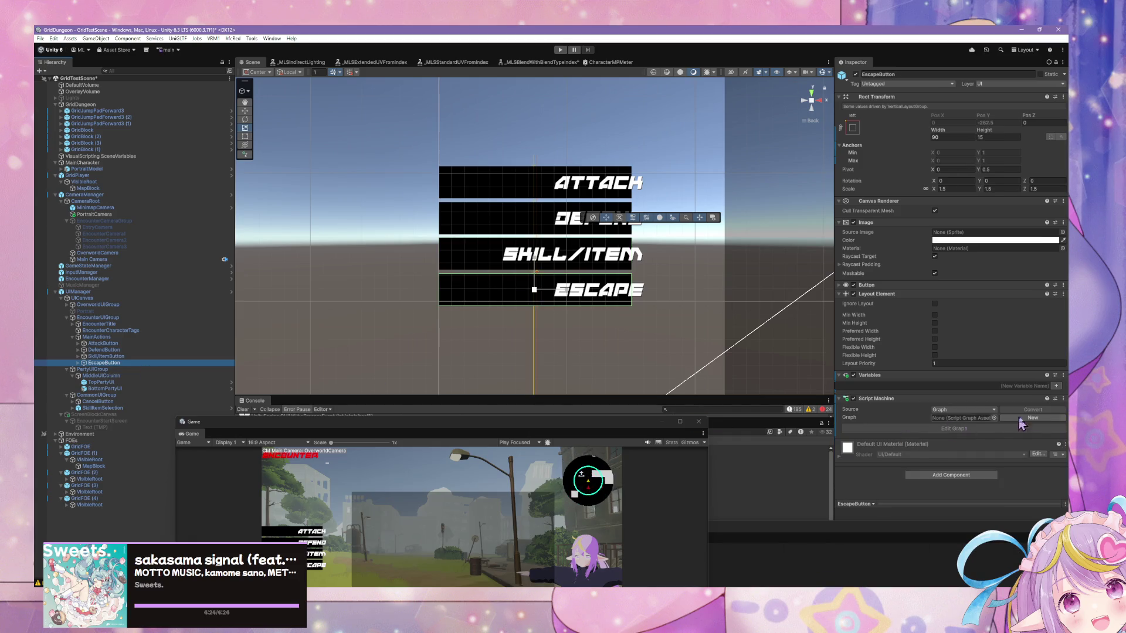
left_click(994, 417)
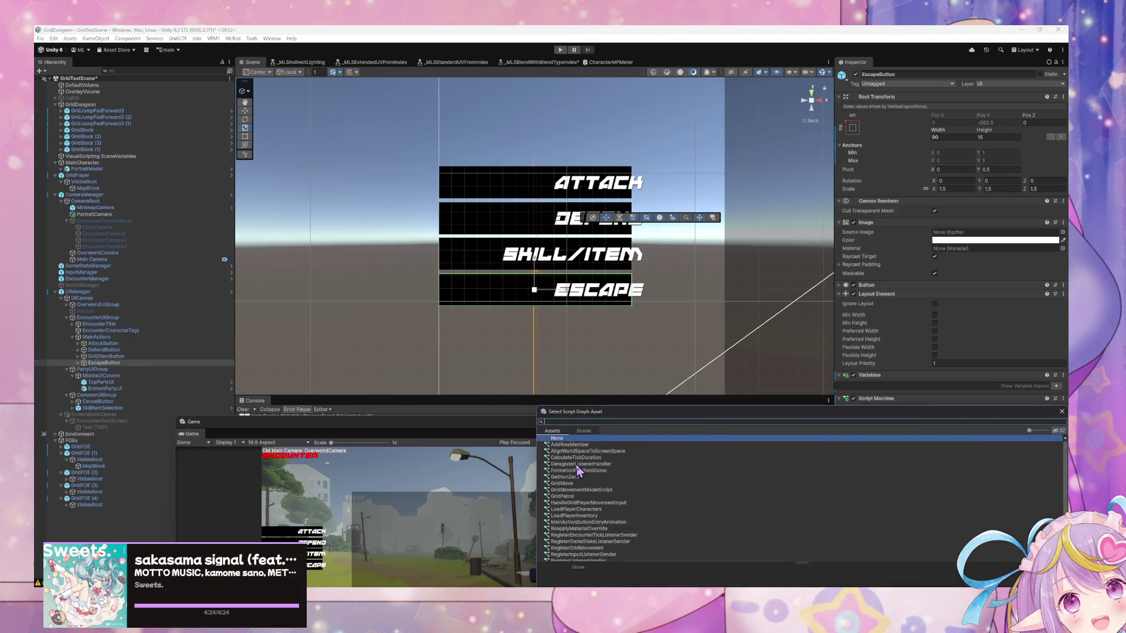
type("a")
type("nim")
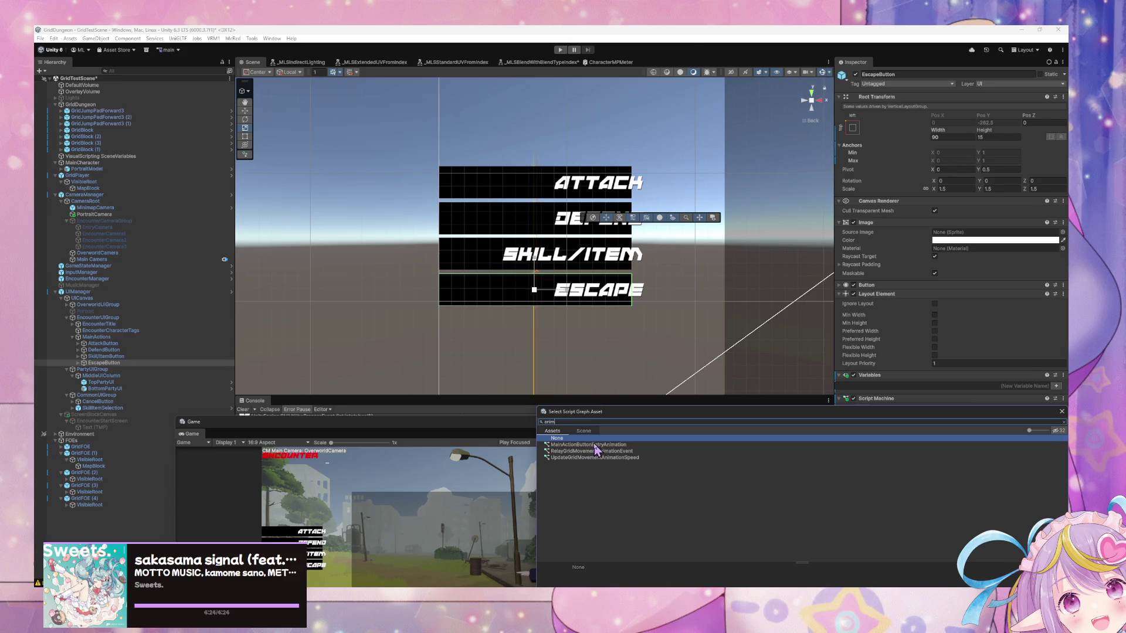
double_click(594, 444)
left_click(950, 451)
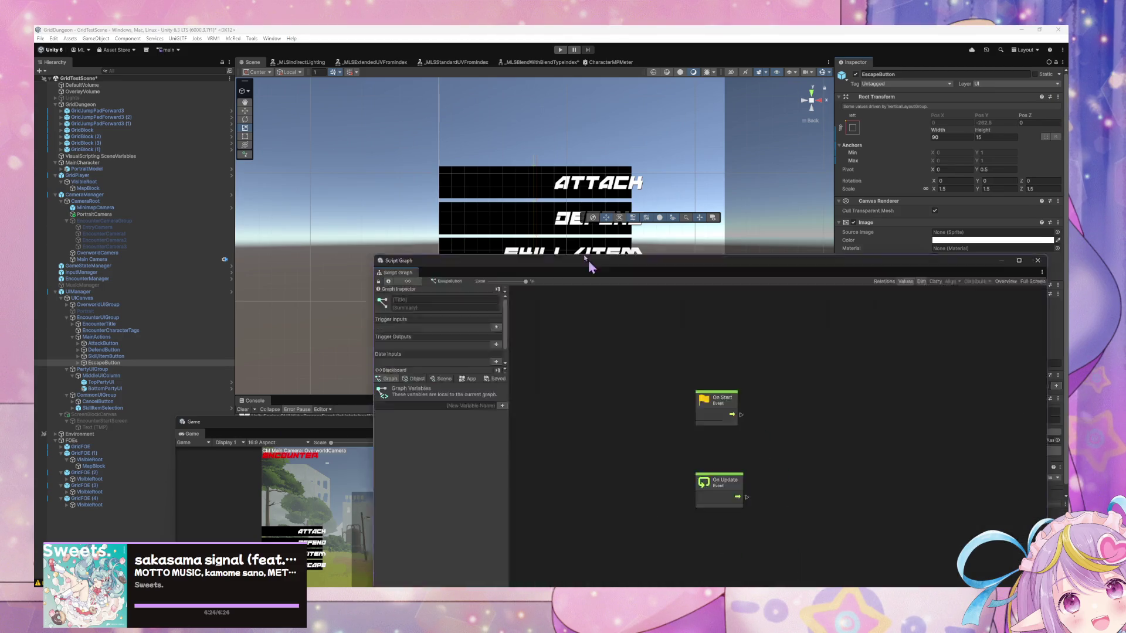
Paste the scale-in nodes, delete On Update, and add an On Enable event
key("ctrl+v")
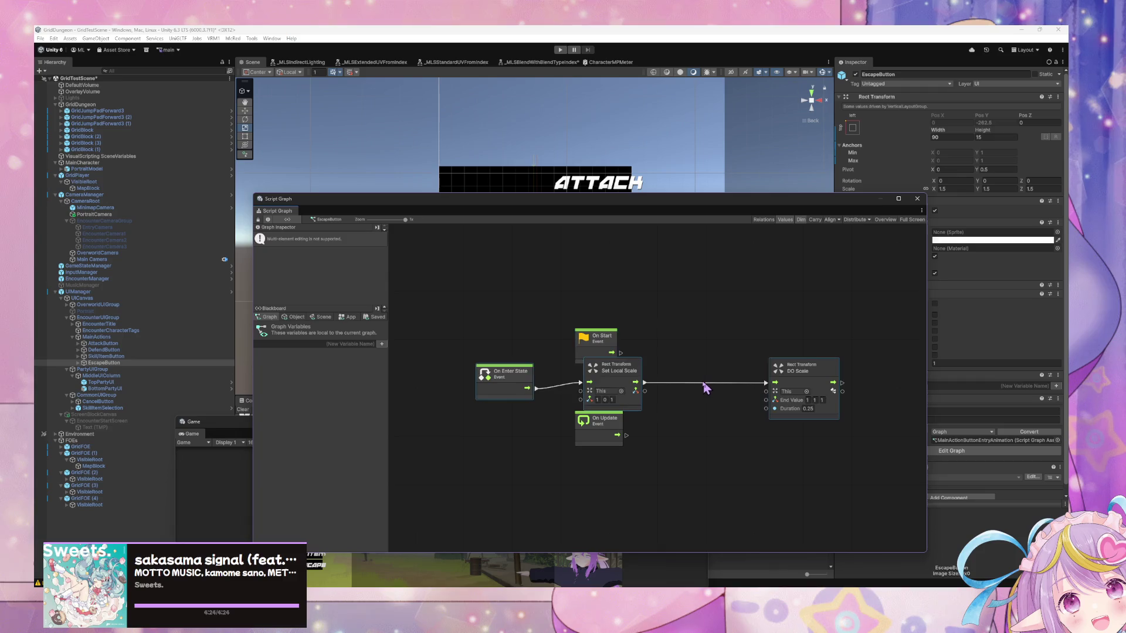
left_click_drag(621, 373, 712, 373)
left_click(610, 422)
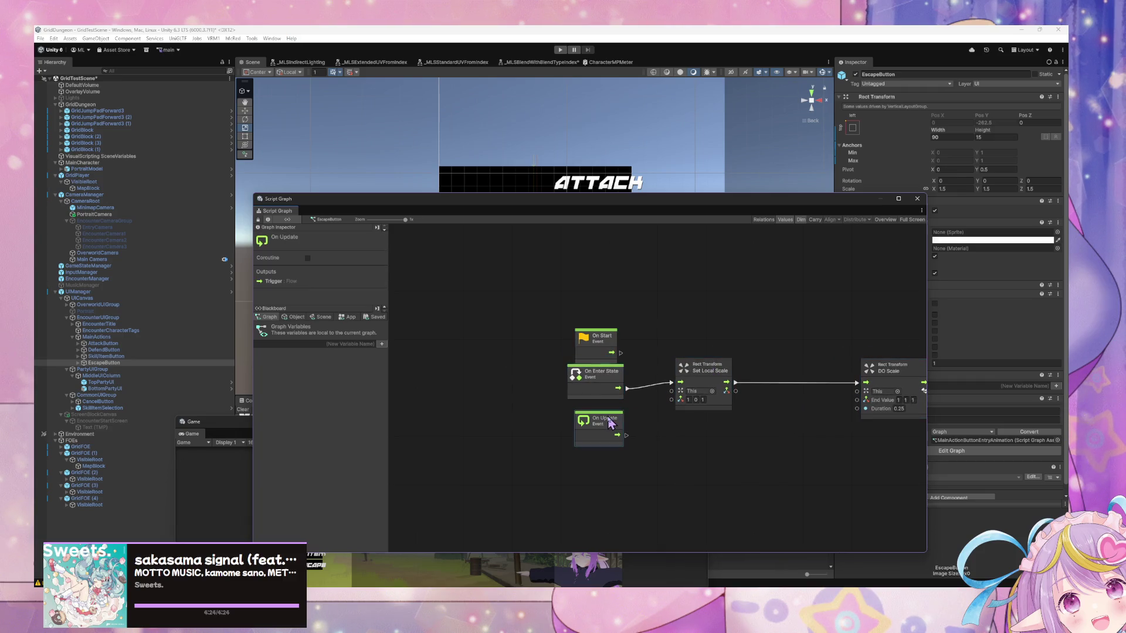
key("Delete")
right_click(613, 425)
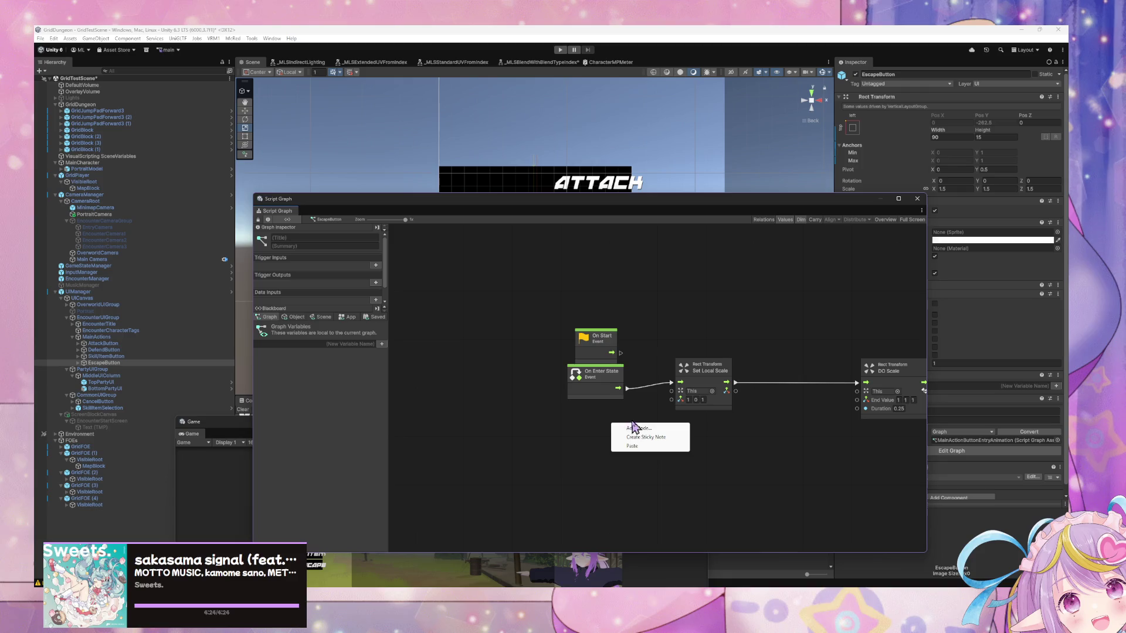
left_click(636, 429)
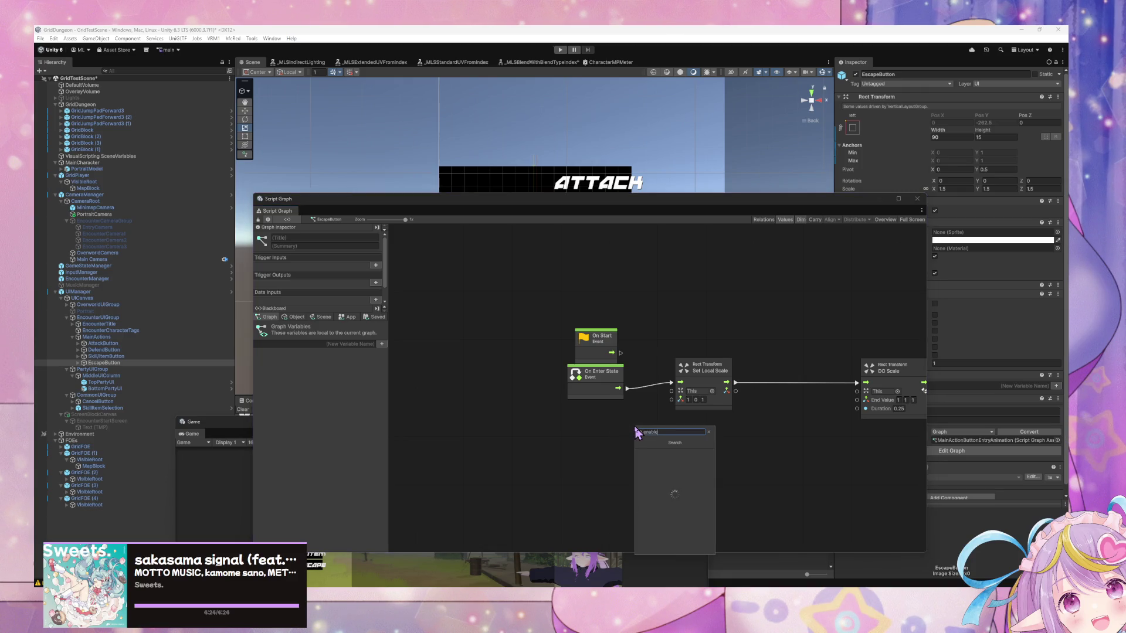
key("BackSpace")
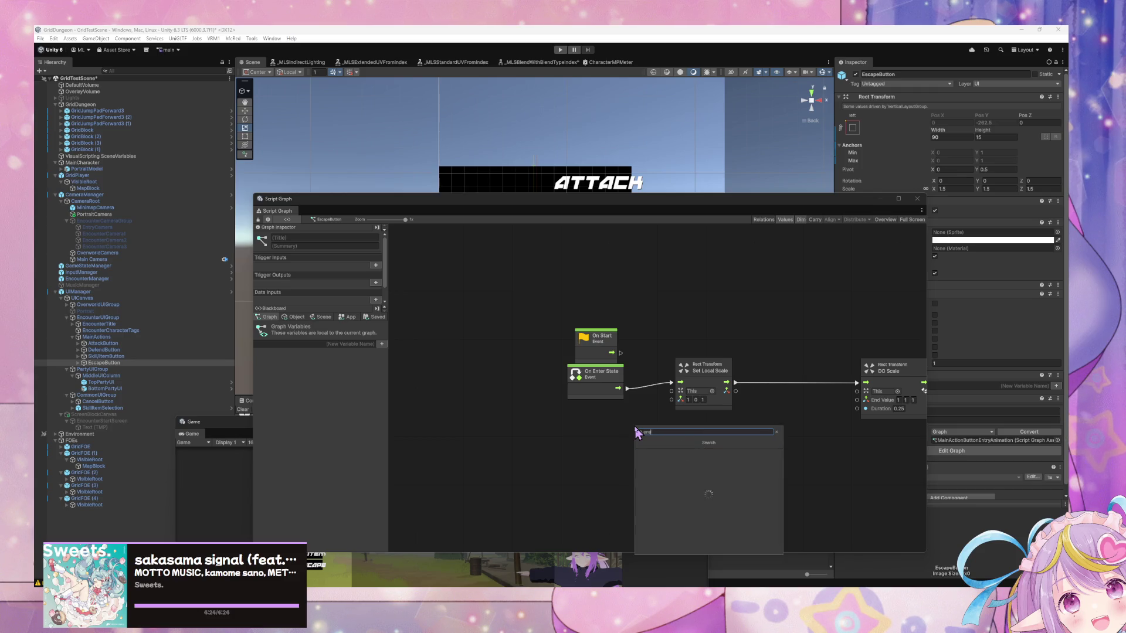
key("BackSpace")
key("BackSpace")
key("BackSpace")
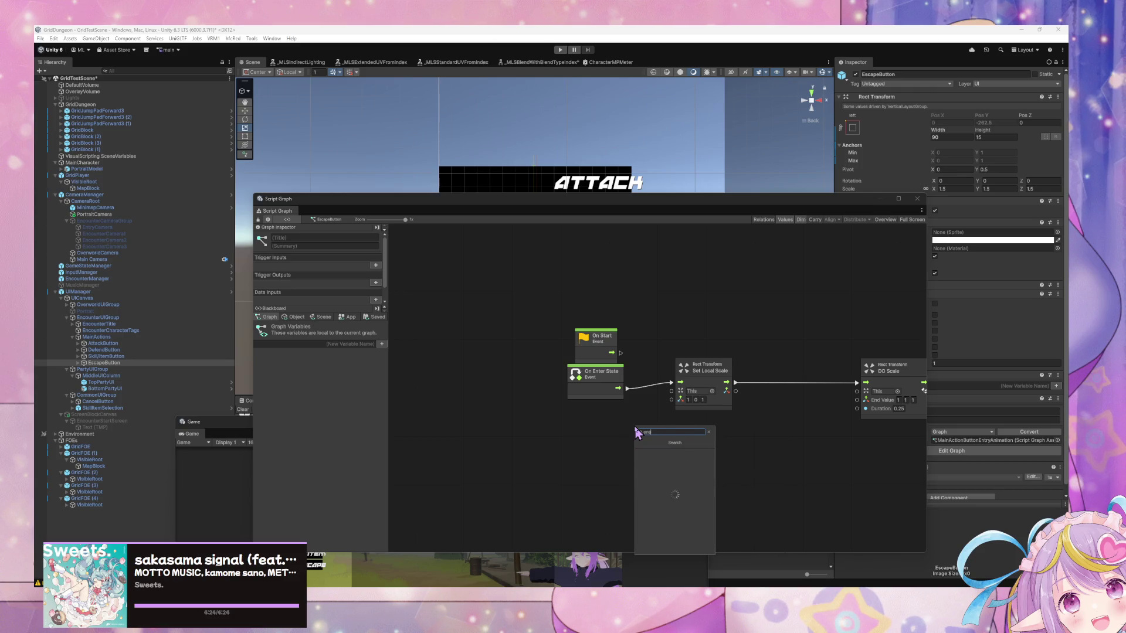
Wire On Enable and On Start into Set Local Scale and tidy the node layout
mouse_move(638, 433)
left_mouse_down()
mouse_move(581, 426)
mouse_move(672, 383)
left_mouse_up()
left_click_drag(620, 352, 671, 383)
left_click_drag(712, 294, 610, 293)
mouse_move(833, 206)
left_mouse_down()
mouse_move(776, 269)
mouse_move(787, 282)
left_mouse_up()
left_click(475, 413)
left_click_drag(476, 415, 467, 405)
left_click_drag(472, 504, 484, 499)
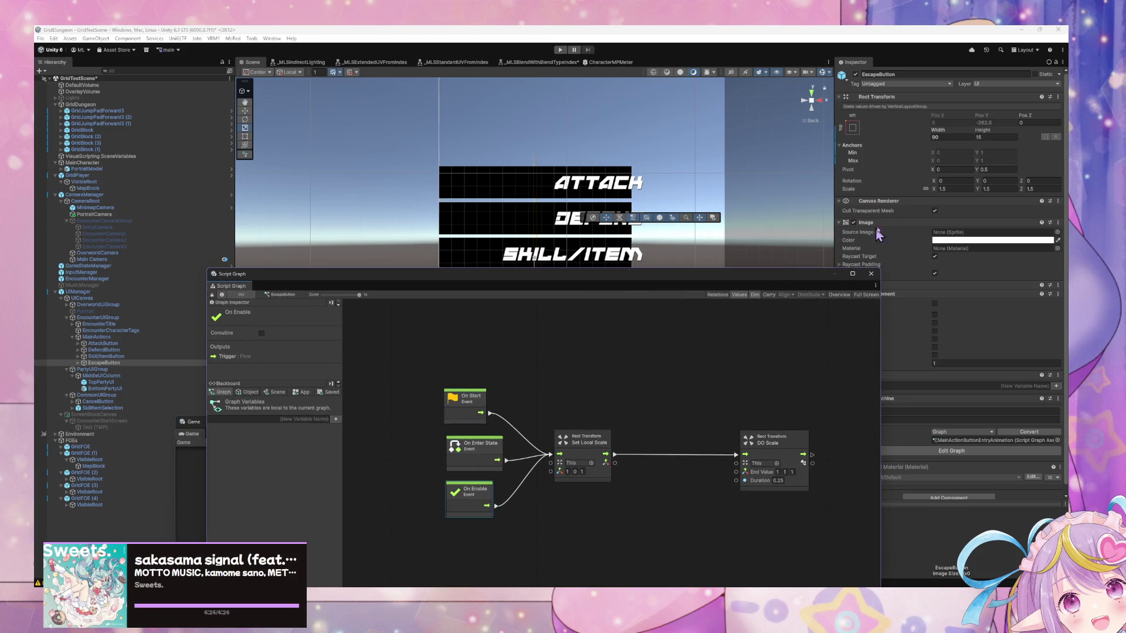
Adjust the Escape button's X scale in the Inspector
left_click(934, 188)
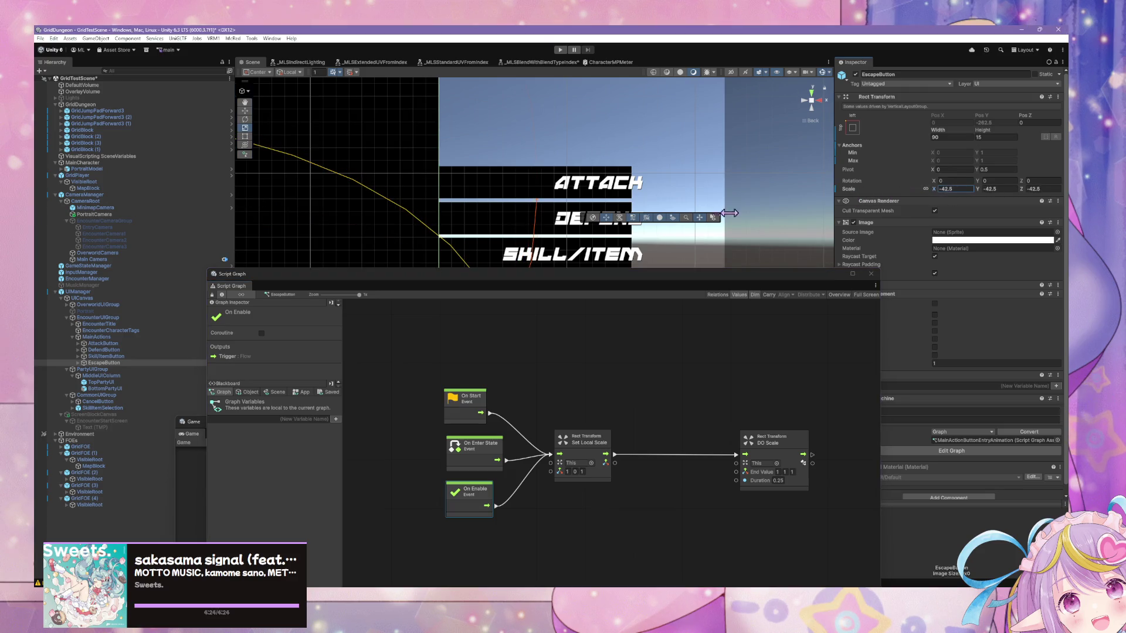
scroll(393, 200, "down", 5)
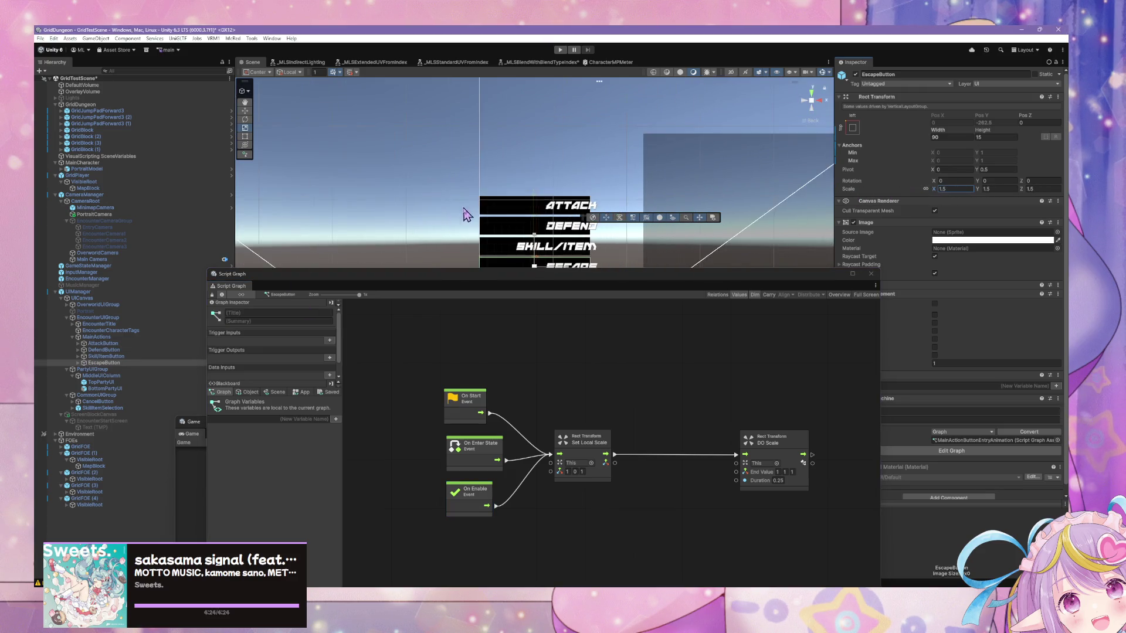
left_click(979, 189)
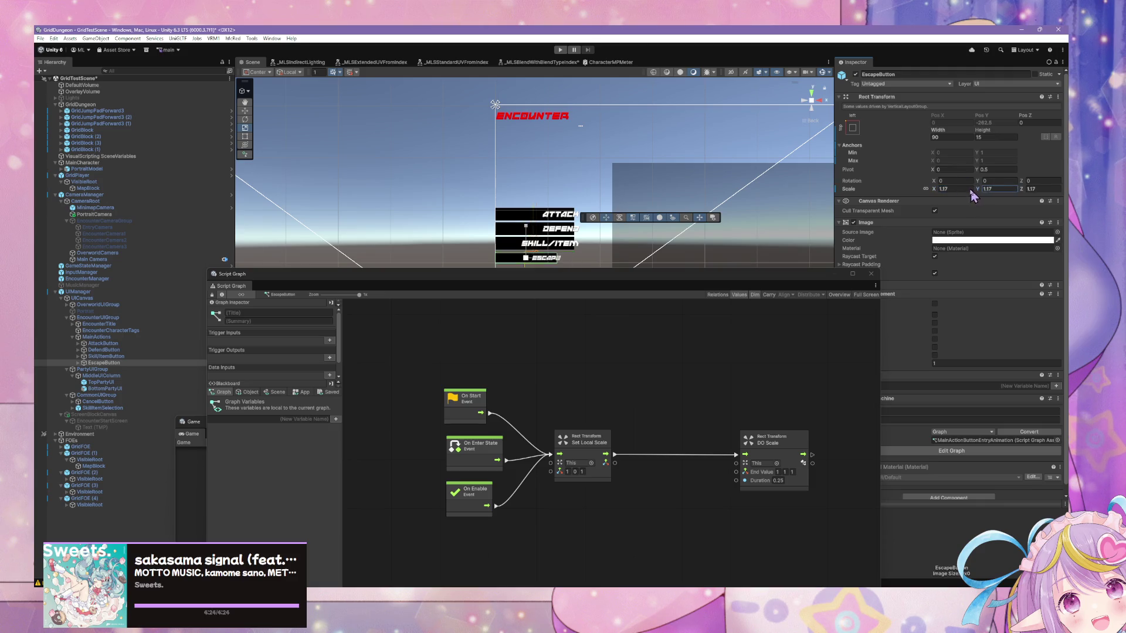
type("1.5")
left_click(941, 188)
left_click_drag(925, 192, 935, 198)
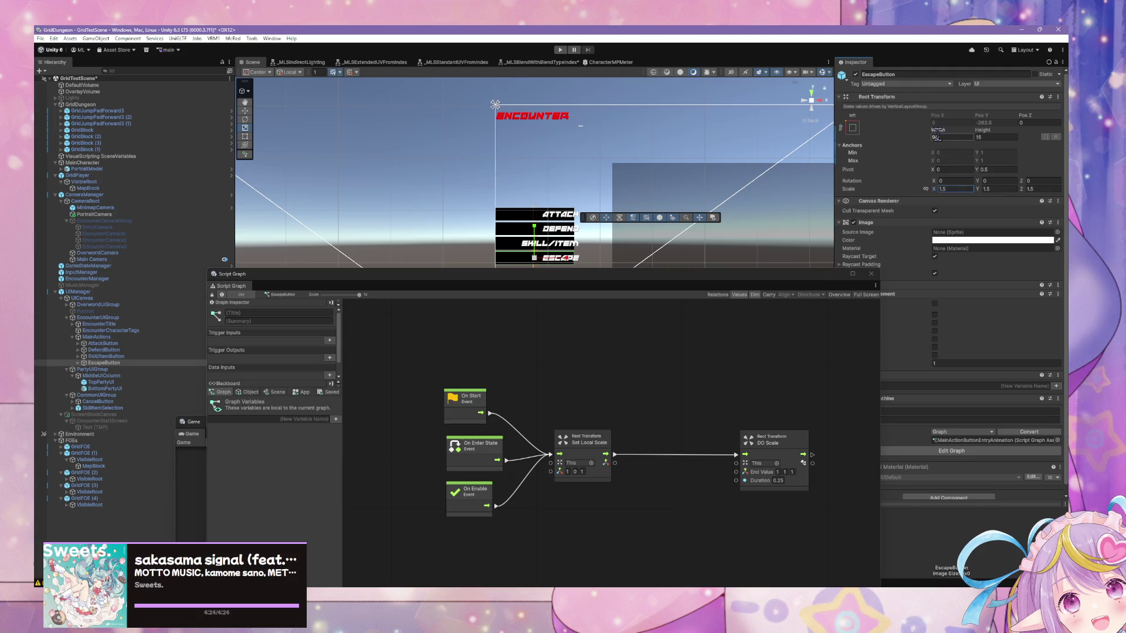
Try adding a DO Pivot tween node between the scale nodes, then delete it
right_click(680, 432)
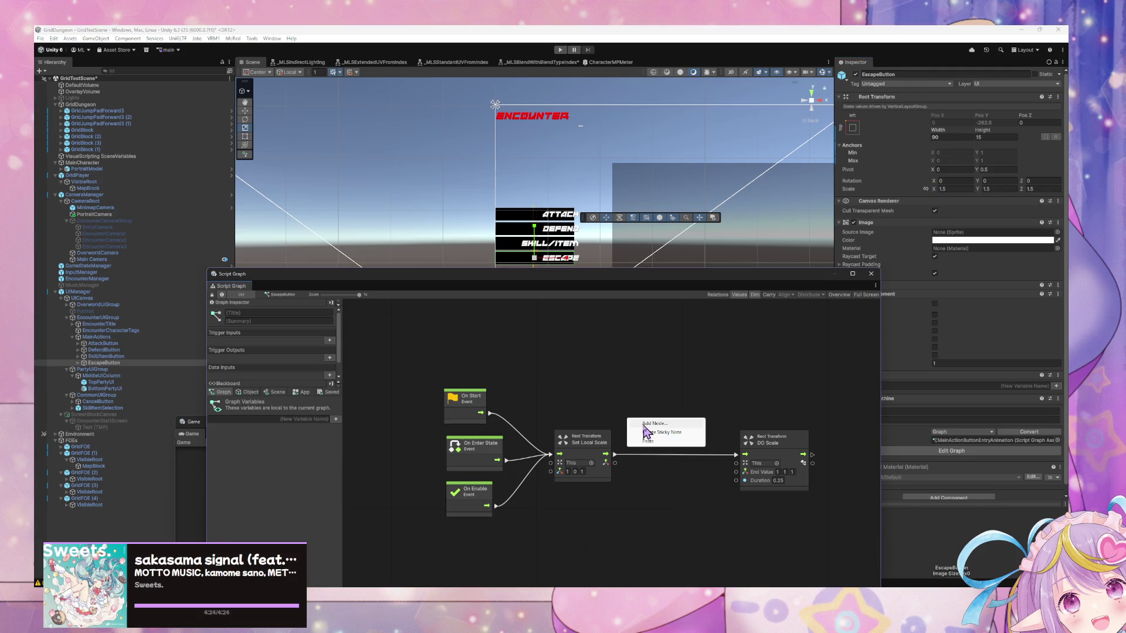
type("nsform do w")
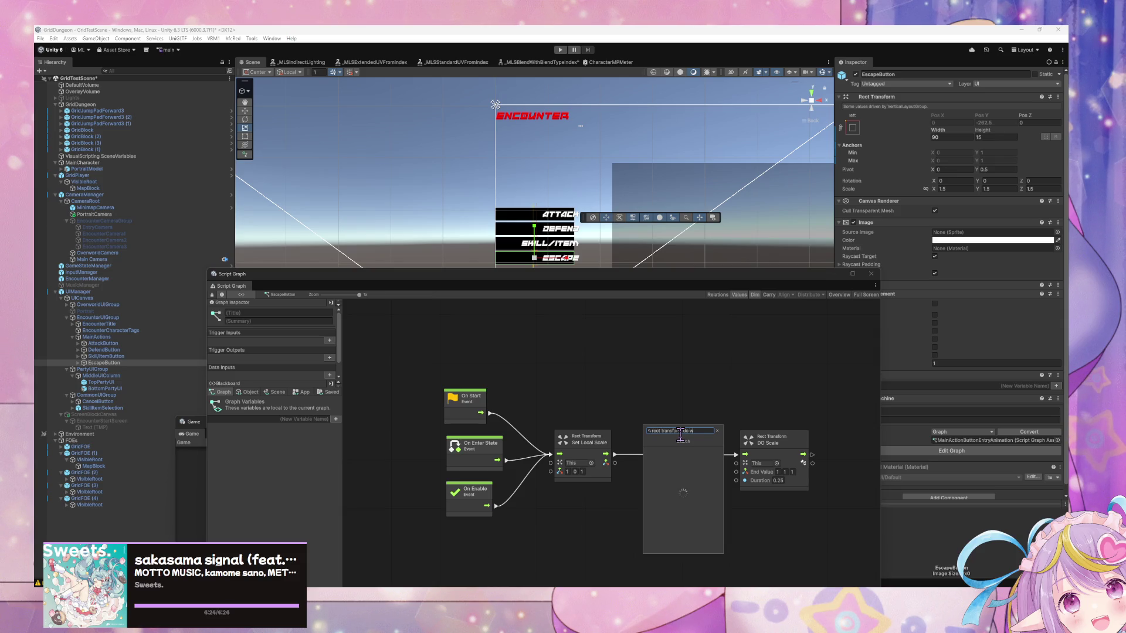
type("idth")
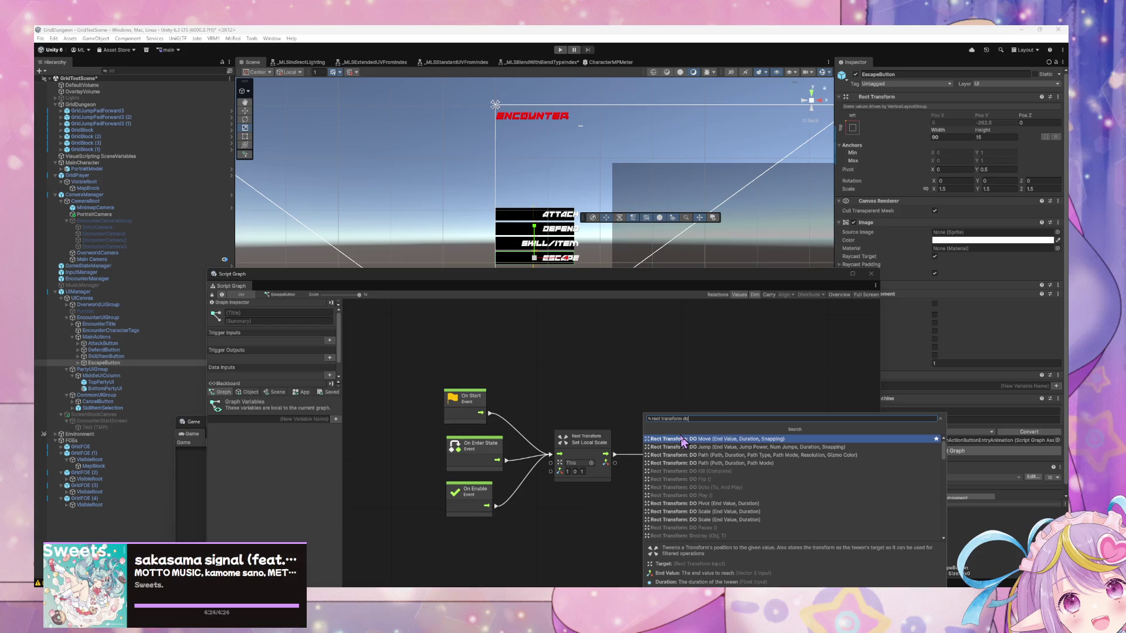
key("Down")
key("Down")
key("Down")
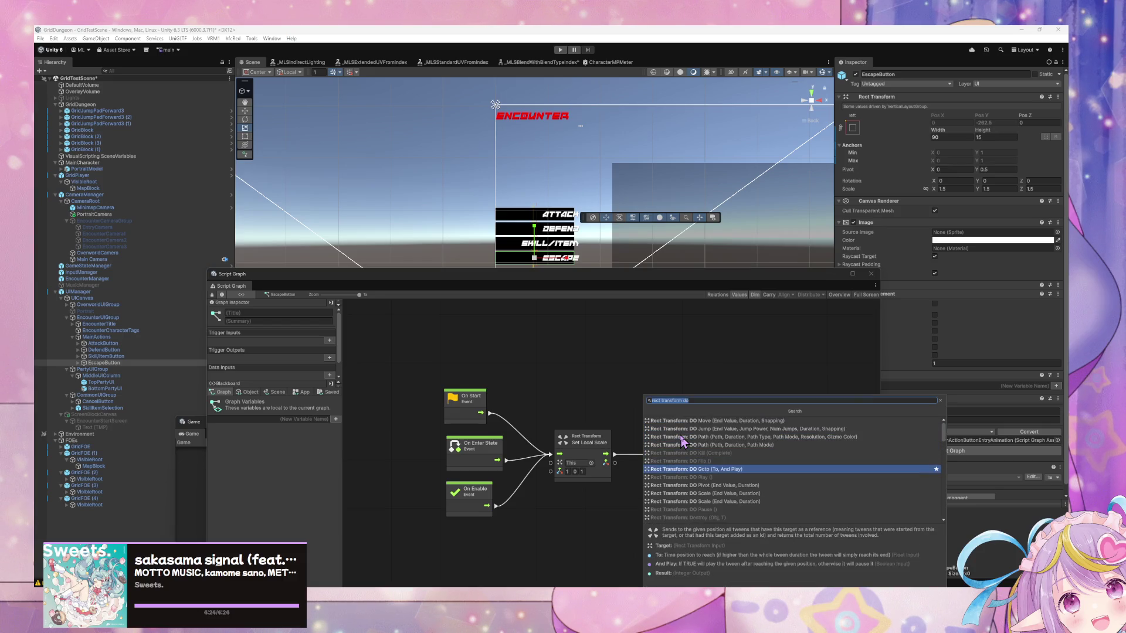
key("Down")
key("Down")
key("Down")
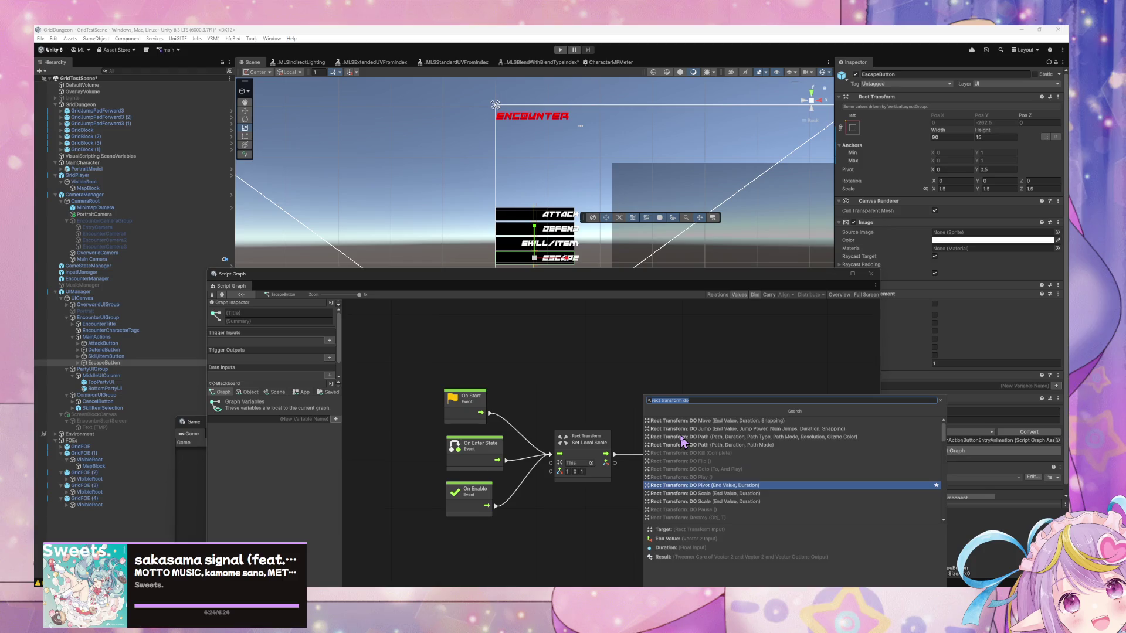
key("Up")
key("Up")
key("Down")
key("Down")
key("Down")
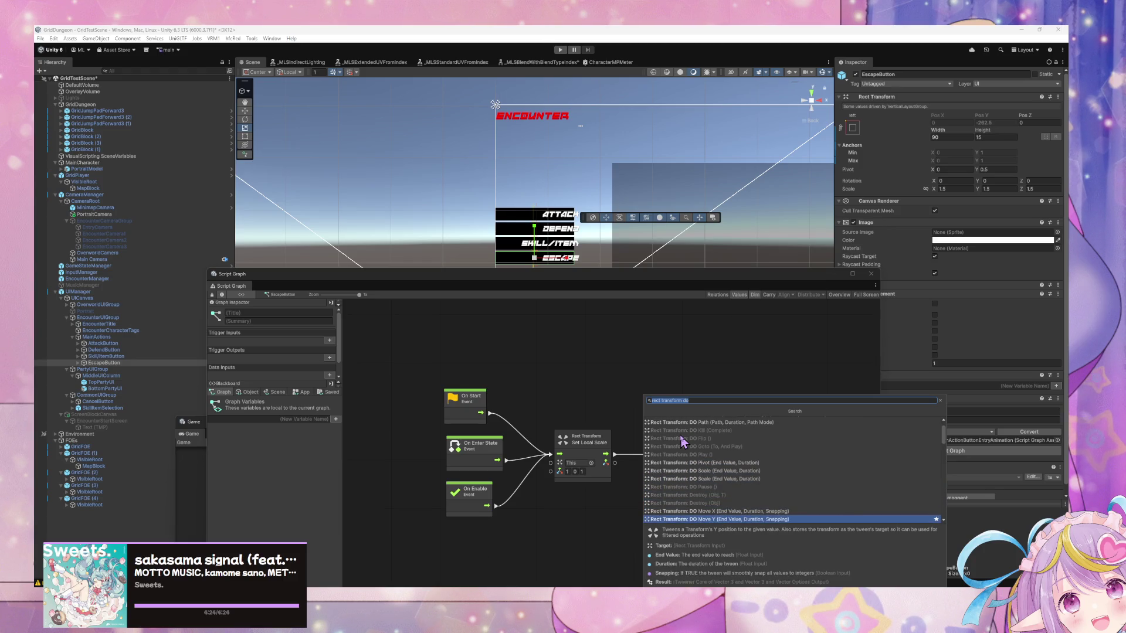
key("Up")
key("Up")
key("Up")
key("Return")
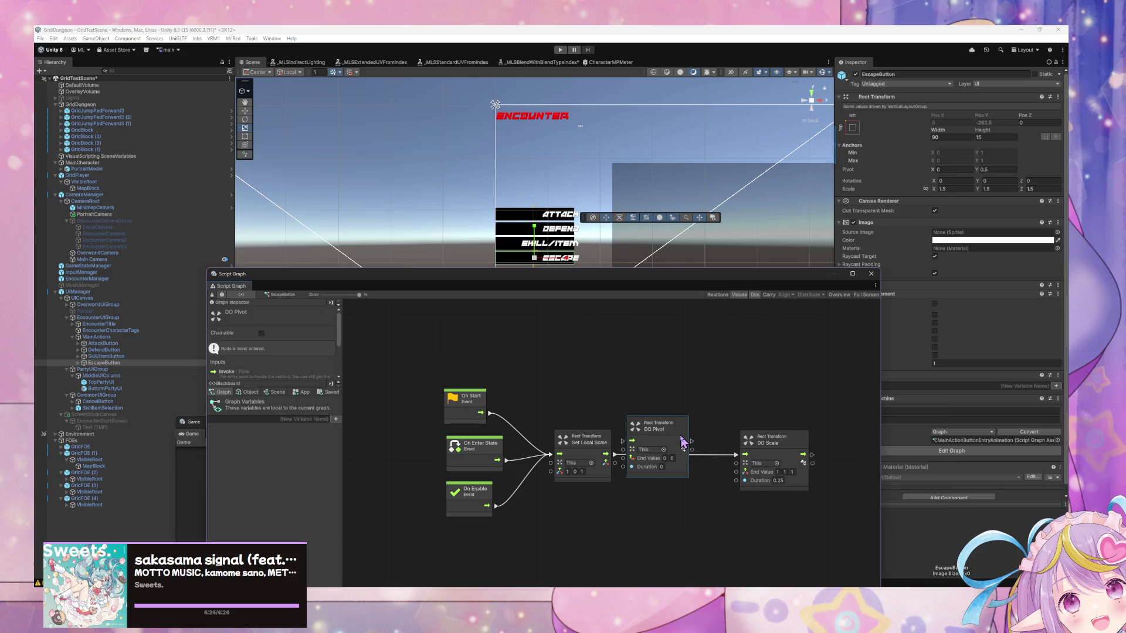
left_click_drag(674, 439, 659, 385)
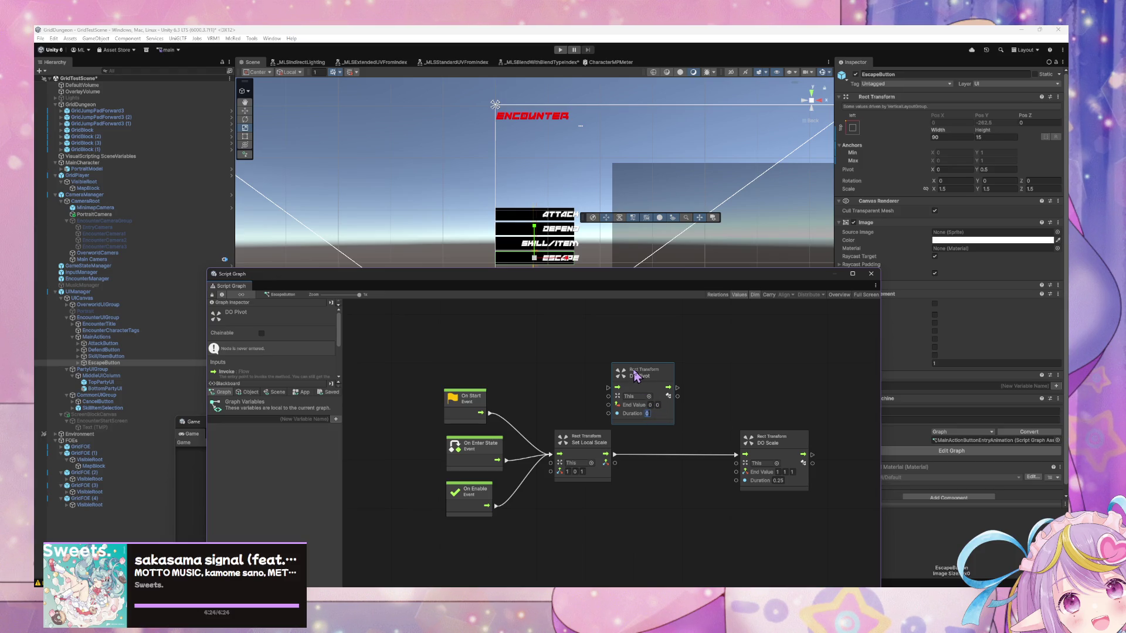
key("Delete")
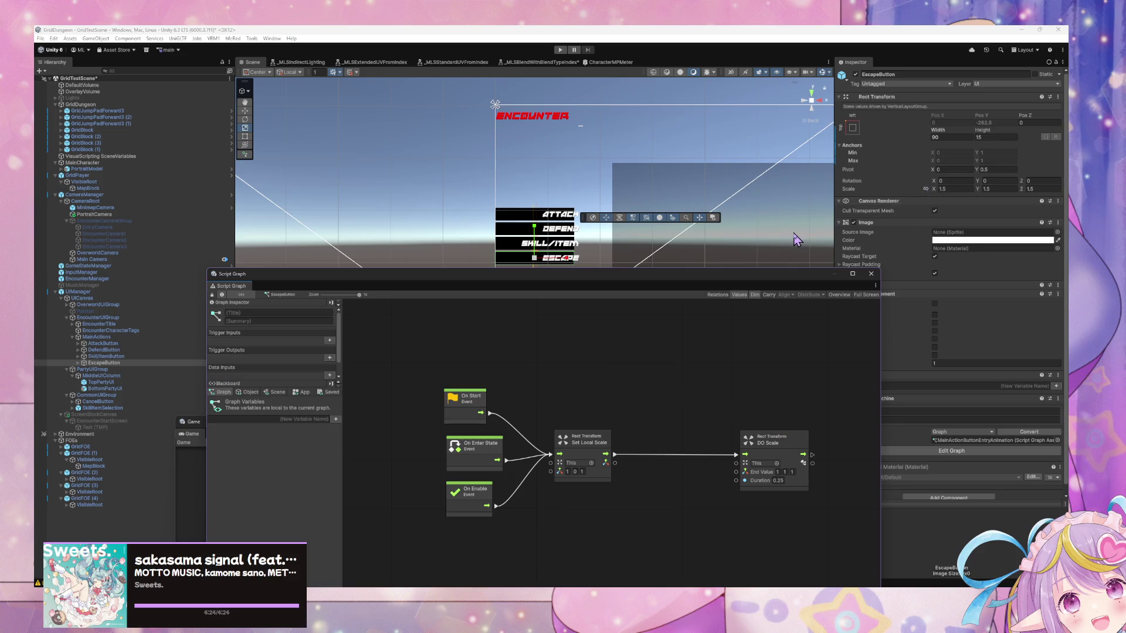
Set starting scale to 0,0,0 and DO Scale end value to 1.5,1.5,1.5, then enter Play mode
left_click(962, 188)
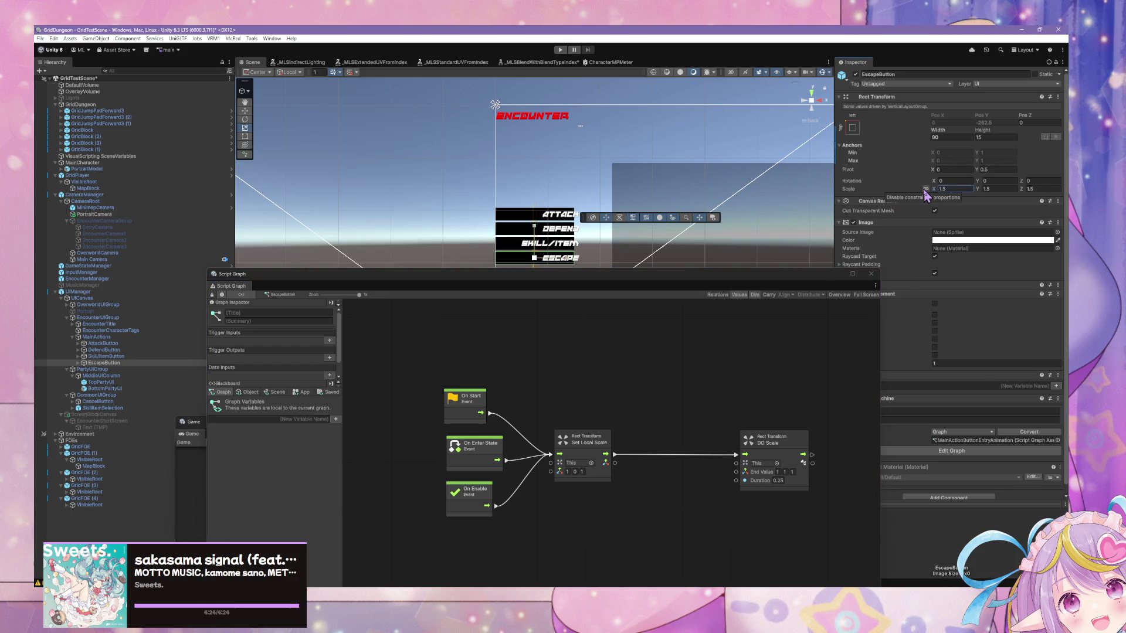
left_click(568, 471)
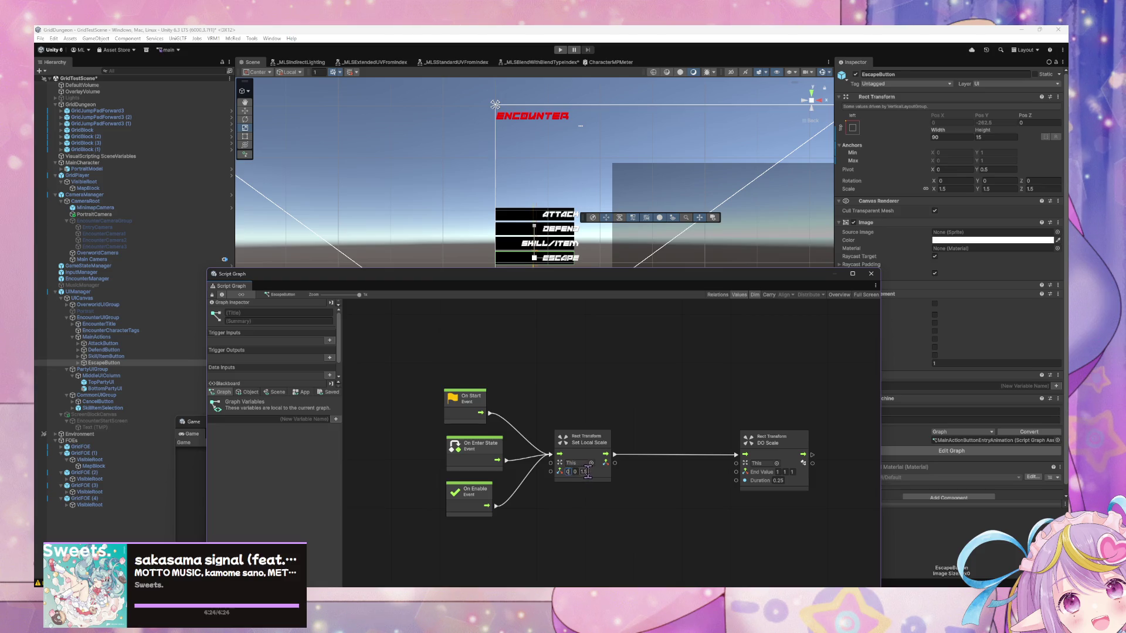
type(".")
type("1.5")
type(".5")
left_click_drag(801, 439, 733, 437)
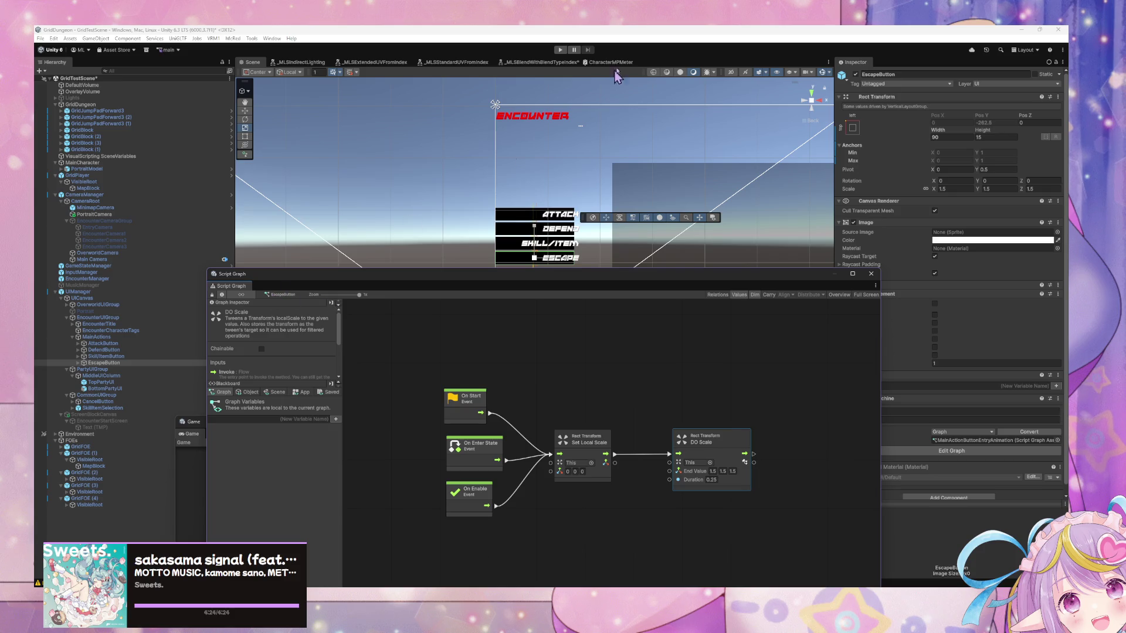
key("Up")
key("Up")
key("Up")
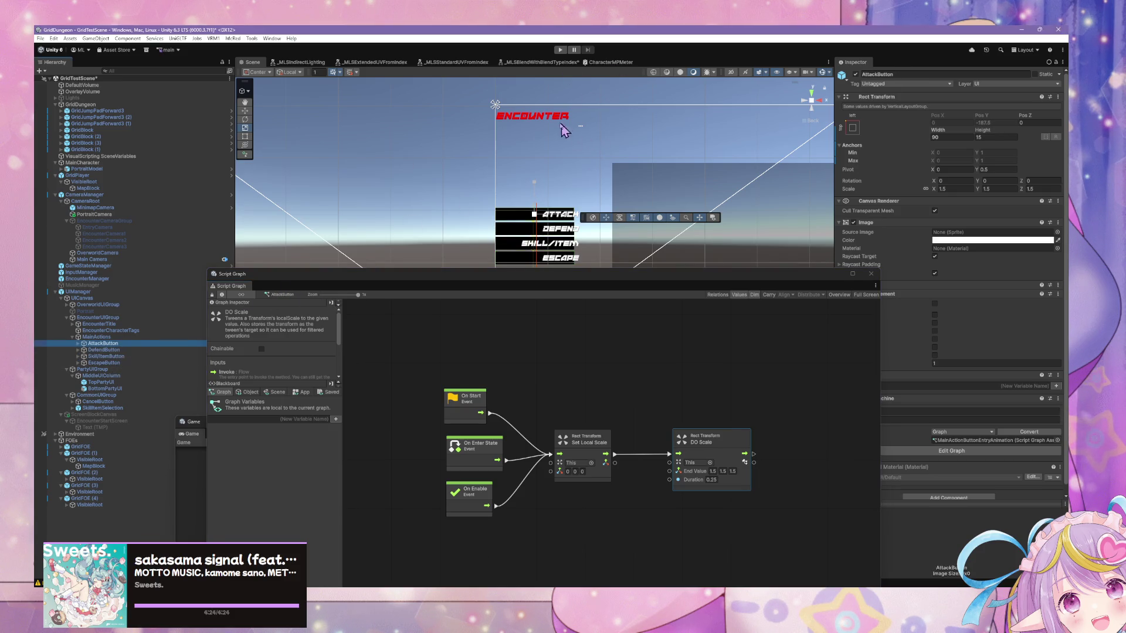
left_click(560, 49)
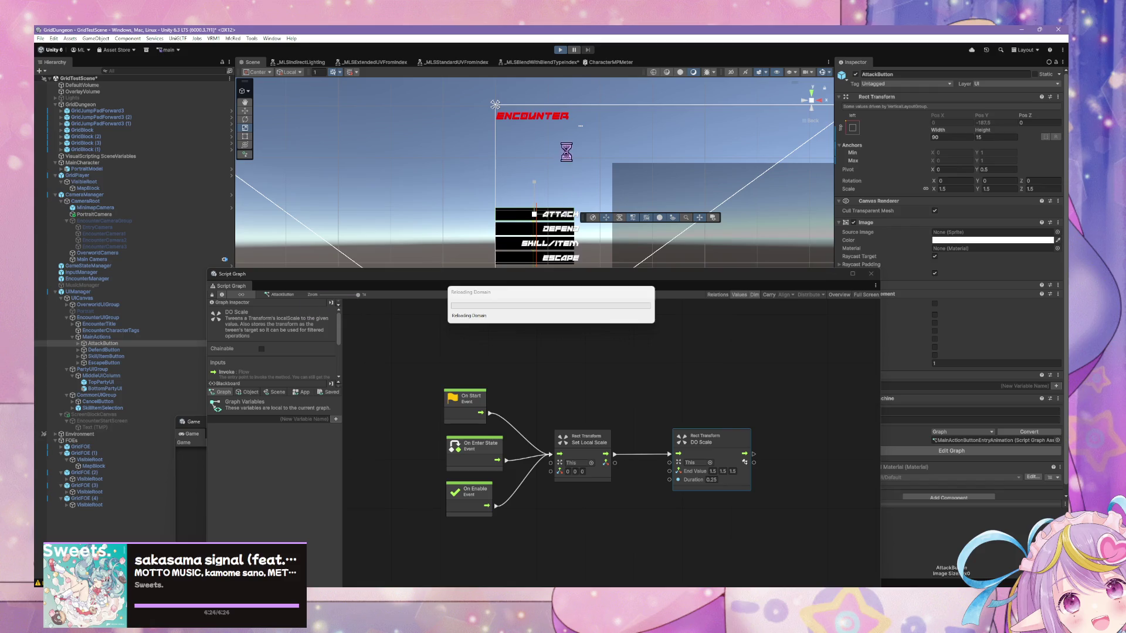
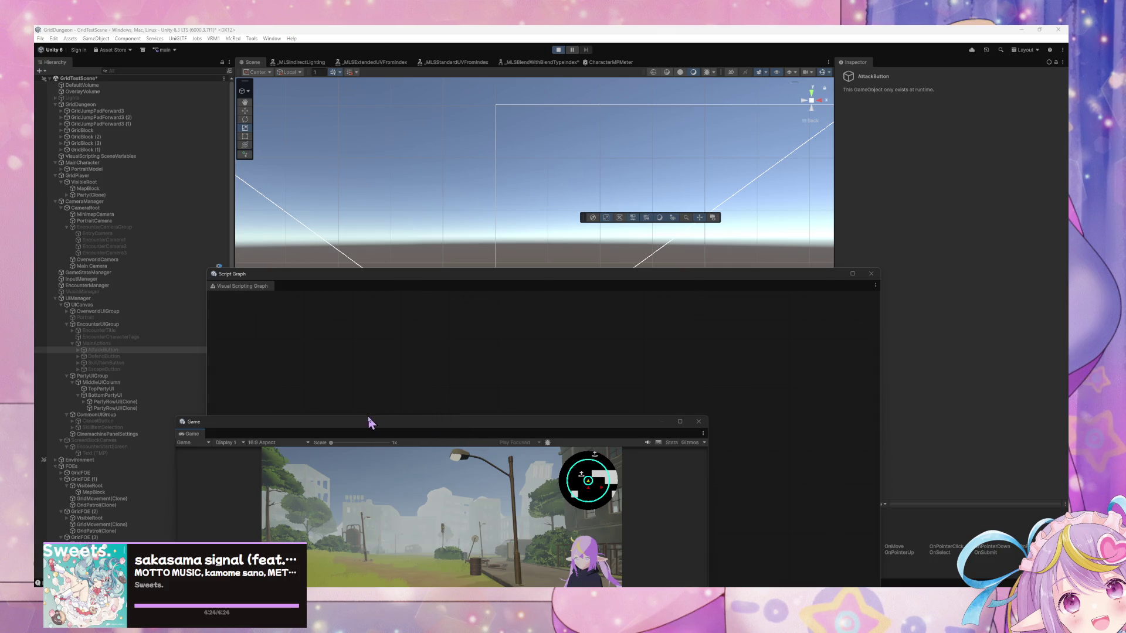
Drag the running game over the graph, walk the player into enemies, and maximize the Game view
left_click_drag(346, 427, 449, 239)
key("Left")
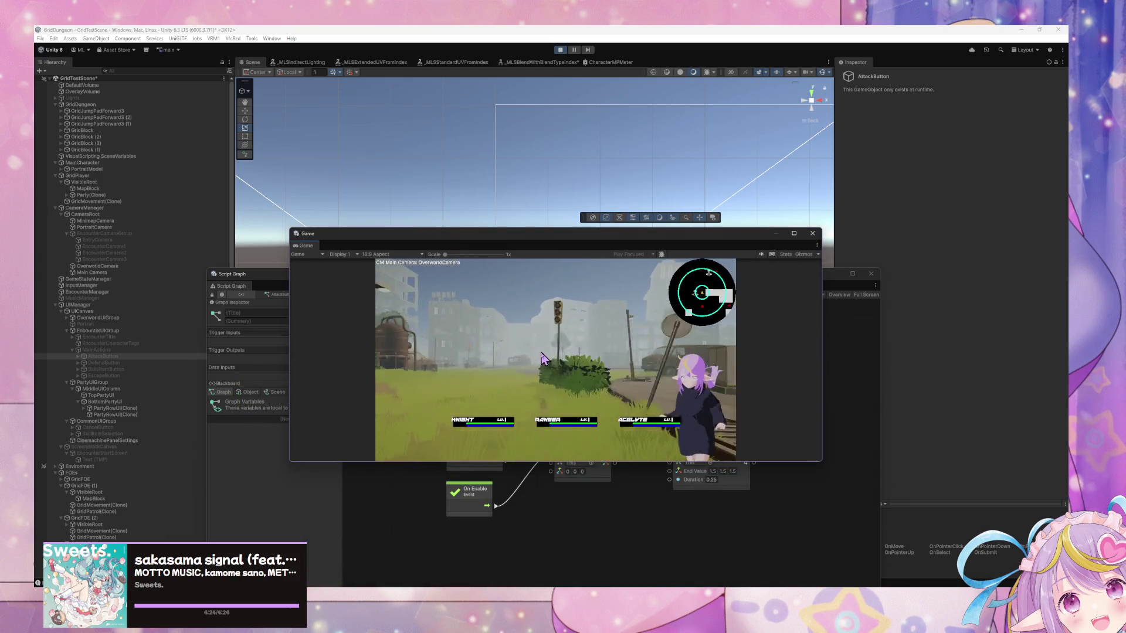
key("Right")
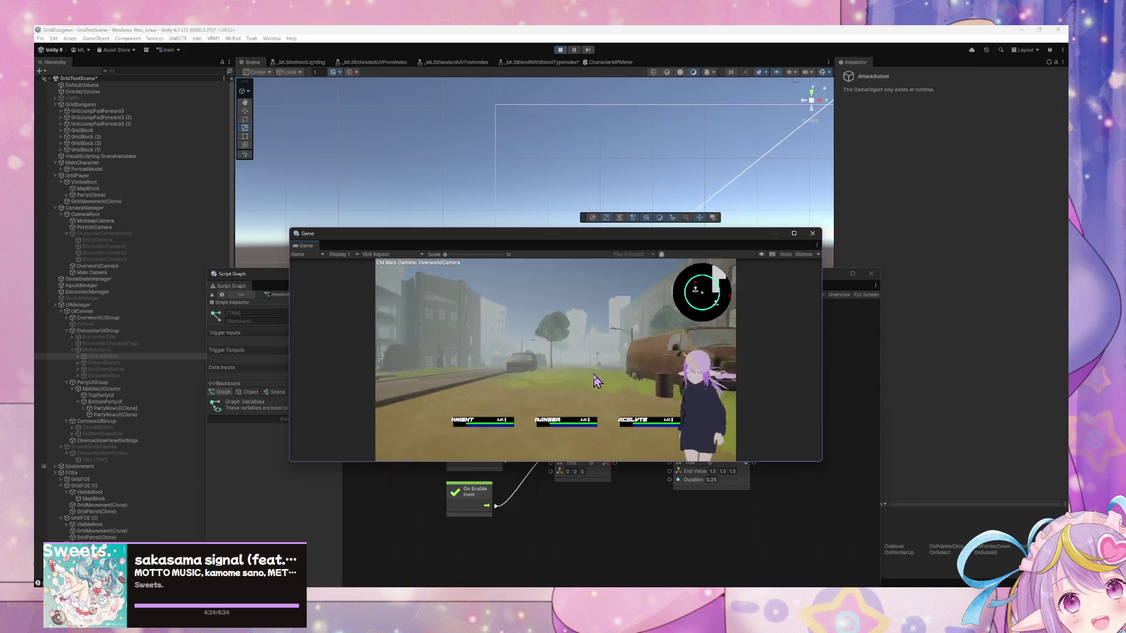
key("Up")
key("Left")
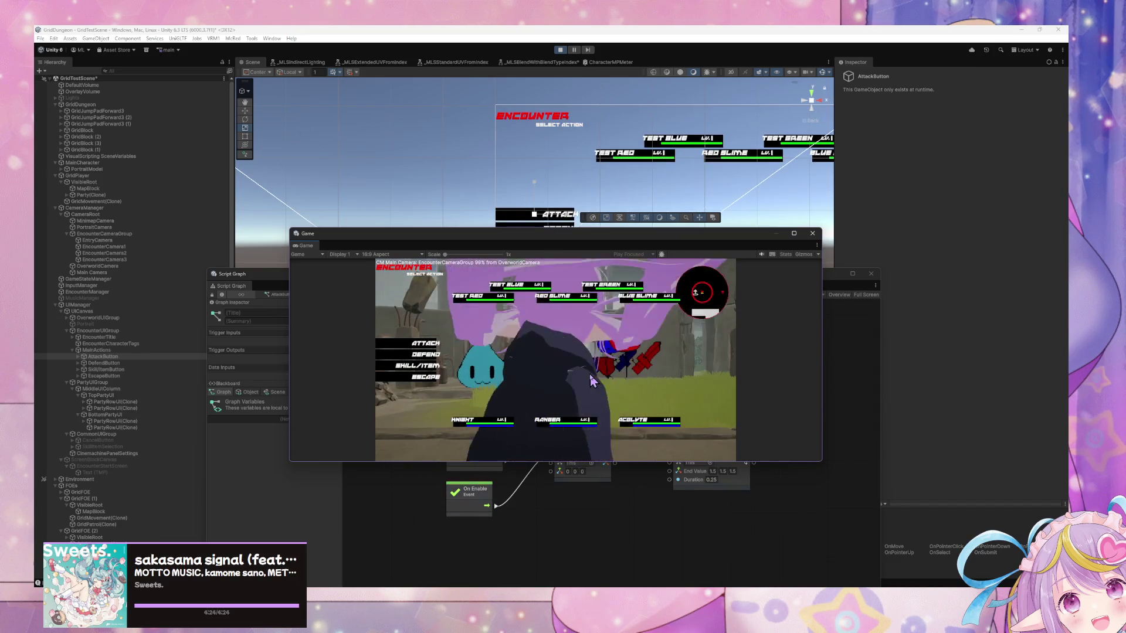
left_click(793, 233)
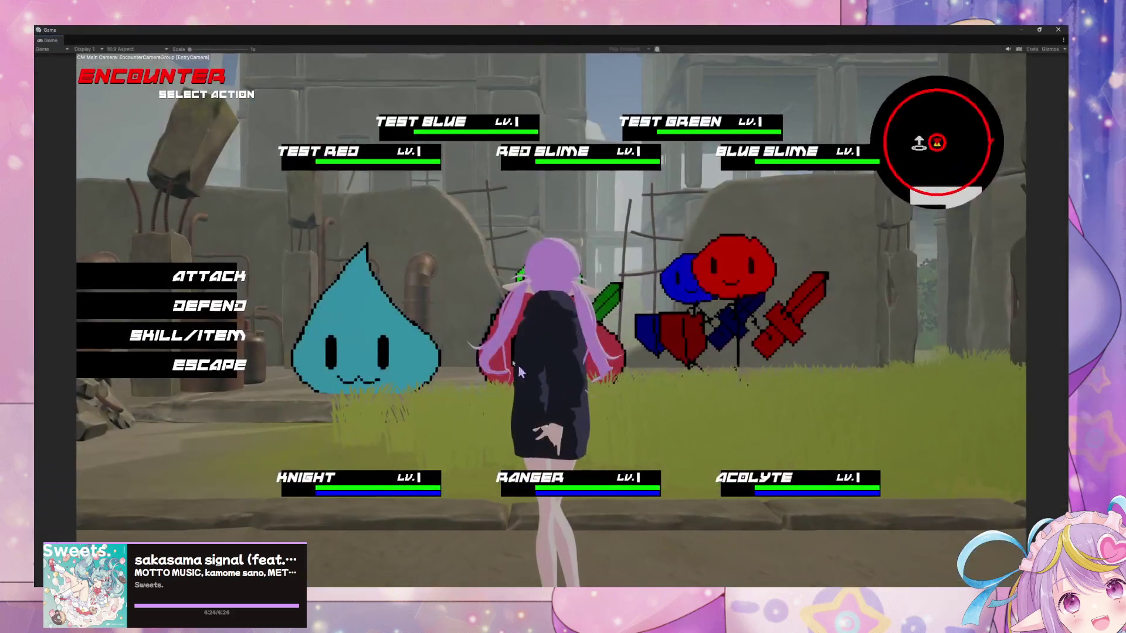
Escape the first encounters, briefly opening the skill list, then walk on through the ruined town
left_click(168, 365)
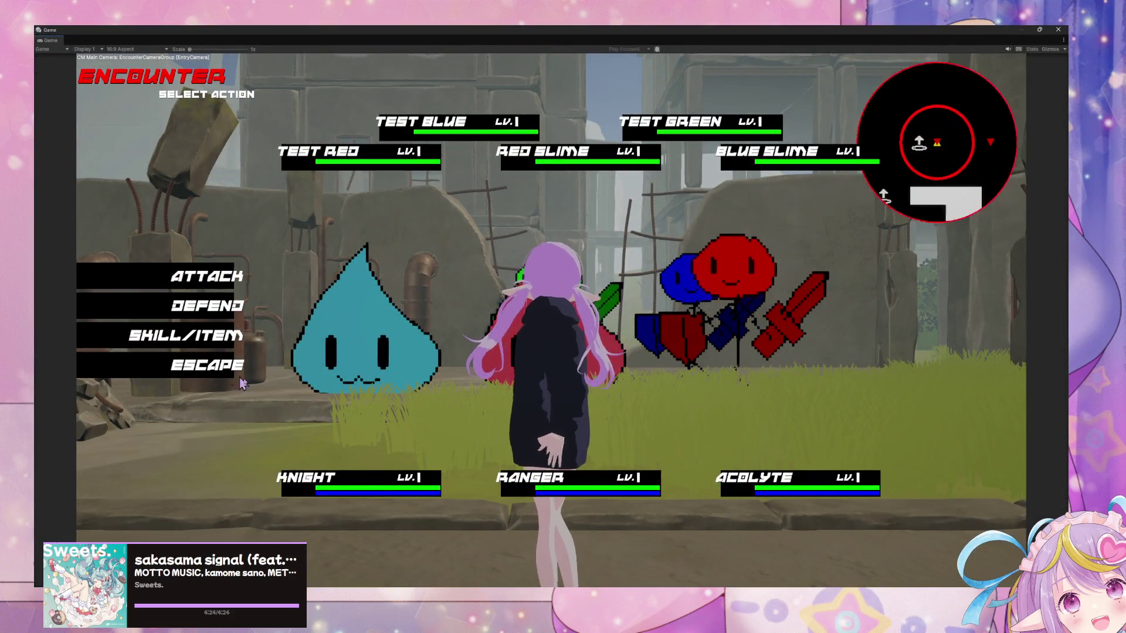
left_click(198, 368)
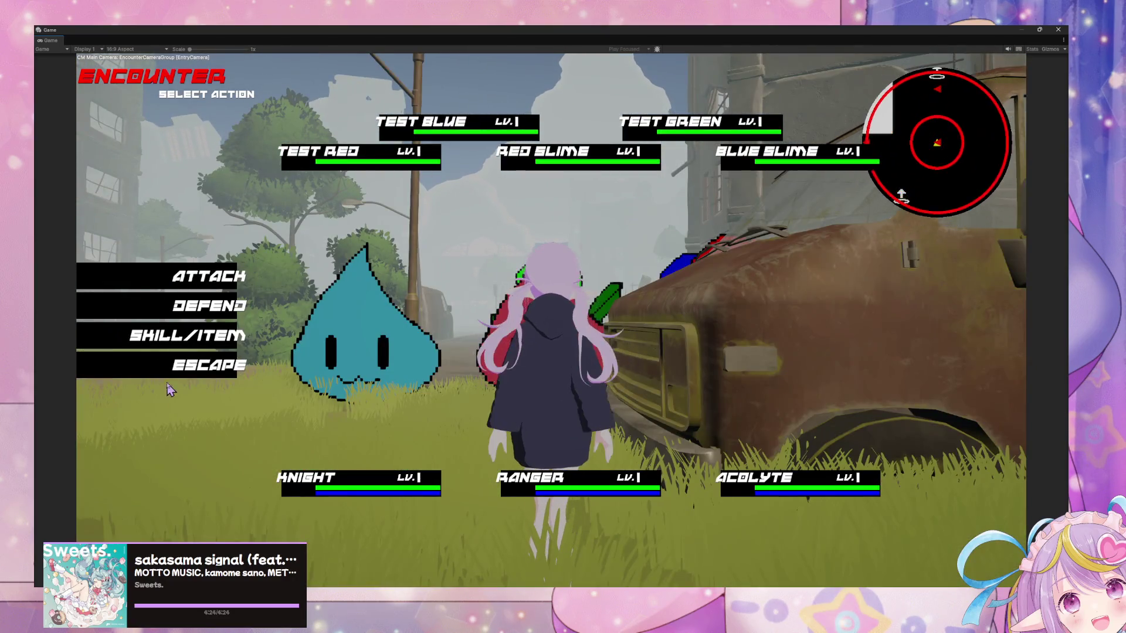
left_click(186, 367)
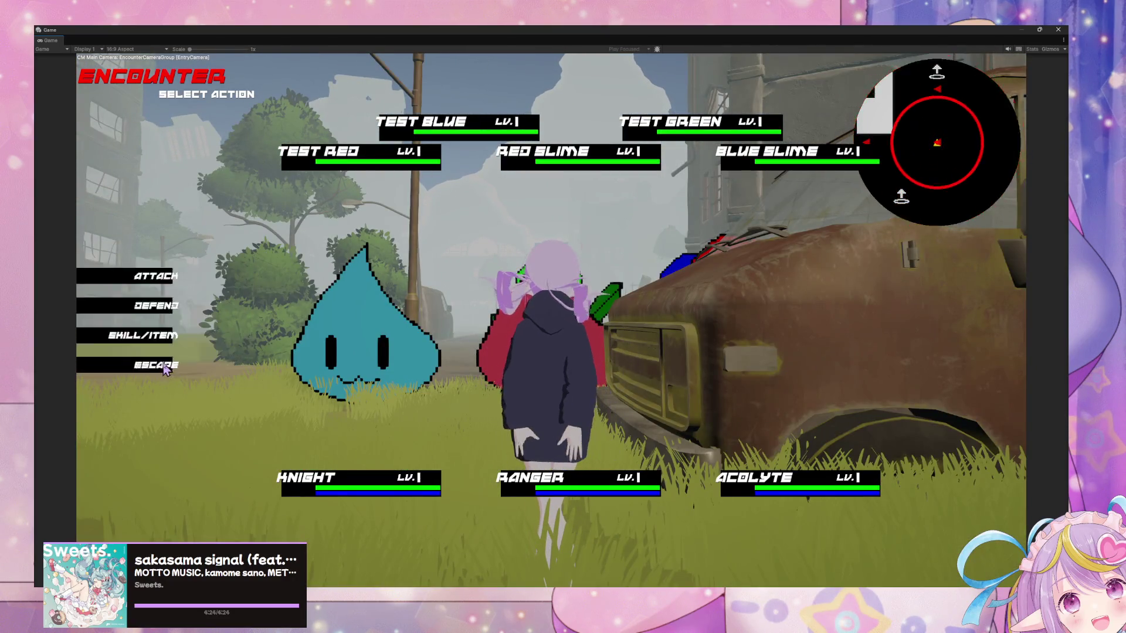
left_click(181, 366)
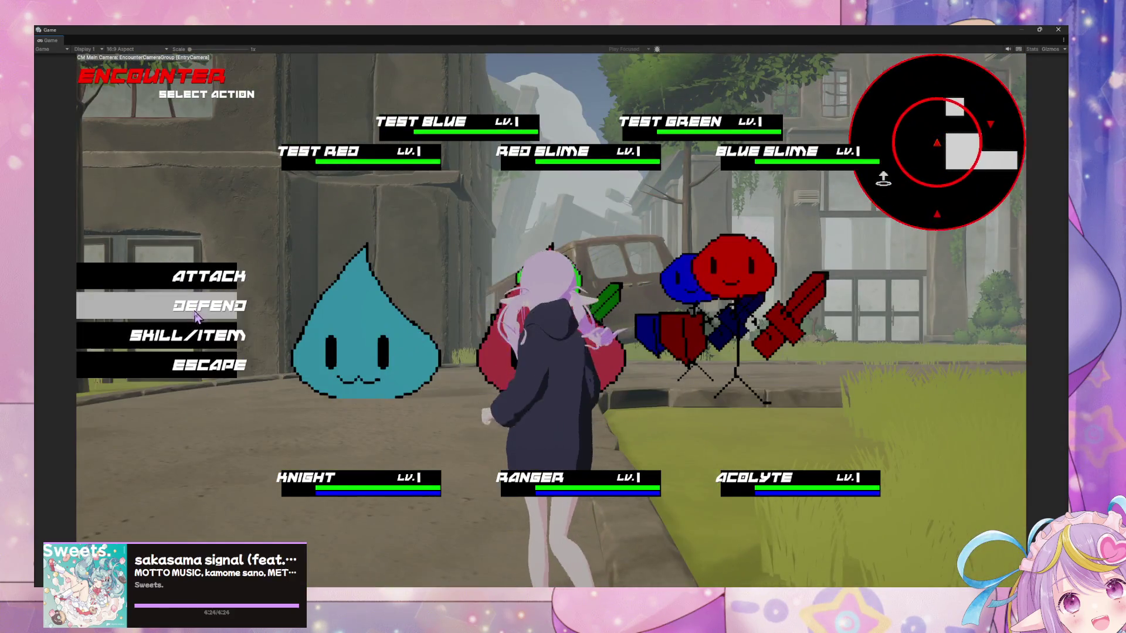
left_click(188, 335)
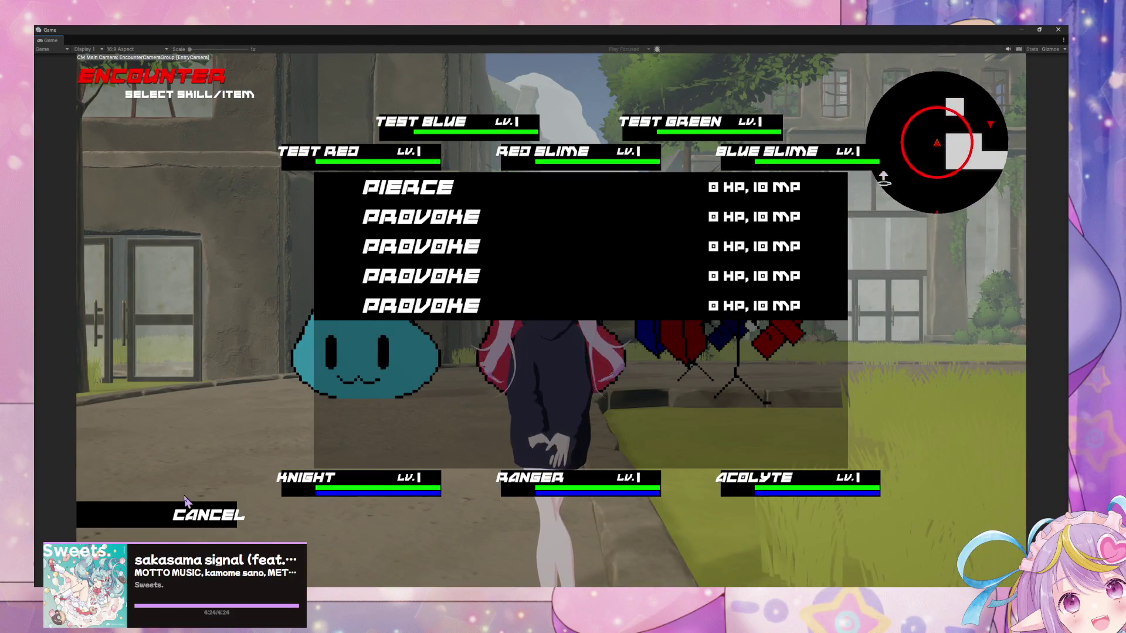
key("Escape")
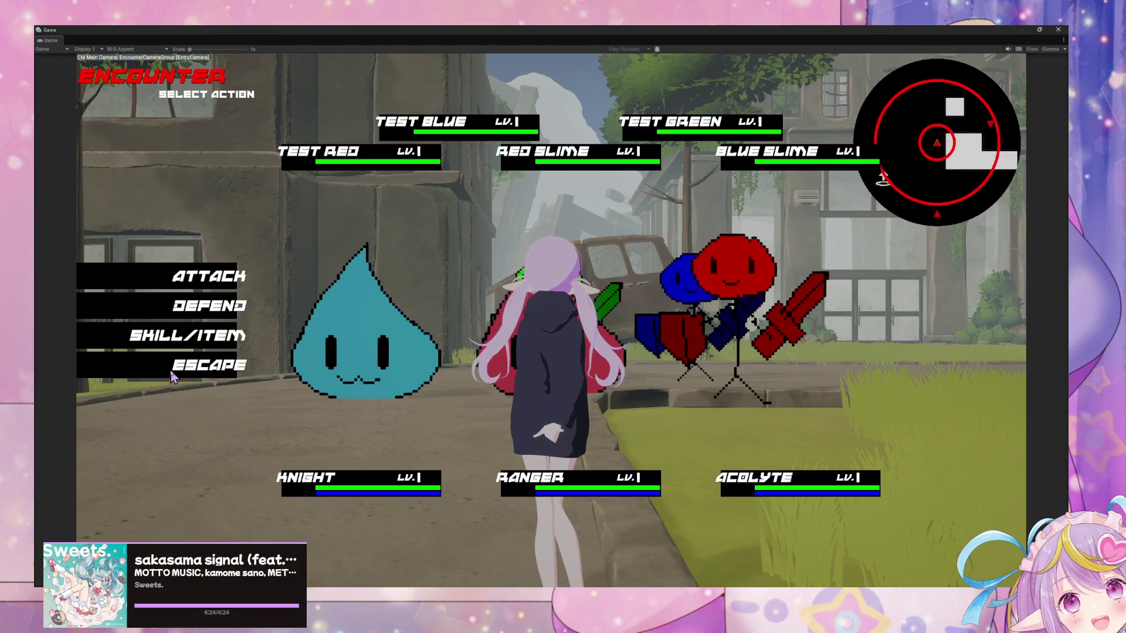
left_click(174, 375)
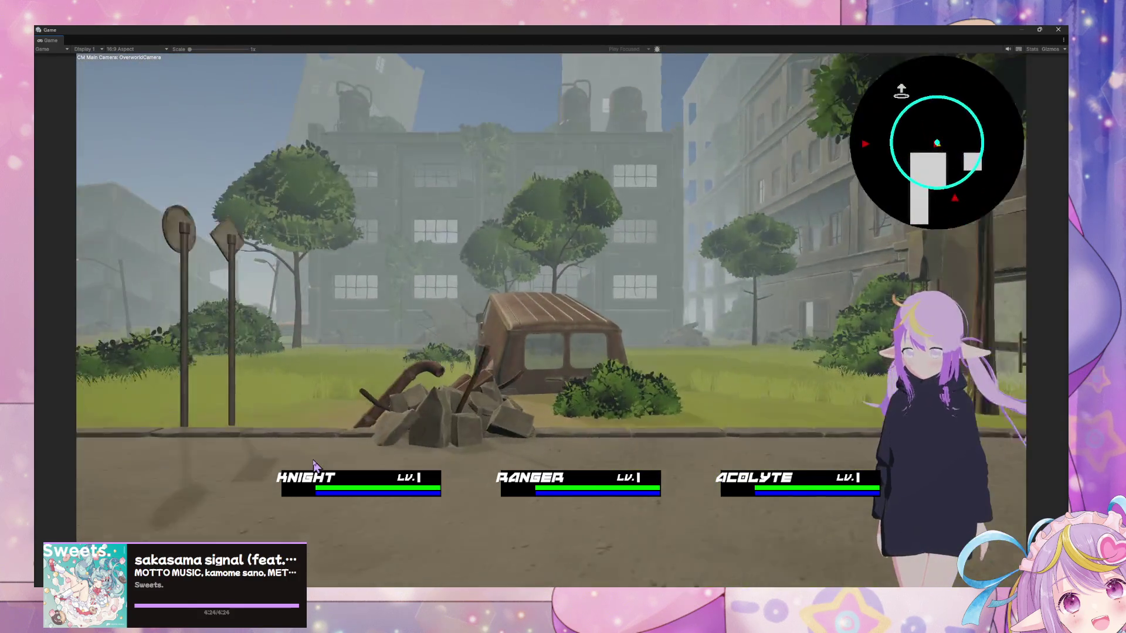
key("w")
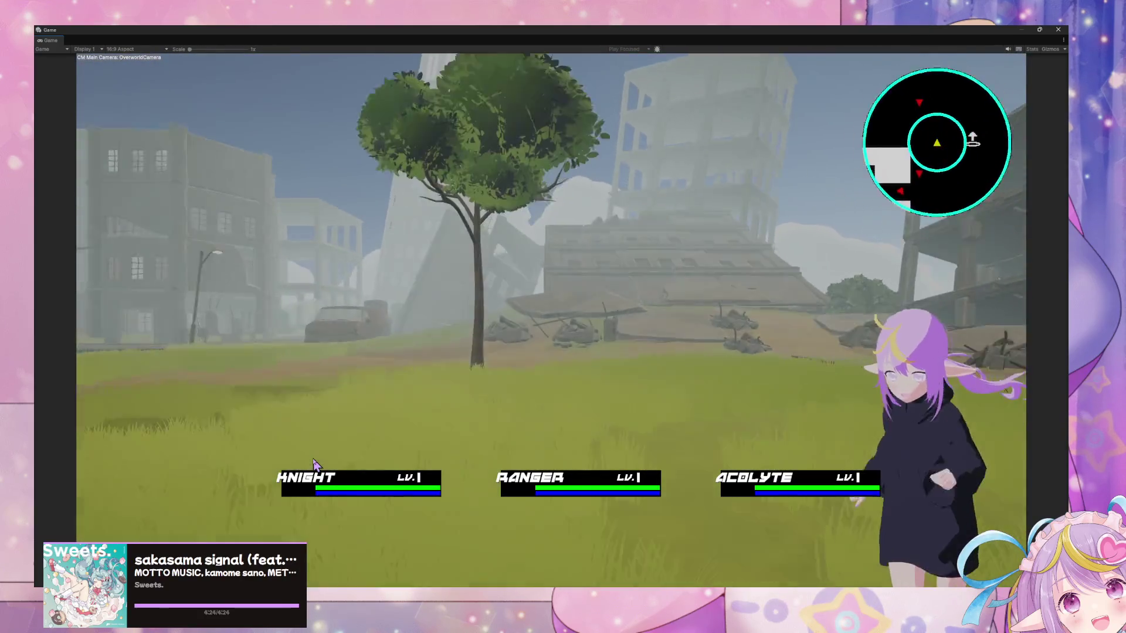
key("w")
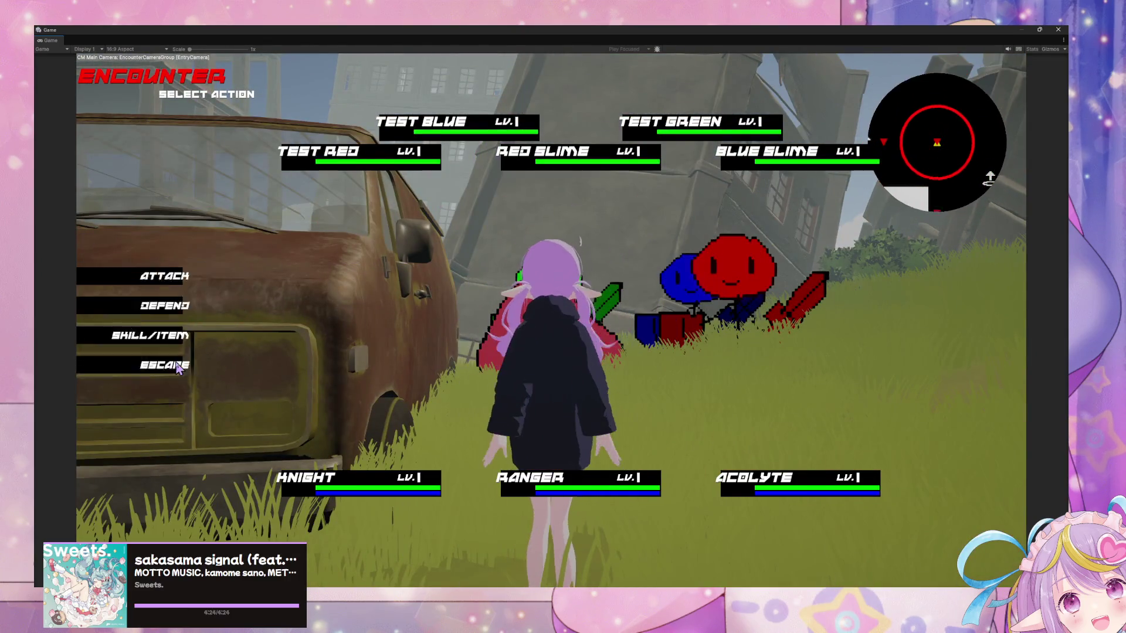
Keep escaping encounters and walking with W until a Test Red and Red Slime encounter starts
left_click(177, 367)
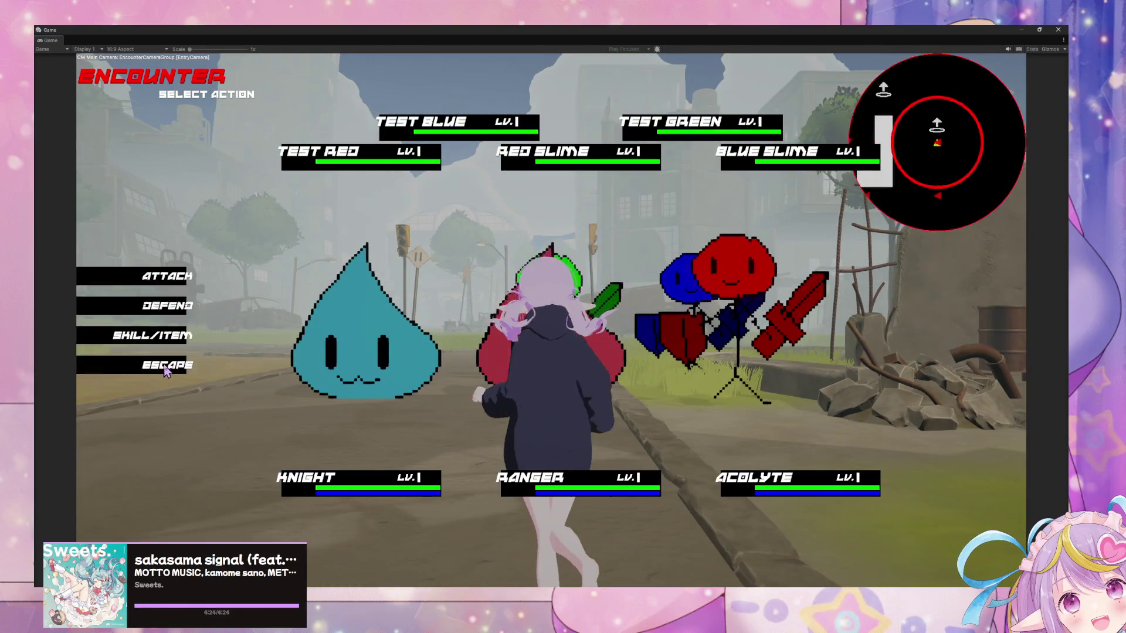
left_click(169, 366)
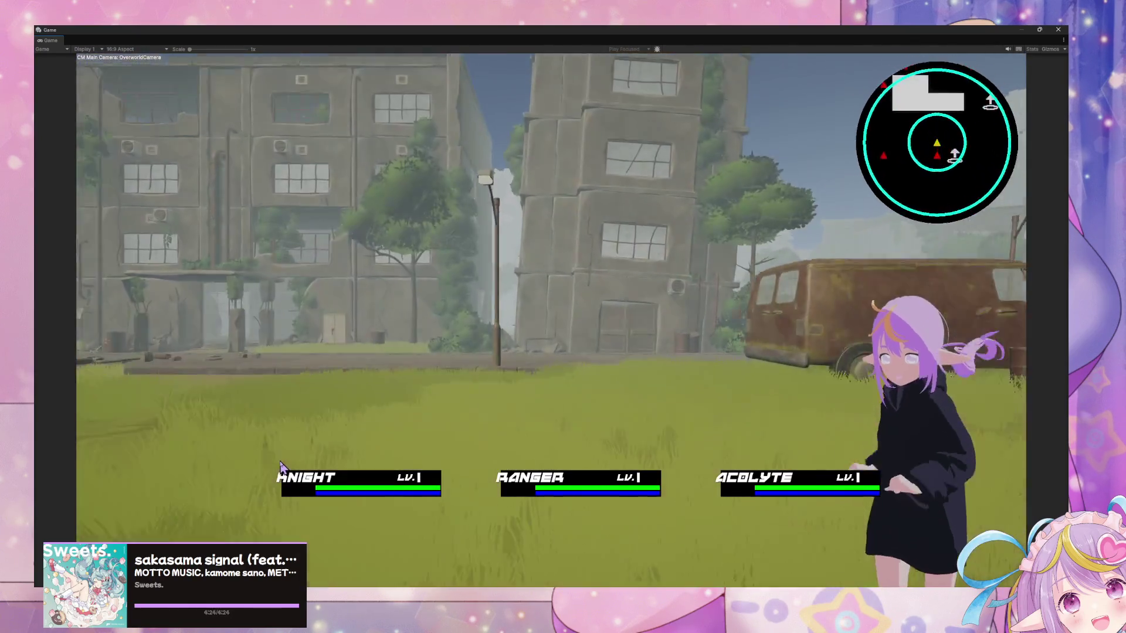
key("w")
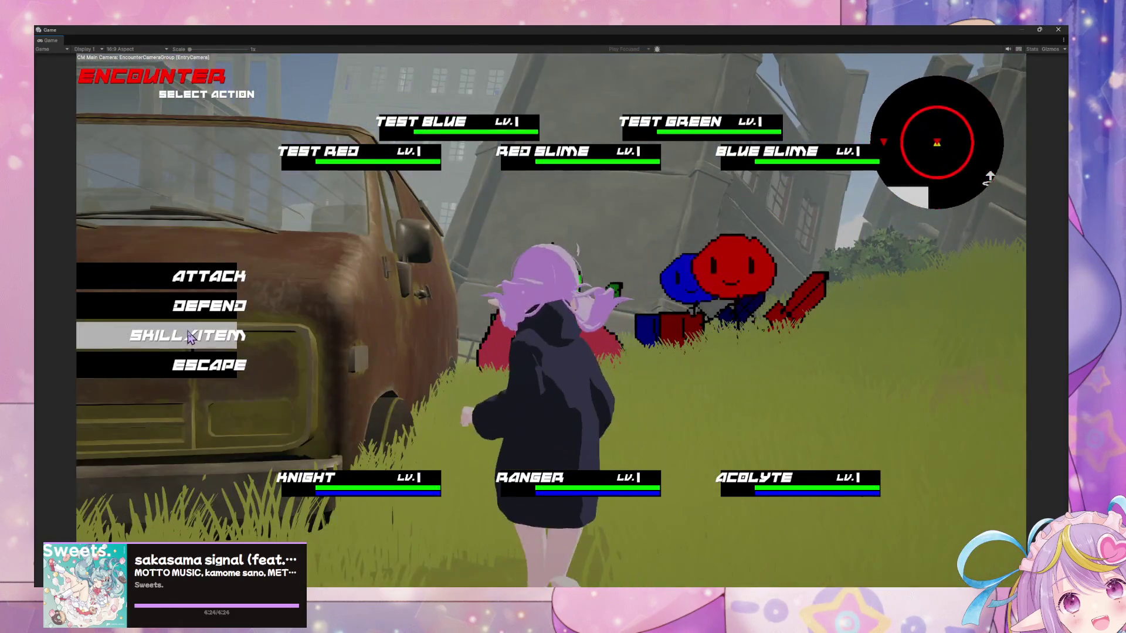
left_click(204, 367)
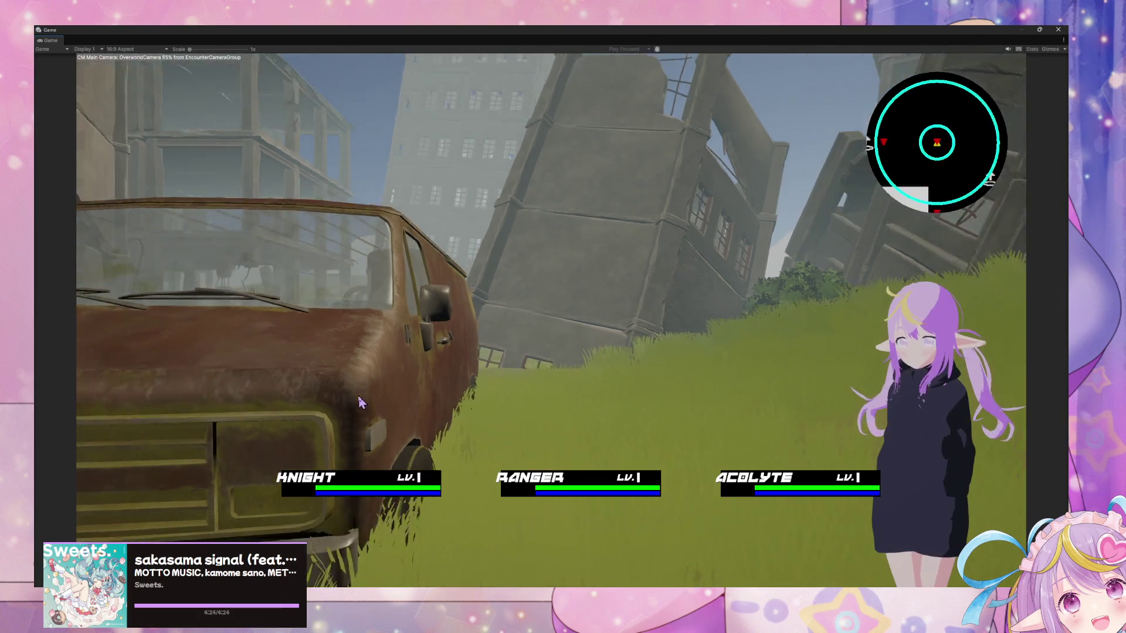
key("w")
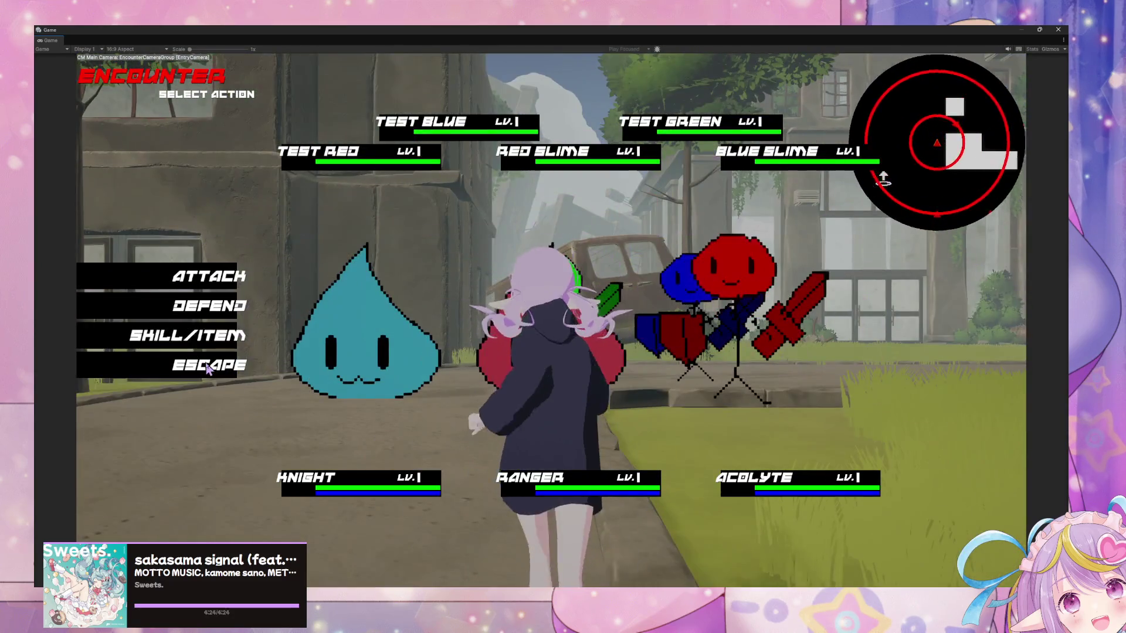
left_click(201, 369)
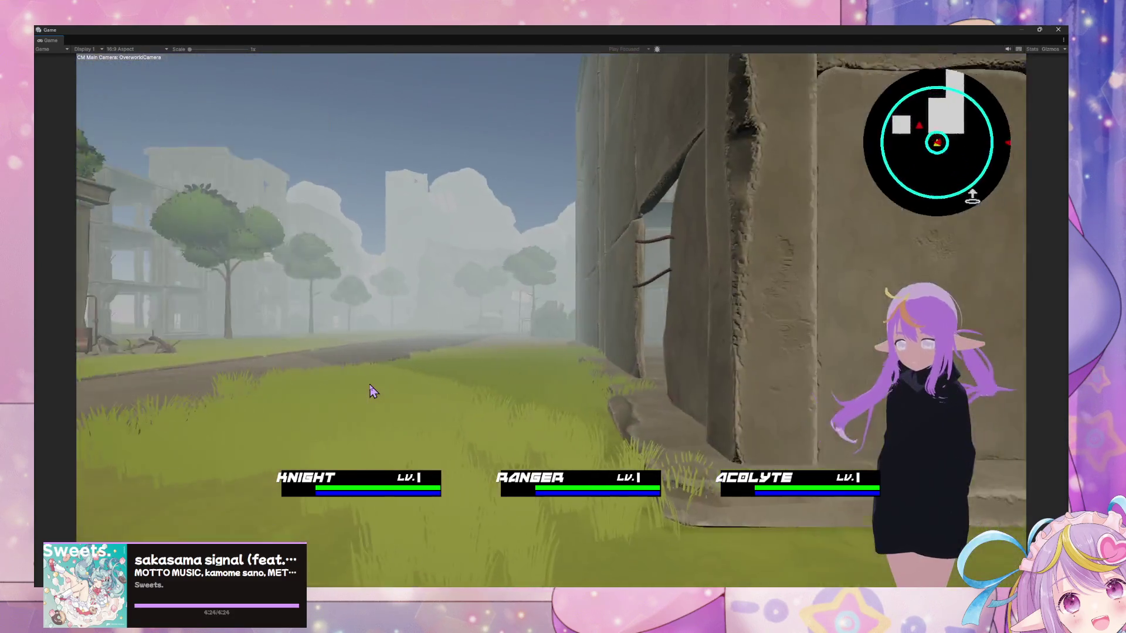
key("w")
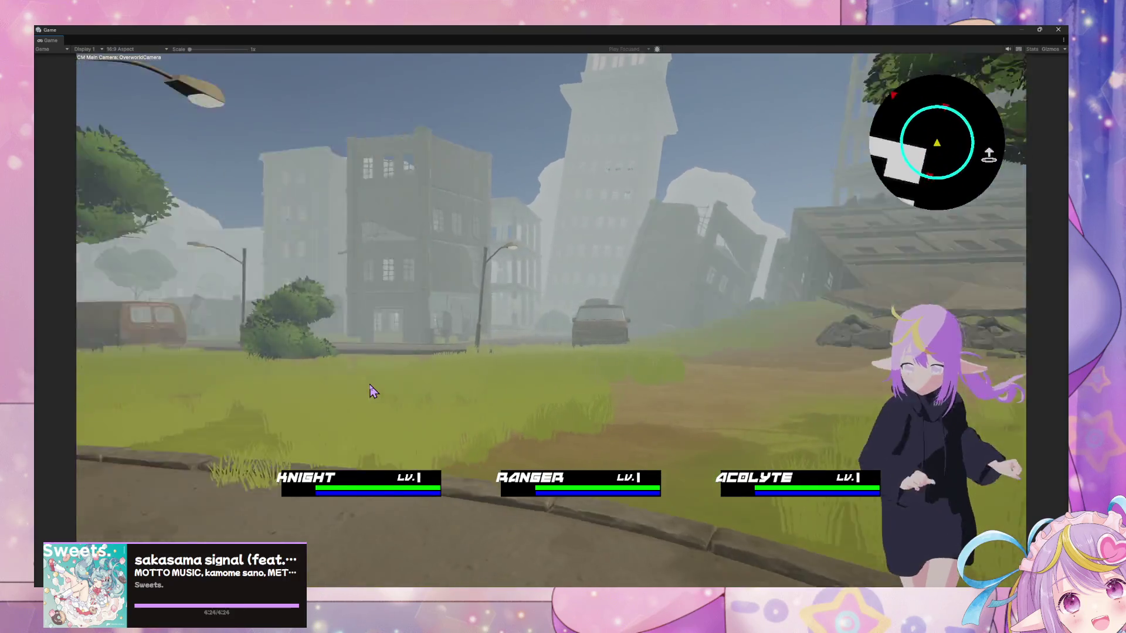
key("w")
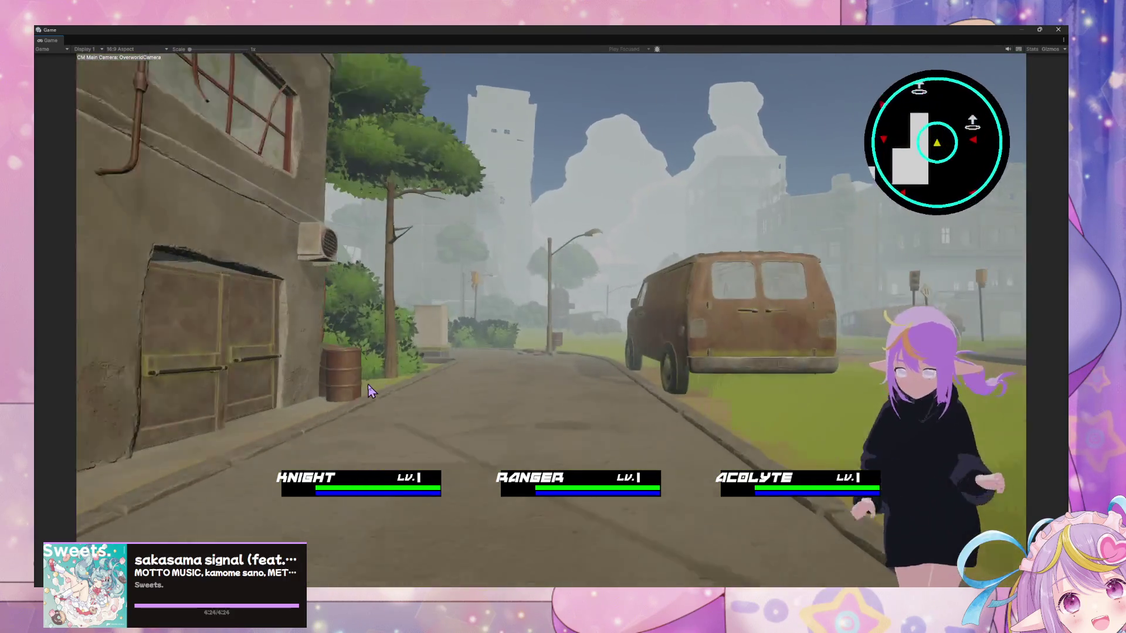
key("w")
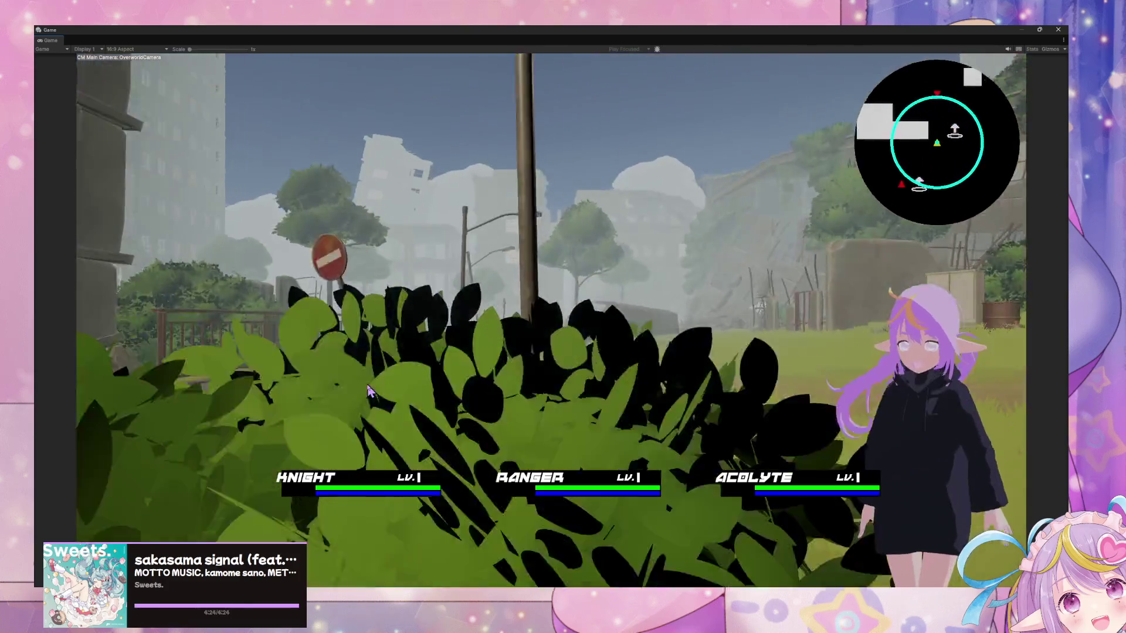
key("w")
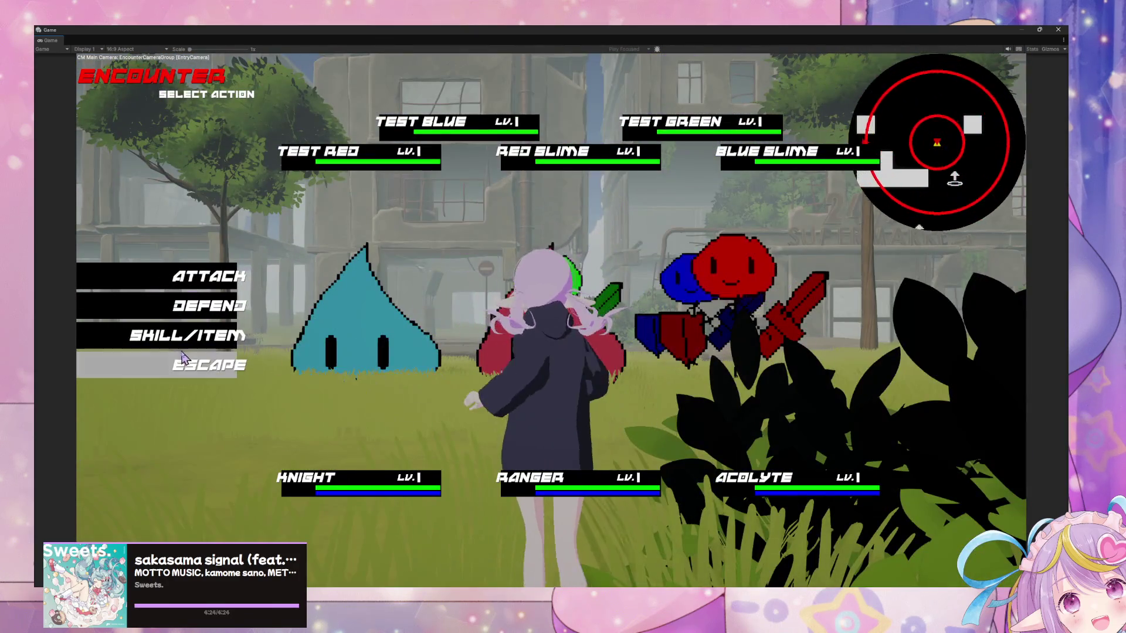
left_click(193, 366)
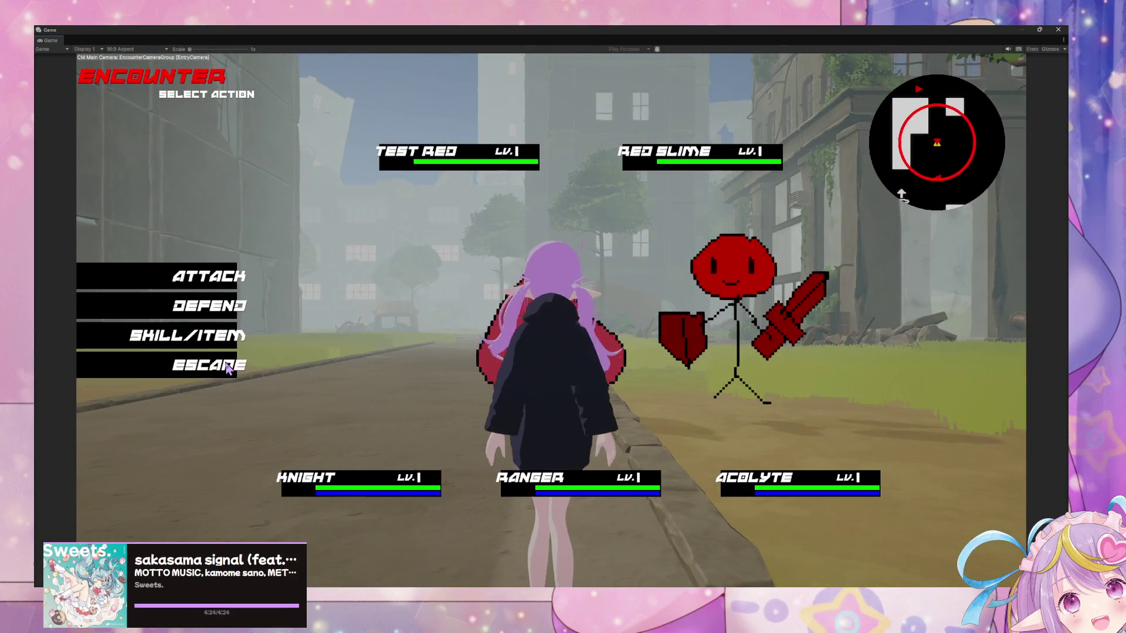
Escape the two-enemy encounter and another one, then run past the van toward the collapsed buildings
left_click(227, 367)
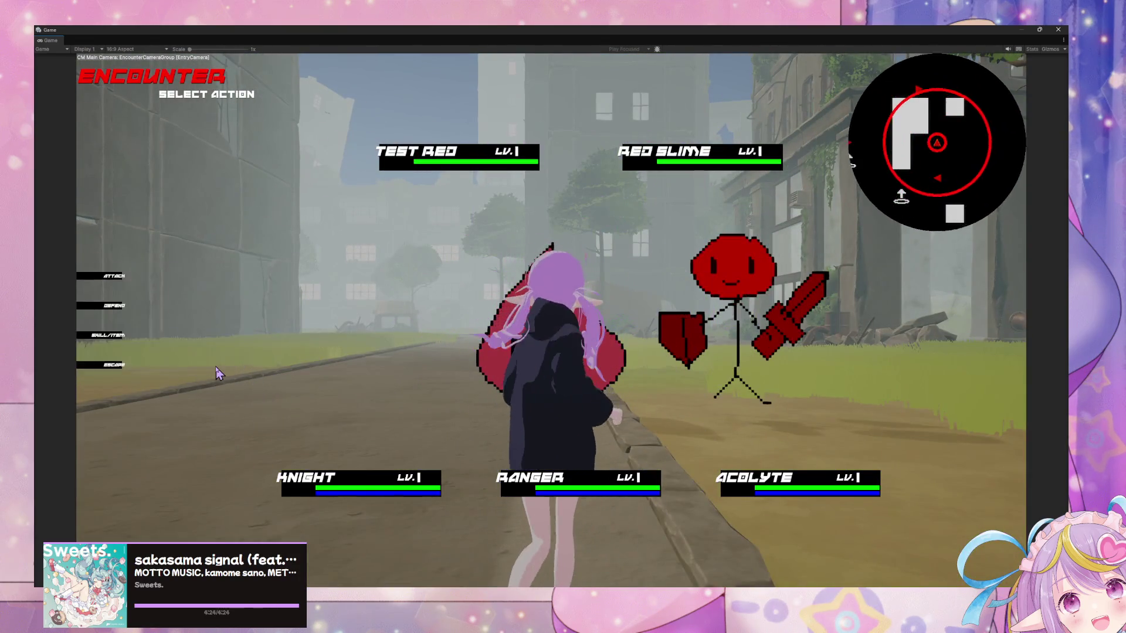
key("Escape")
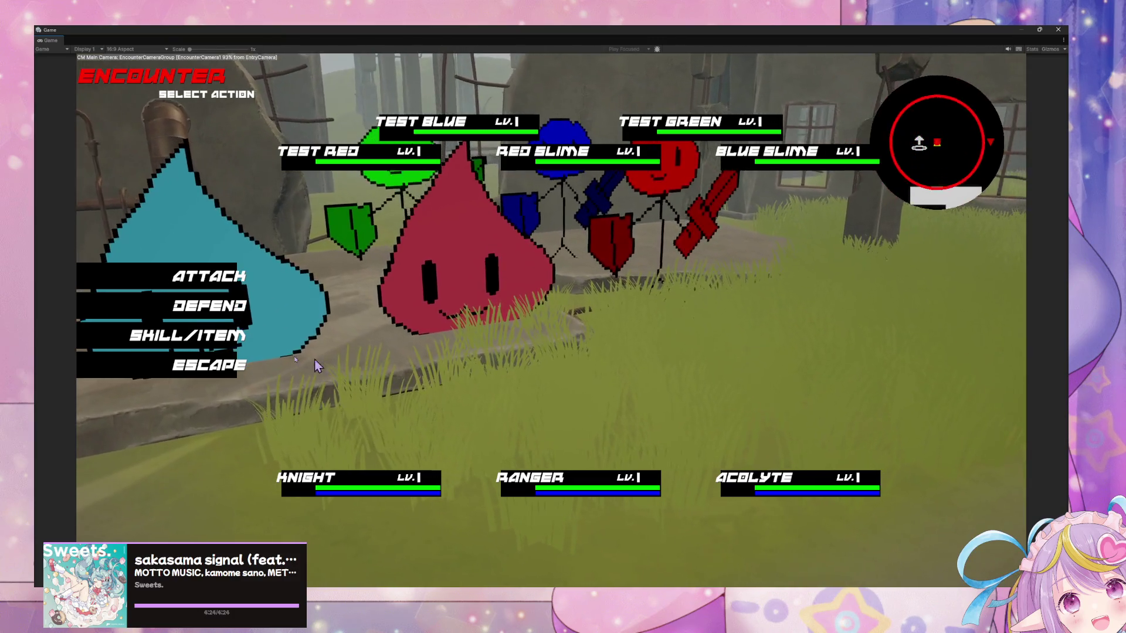
left_click(186, 364)
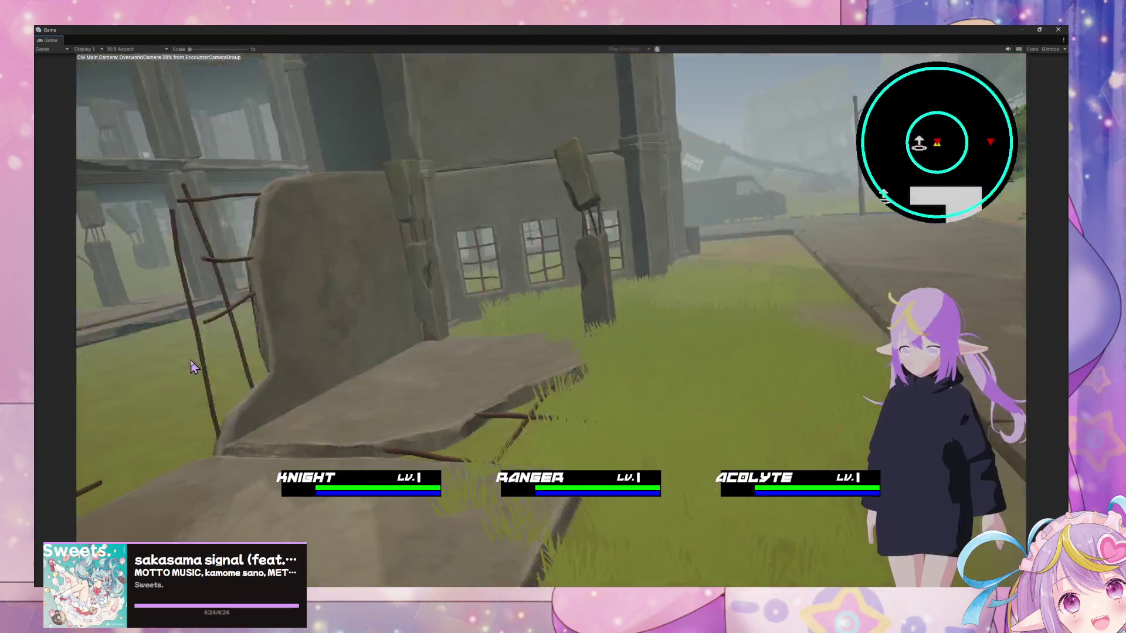
key("w")
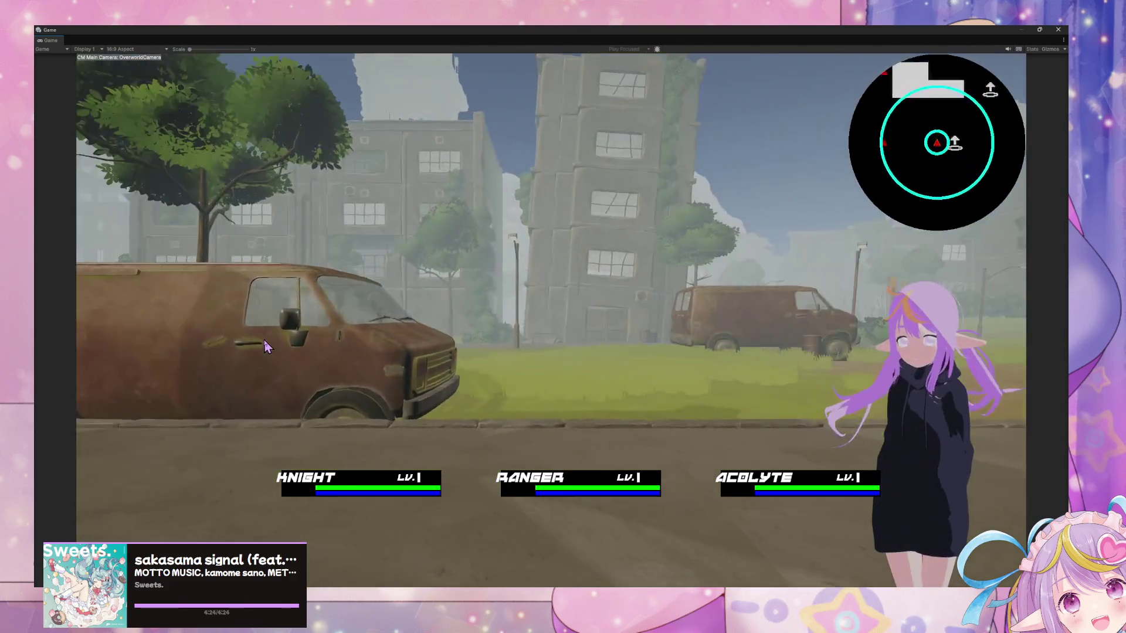
key("d")
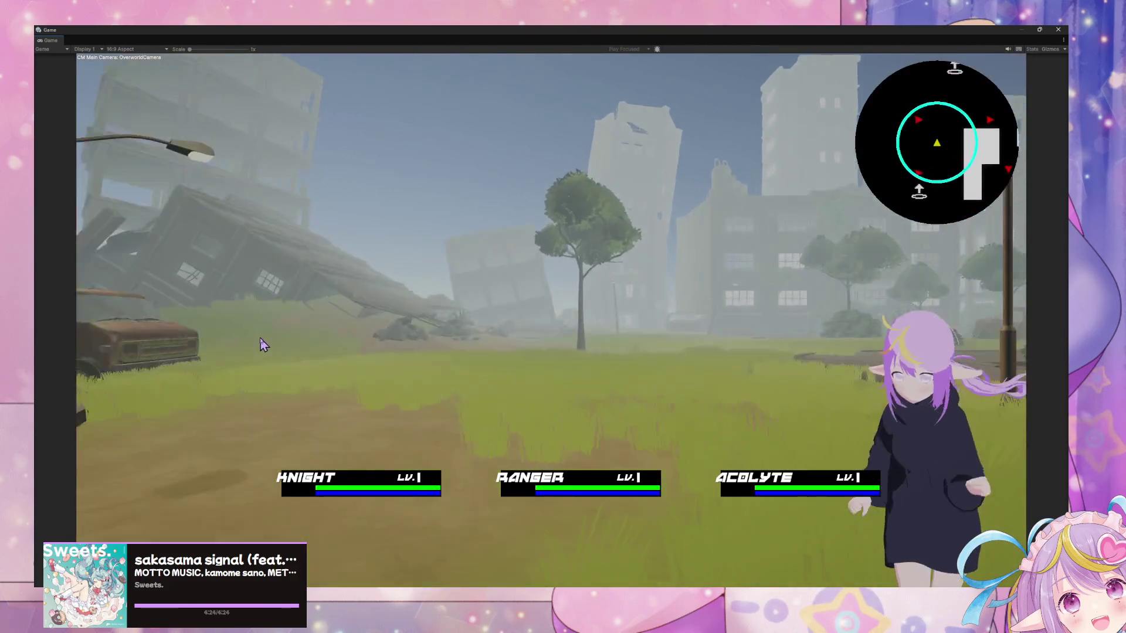
key("w")
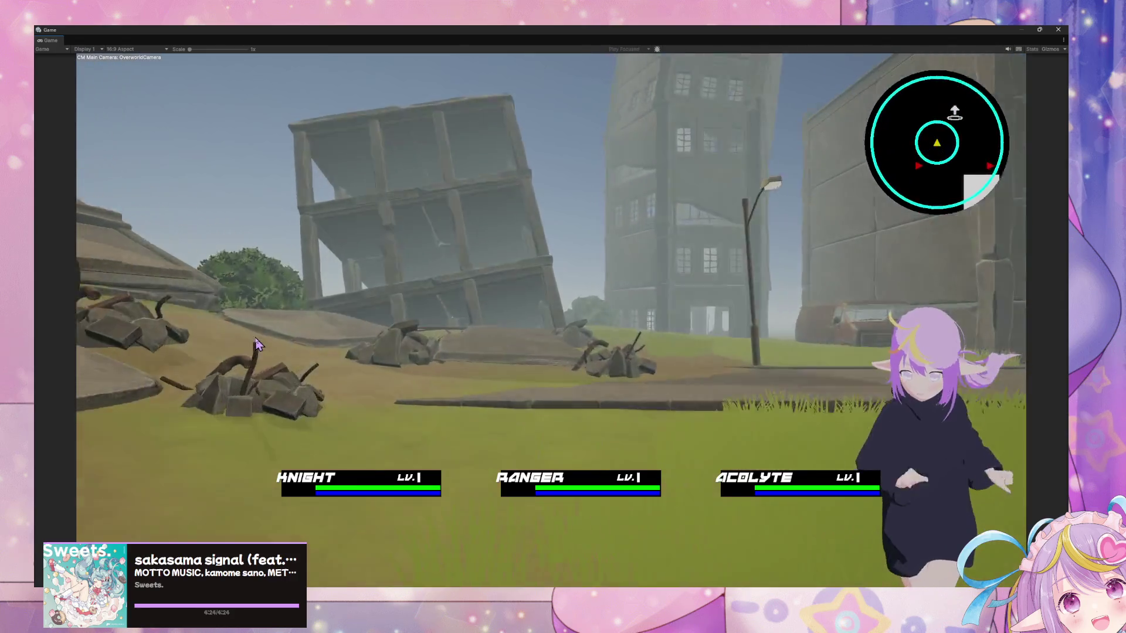
Walk into an encounter on the foggy street, escape it, and restore the Game view to a floating window
key("a")
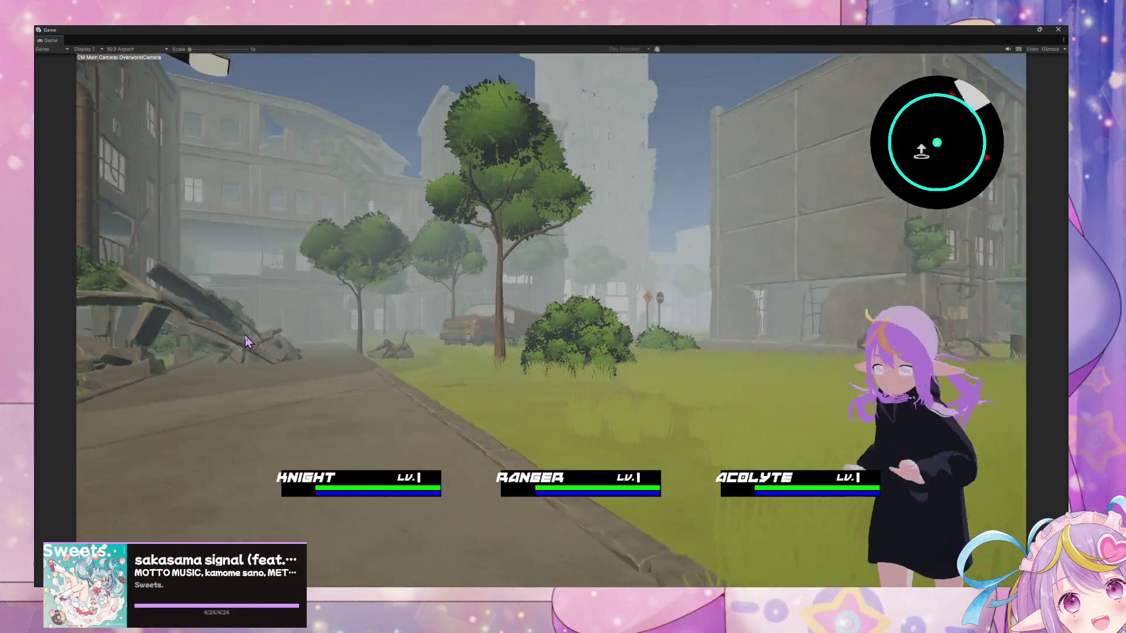
key("d")
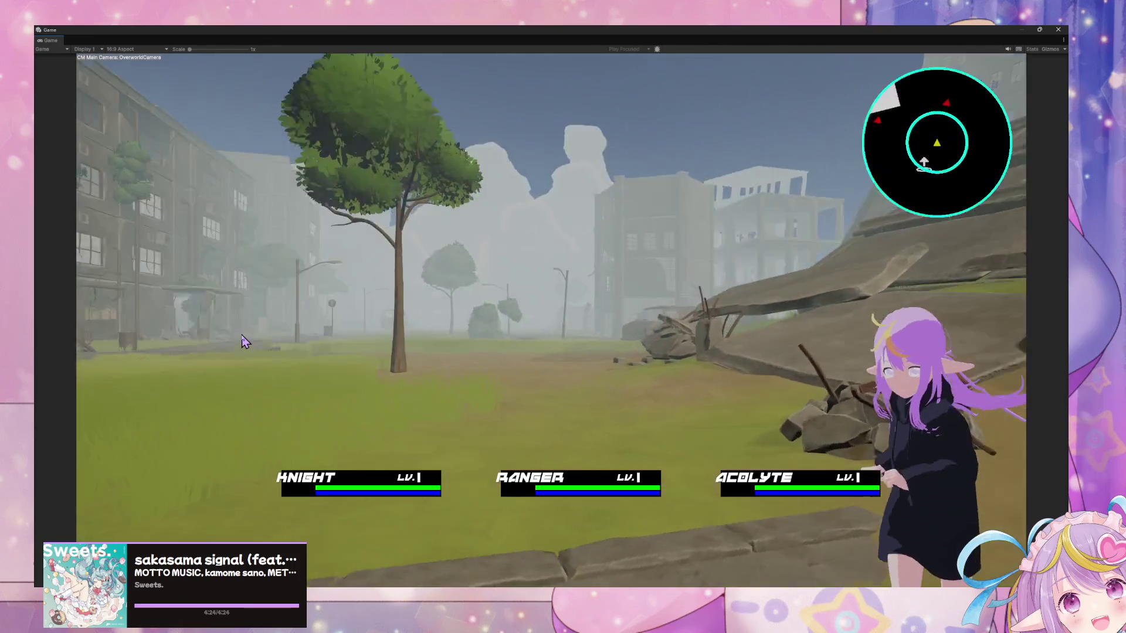
key("w")
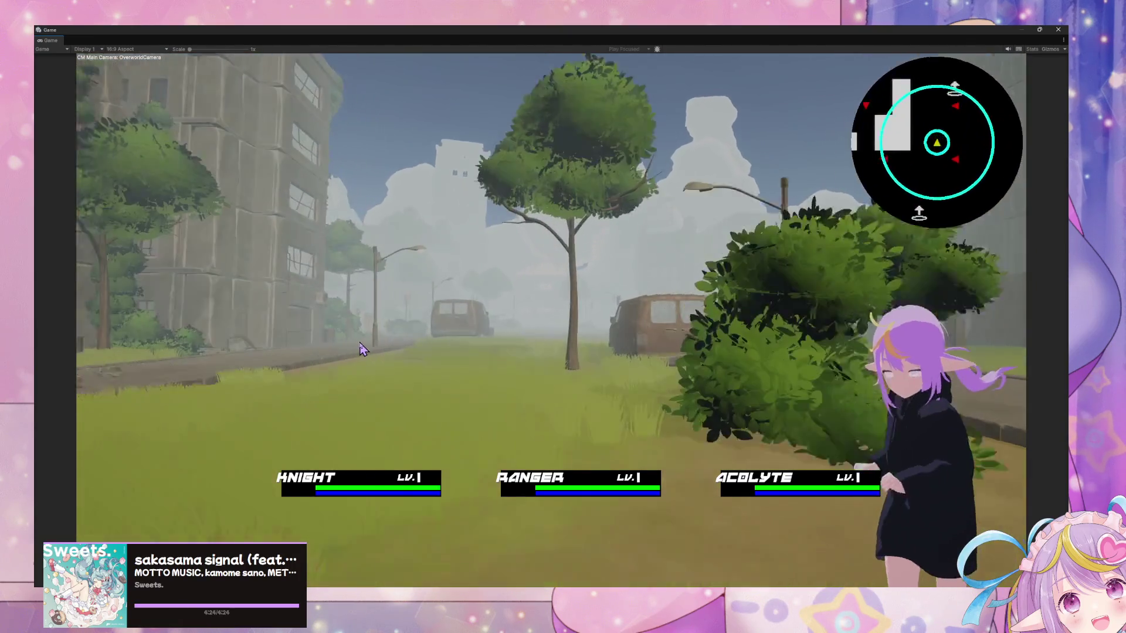
key("d")
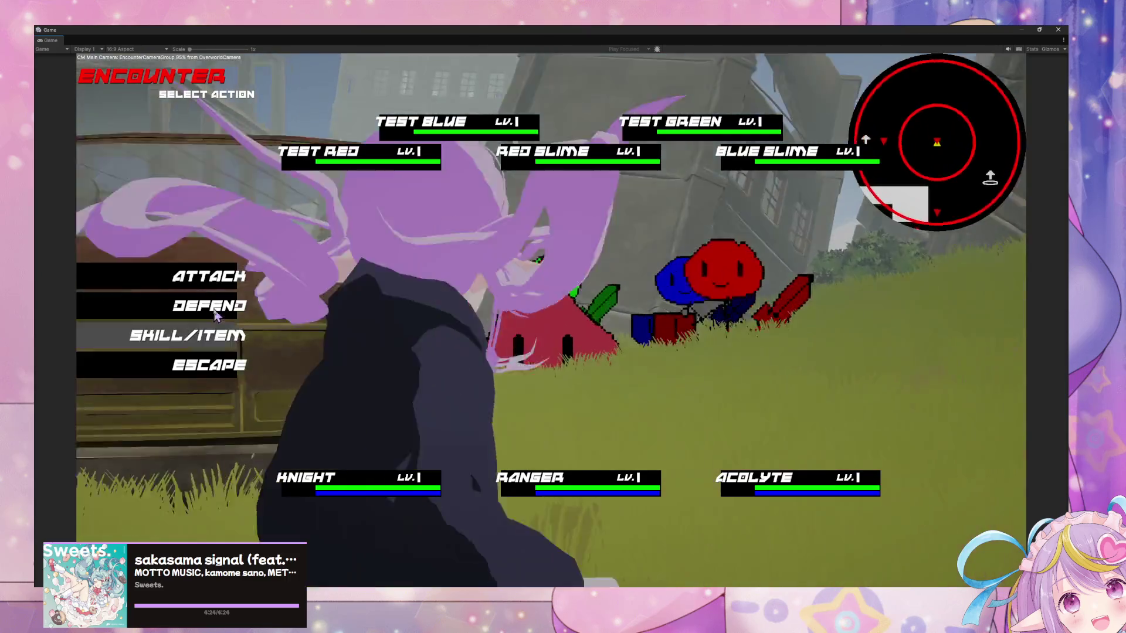
left_click(218, 364)
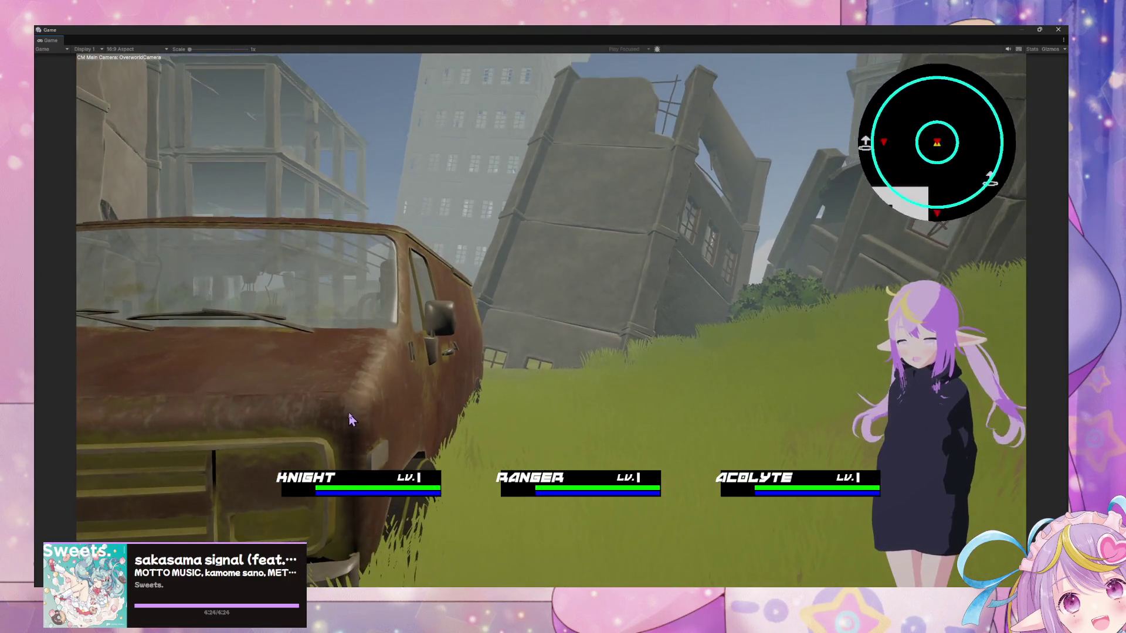
key("d")
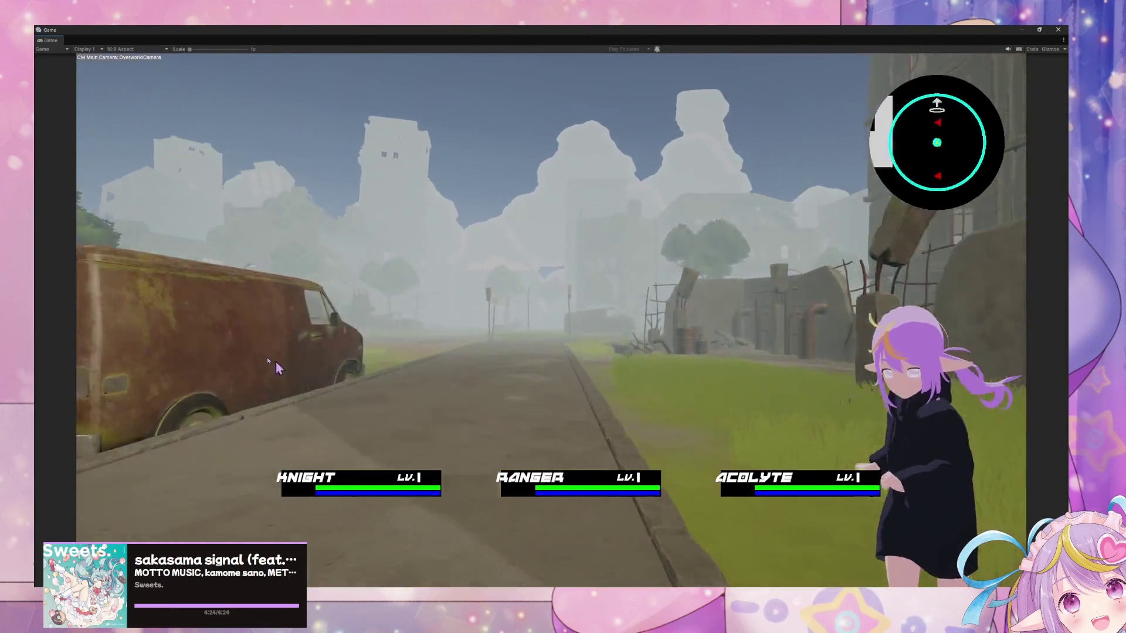
left_click(1038, 29)
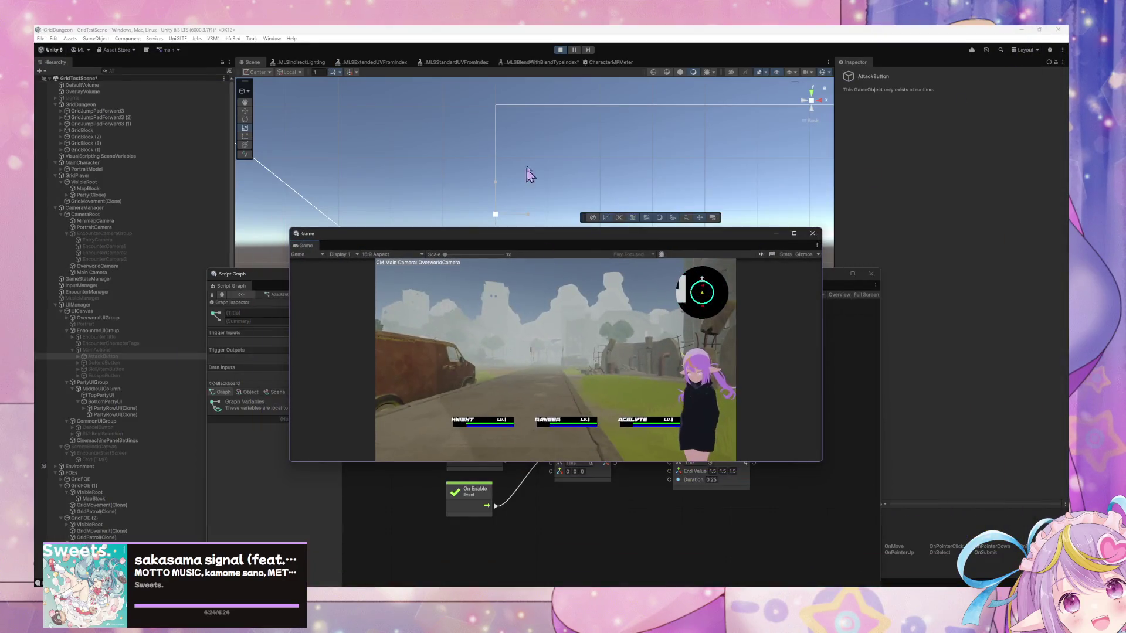
Move the Game window aside and bring the Script Graph to the front
left_click_drag(819, 461, 915, 540)
left_click_drag(645, 234, 777, 406)
left_click(354, 270)
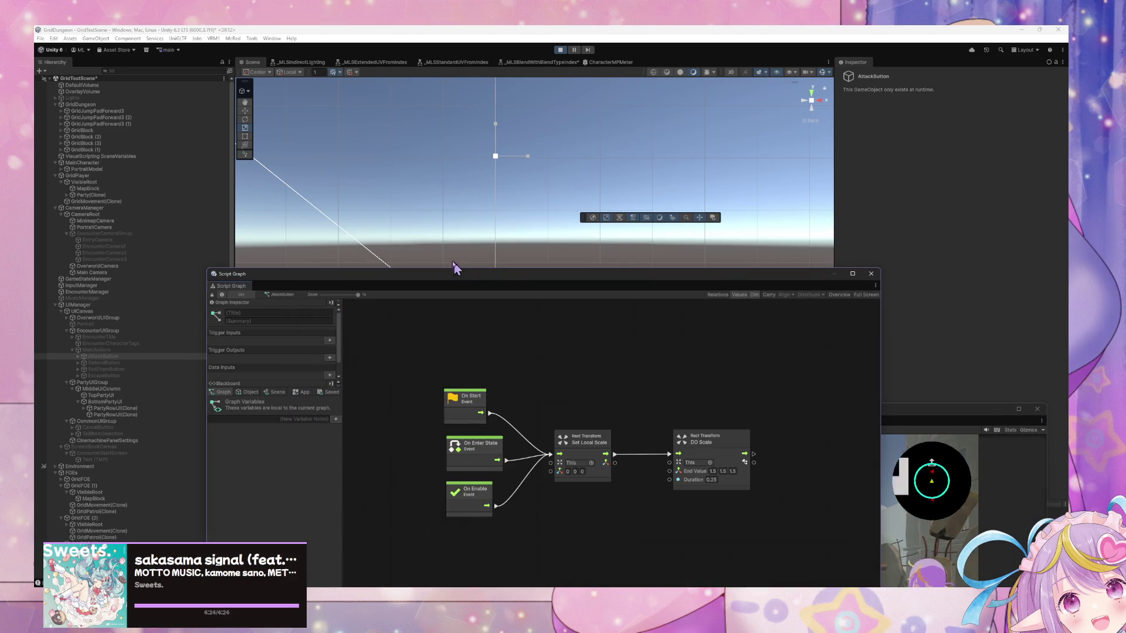
Box-select the graph's nodes, reposition the graph window, and select SkillItemSelection in the Hierarchy
left_click_drag(613, 471, 723, 497)
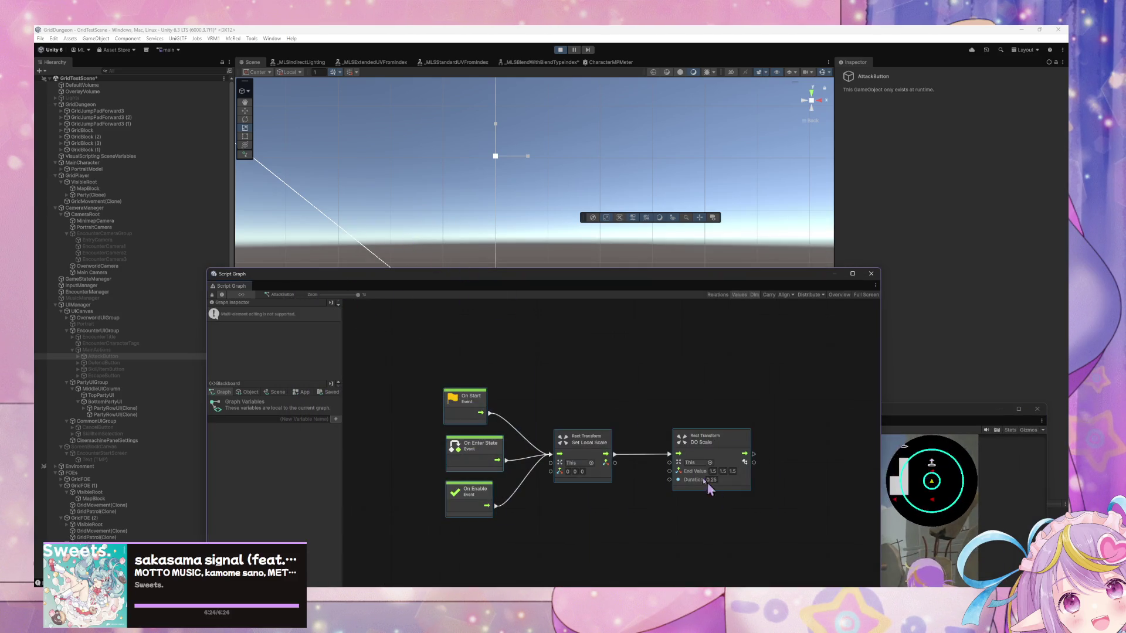
left_click_drag(445, 274, 511, 147)
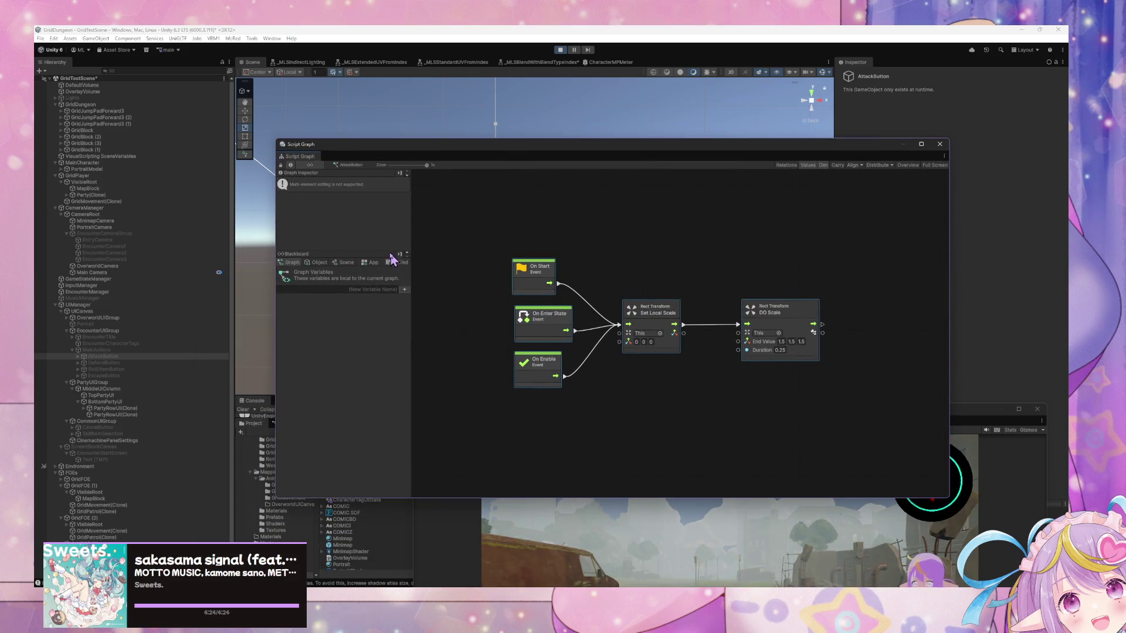
mouse_move(356, 166)
left_mouse_down()
mouse_move(452, 156)
mouse_move(456, 177)
left_mouse_up()
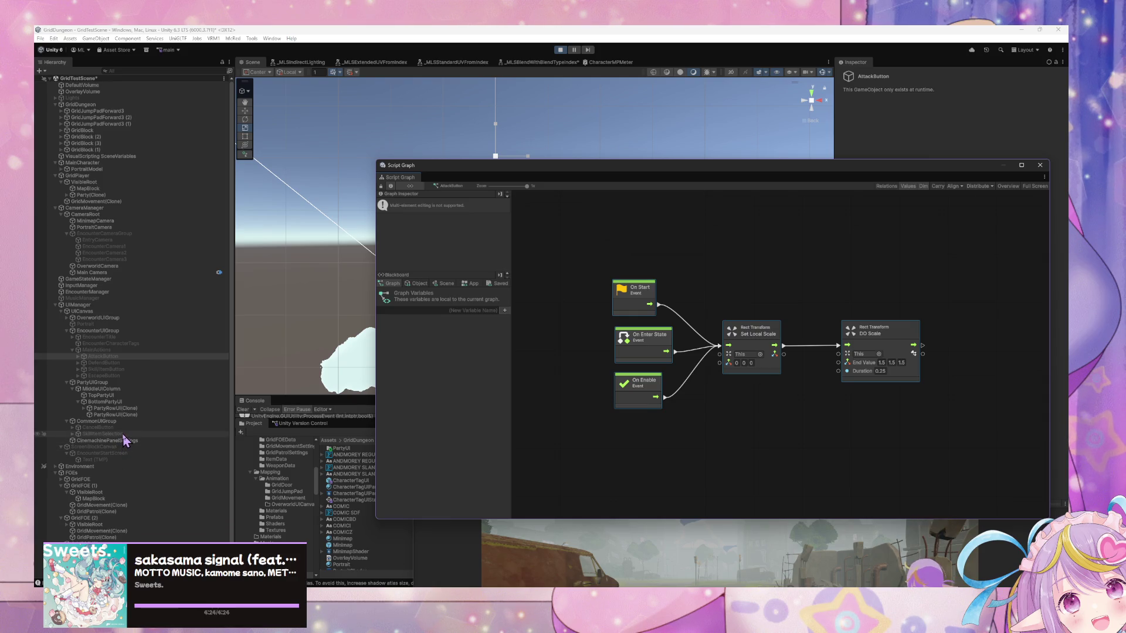
left_click(76, 434)
left_click(72, 434)
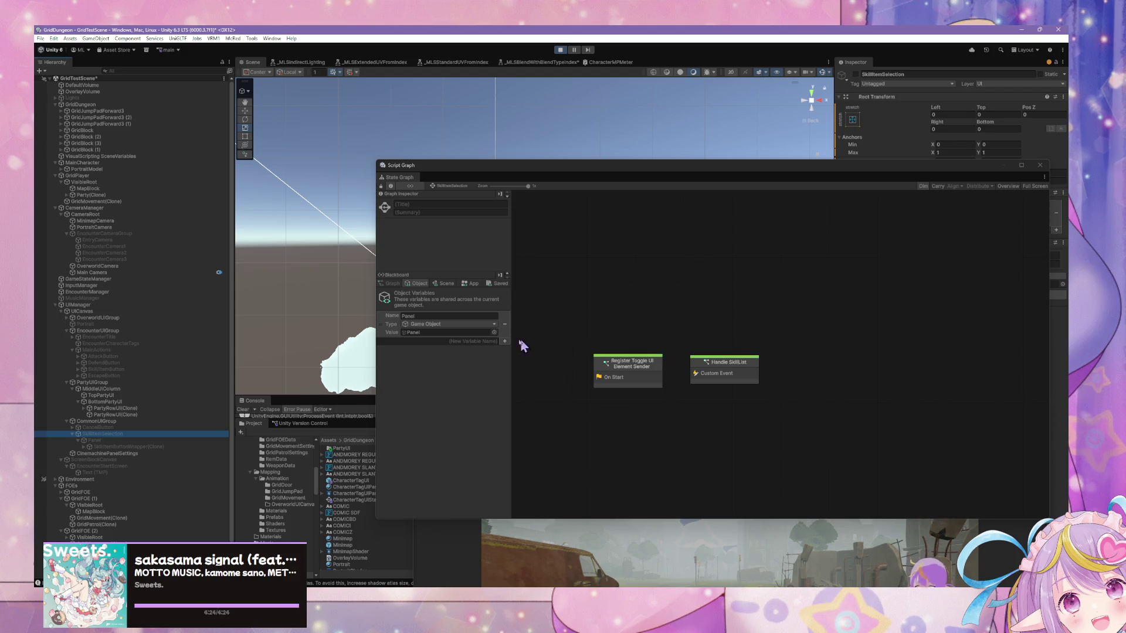
Undock the Game view, dock the State Graph in the bottom panel, and make the Project panel taller
left_click_drag(510, 172, 701, 230)
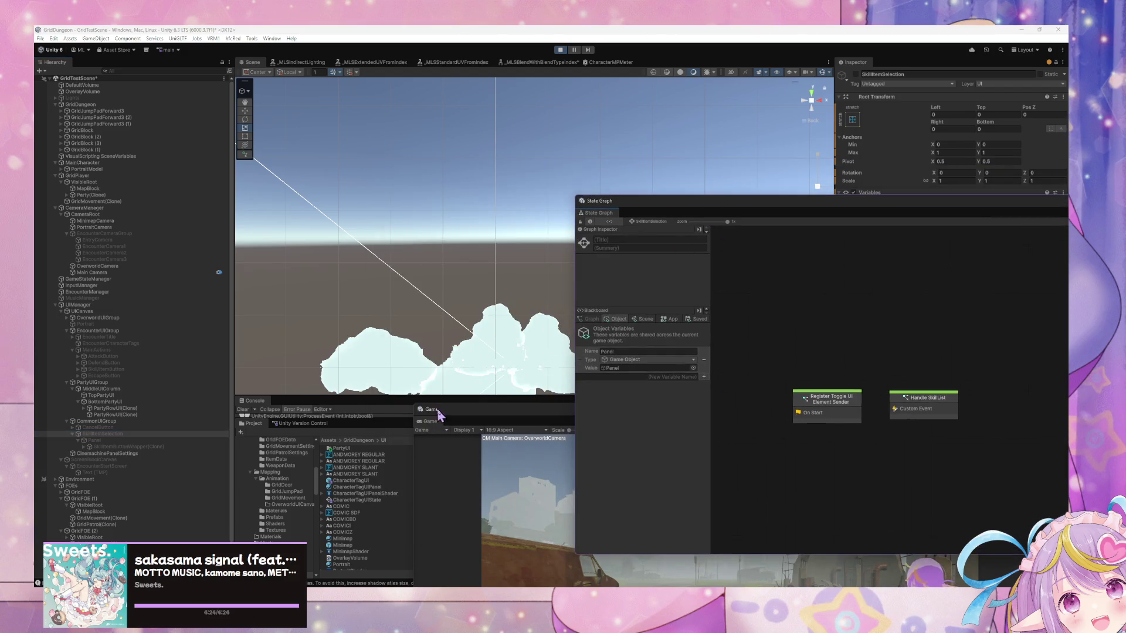
left_click_drag(439, 415, 454, 441)
mouse_move(678, 210)
left_mouse_down()
mouse_move(402, 503)
mouse_move(674, 463)
left_mouse_up()
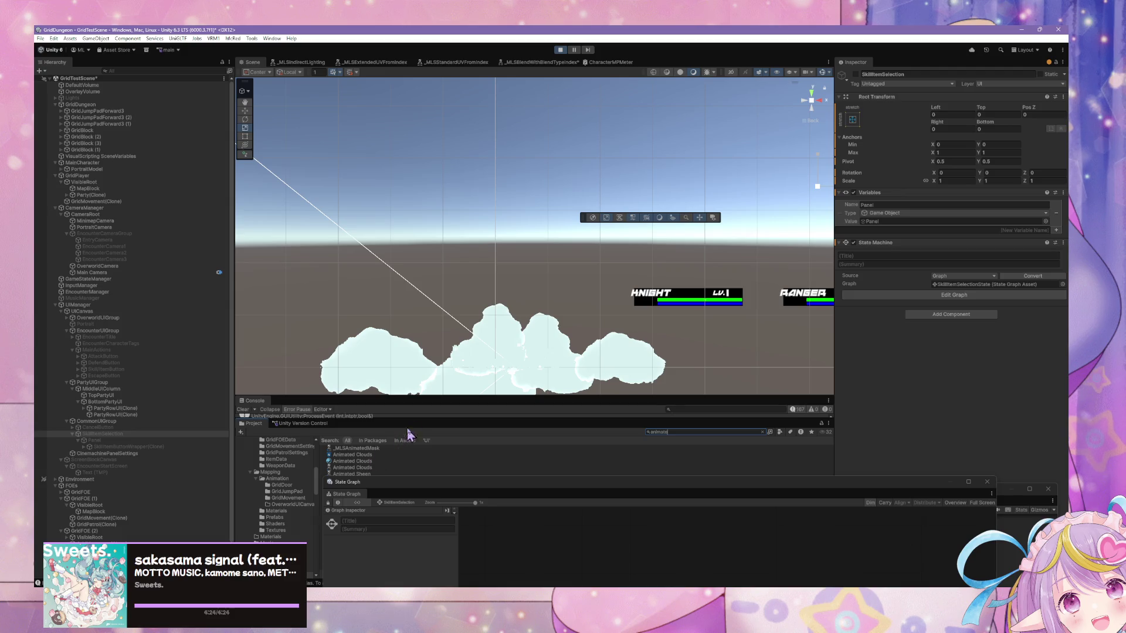
mouse_move(410, 418)
left_mouse_down()
mouse_move(407, 322)
mouse_move(405, 369)
left_mouse_up()
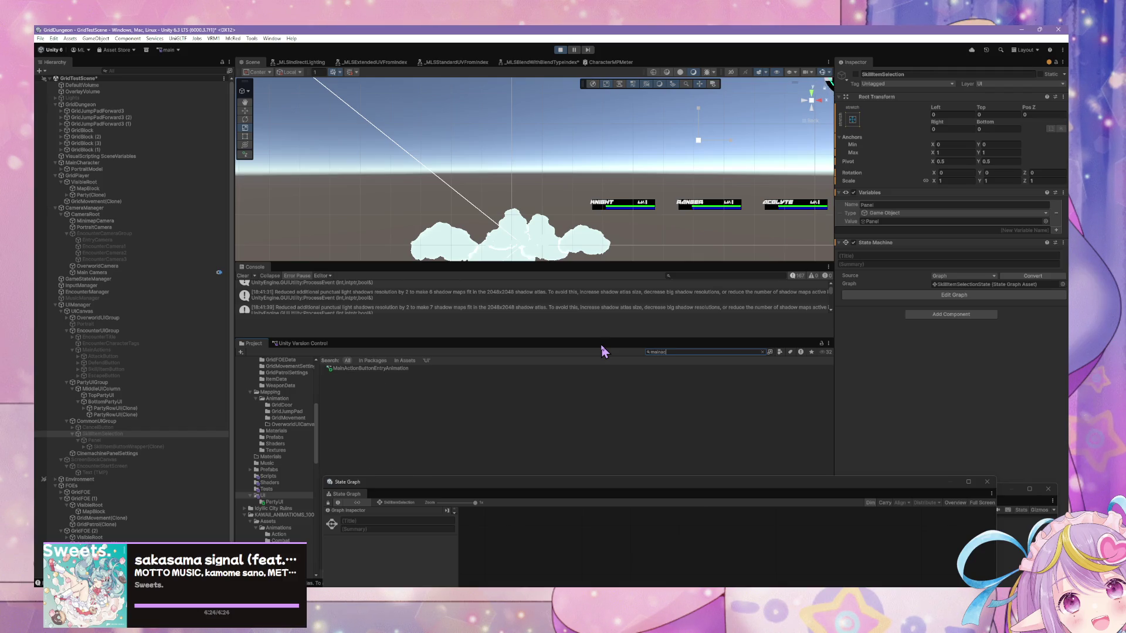
left_click(622, 553)
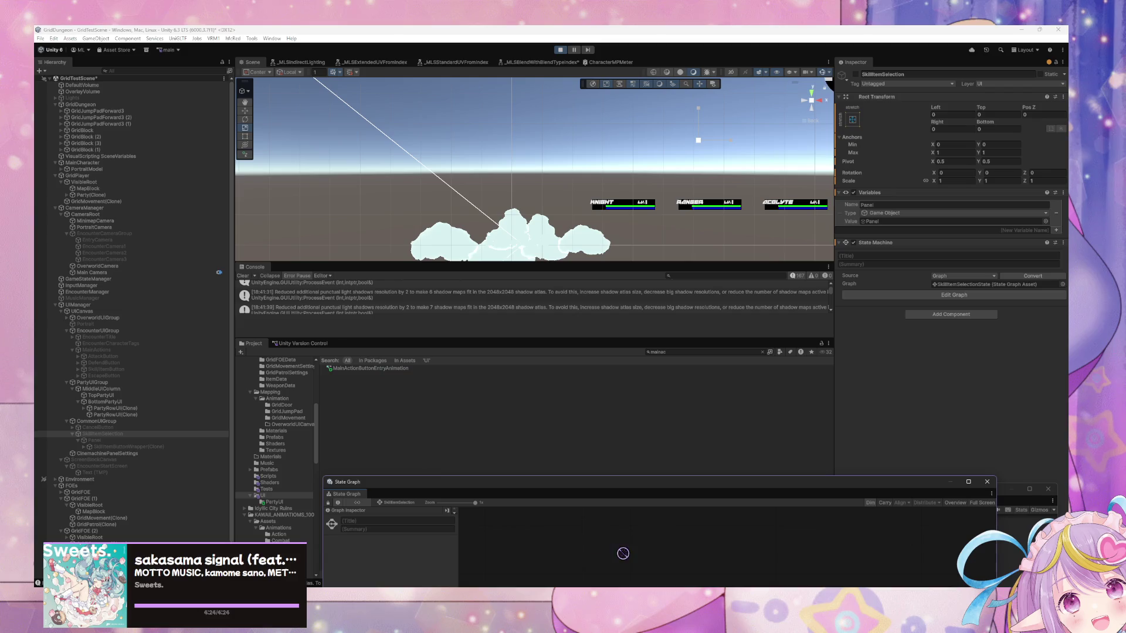
left_click_drag(647, 494, 535, 244)
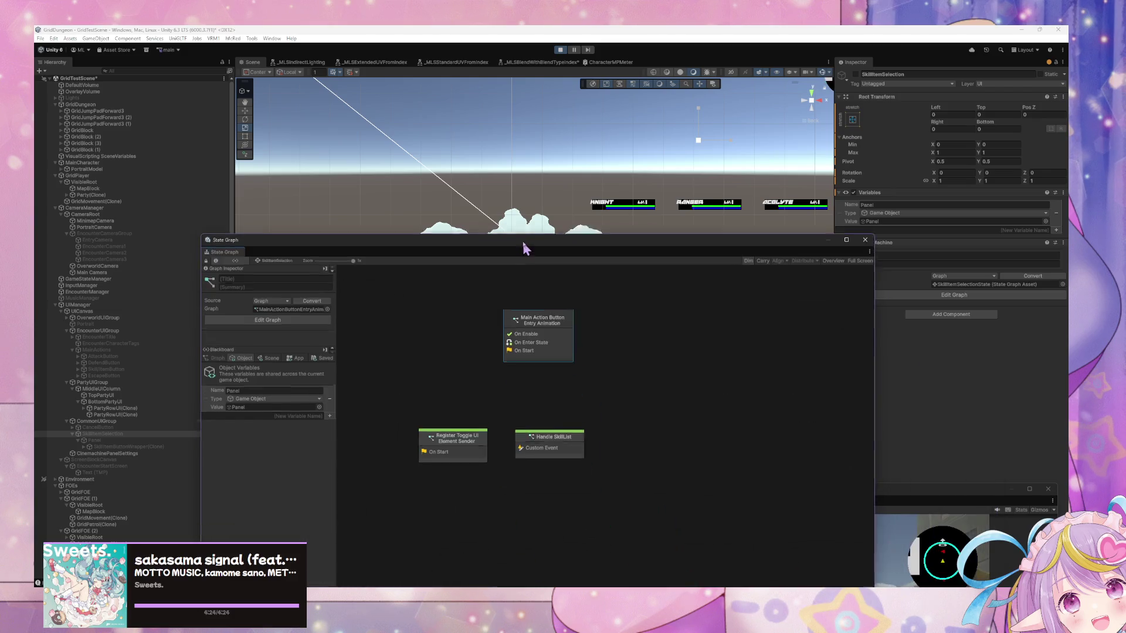
Make Main Action Button Entry Animation the start state and open its script graph
right_click(571, 332)
left_click(594, 366)
right_click(591, 363)
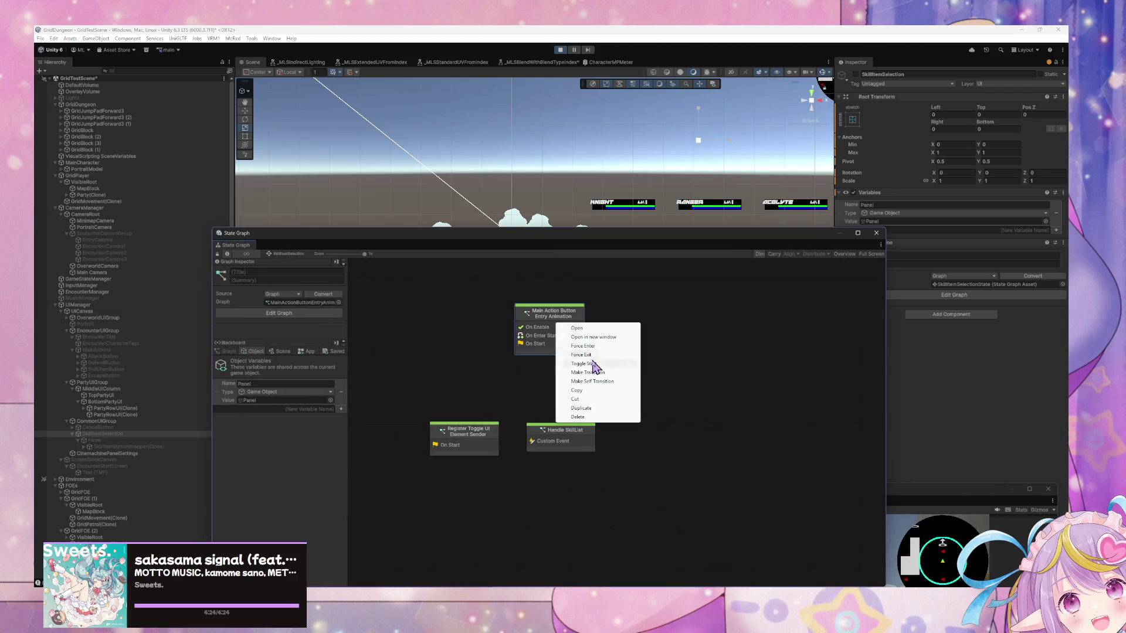
left_click(595, 347)
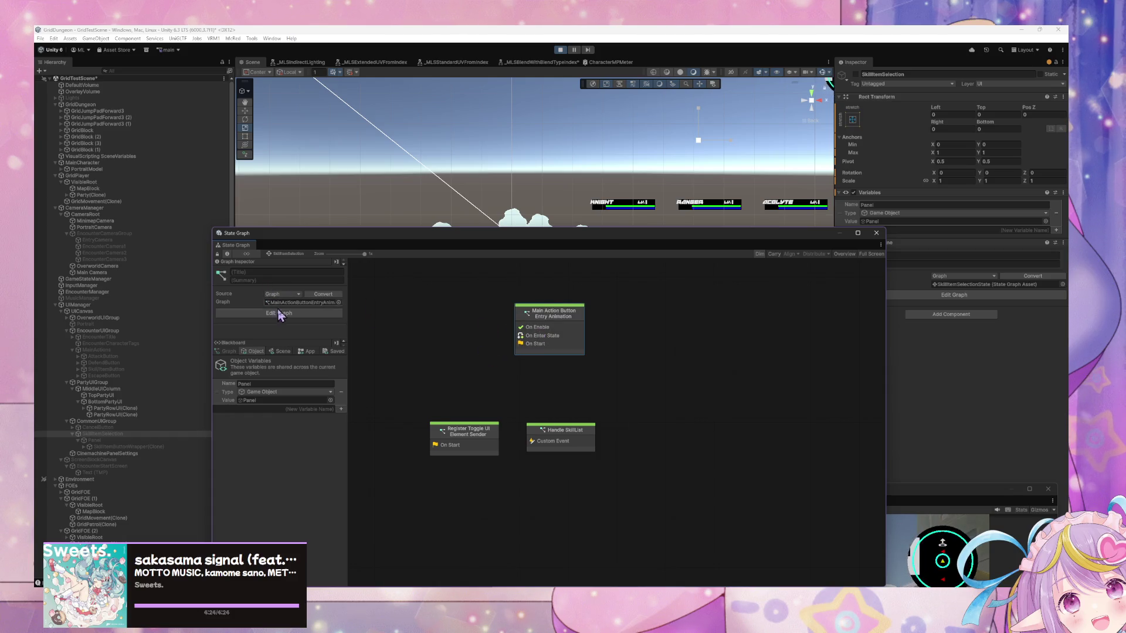
double_click(523, 349)
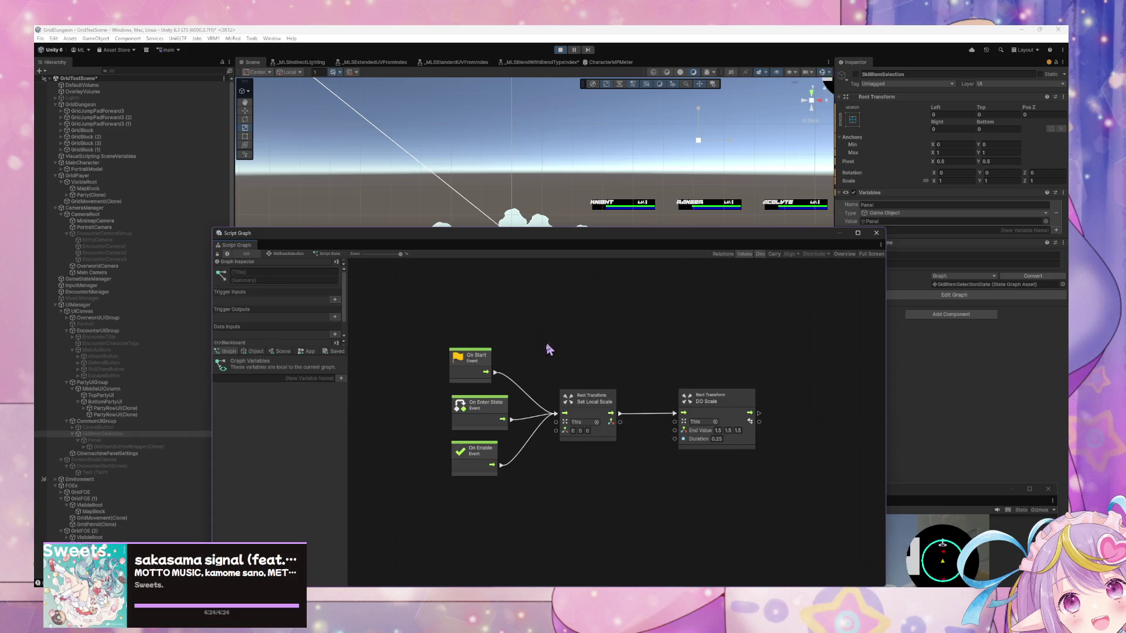
Pan the graph toward the DO Scale node and move the Game window to the screen centre
left_click_drag(687, 482, 645, 437)
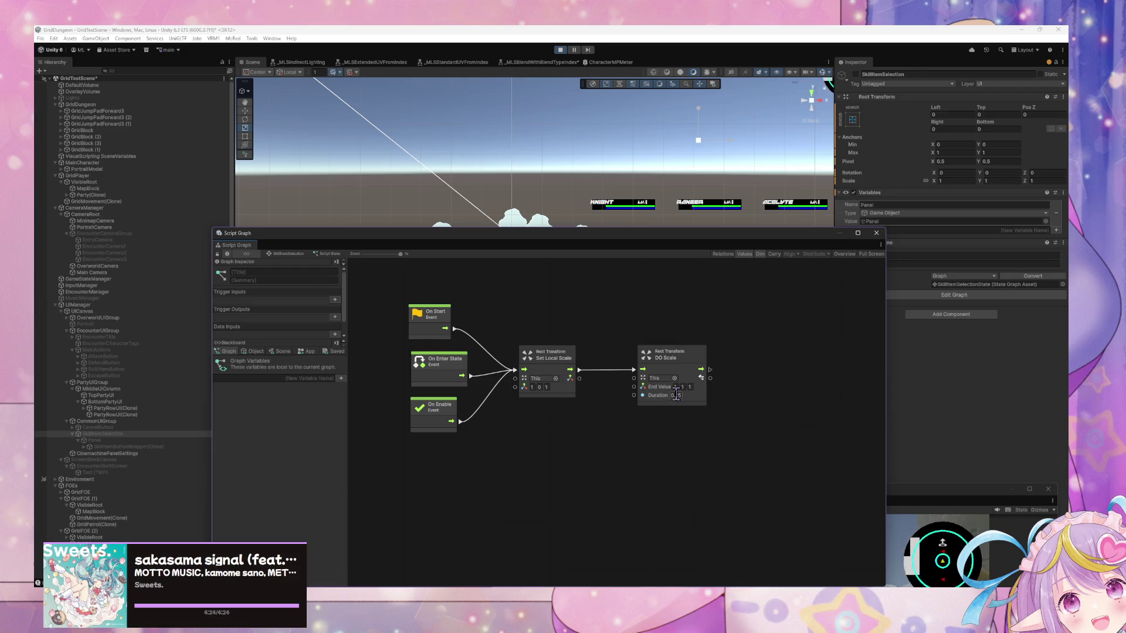
mouse_move(929, 500)
left_mouse_down()
mouse_move(902, 481)
mouse_move(739, 177)
left_mouse_up()
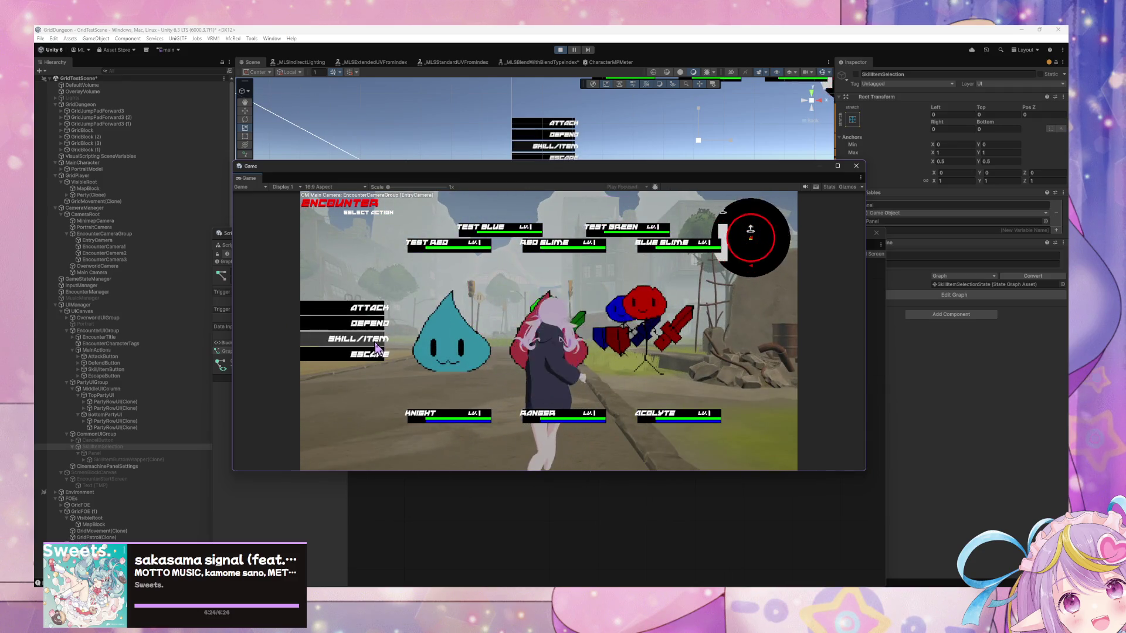
Open and cancel the skill and item list twice, then escape the encounter
left_click(346, 338)
left_click(368, 440)
left_click(345, 339)
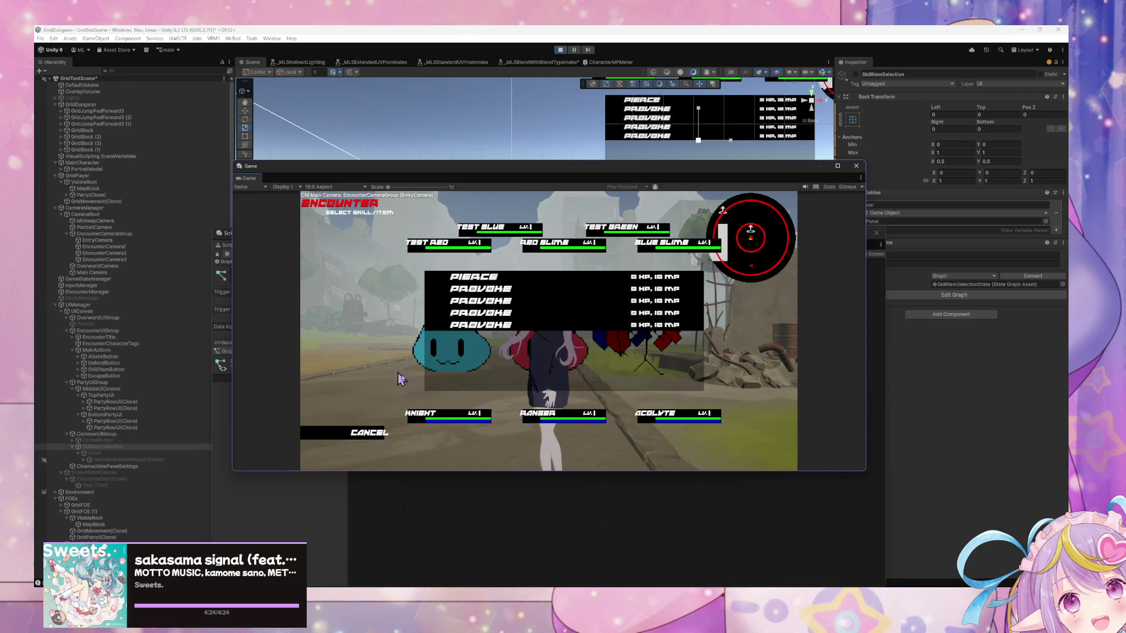
left_click(350, 435)
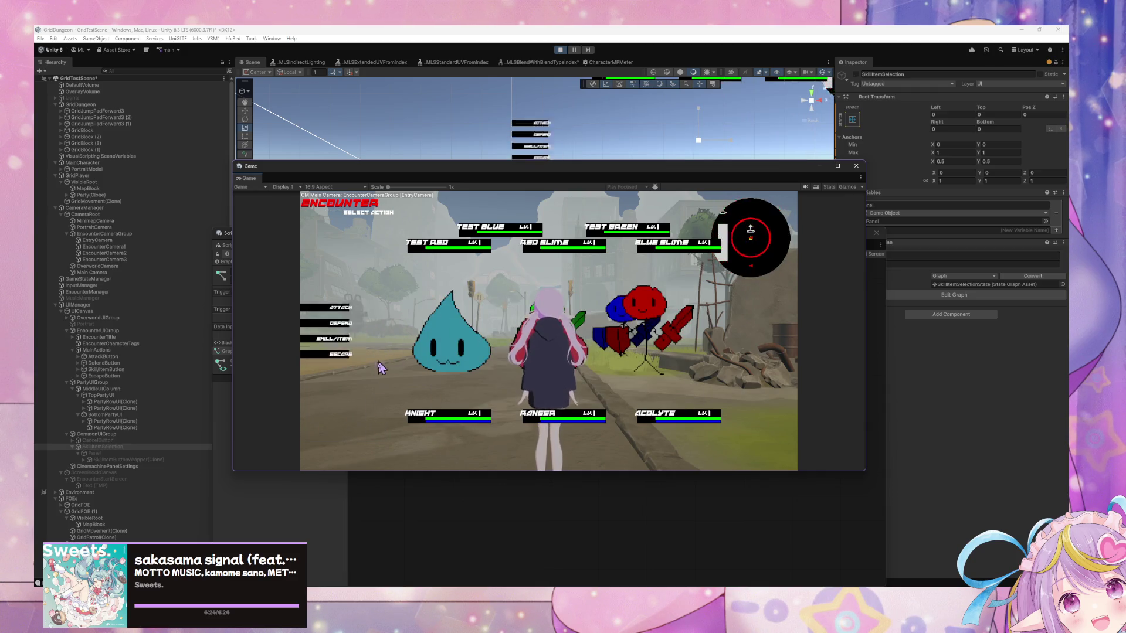
left_click(356, 356)
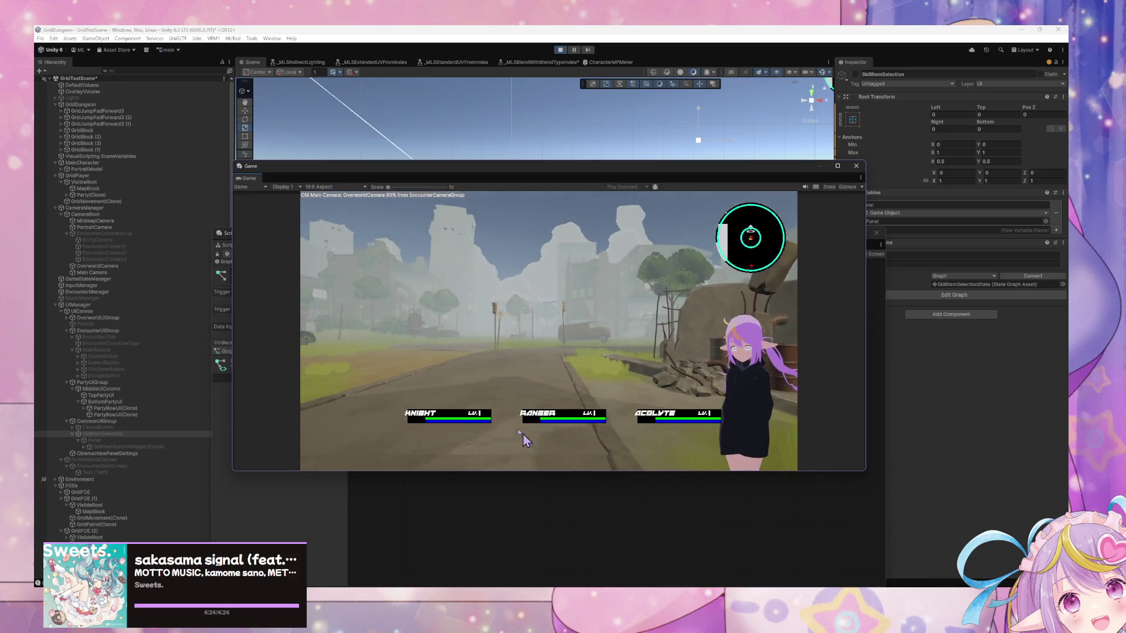
Walk with WASD through the overworld, escaping each encounter, until reaching the road beside the van
key("d")
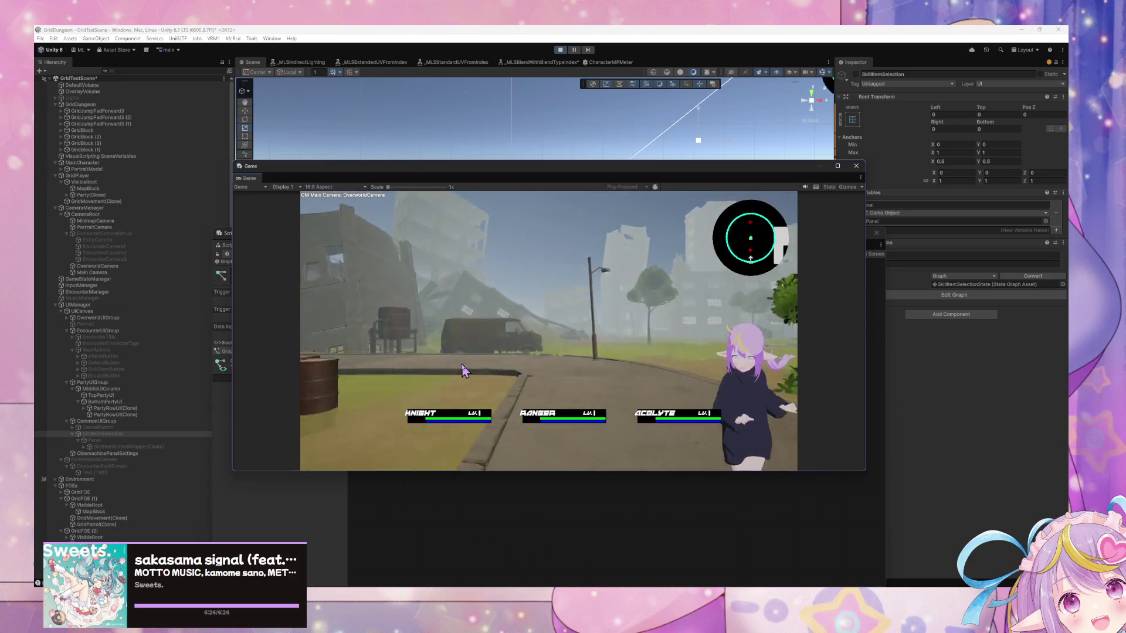
key("d")
key("w")
key("w")
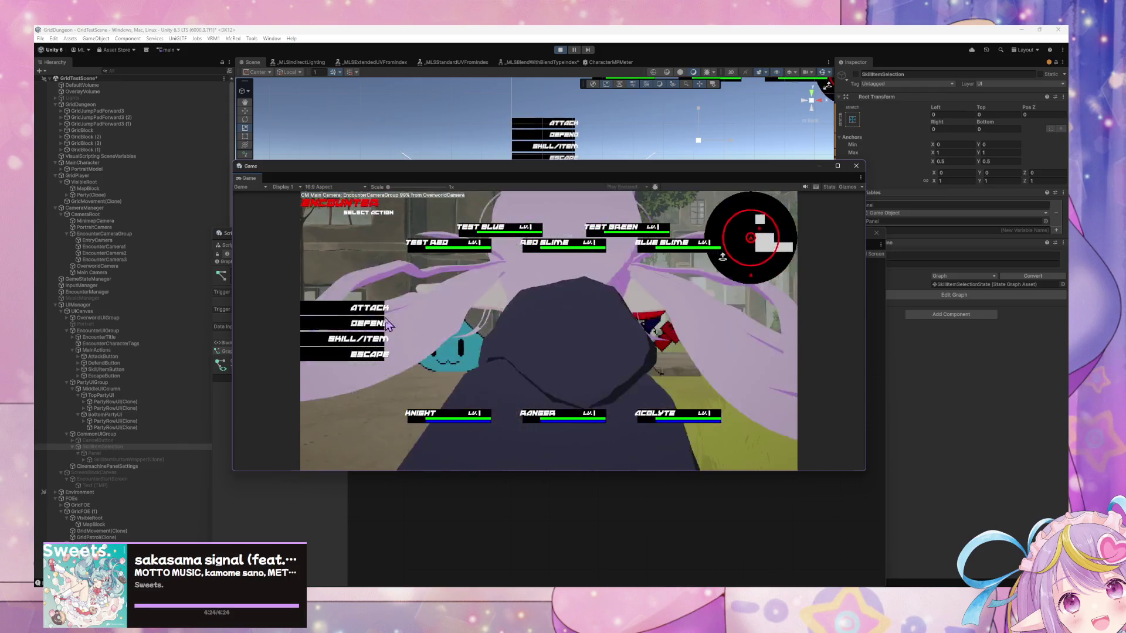
left_click(339, 355)
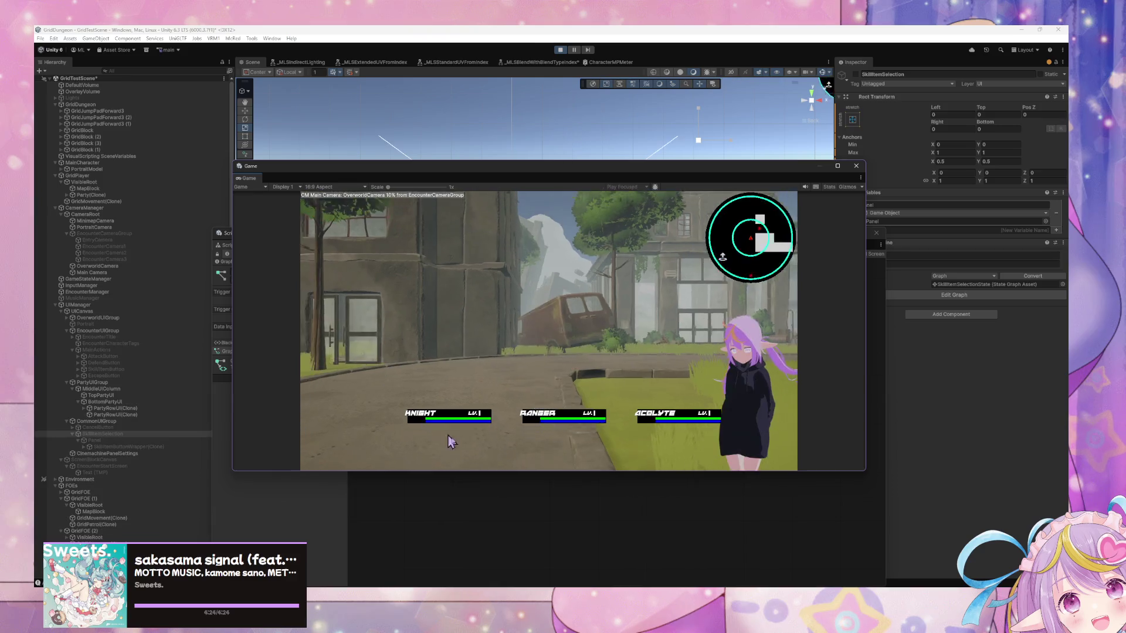
key("a")
key("a")
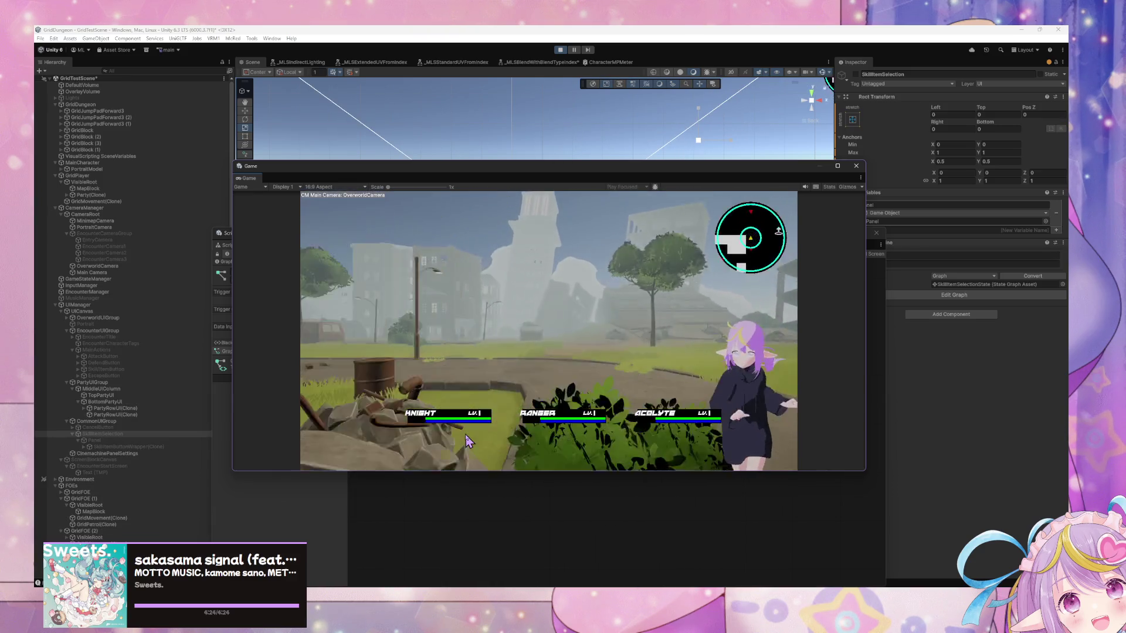
key("a")
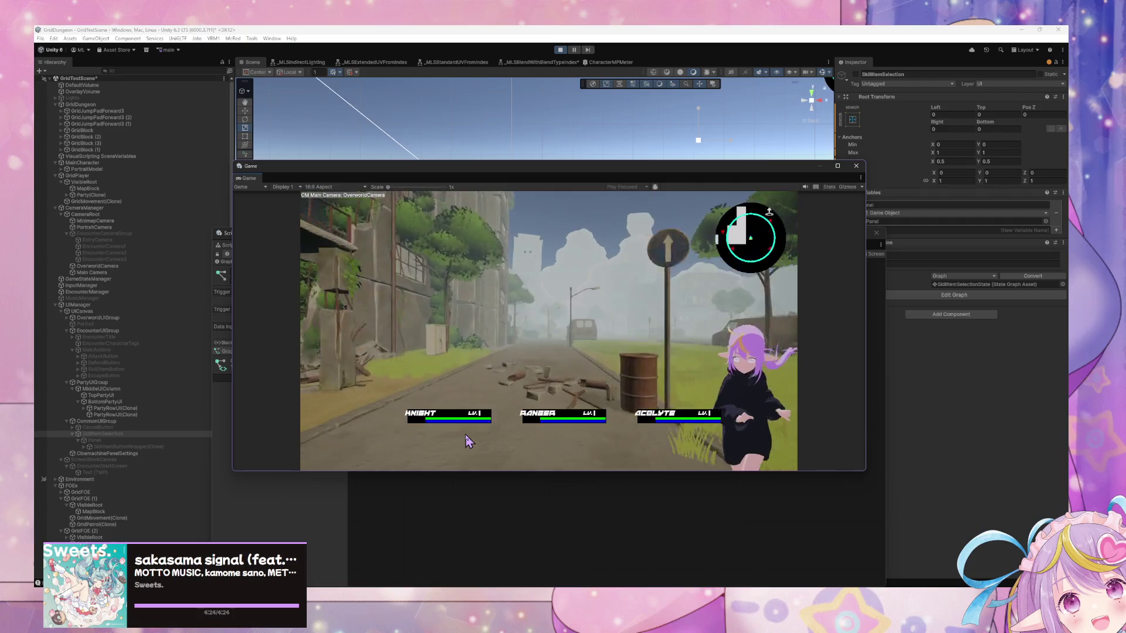
key("a")
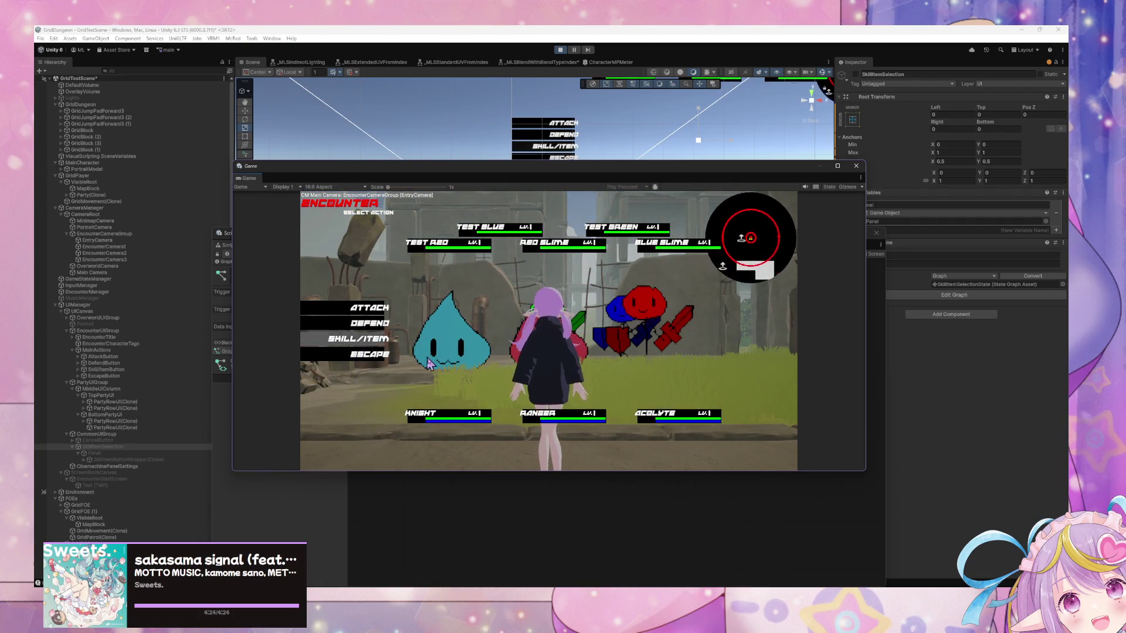
left_click(365, 355)
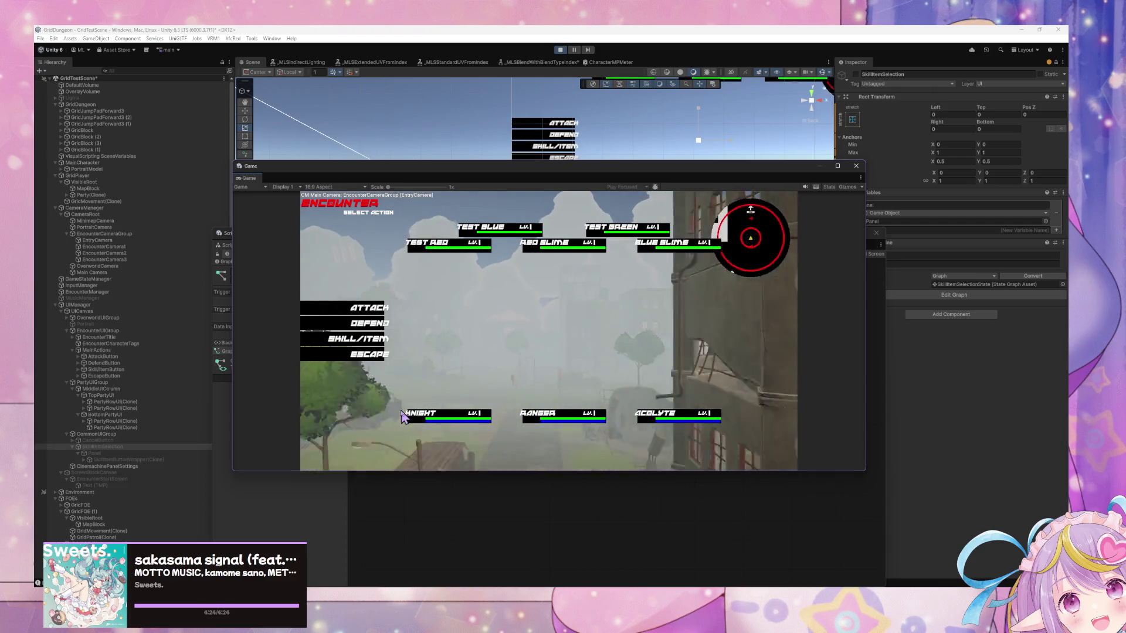
left_click(351, 357)
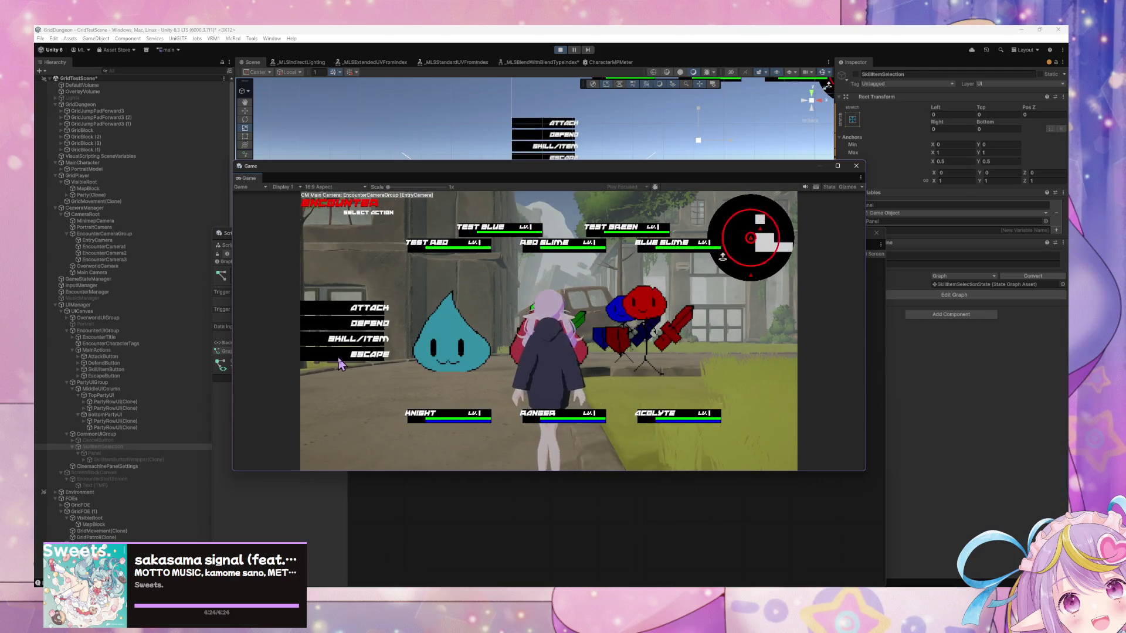
left_click(343, 354)
key("w")
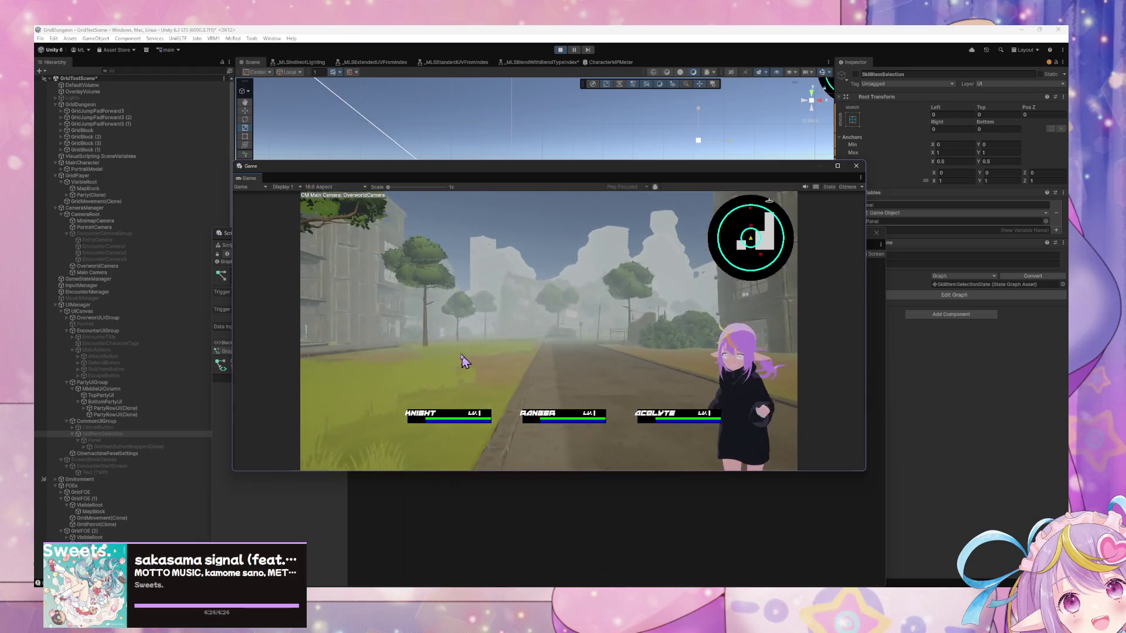
Choose Attack, cancel targeting, then attack again and target Test Red
left_click(369, 309)
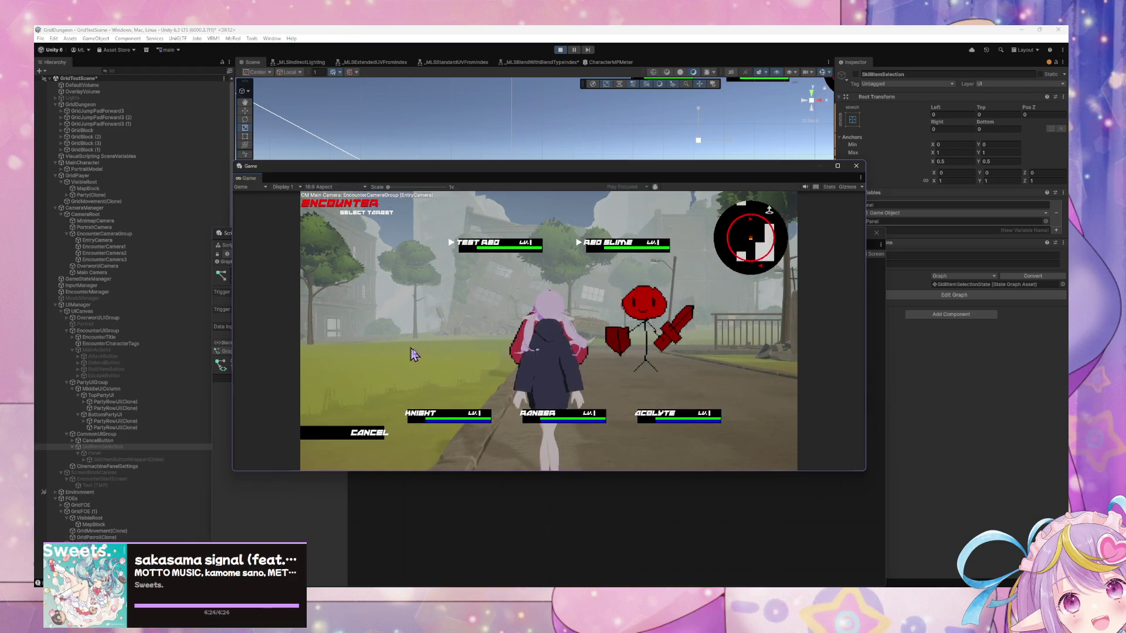
left_click(513, 246)
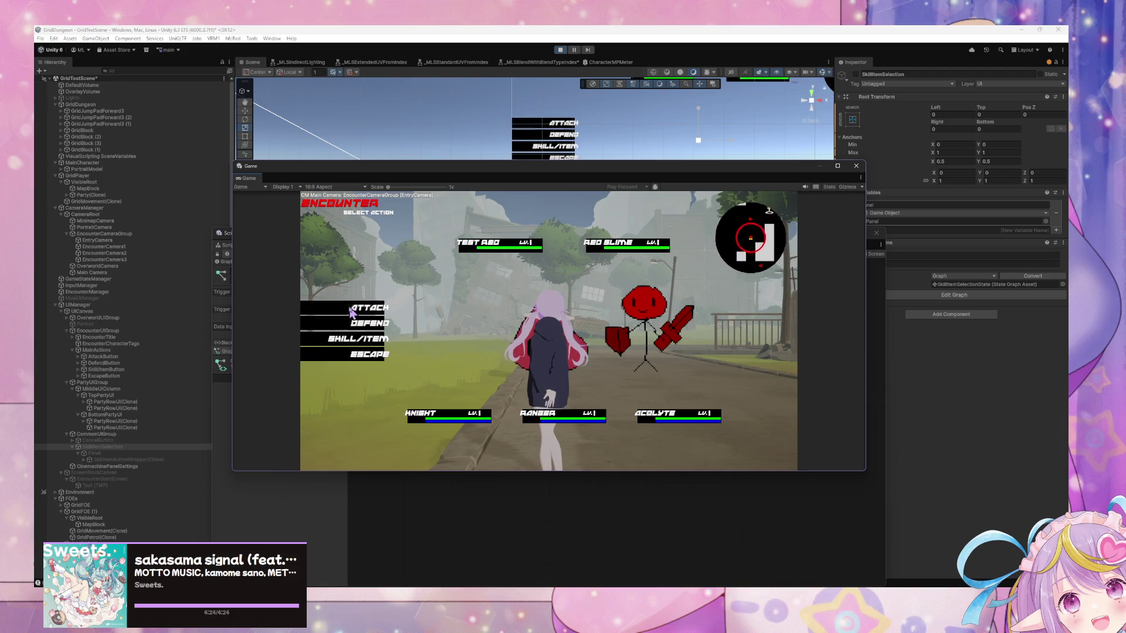
left_click(350, 312)
left_click(499, 249)
left_click(364, 309)
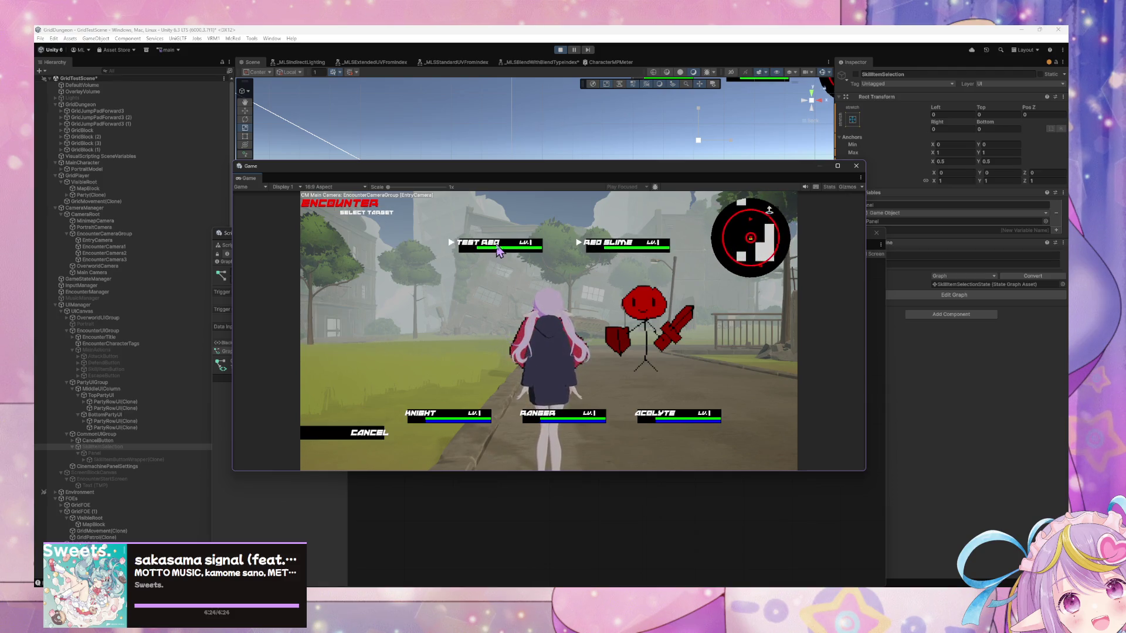
left_click(497, 251)
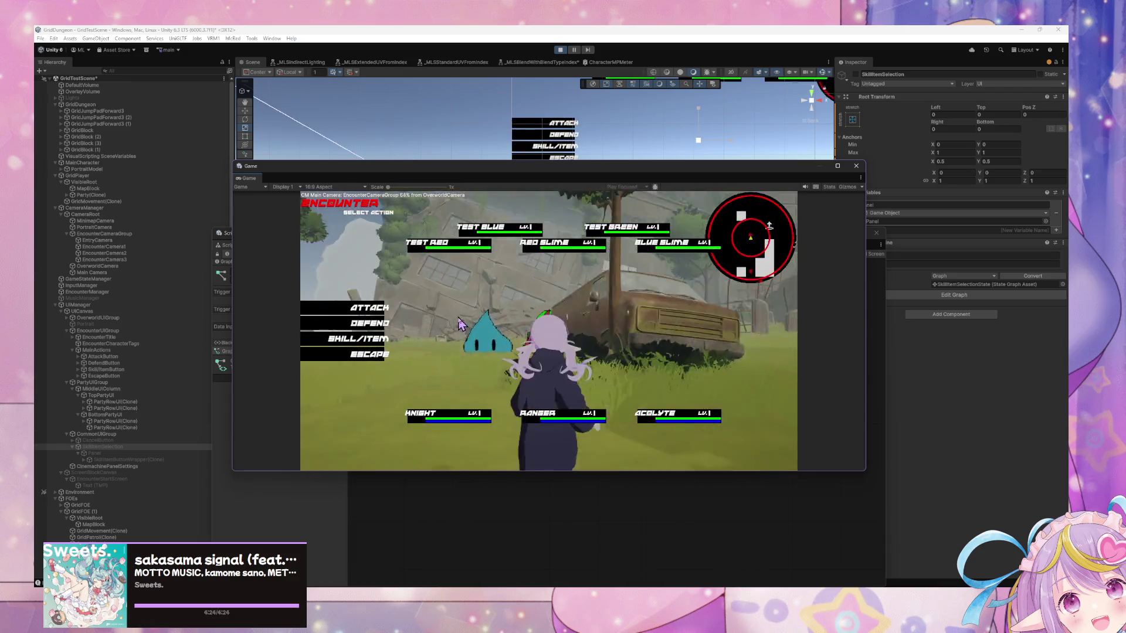
In the next encounter attack Test Blue, confirm another target, then cancel a further attack
left_click(367, 316)
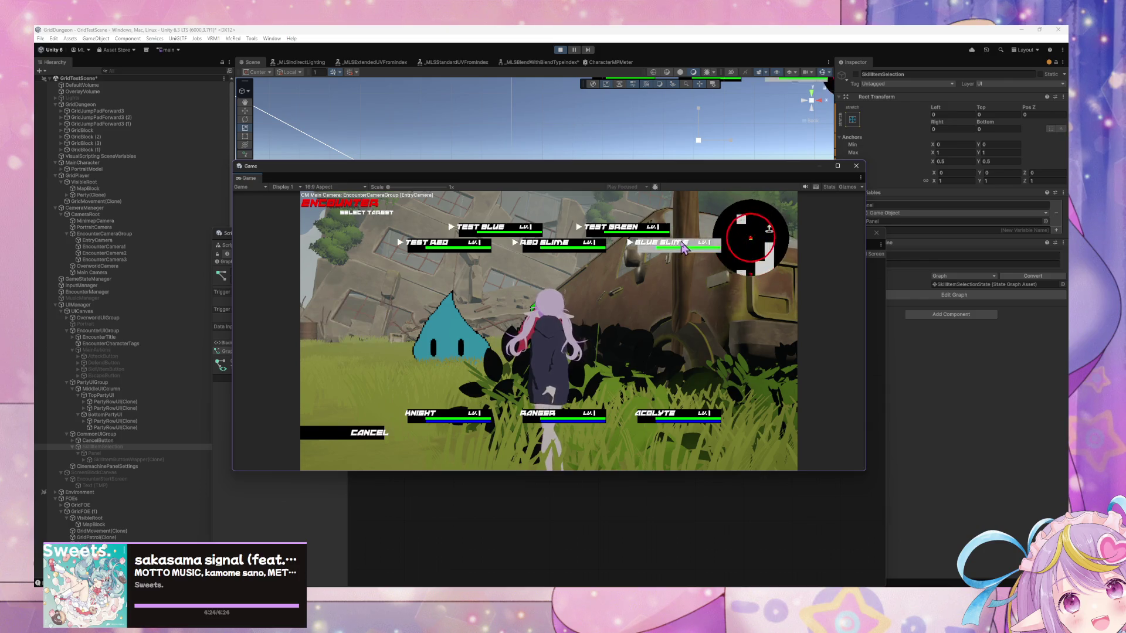
left_click(389, 310)
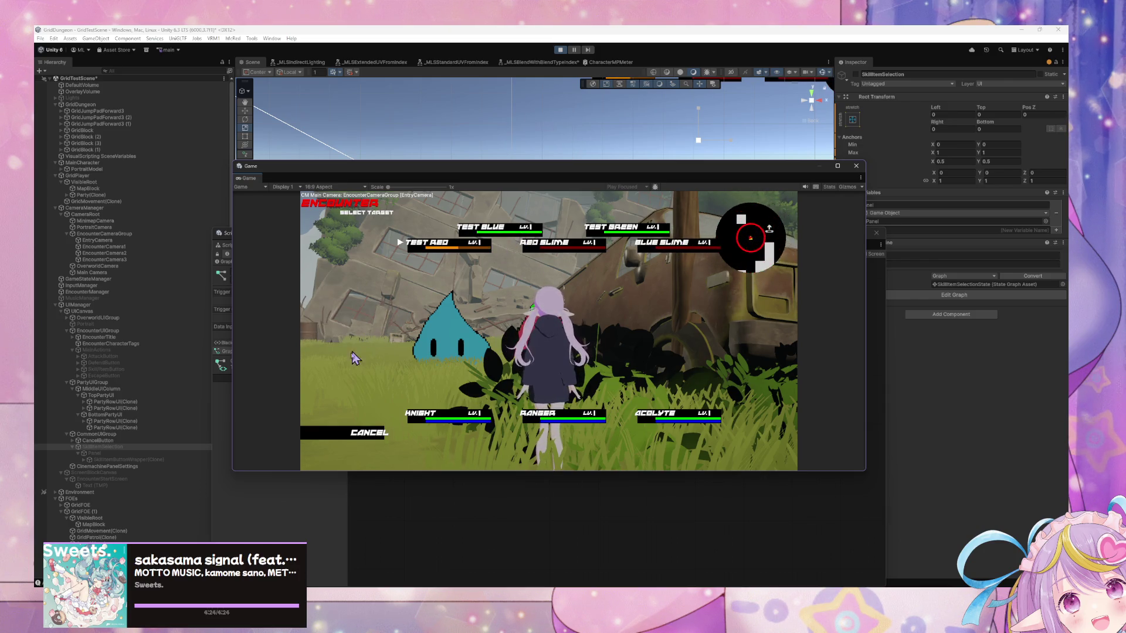
left_click(480, 228)
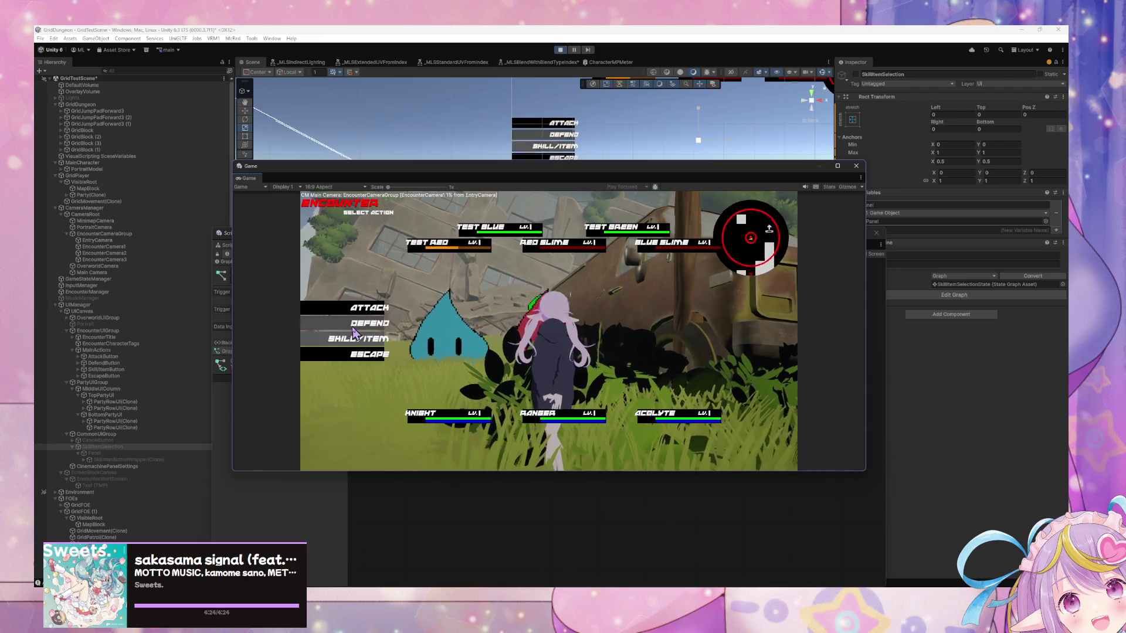
left_click(367, 316)
left_click(365, 312)
left_click(364, 311)
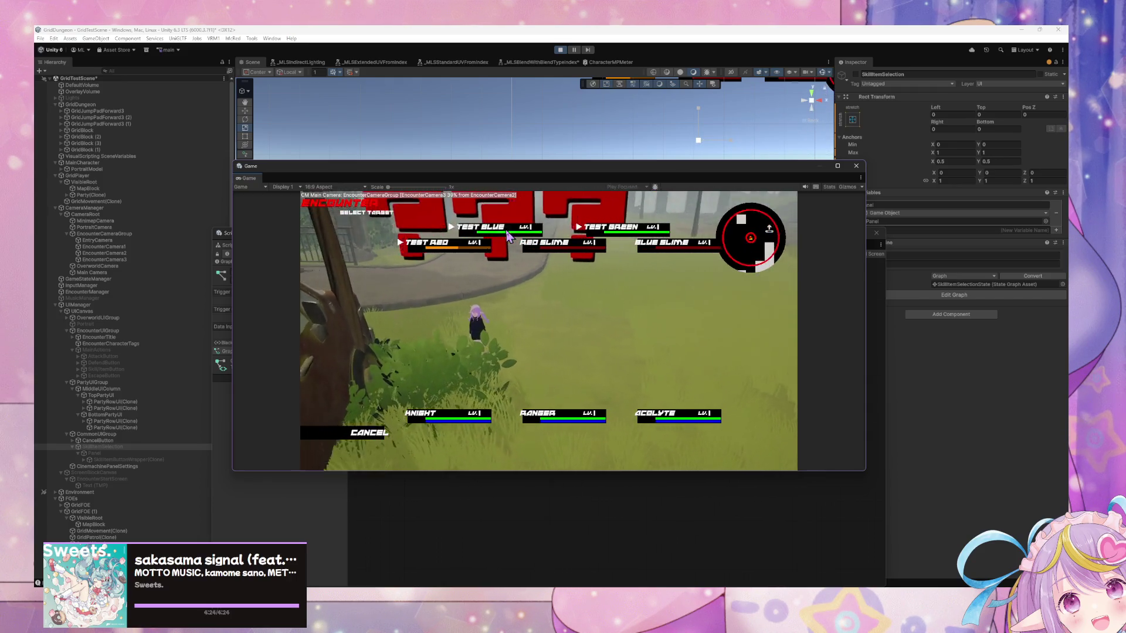
left_click(509, 249)
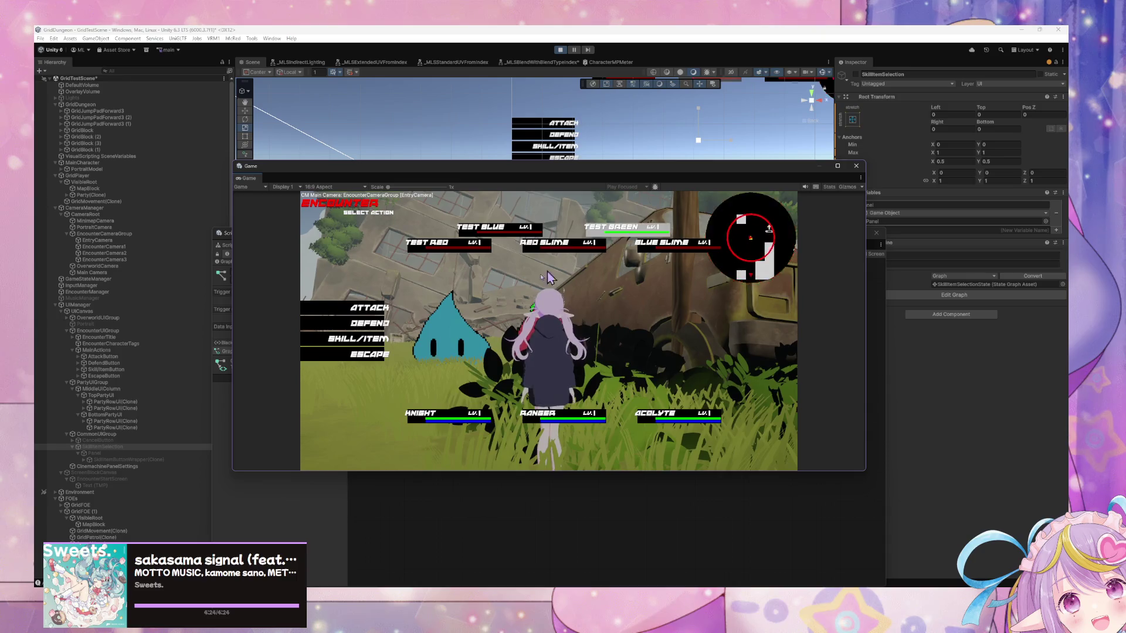
left_click(379, 326)
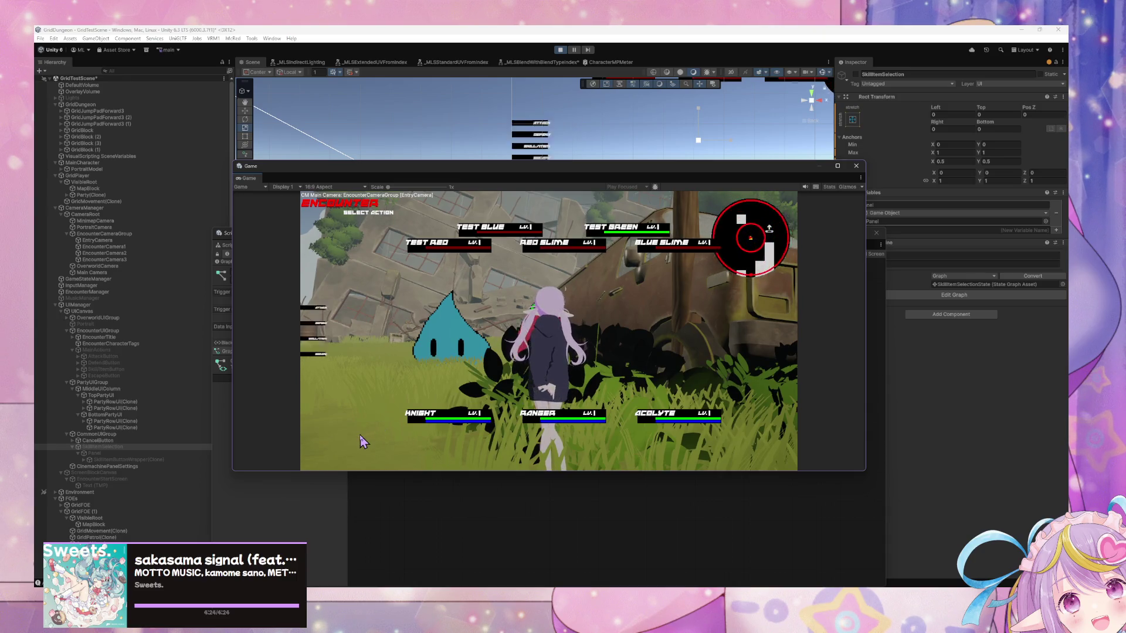
left_click(369, 433)
Escape several encounters and walk on until a five-enemy encounter begins
left_click(372, 354)
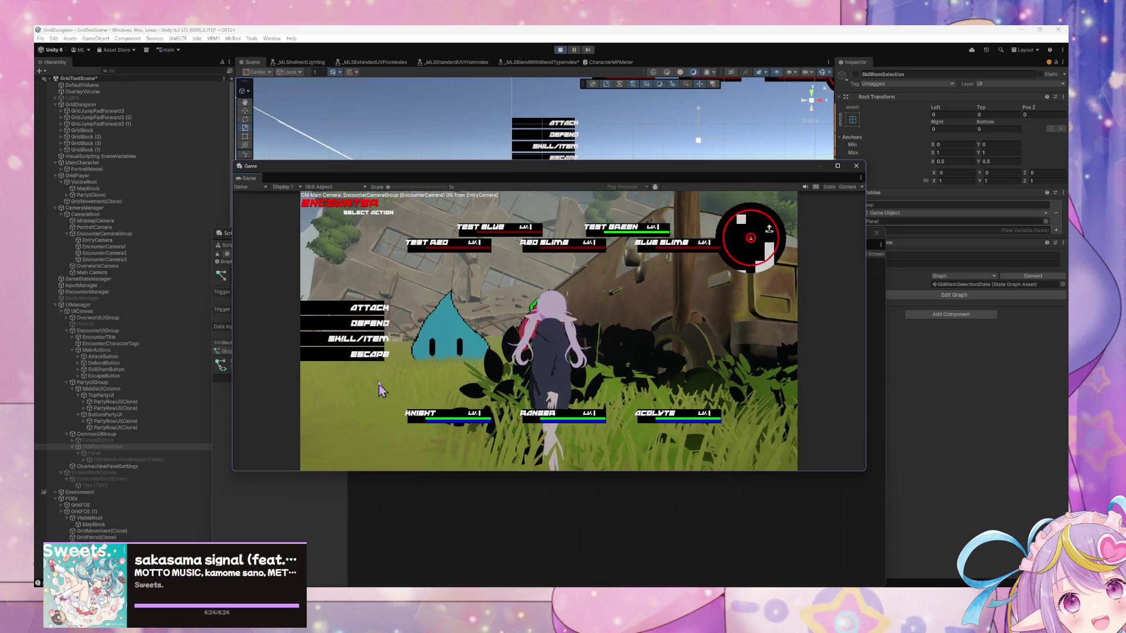
key("w")
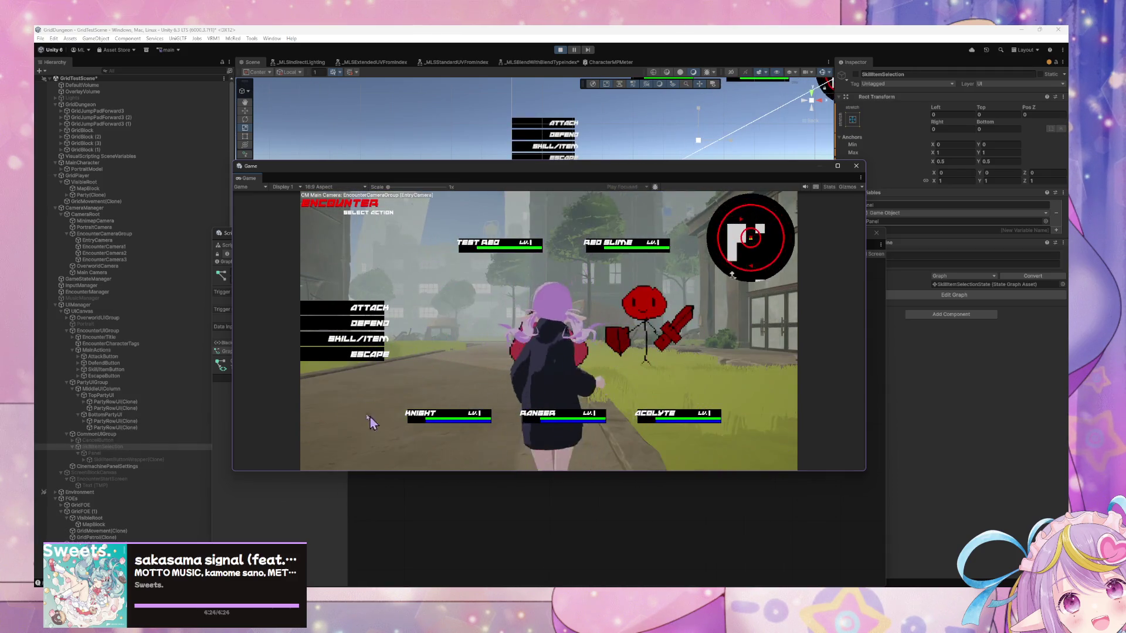
left_click(361, 357)
left_click(361, 358)
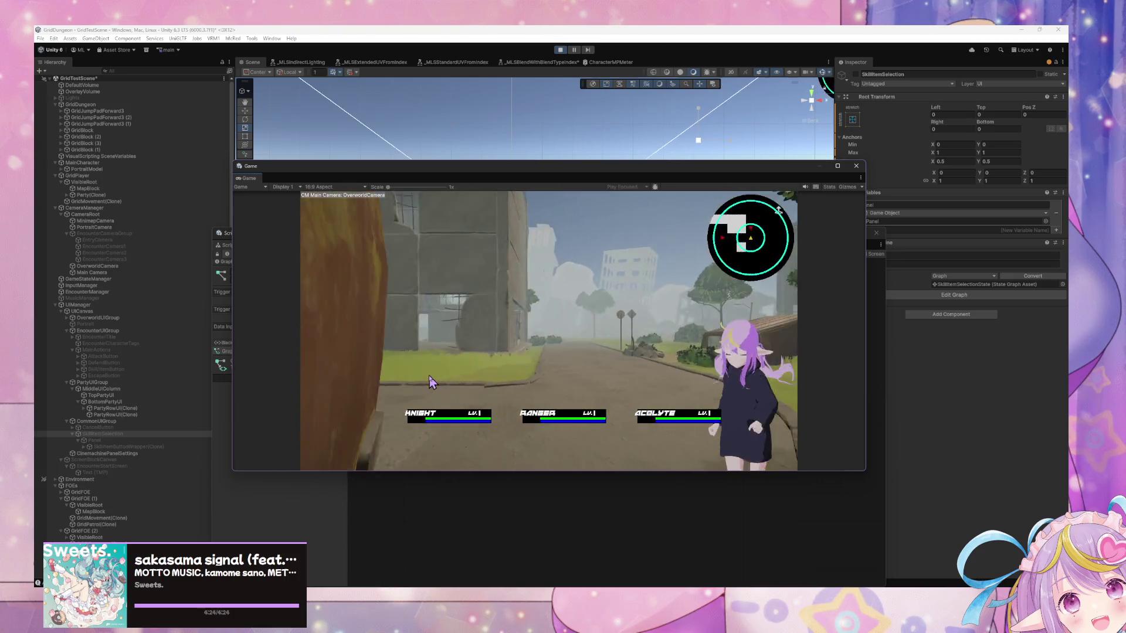
left_click(357, 359)
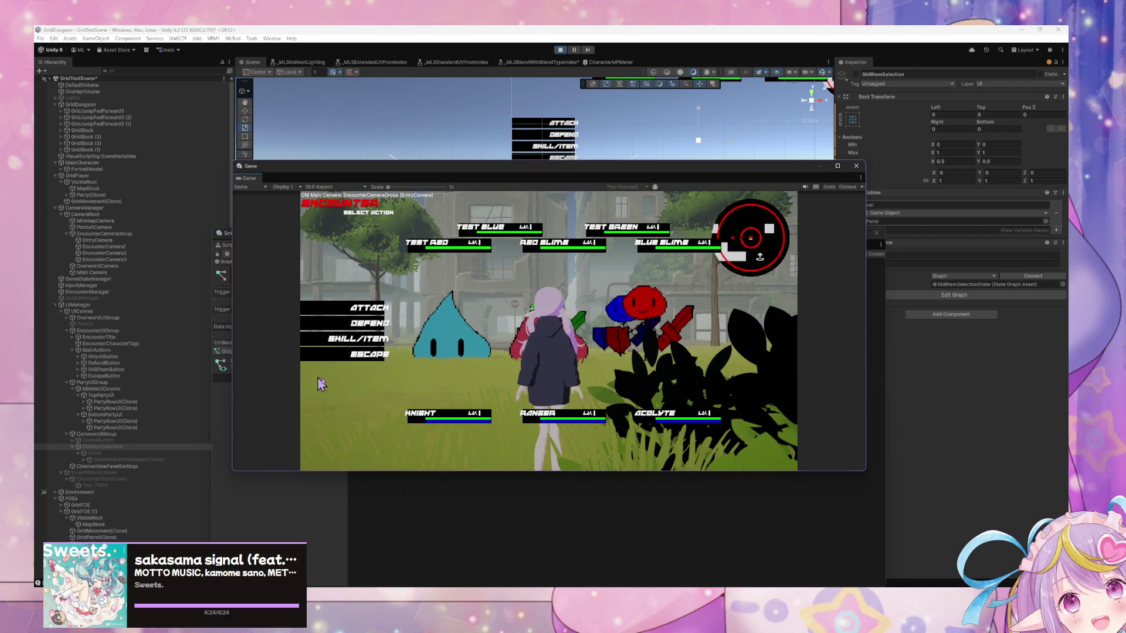
left_click(365, 356)
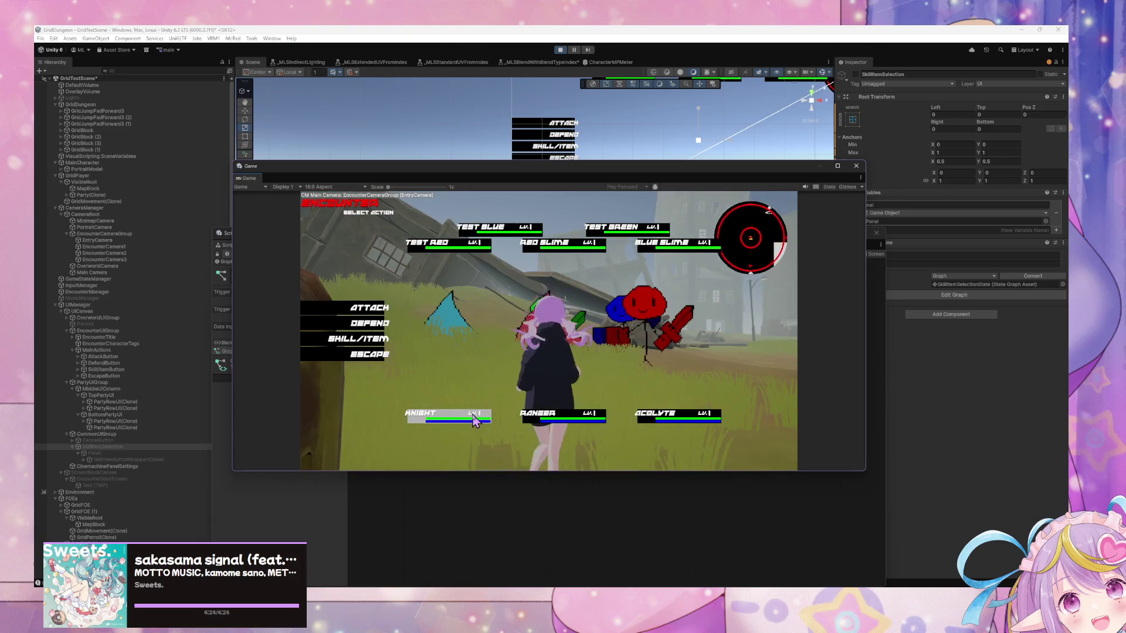
left_click(379, 360)
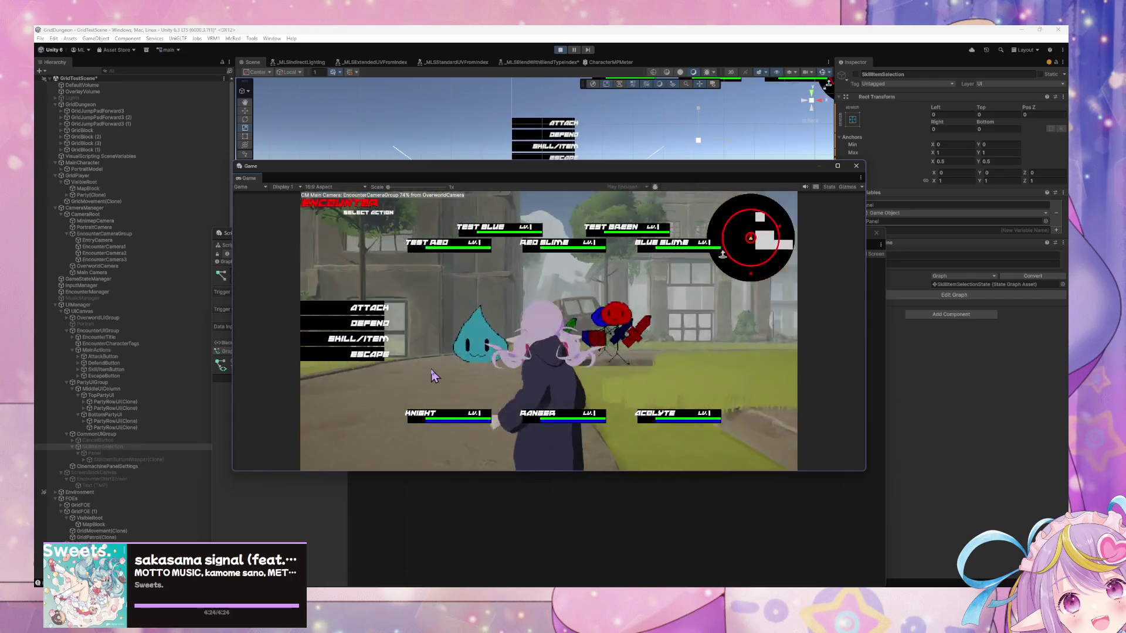
left_click(379, 359)
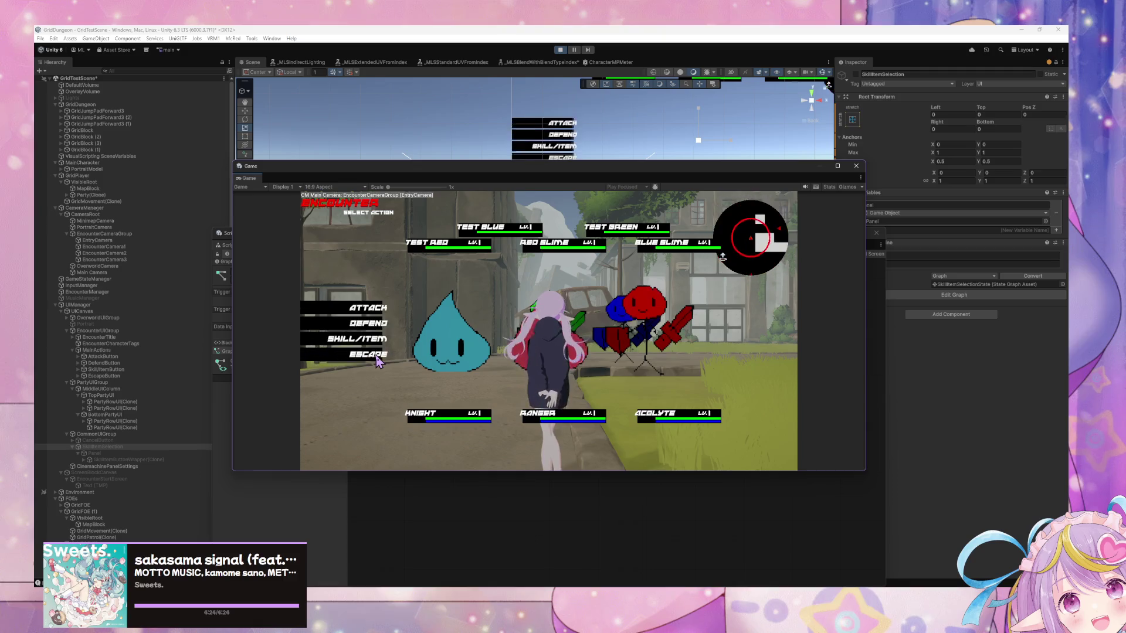
key("d")
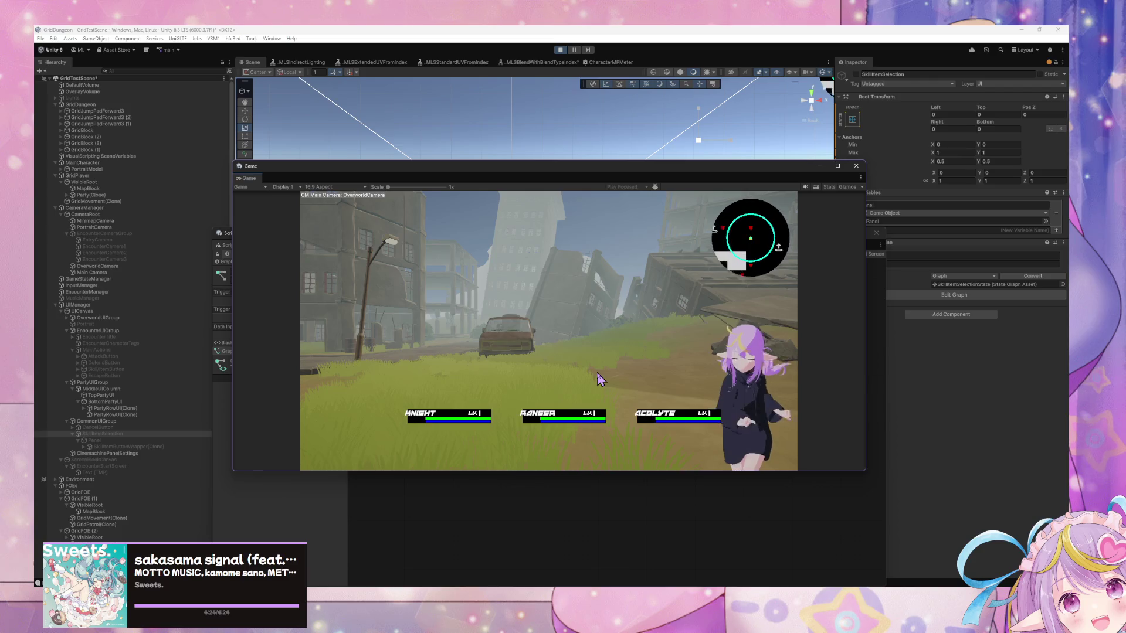
Maximize the Game view, escape the encounter, and walk through the streets into a new one
left_click(837, 165)
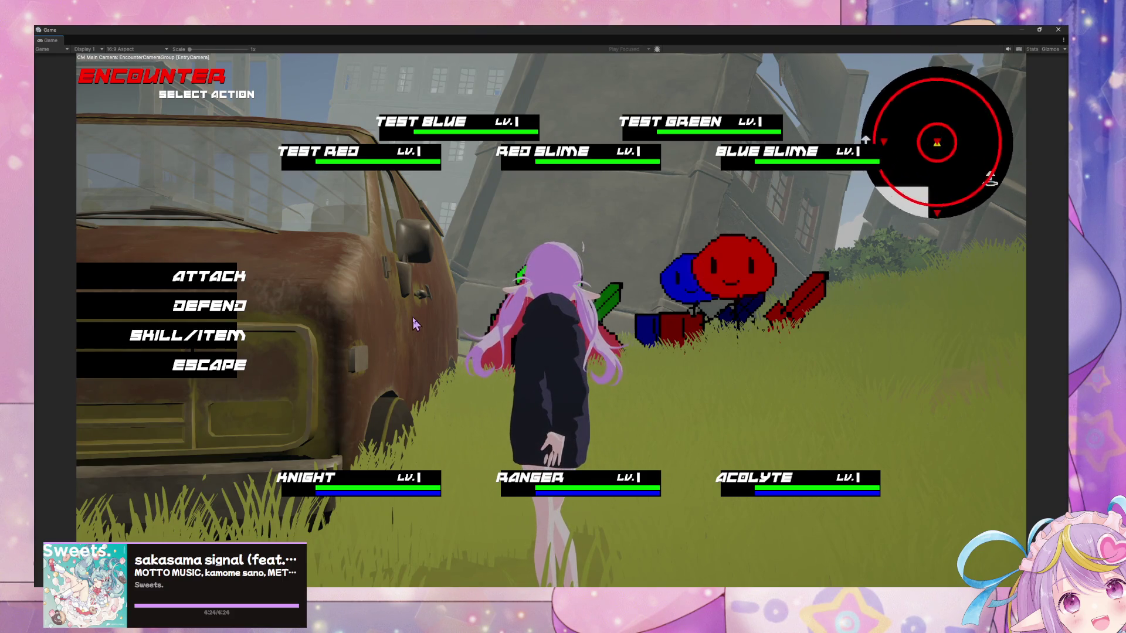
left_click(200, 378)
key("w")
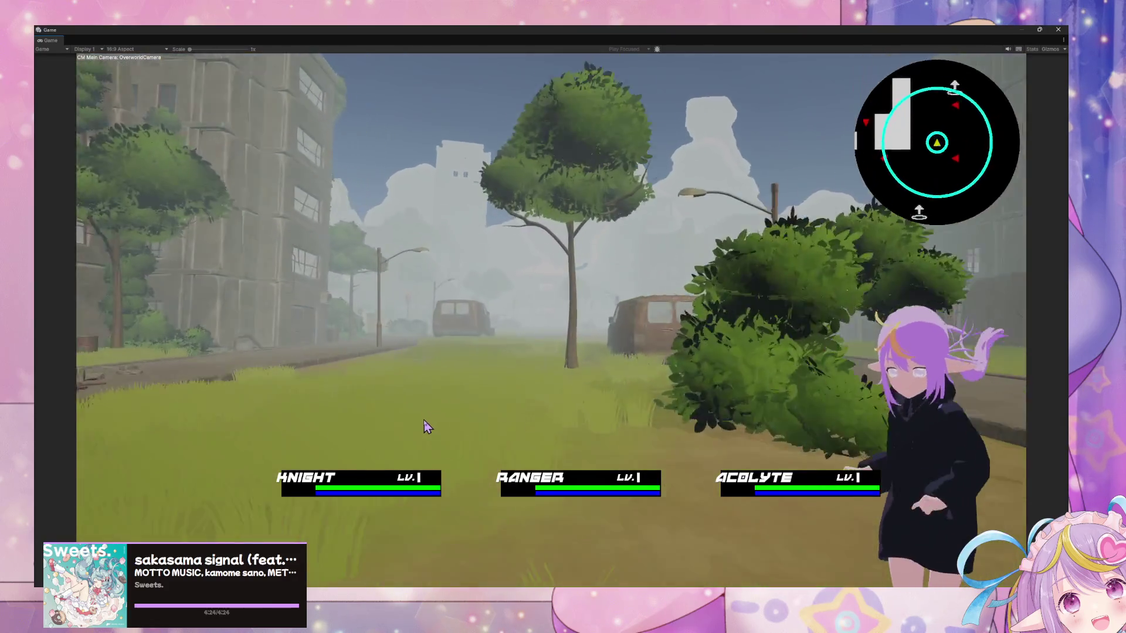
key("d")
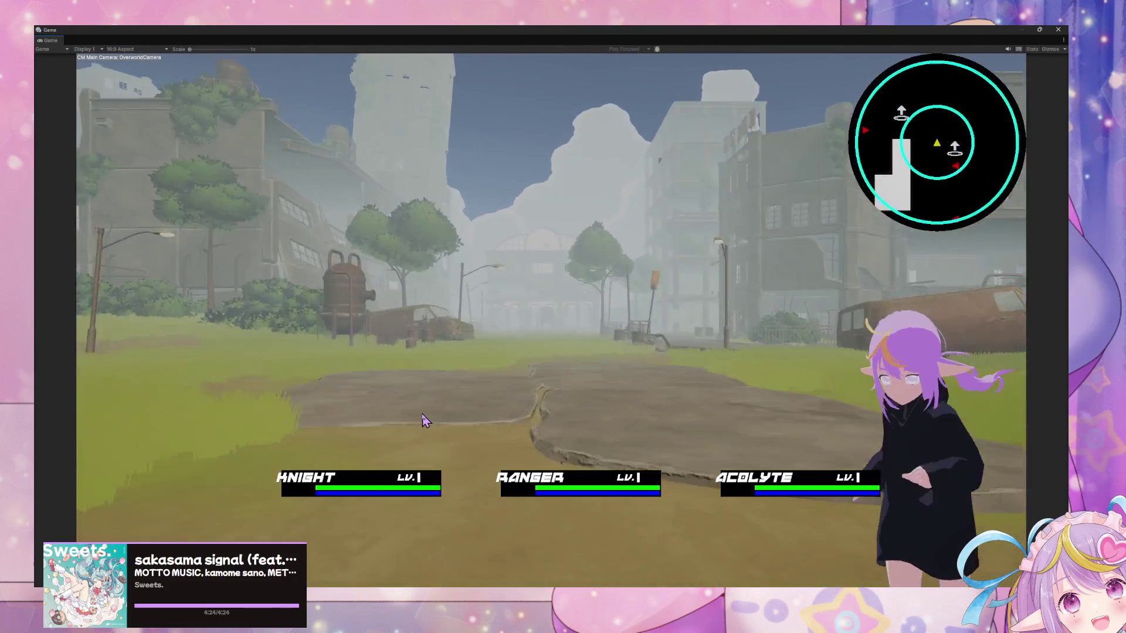
key("a")
key("w")
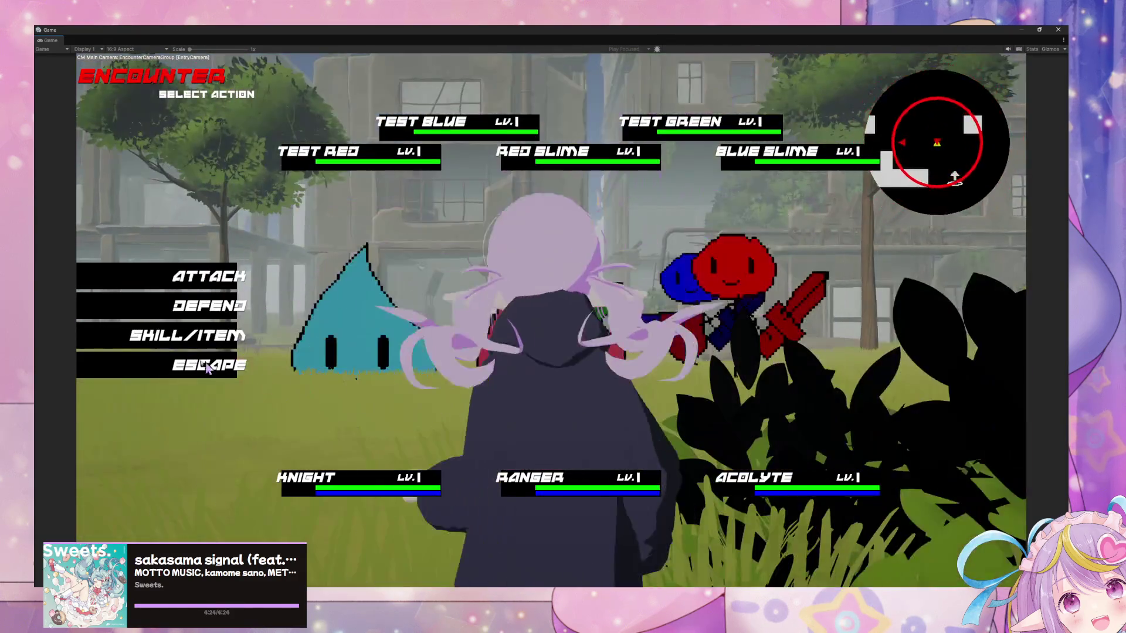
Repeatedly open and cancel the Skill/Item list, then escape the encounter
left_click(182, 338)
left_click(217, 512)
left_click(187, 334)
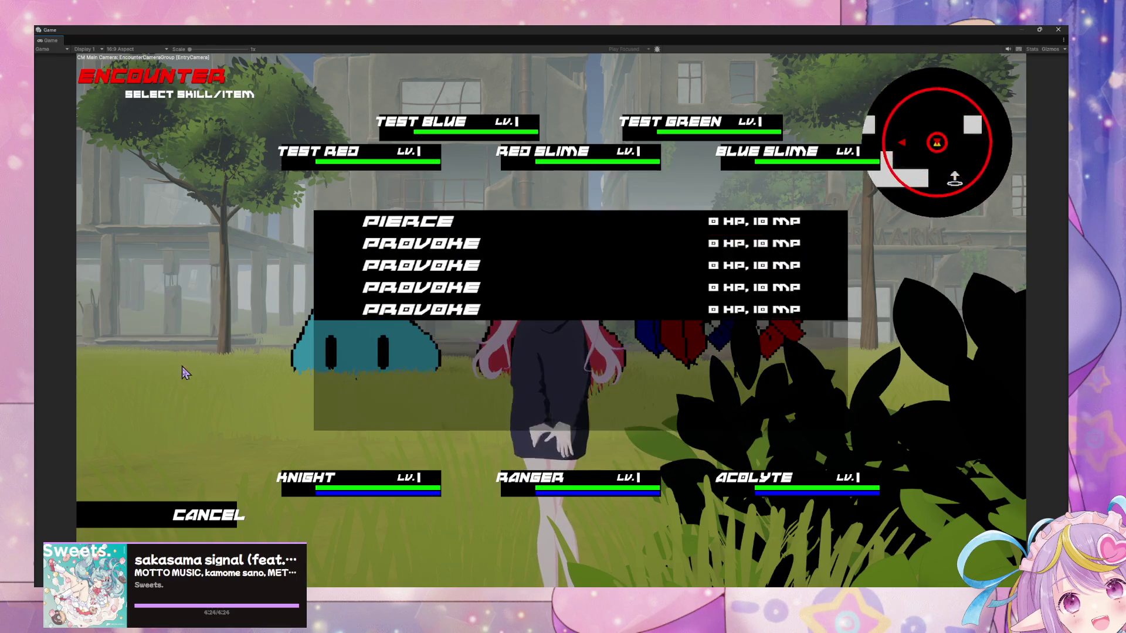
left_click(200, 507)
key("Return")
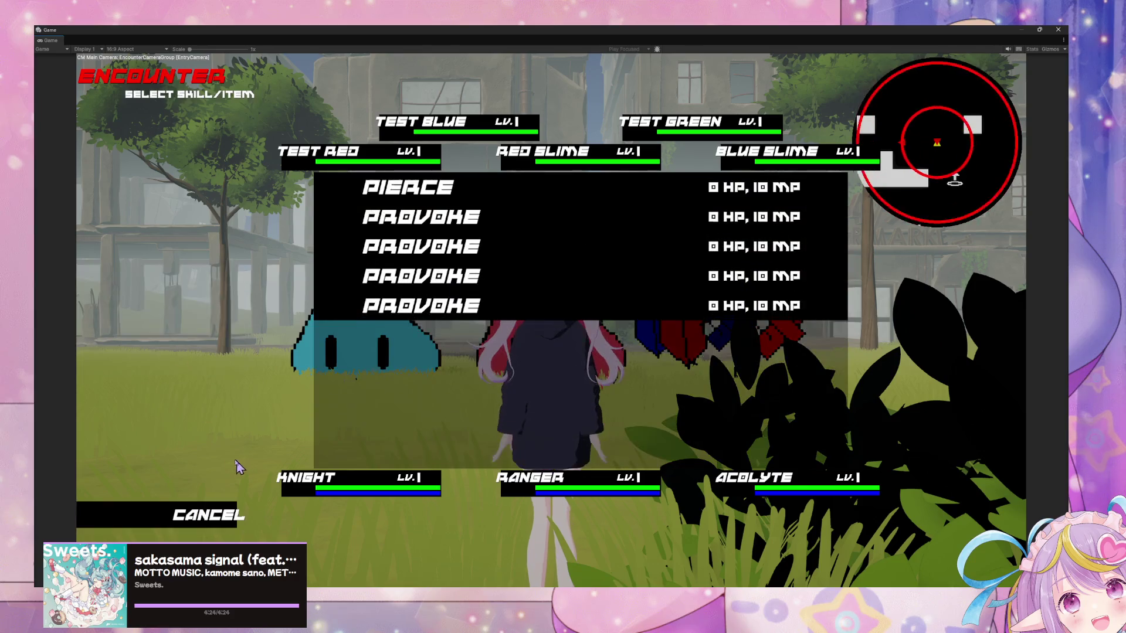
left_click(207, 515)
key("Return")
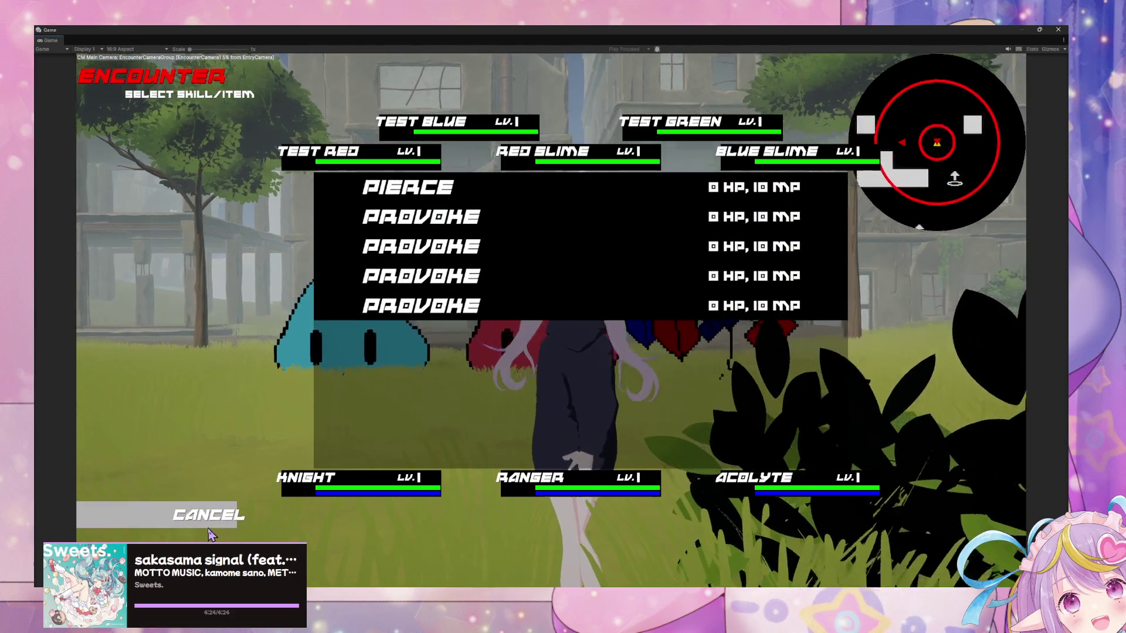
left_click(209, 525)
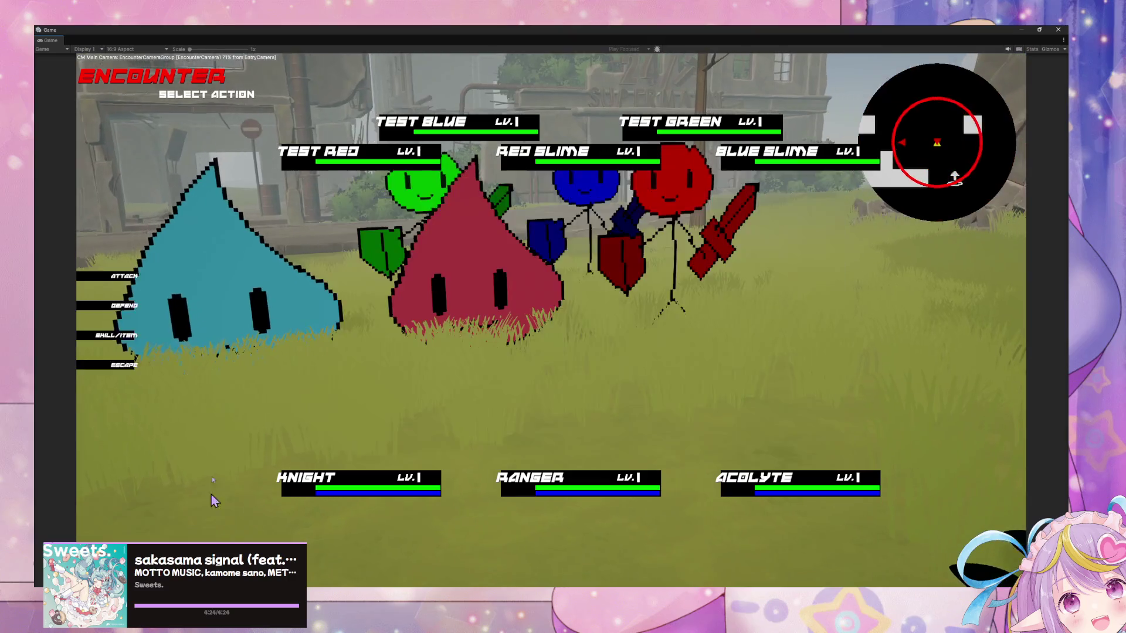
left_click(170, 343)
key("Escape")
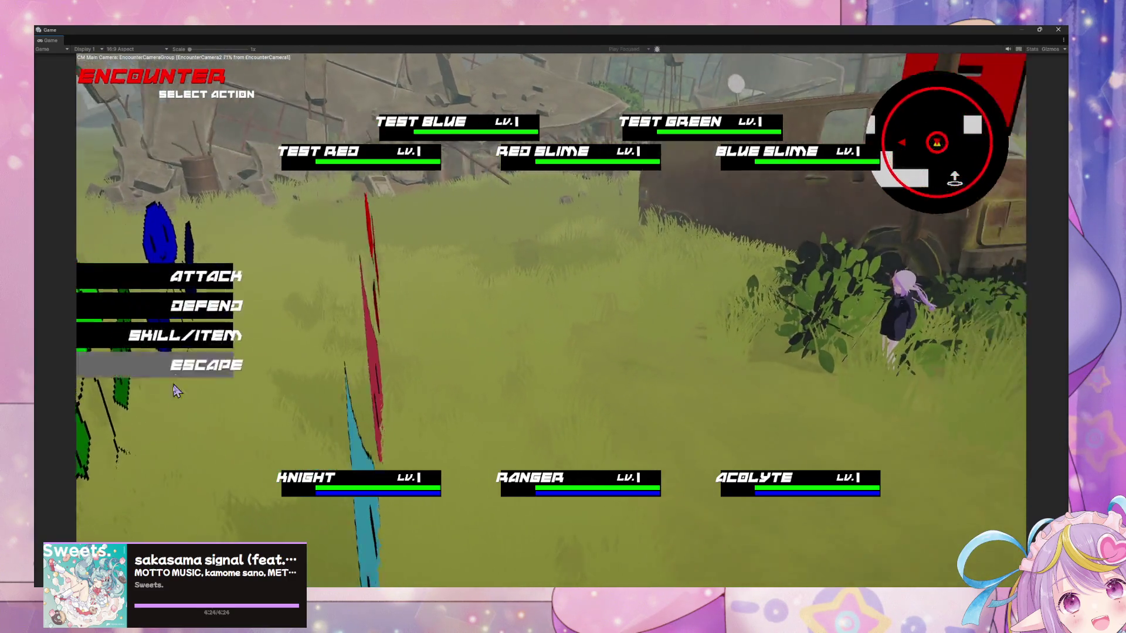
left_click(178, 369)
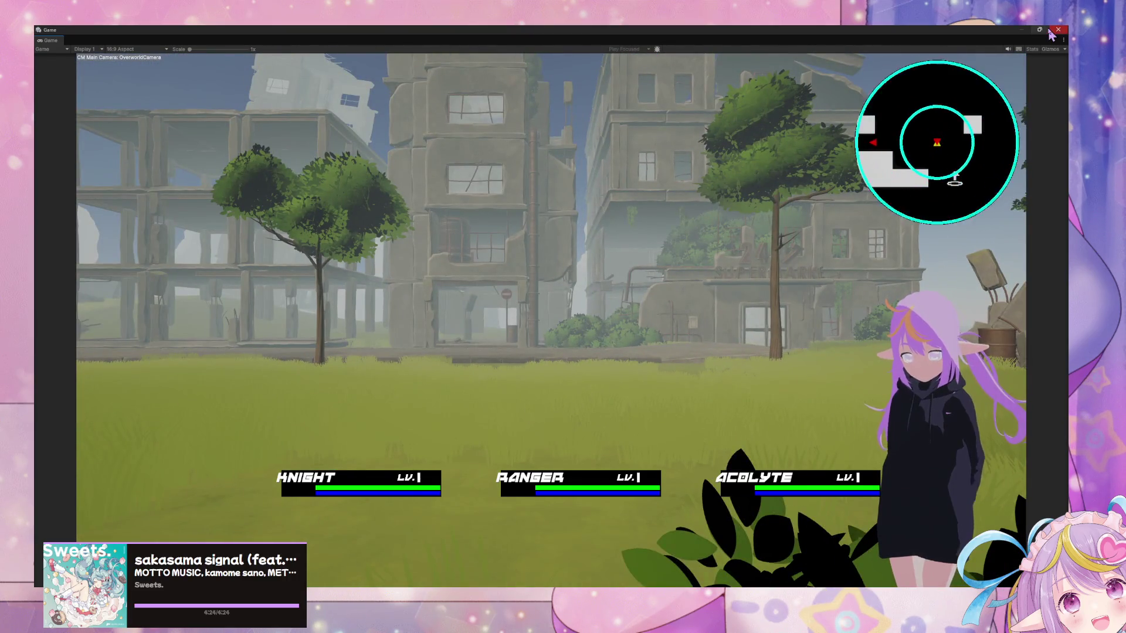
Restore the Game view to a floating window, move it down-left, and close it
left_click(1044, 31)
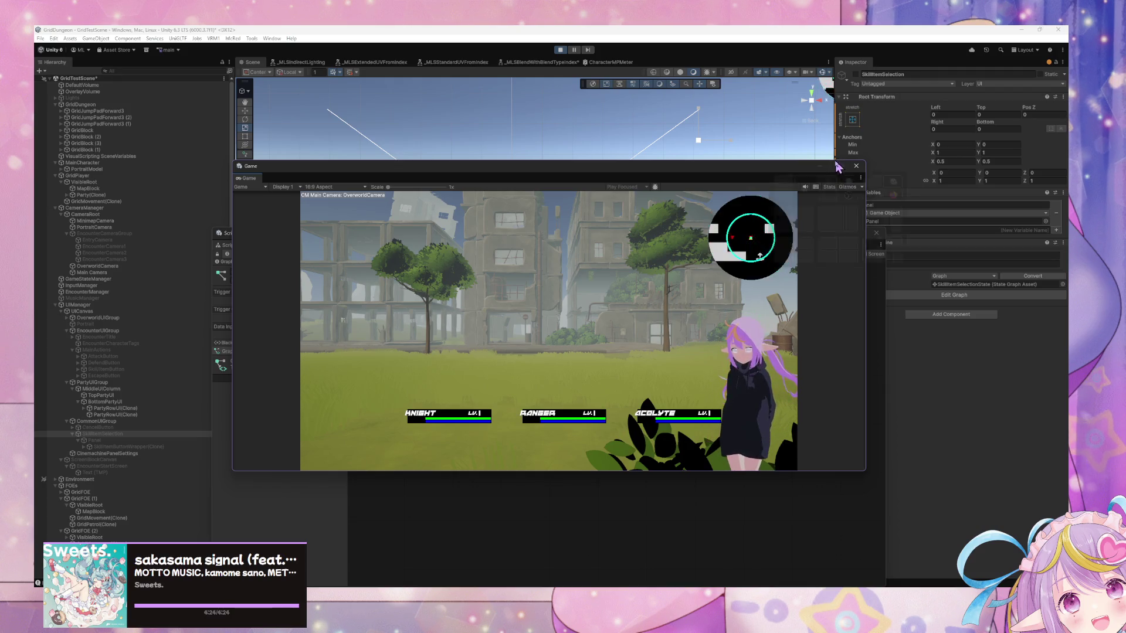
mouse_move(839, 167)
left_mouse_down()
mouse_move(839, 224)
mouse_move(808, 224)
left_mouse_up()
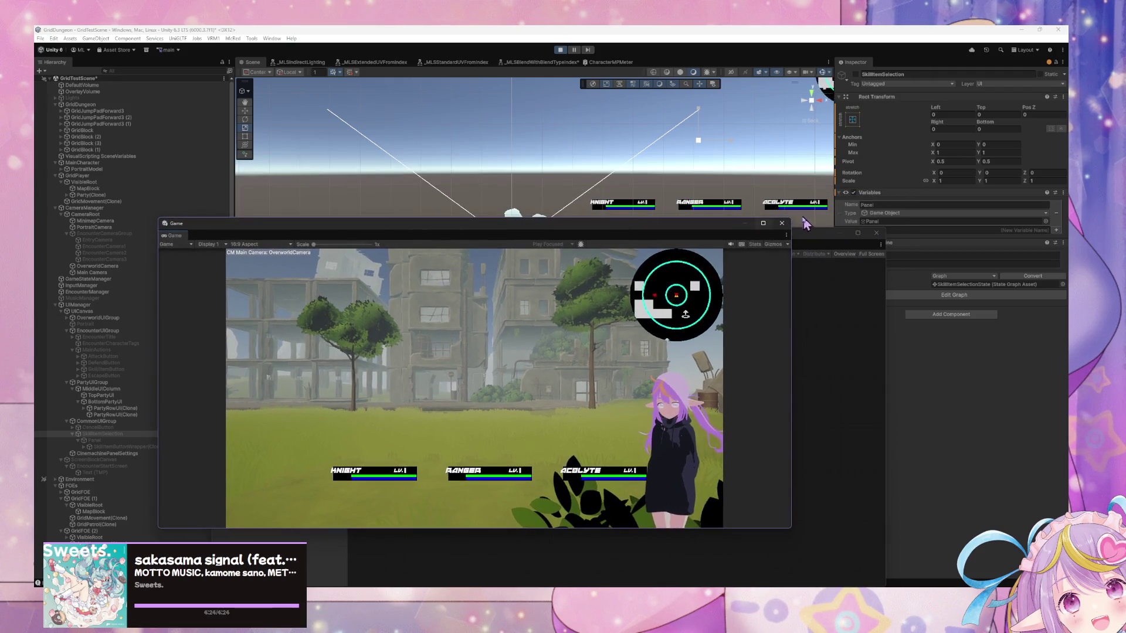
left_click(744, 224)
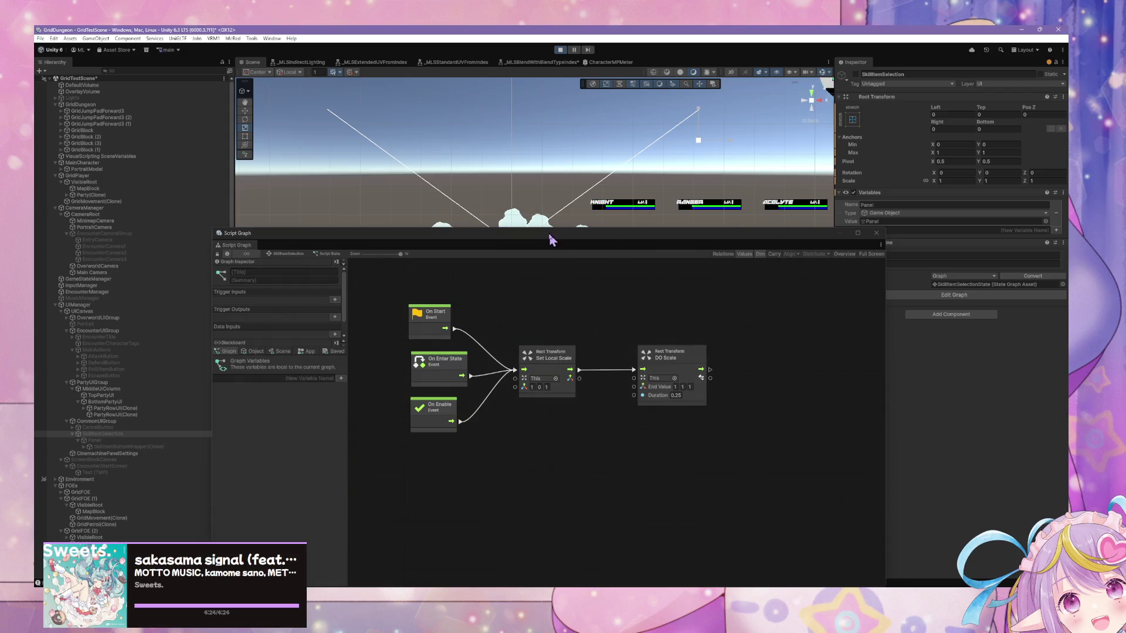
Stop play mode and inspect EncounterManager's Overworld and Encounter state graphs
left_click_drag(538, 241, 689, 225)
left_click(560, 49)
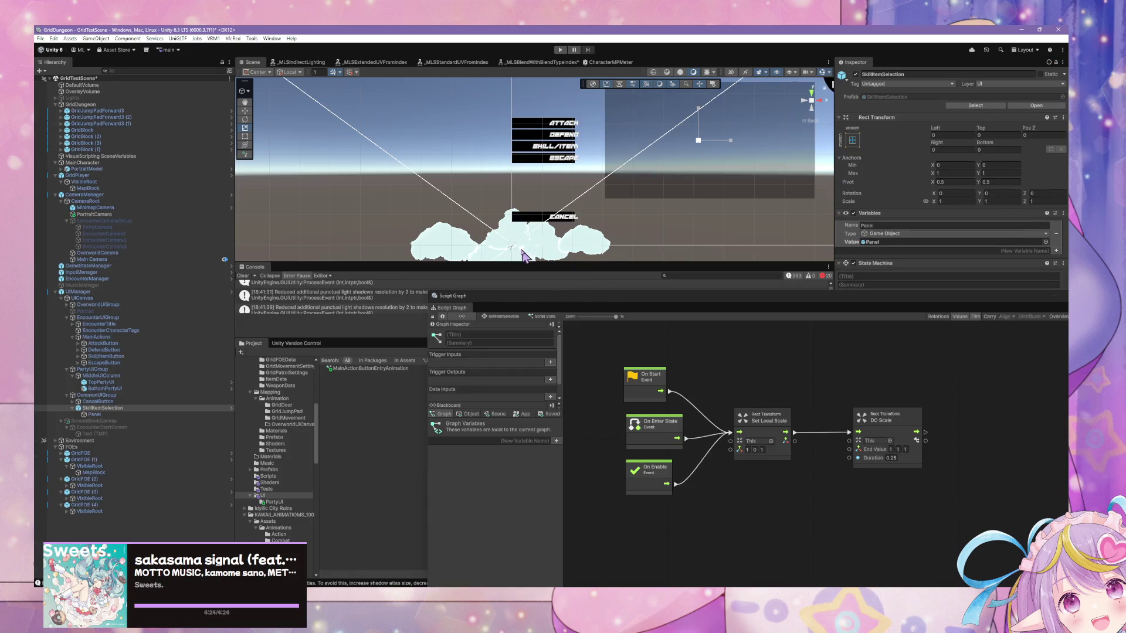
left_click(114, 279)
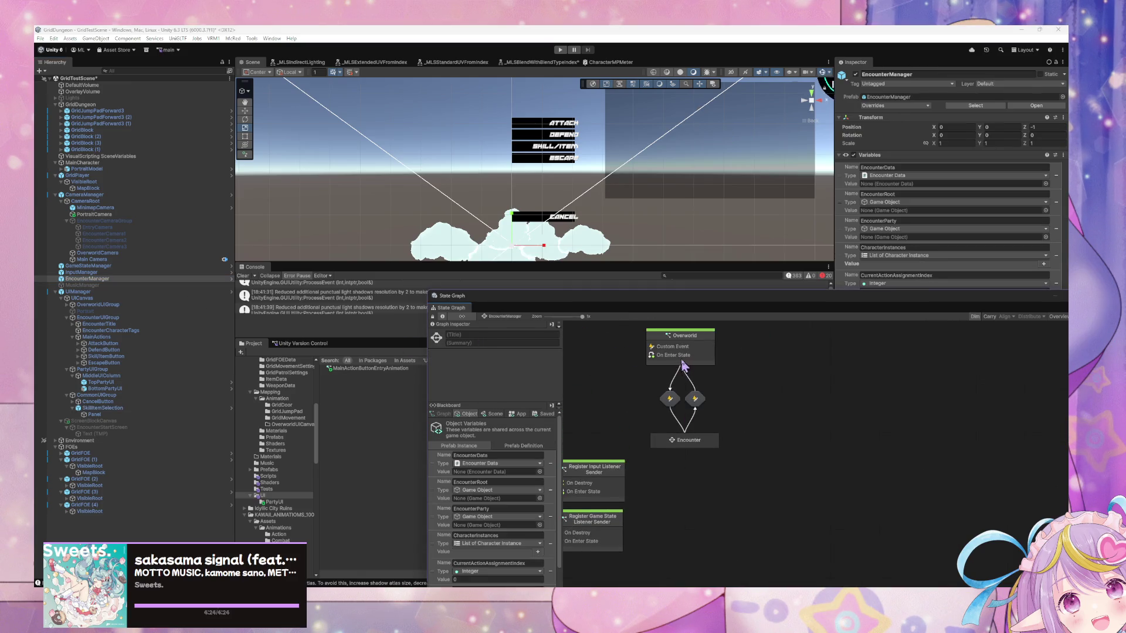
double_click(702, 356)
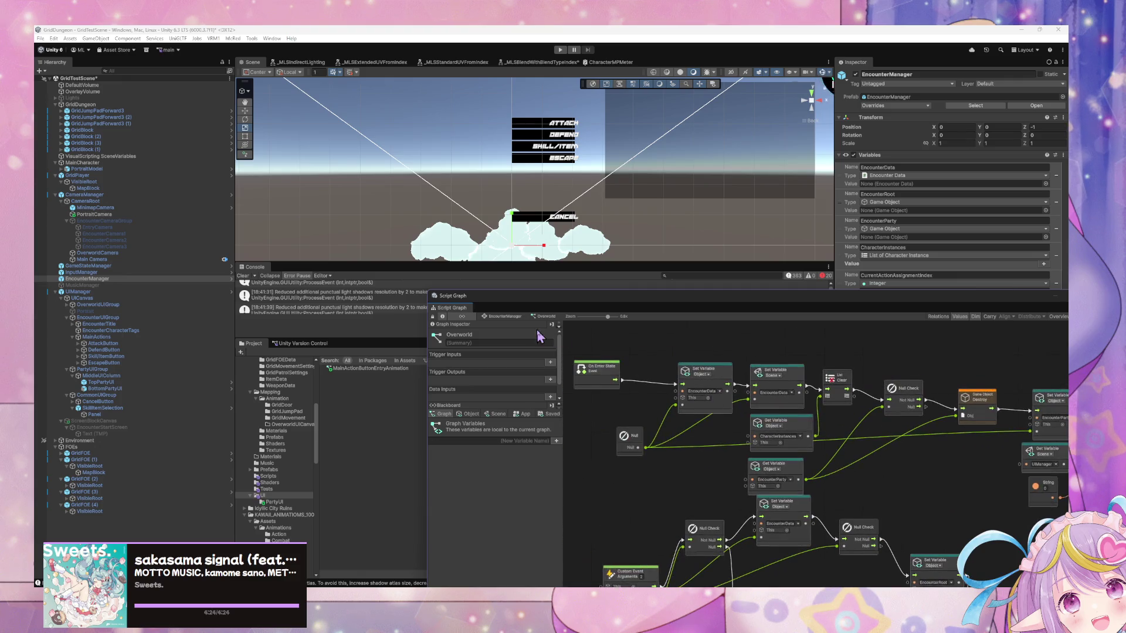
left_click(515, 324)
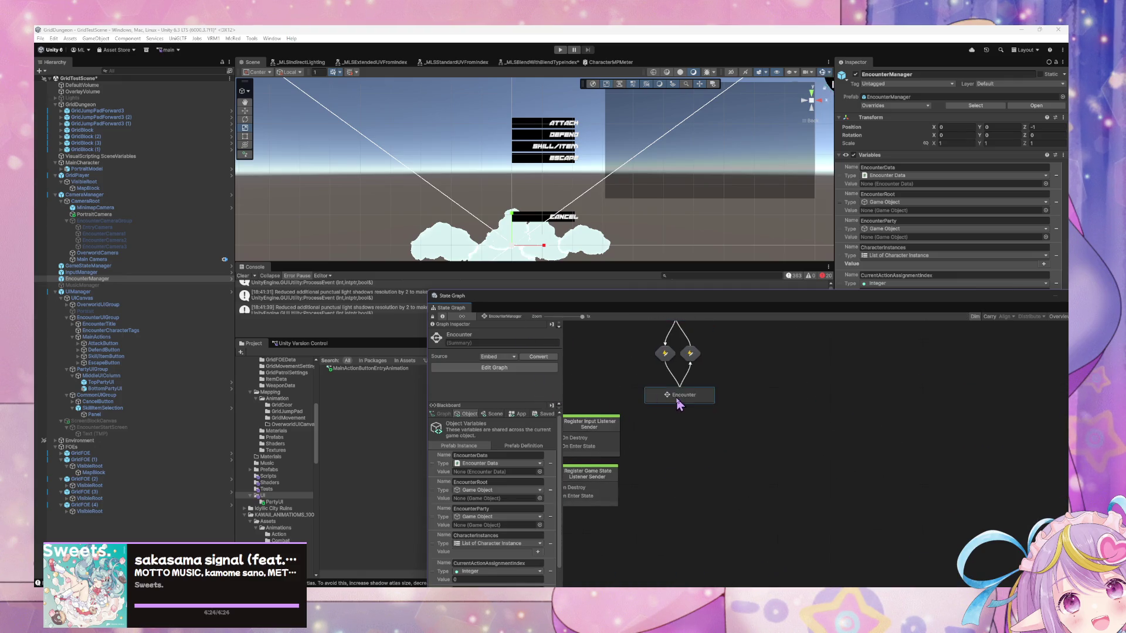
double_click(677, 398)
Move the graph editor down, clear the Console's shadow warnings, and select AttackButton
mouse_move(519, 304)
left_mouse_down()
mouse_move(604, 463)
mouse_move(392, 427)
left_mouse_up()
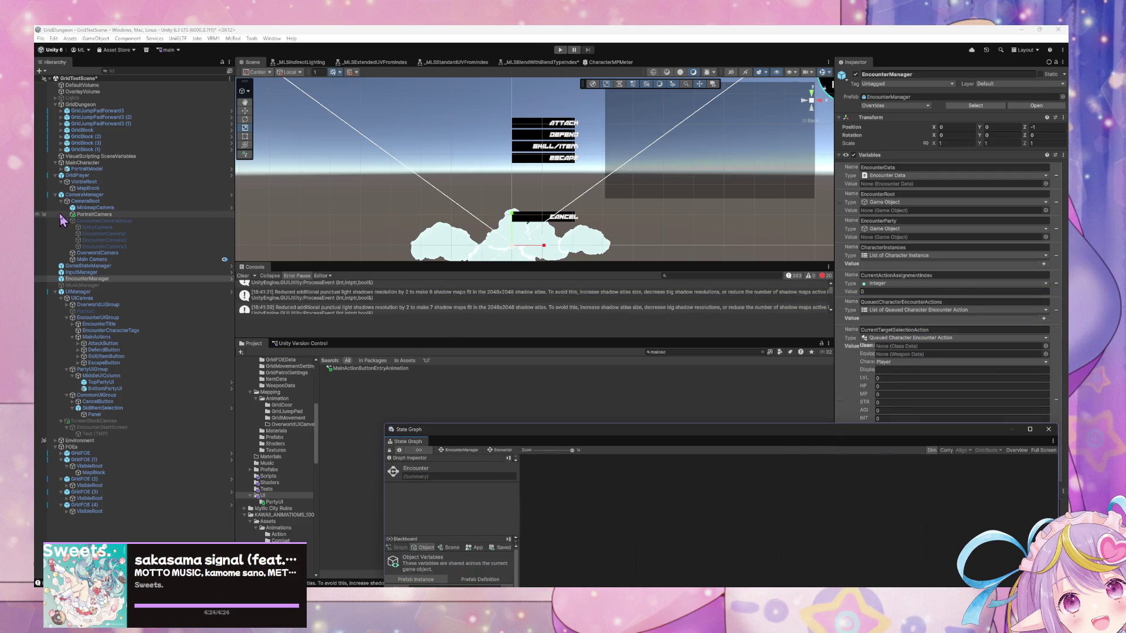
left_click_drag(417, 336, 412, 452)
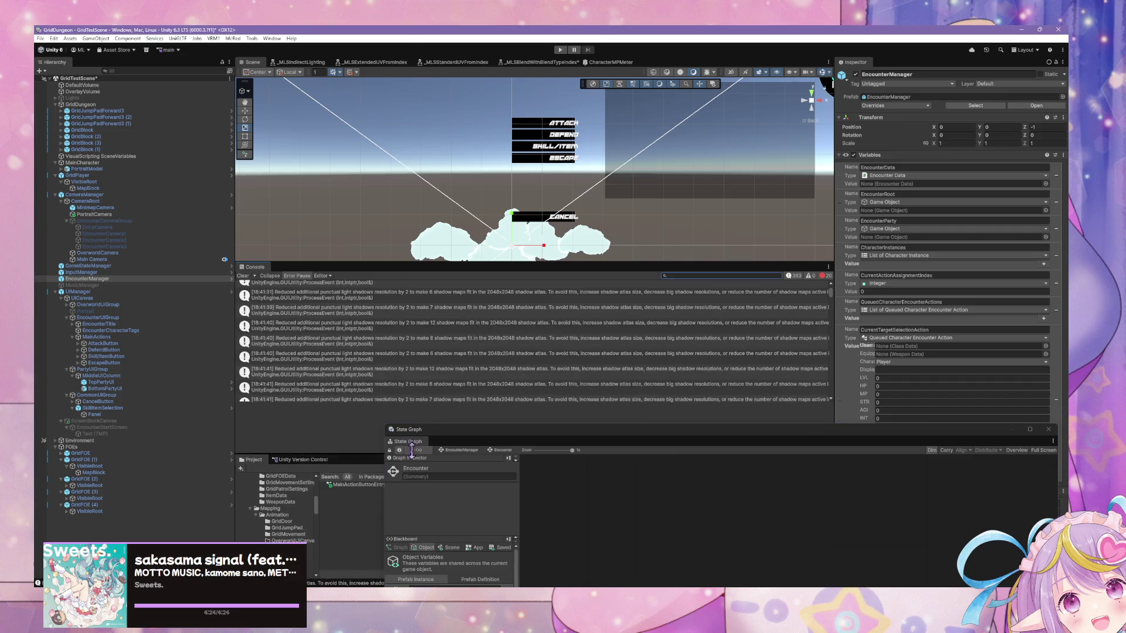
left_click(243, 277)
left_click_drag(336, 452, 336, 354)
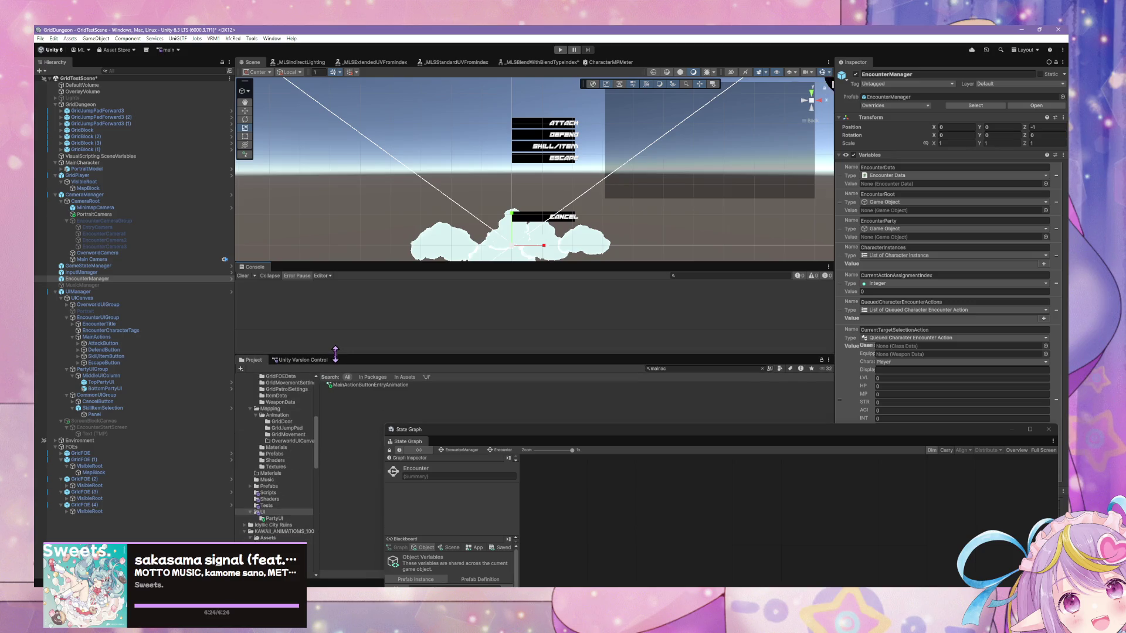
left_click(111, 344)
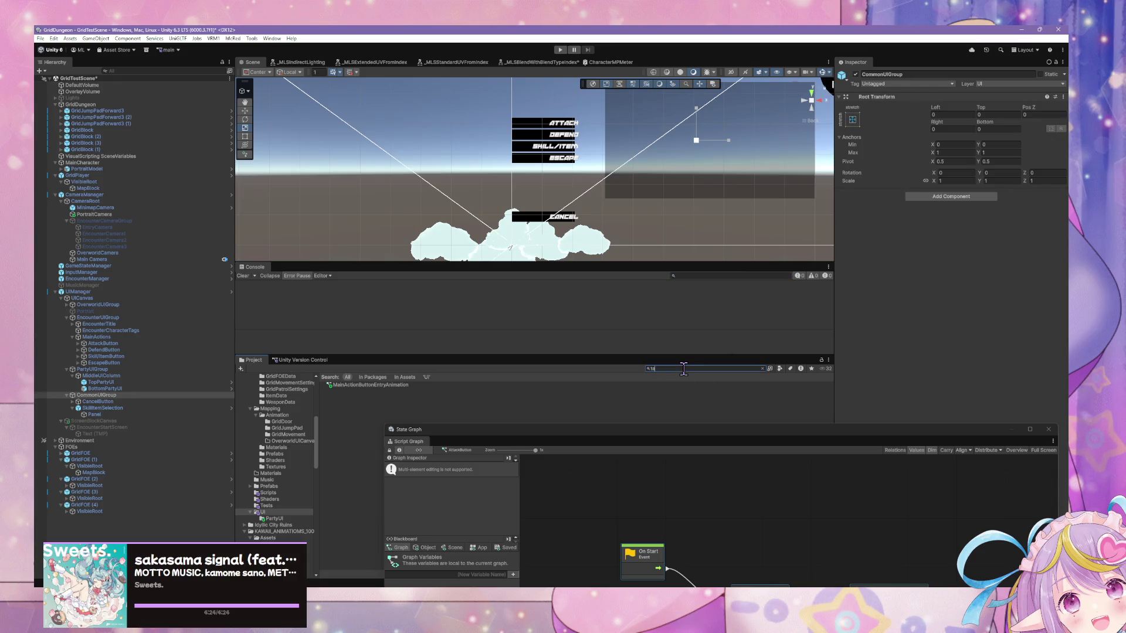
Open the CharacterTagUI prefab from the 'tag' Project search results
type("g")
left_click(365, 411)
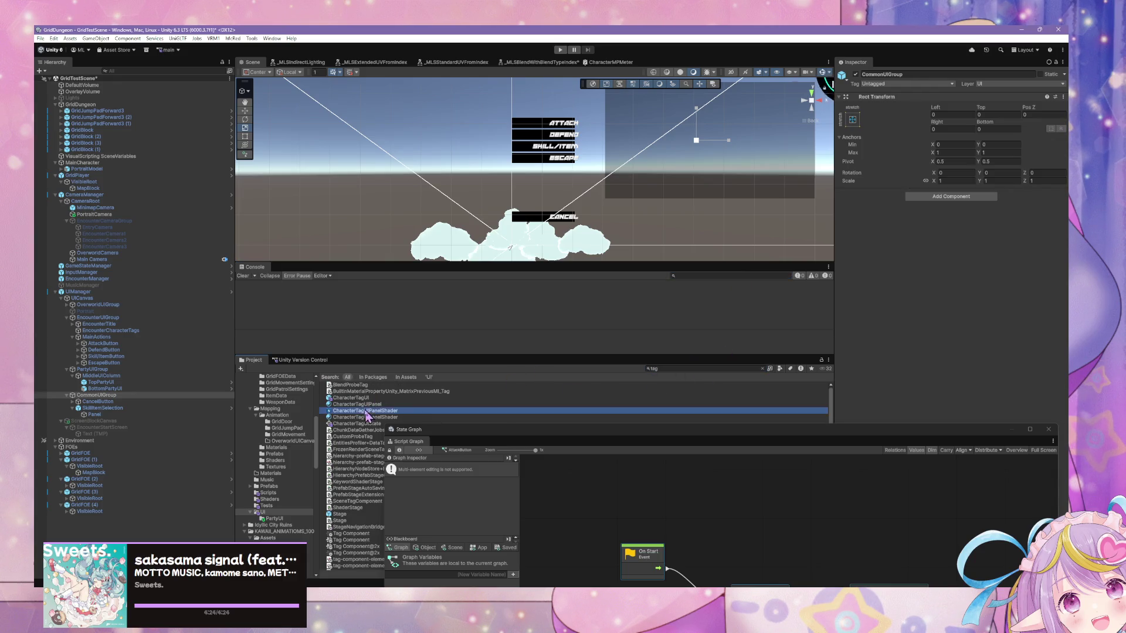
key("Up")
key("Up")
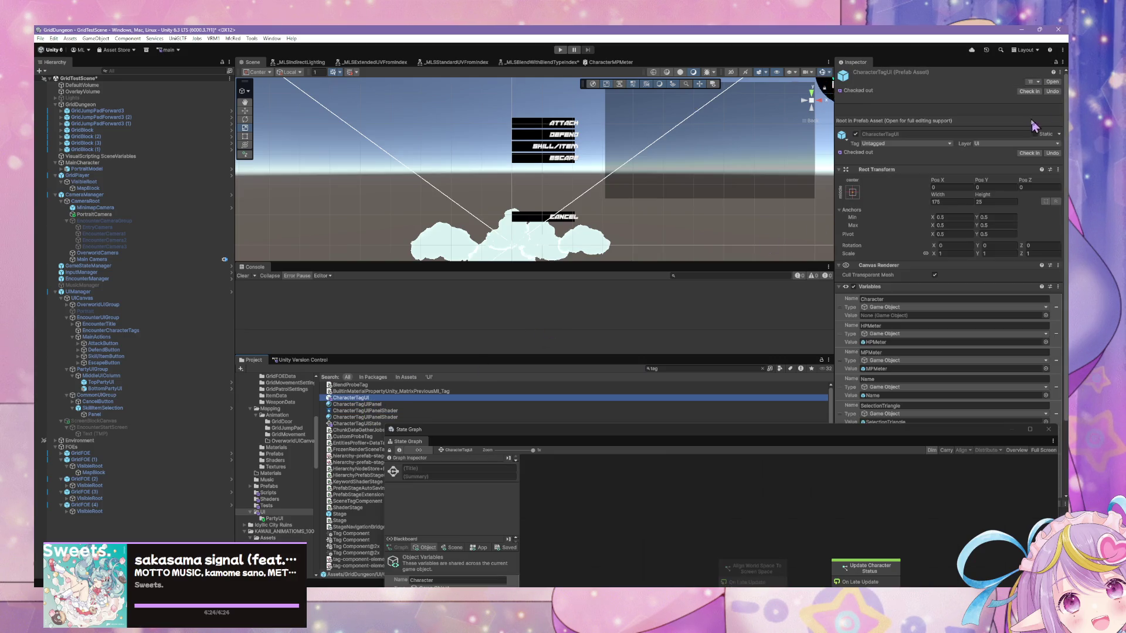
double_click(1053, 82)
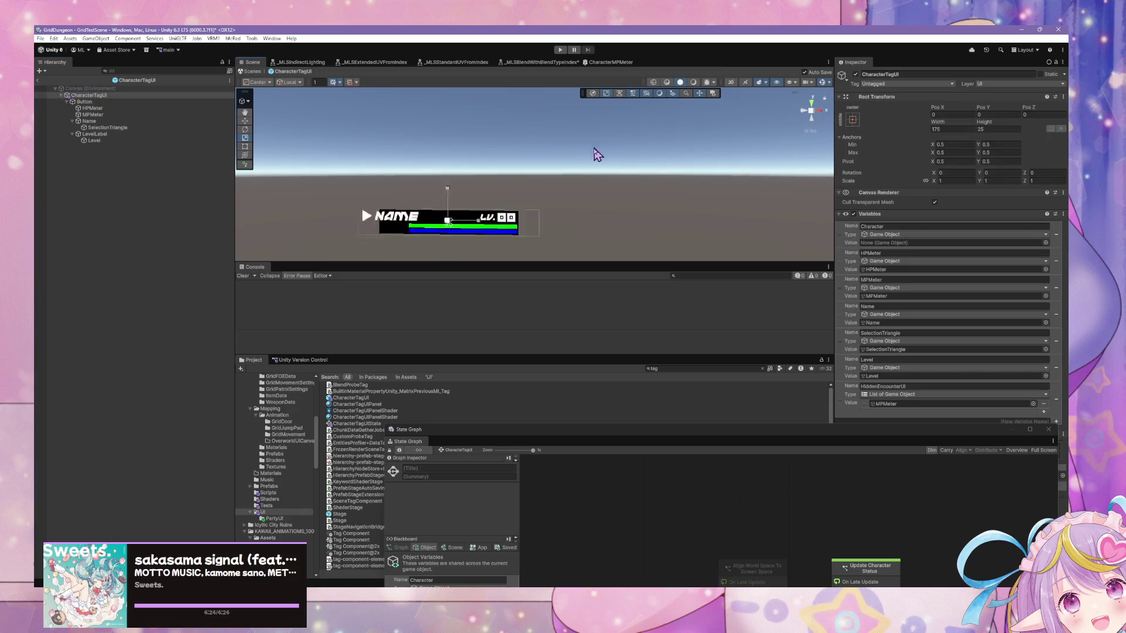
Switch the Scene view to front orthographic, frame the tag, and select Button
left_click(811, 110)
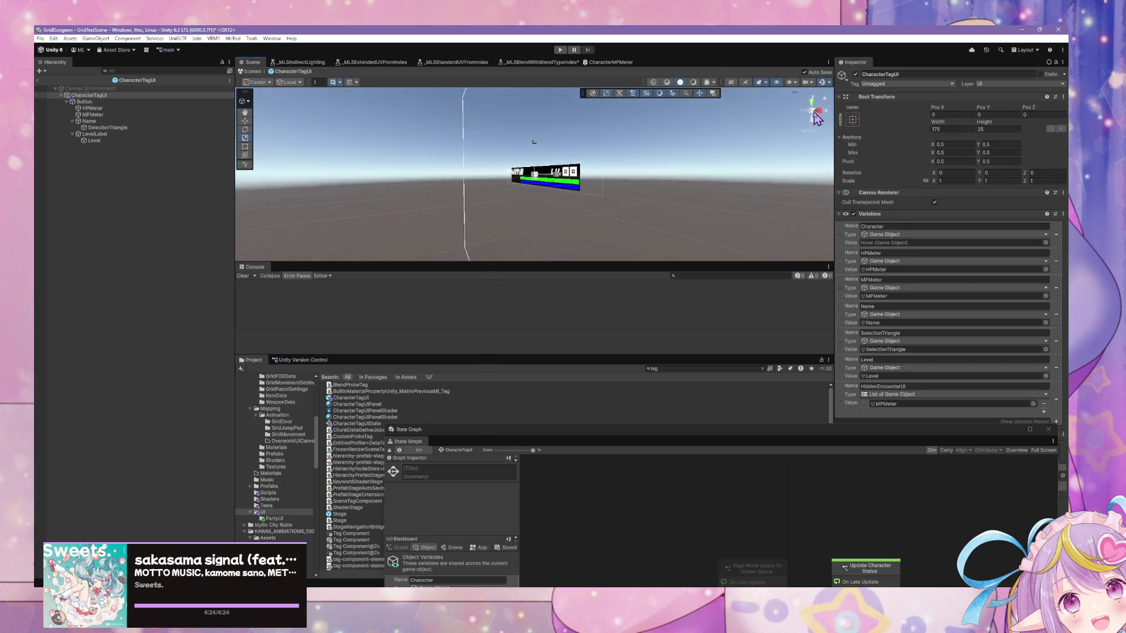
left_click(811, 111)
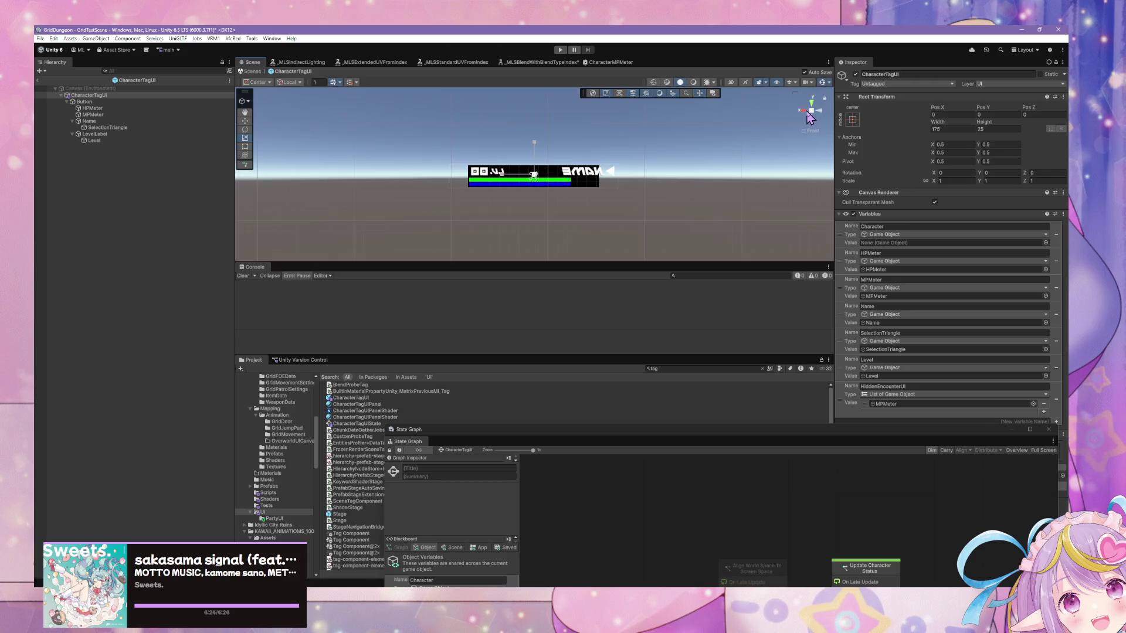
key("f")
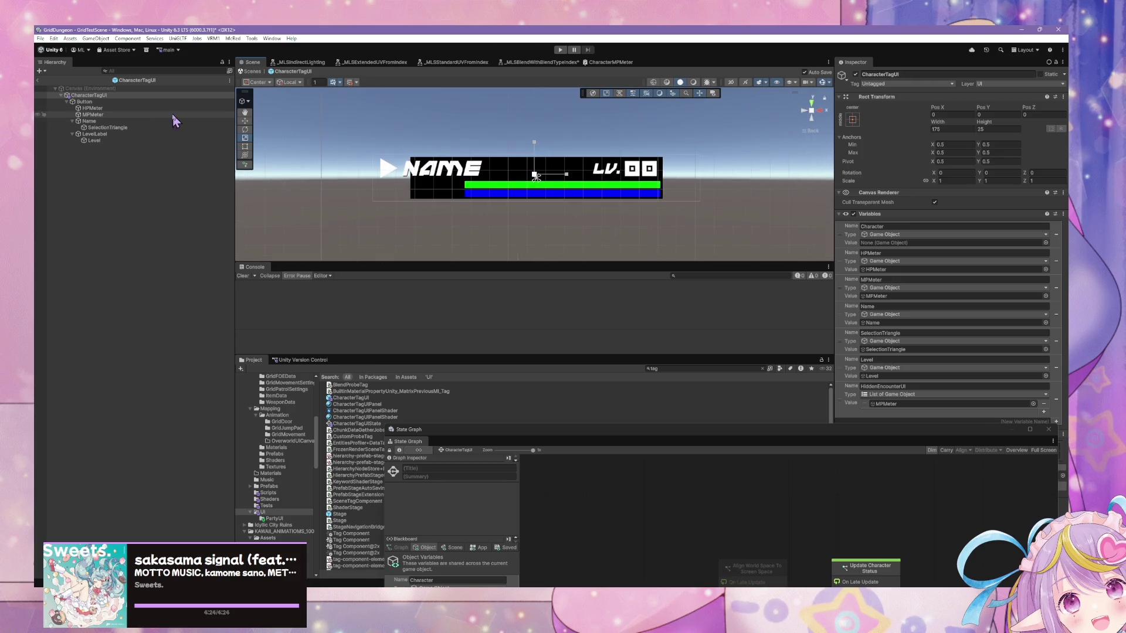
left_click(146, 103)
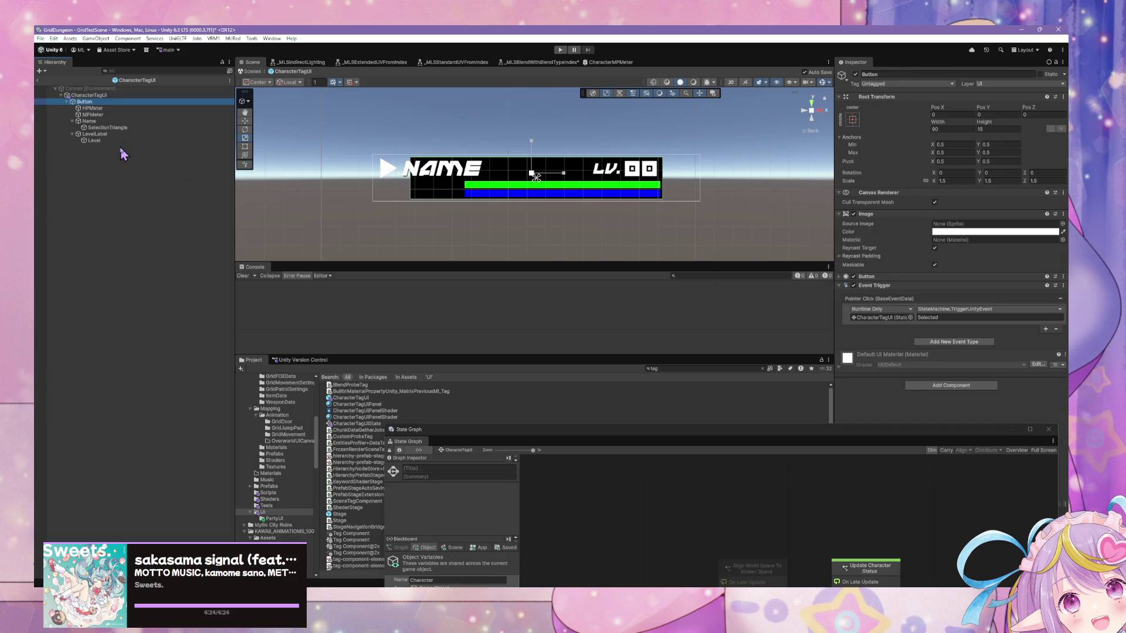
right_click(96, 152)
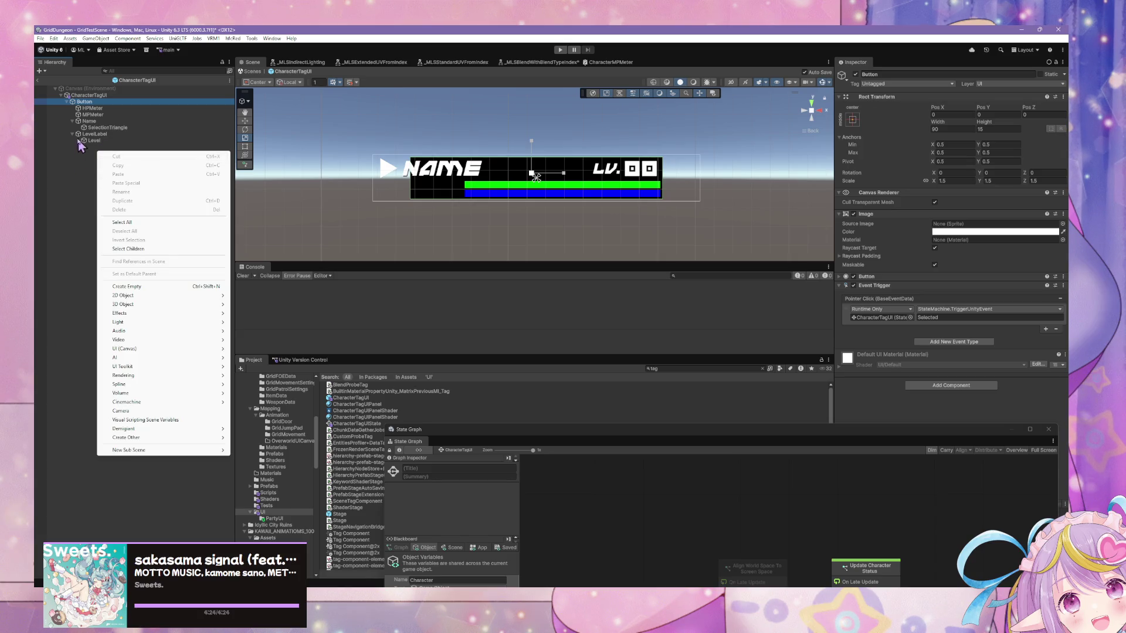
Add a new UI Image inside the CharacterTagUI prefab
left_click(74, 122)
left_click(73, 128)
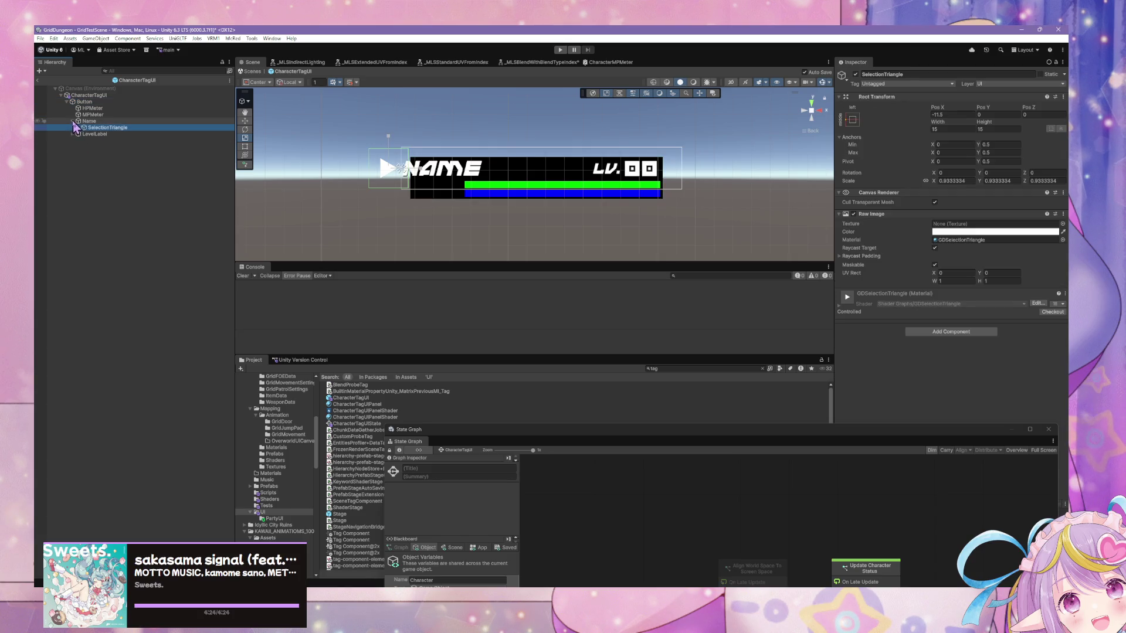
right_click(76, 147)
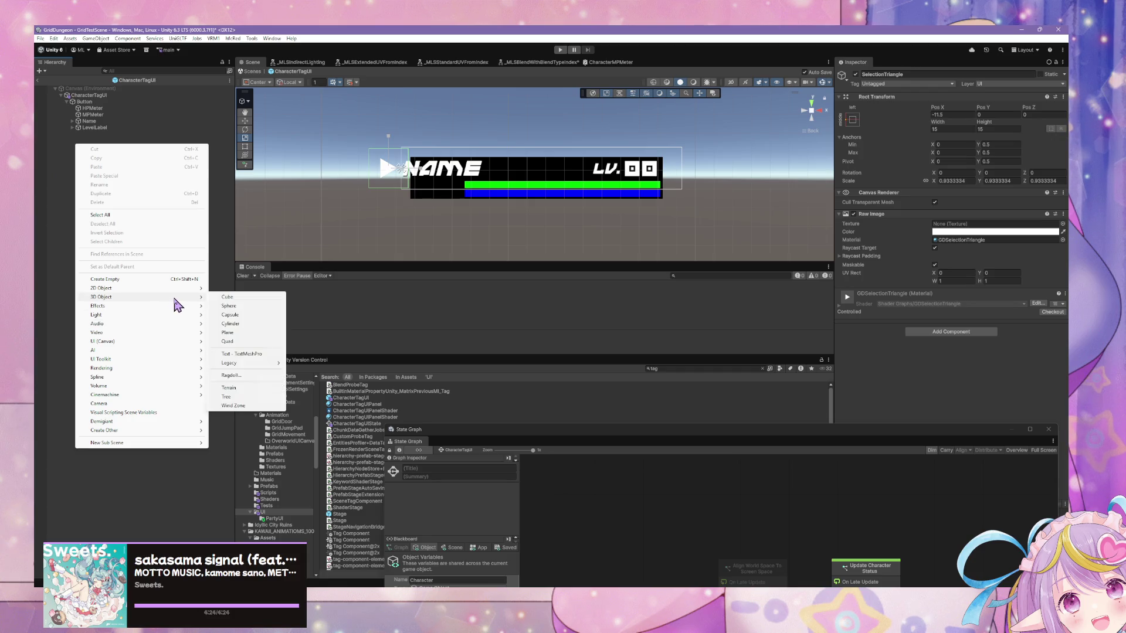
mouse_move(193, 342)
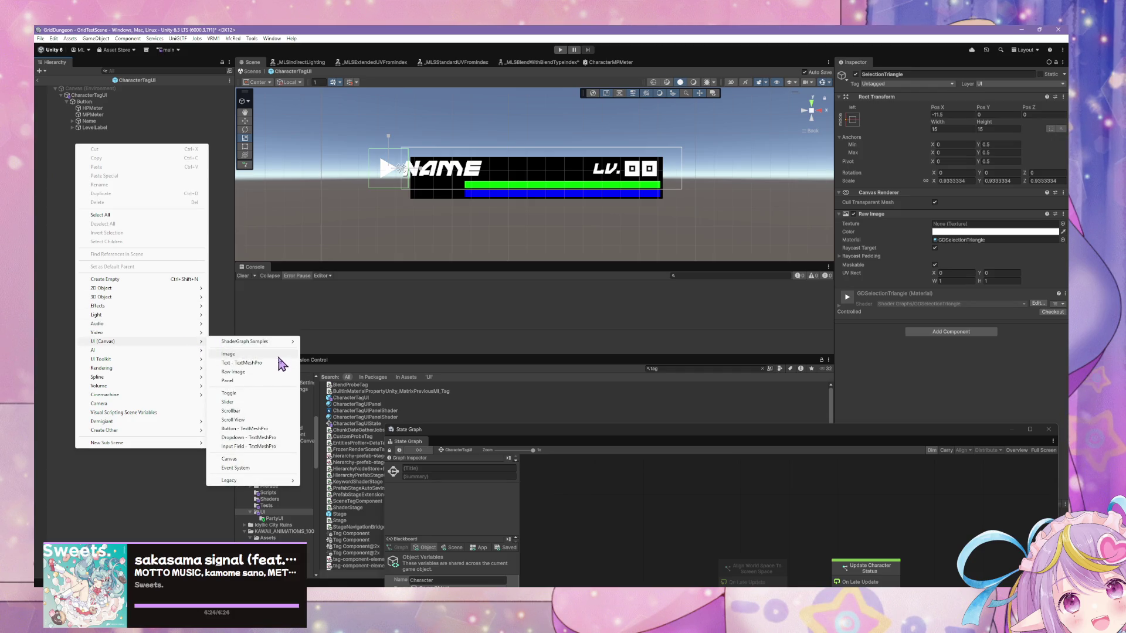
left_click(279, 355)
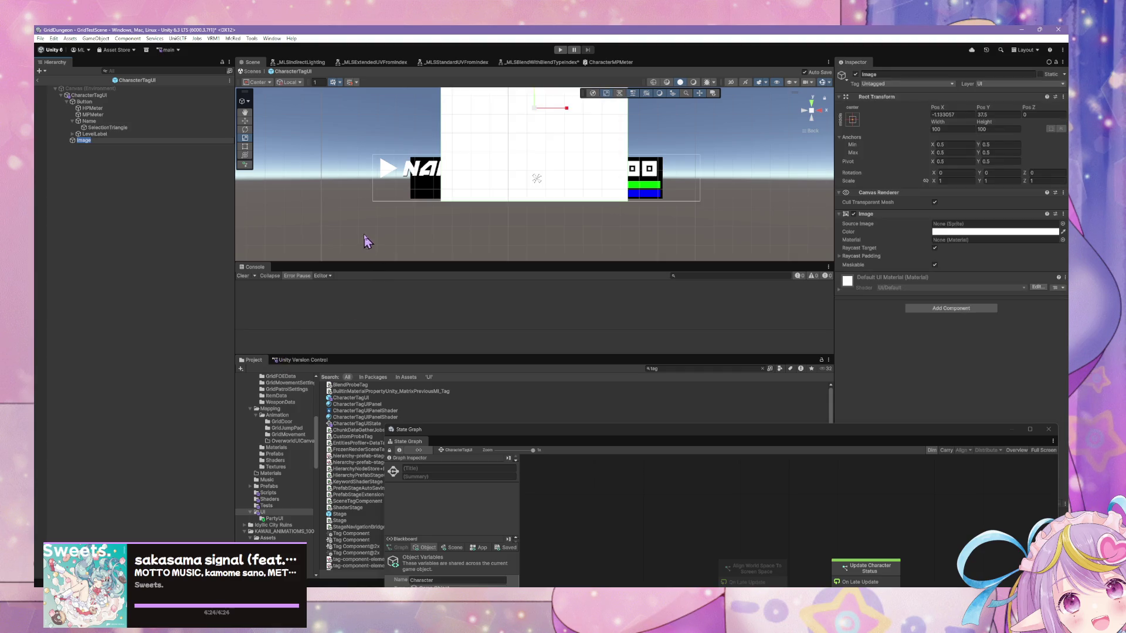
Anchor the Image stretch-stretch so it fills its parent with zero offsets
scroll(313, 184, "down", 3)
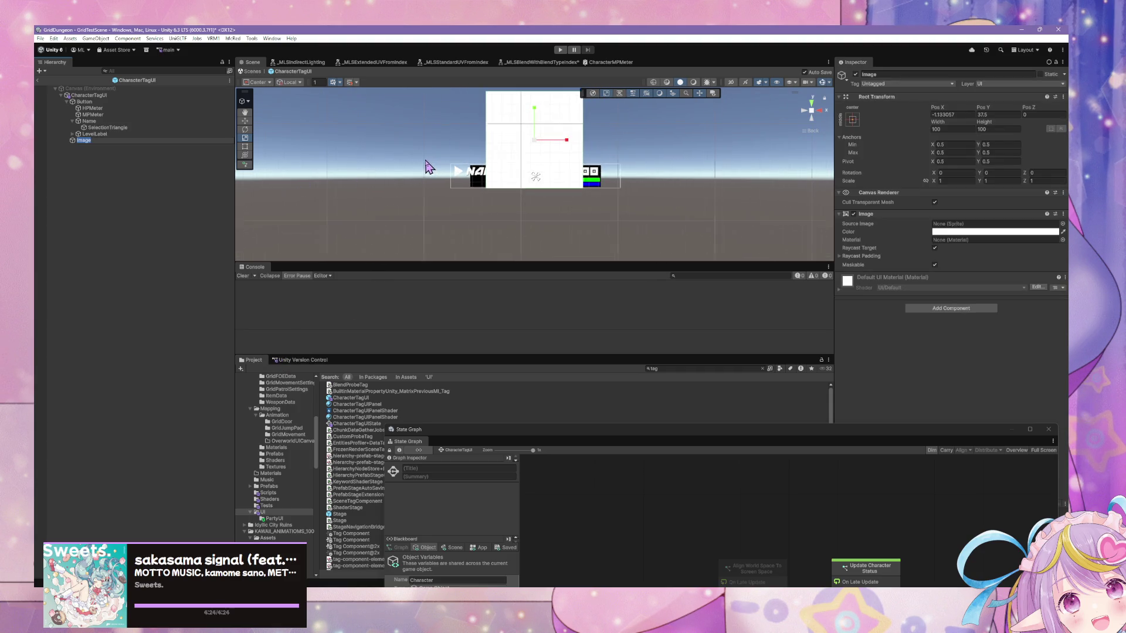
left_click(852, 120)
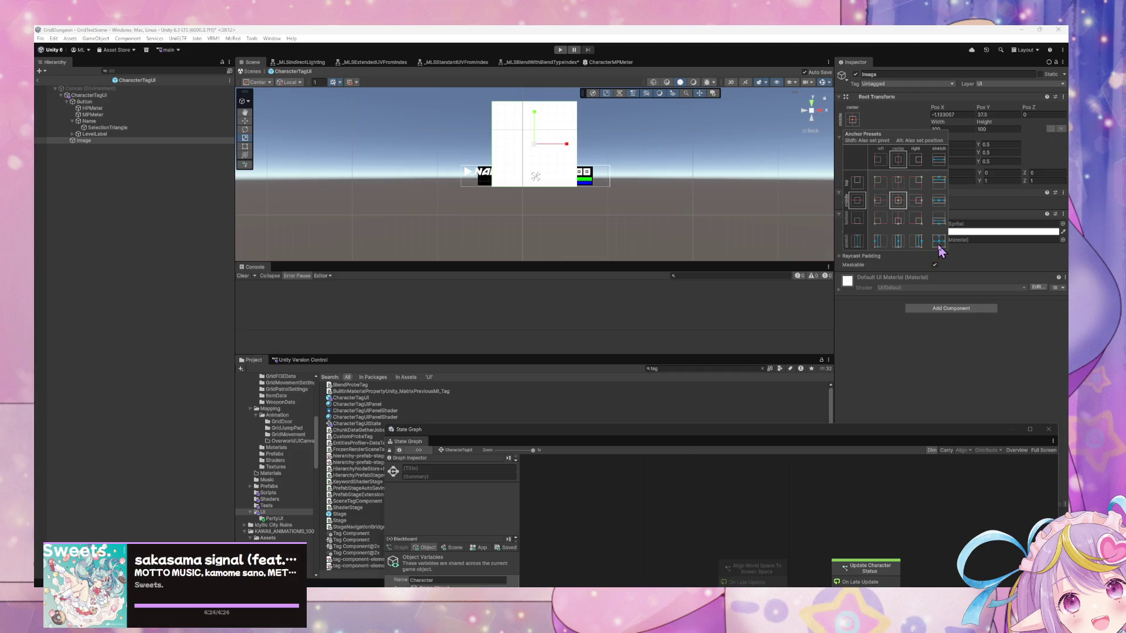
left_click(938, 241, "alt+shift")
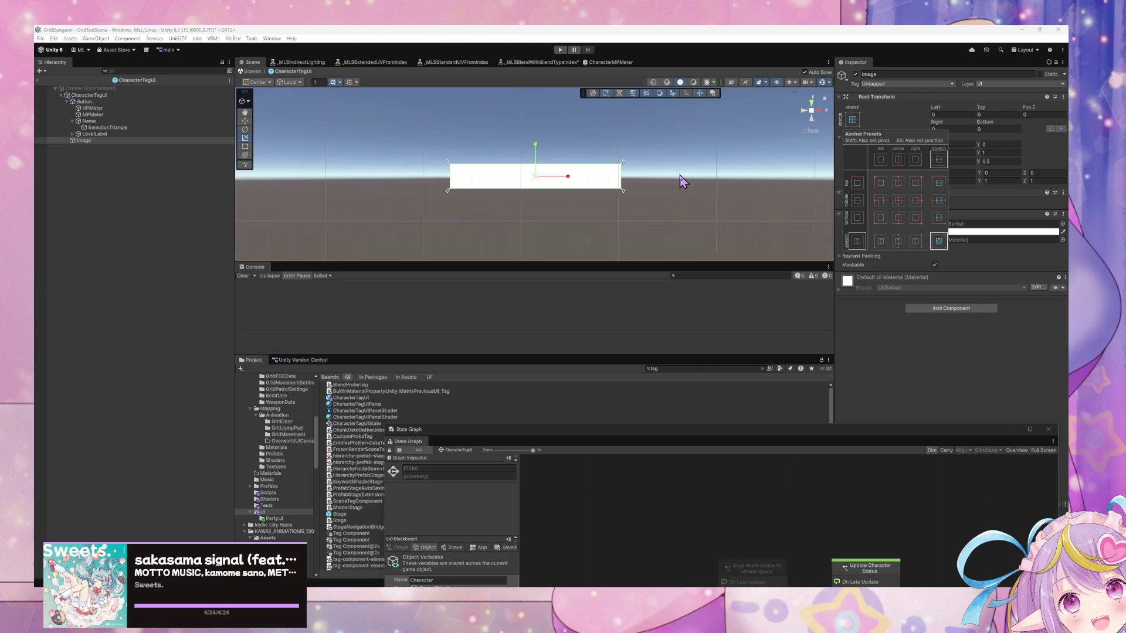
left_click(82, 103)
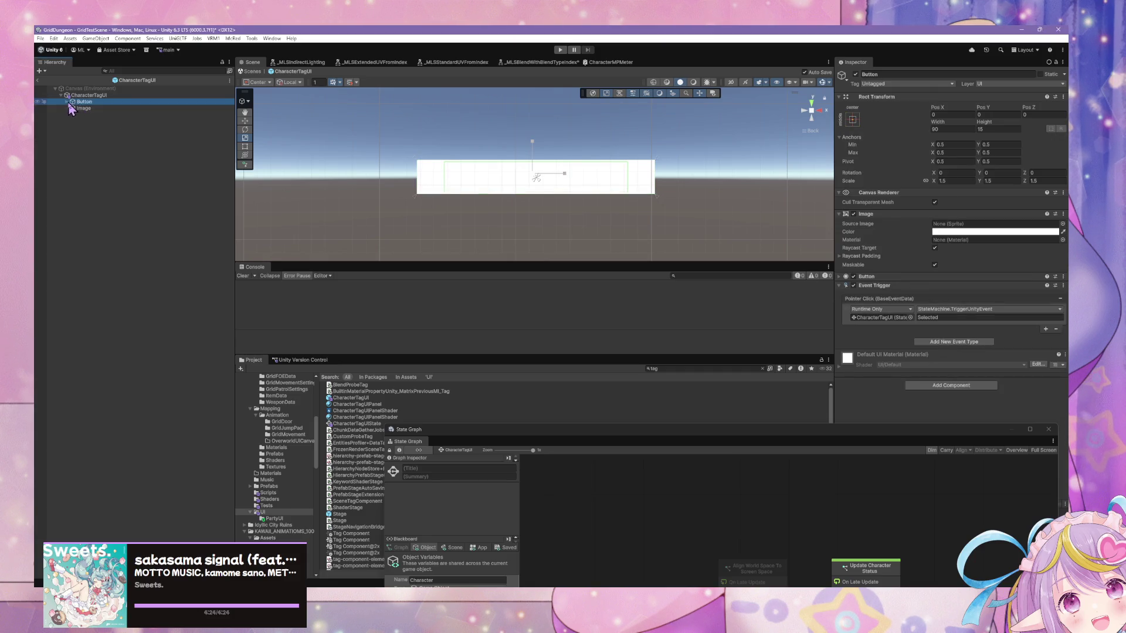
left_click(94, 115)
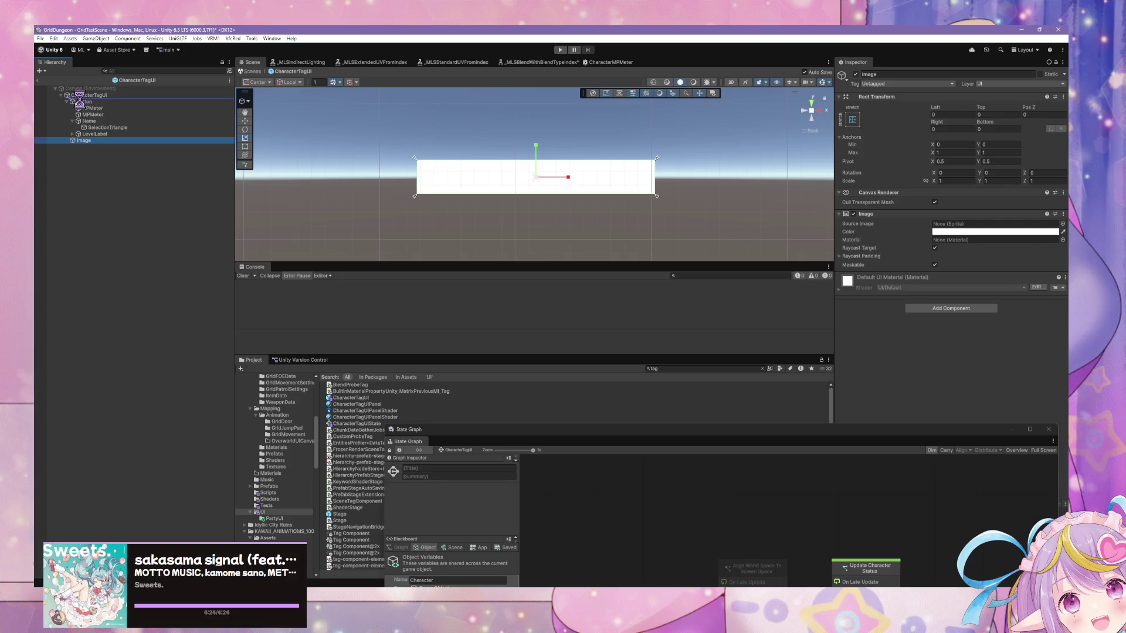
Move the Image above Button and give it centred anchoring, 90 wide and 15 high
left_click_drag(77, 98, 77, 100)
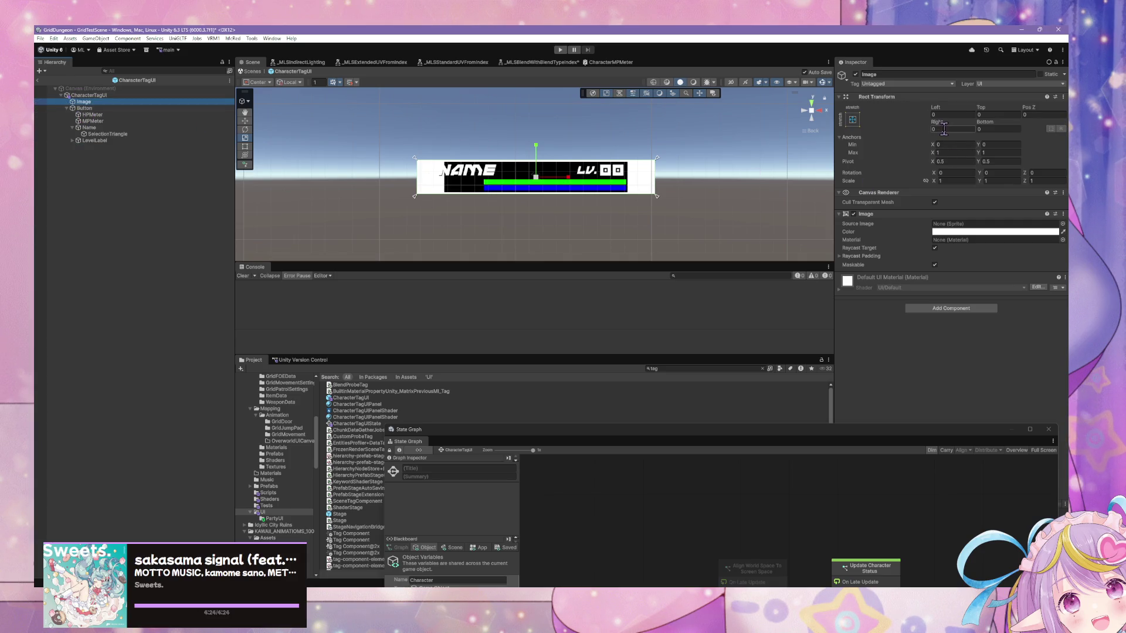
left_click(855, 118)
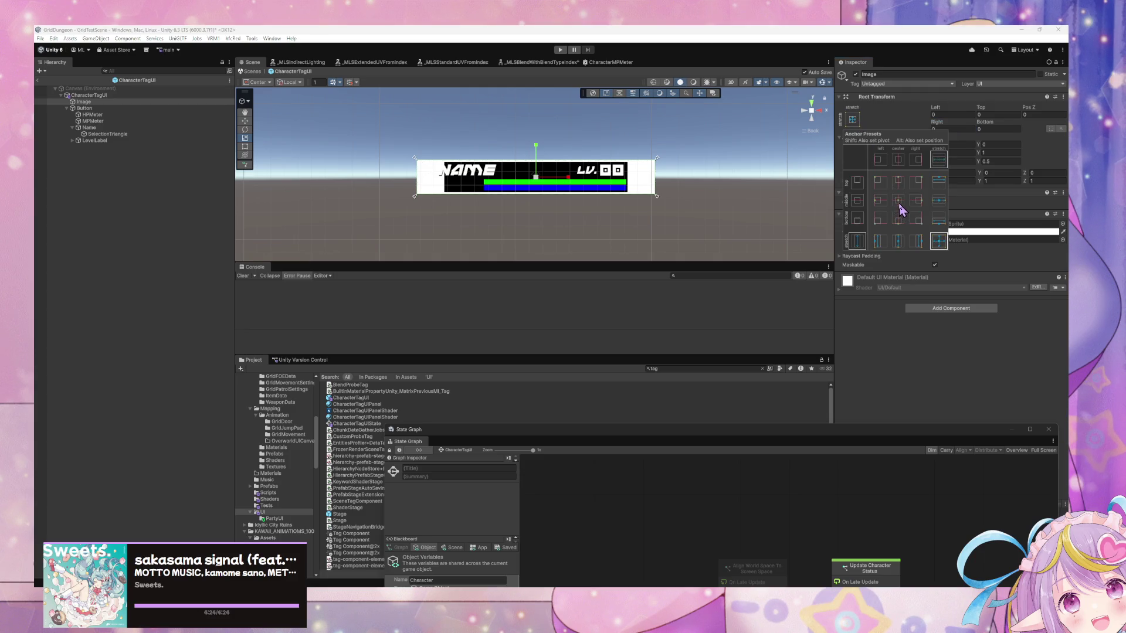
left_click(950, 130)
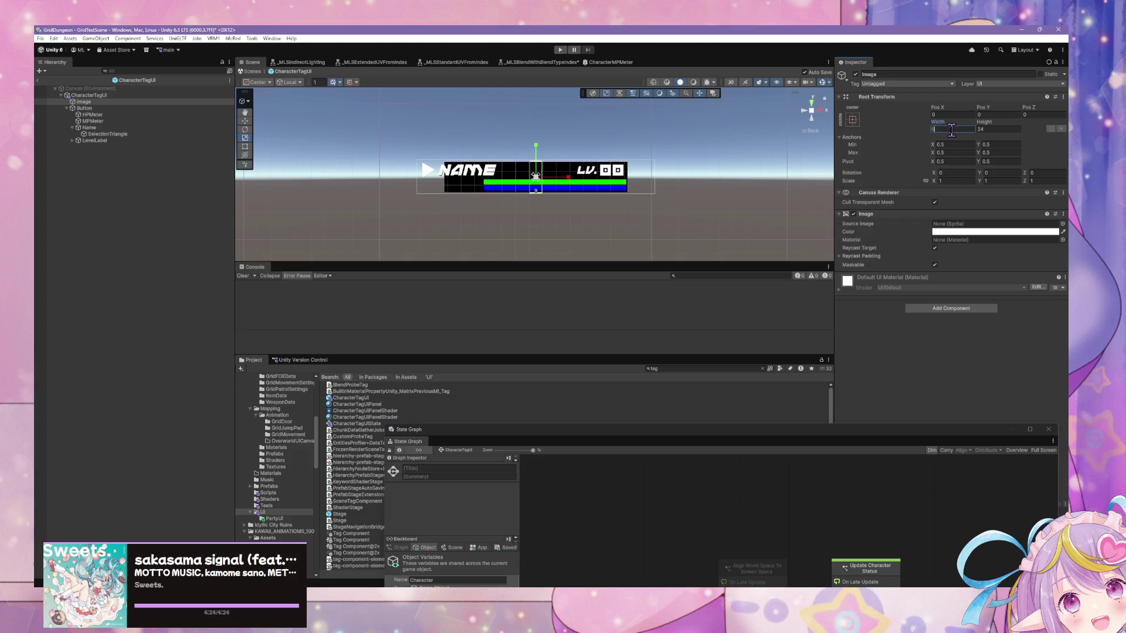
type("50")
key("BackSpace")
left_click(124, 108)
left_click(125, 105)
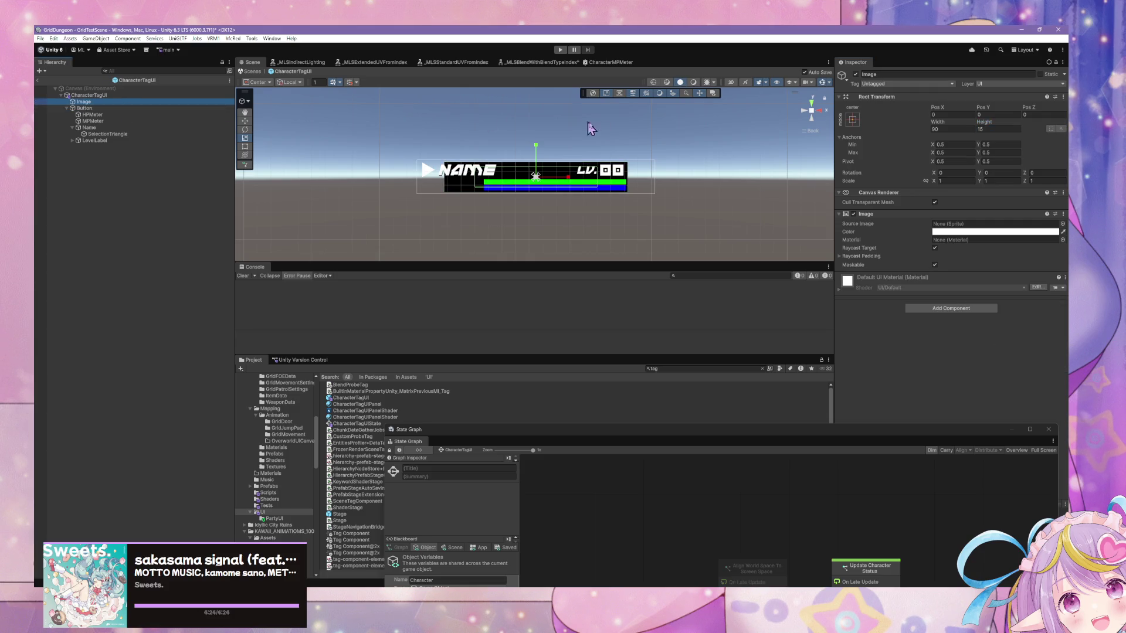
left_click(948, 128)
Set the Image's X scale to roughly 1.5
left_click(958, 181)
type("1.5")
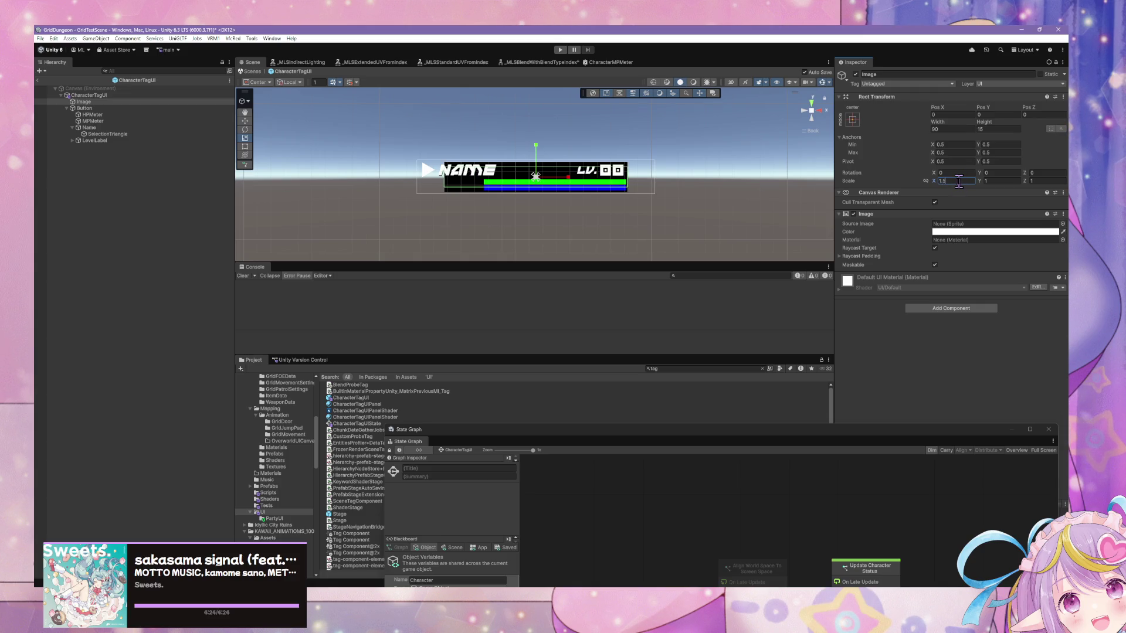
key("BackSpace")
key("BackSpace")
type(".5")
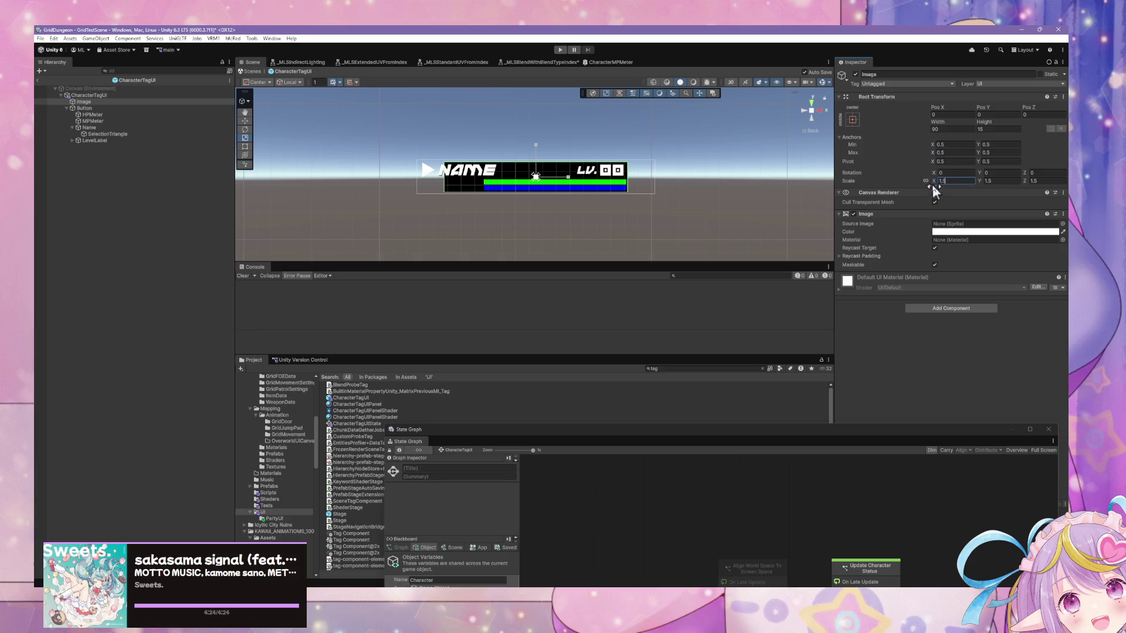
mouse_move(931, 181)
left_mouse_down()
mouse_move(983, 181)
mouse_move(965, 187)
left_mouse_up()
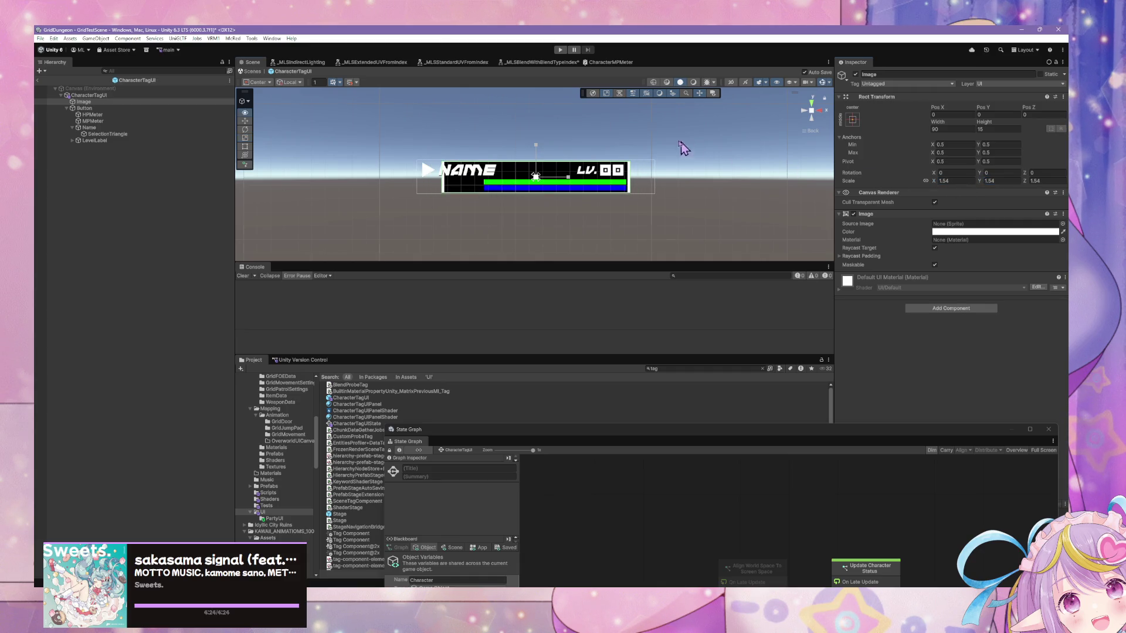
scroll(688, 146, "up", 3)
mouse_move(670, 159)
left_mouse_down()
mouse_move(731, 156)
mouse_move(651, 190)
mouse_move(665, 175)
left_mouse_up()
Settle the Image scale at 1.52 on X and 1.6 on Y and Z
left_click(931, 182)
type("1.5")
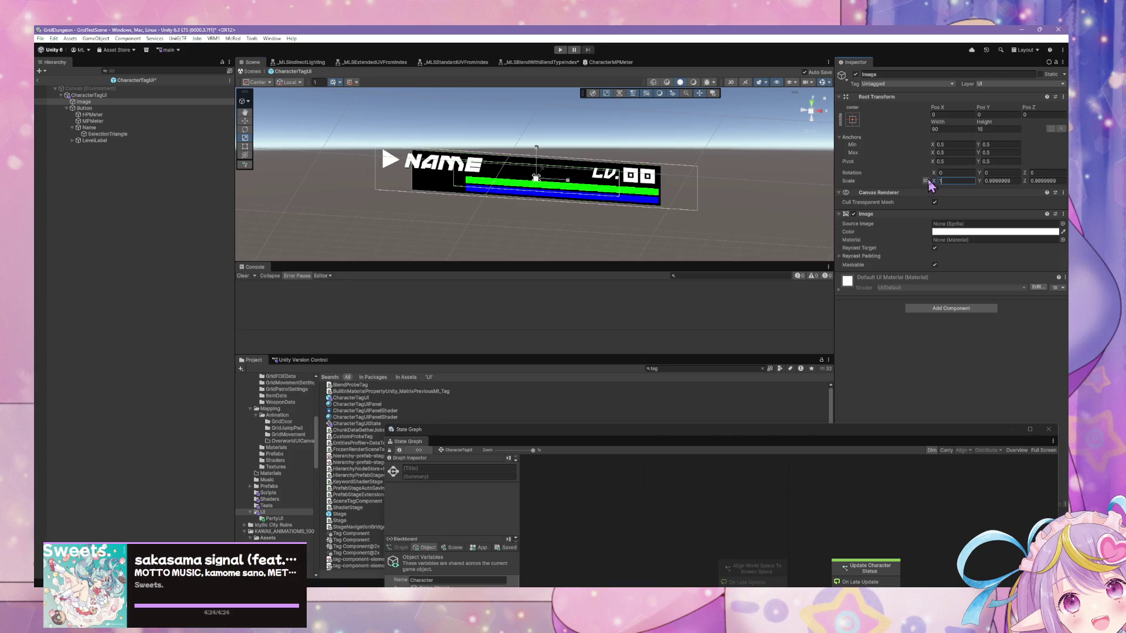
key("Return")
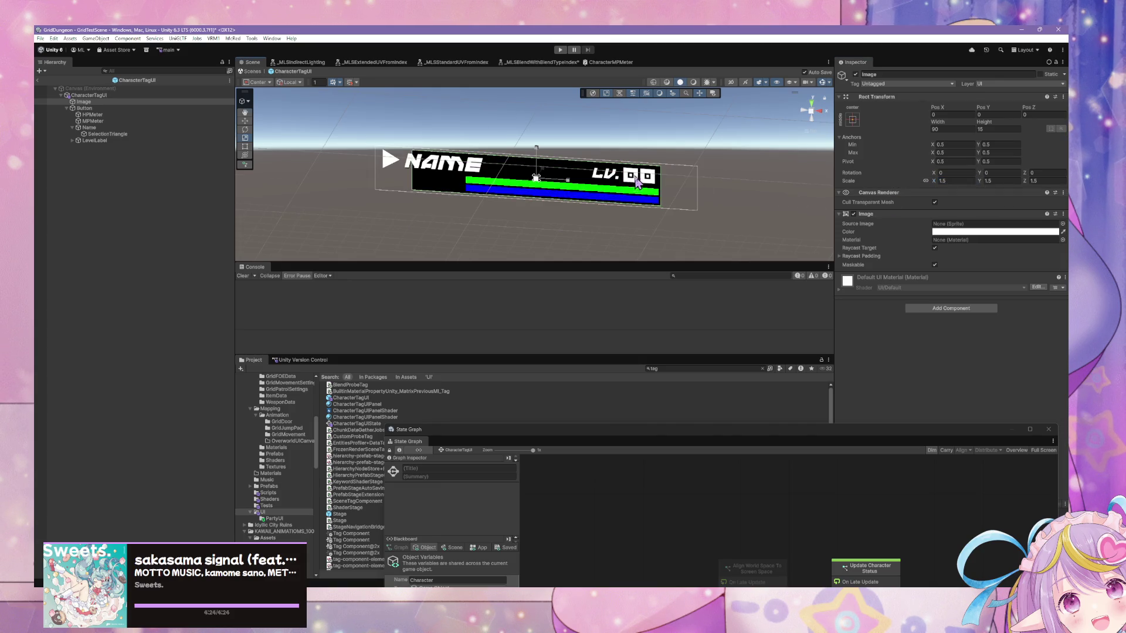
left_click_drag(937, 119, 949, 118)
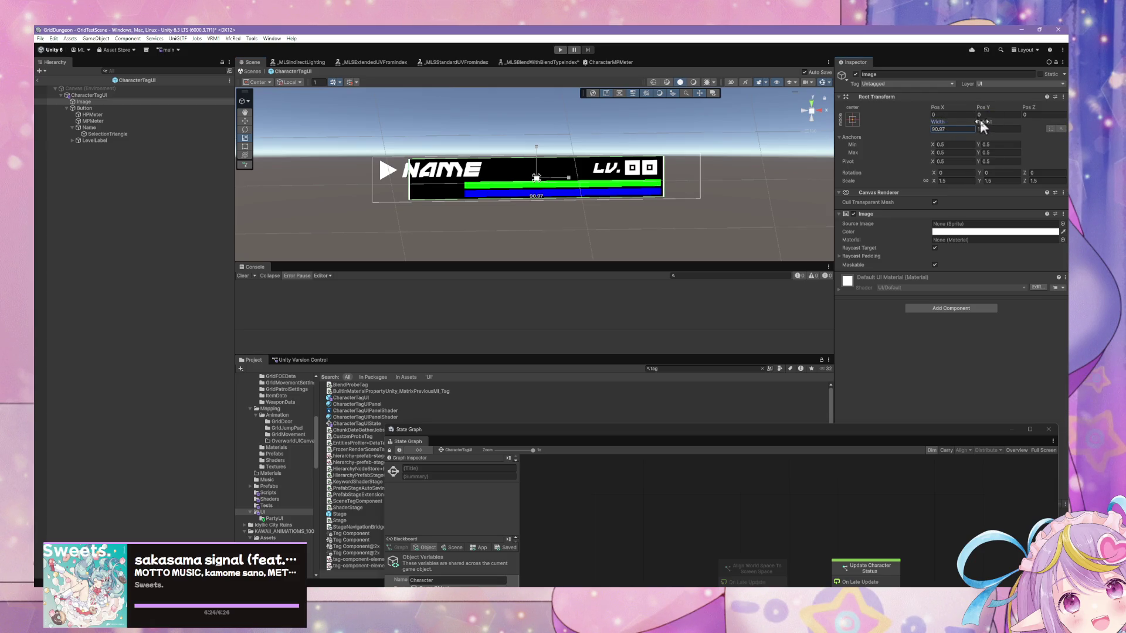
key("ctrl+z")
left_click_drag(933, 178, 934, 178)
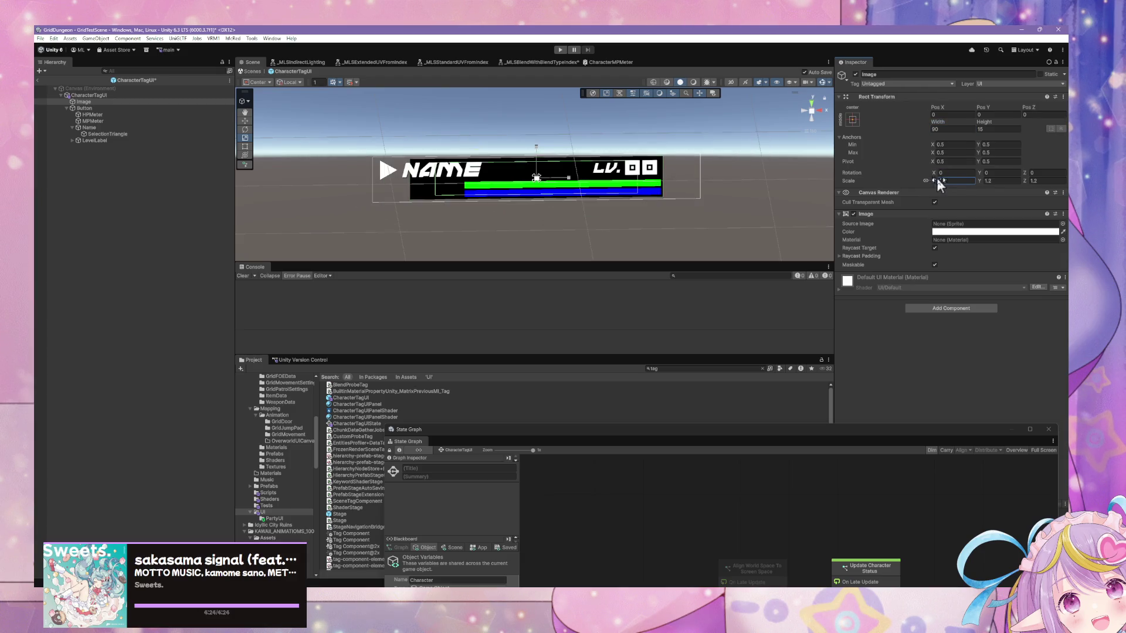
type("1.6")
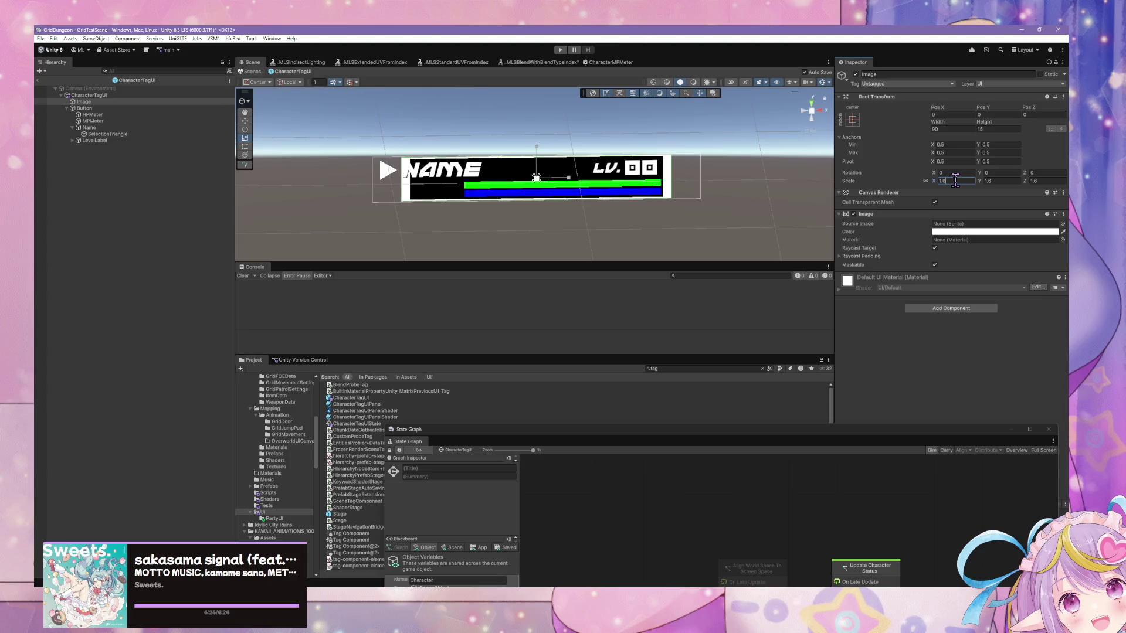
key("Return")
left_click_drag(933, 177, 931, 179)
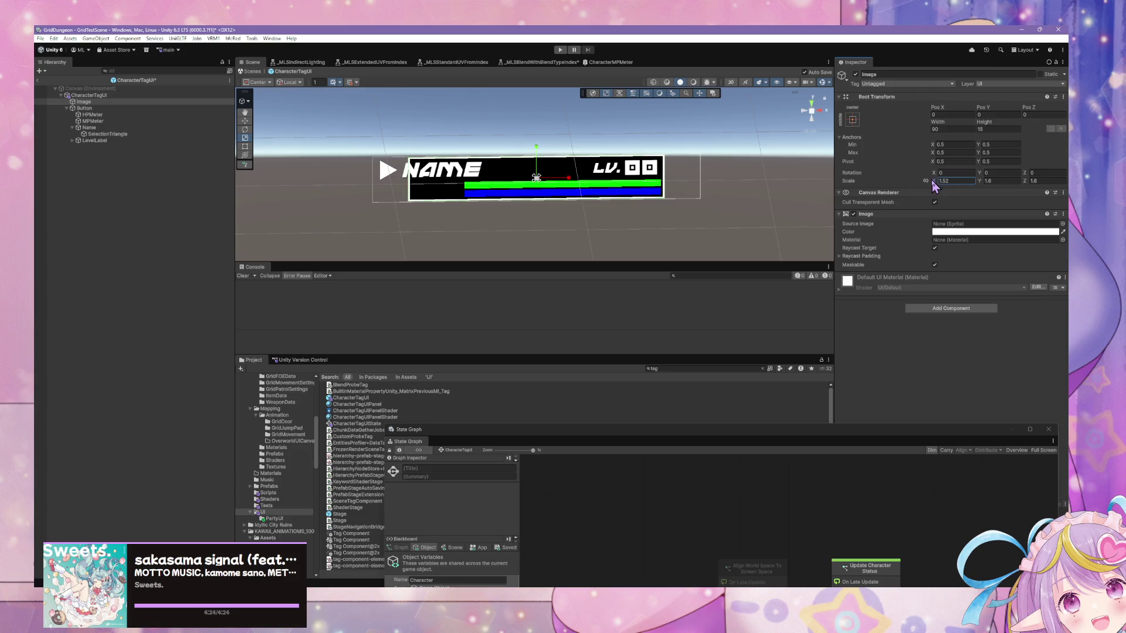
Colour the Image yellow
mouse_move(680, 188)
left_mouse_down()
mouse_move(563, 158)
mouse_move(571, 107)
mouse_move(815, 113)
mouse_move(725, 180)
mouse_move(771, 182)
mouse_move(741, 164)
mouse_move(802, 144)
mouse_move(683, 179)
left_mouse_up()
left_click(956, 232)
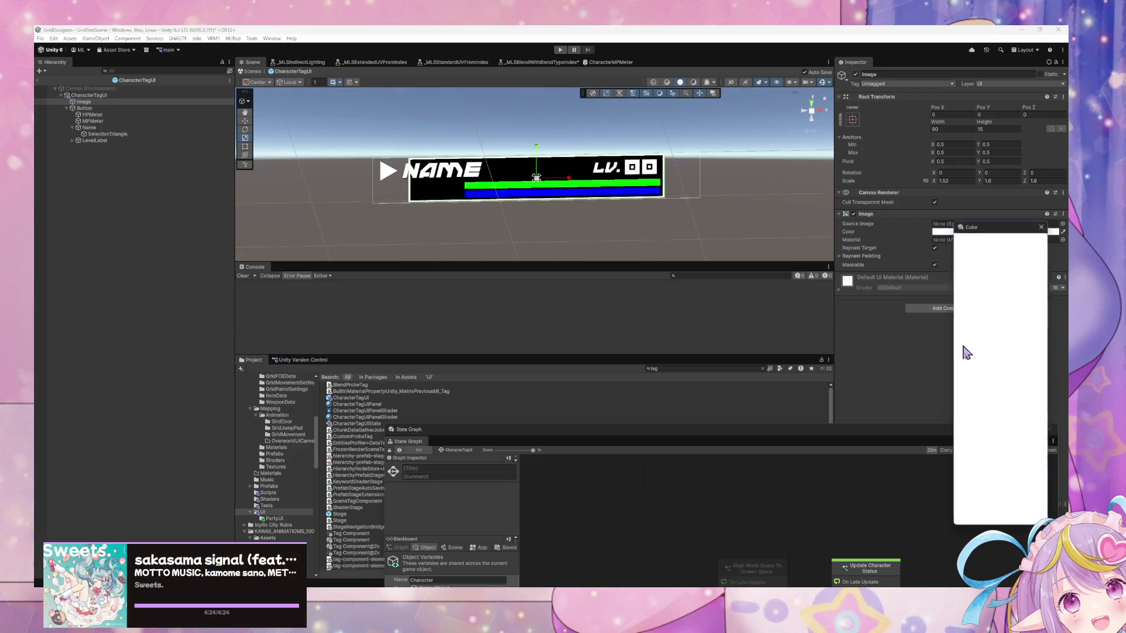
left_click(978, 418)
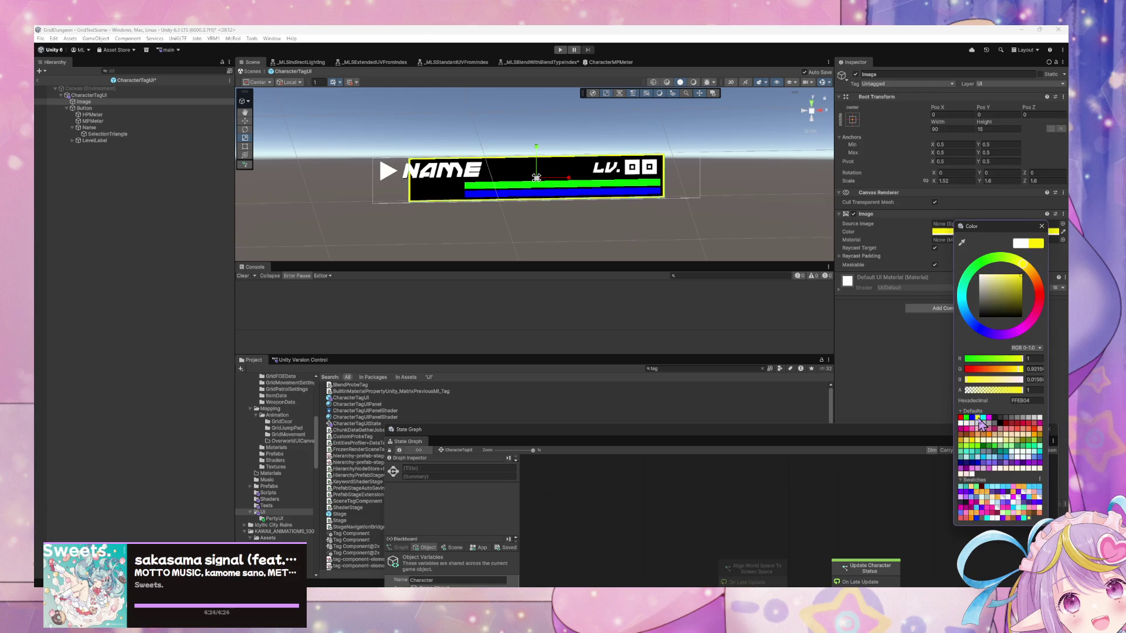
mouse_move(657, 238)
left_mouse_down()
mouse_move(653, 221)
mouse_move(676, 196)
mouse_move(621, 212)
mouse_move(731, 216)
mouse_move(679, 234)
left_mouse_up()
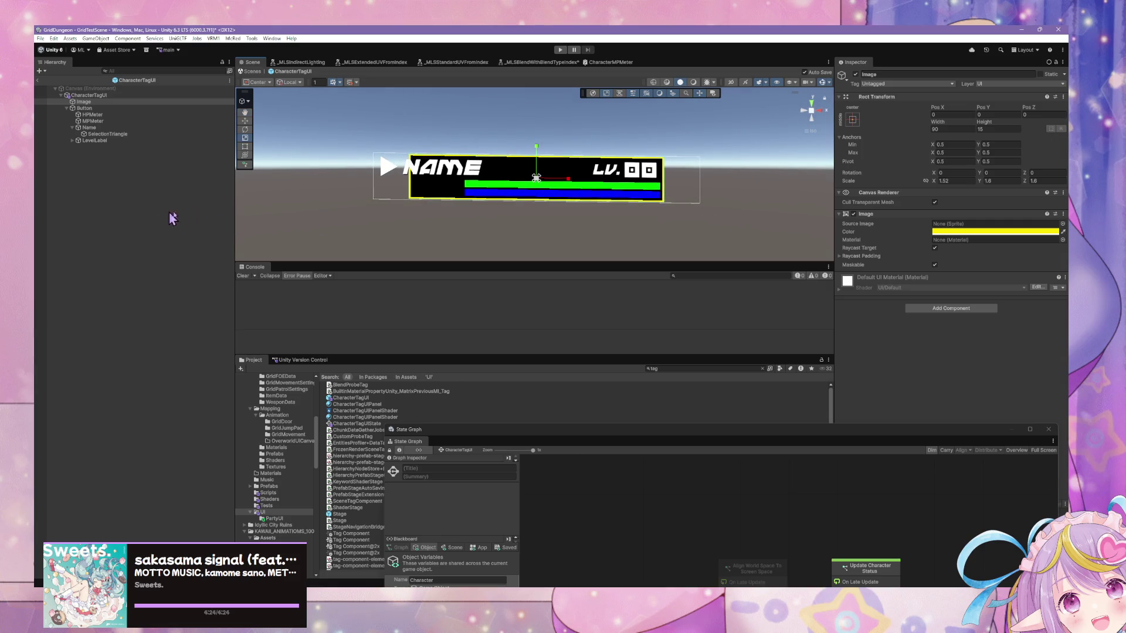
Rename the Image to CurrentCharacterIndicator
left_click(84, 102)
type("CurrentCharacterIndicator")
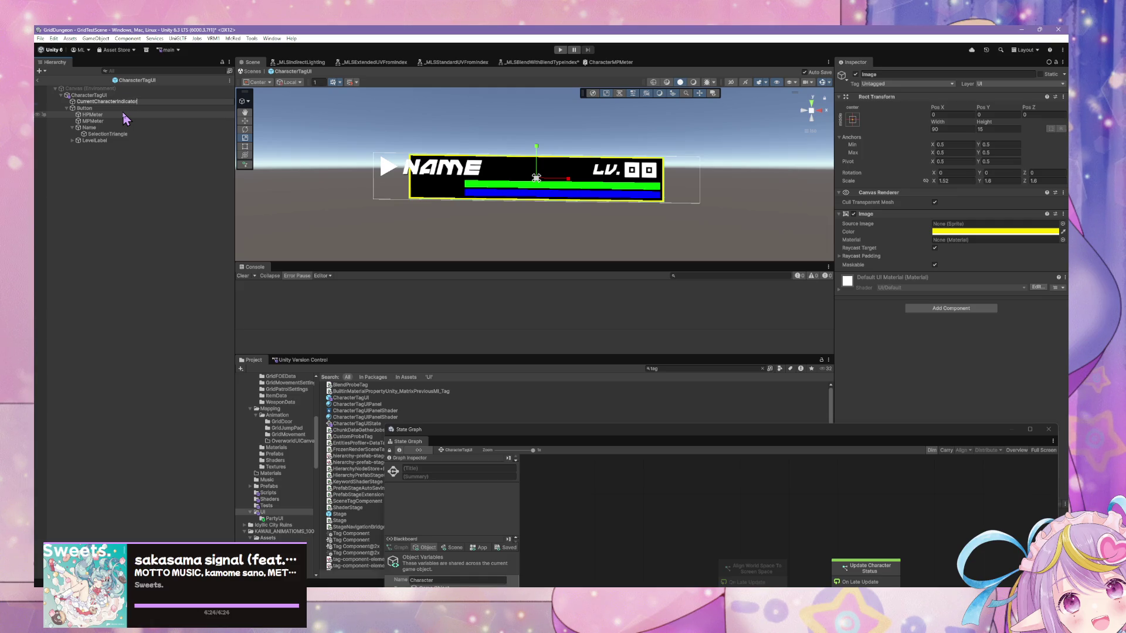
key("Return")
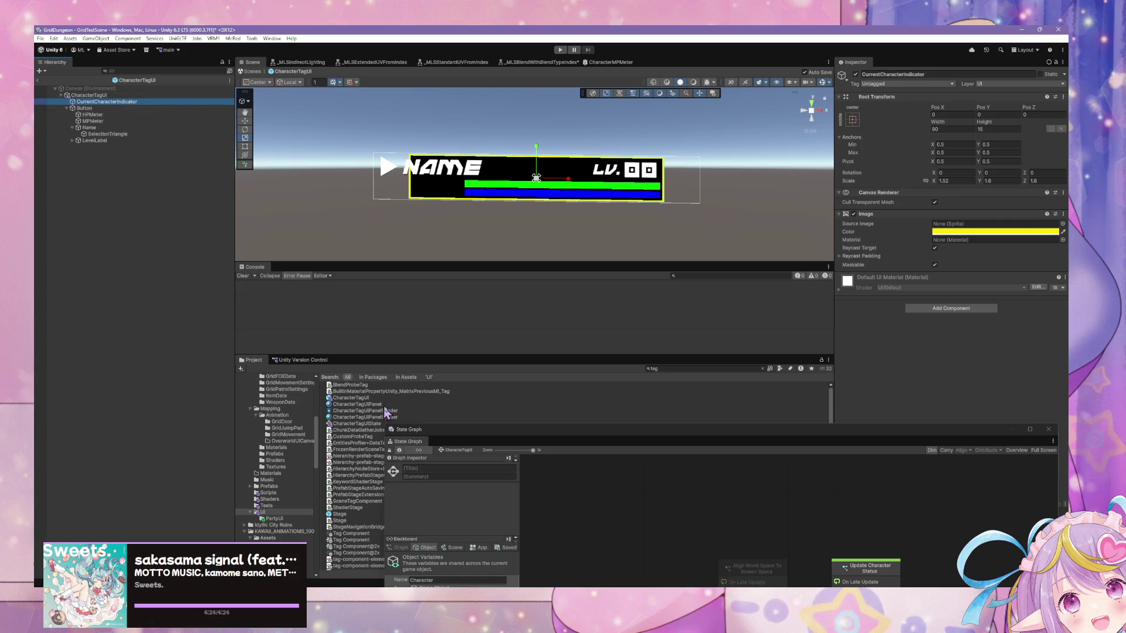
mouse_move(491, 444)
left_mouse_down()
mouse_move(427, 326)
mouse_move(445, 154)
left_mouse_up()
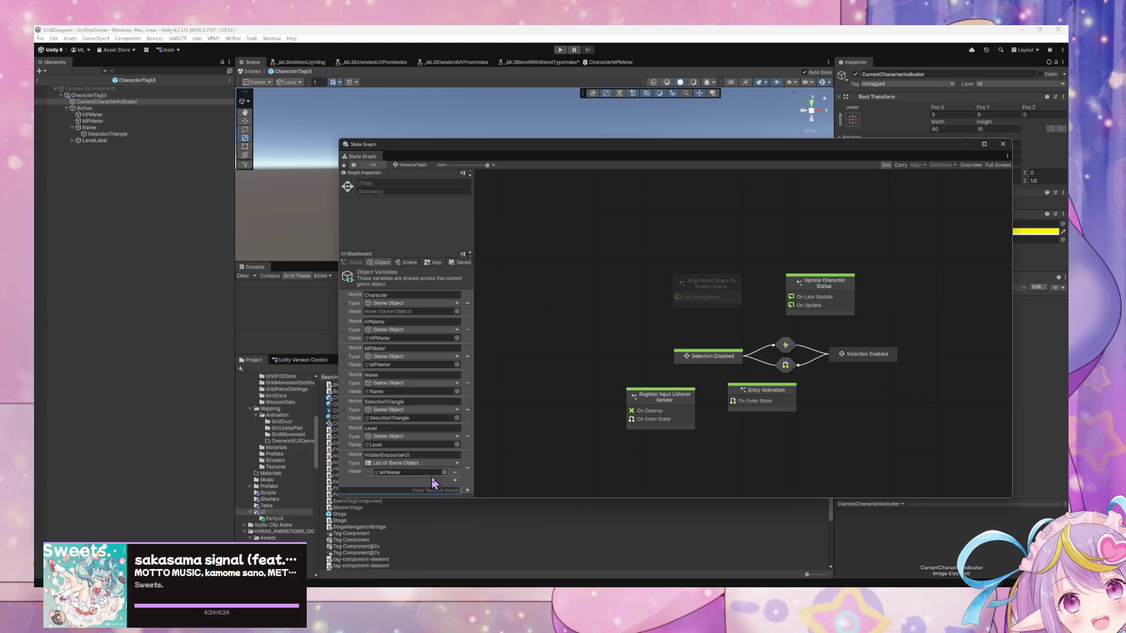
Create a Game Object variable CurrentCharacterIndicator holding the indicator object
left_click(468, 490)
left_click(577, 323)
type("CurrentCharacterIndicator")
key("Return")
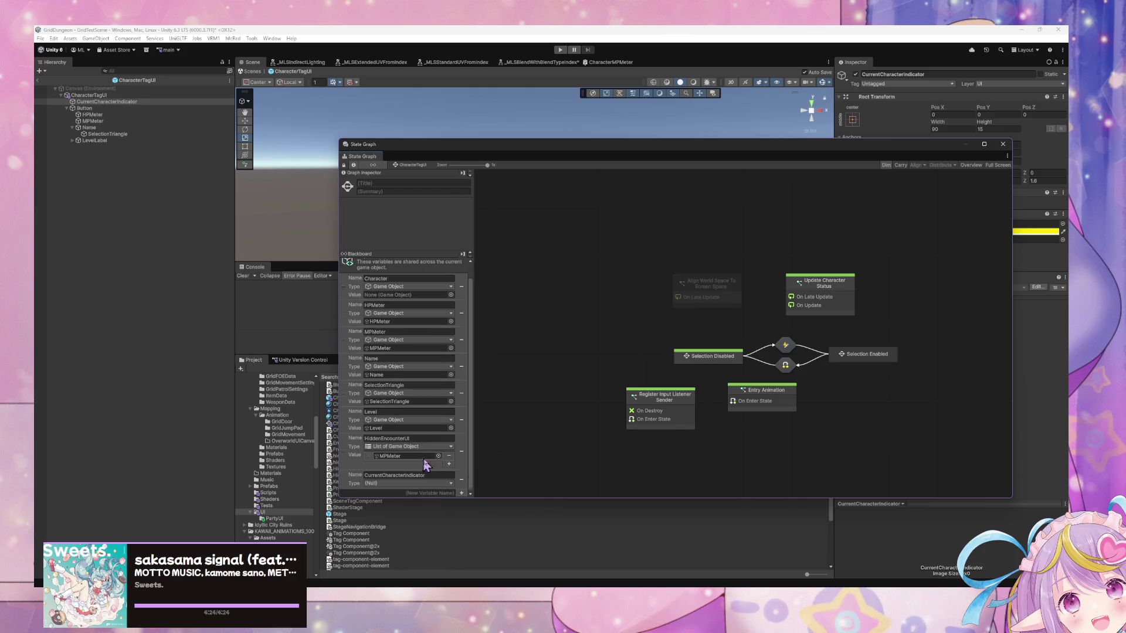
left_click(428, 484)
type("gameobject")
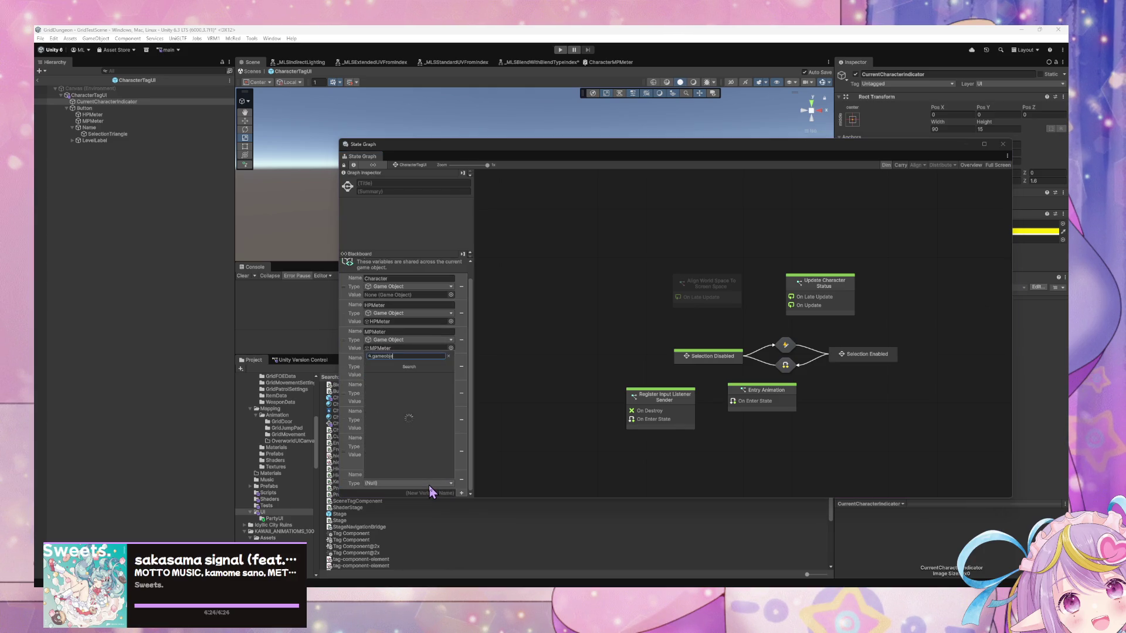
key("Return")
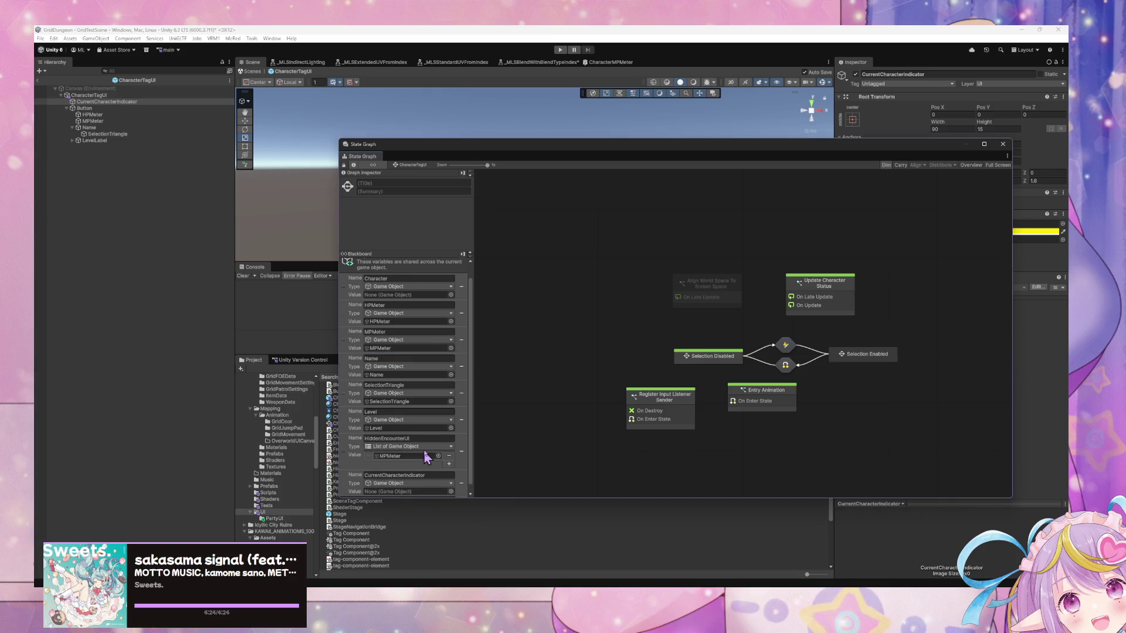
mouse_move(88, 114)
left_mouse_down()
mouse_move(152, 139)
mouse_move(413, 490)
mouse_move(427, 491)
left_mouse_up()
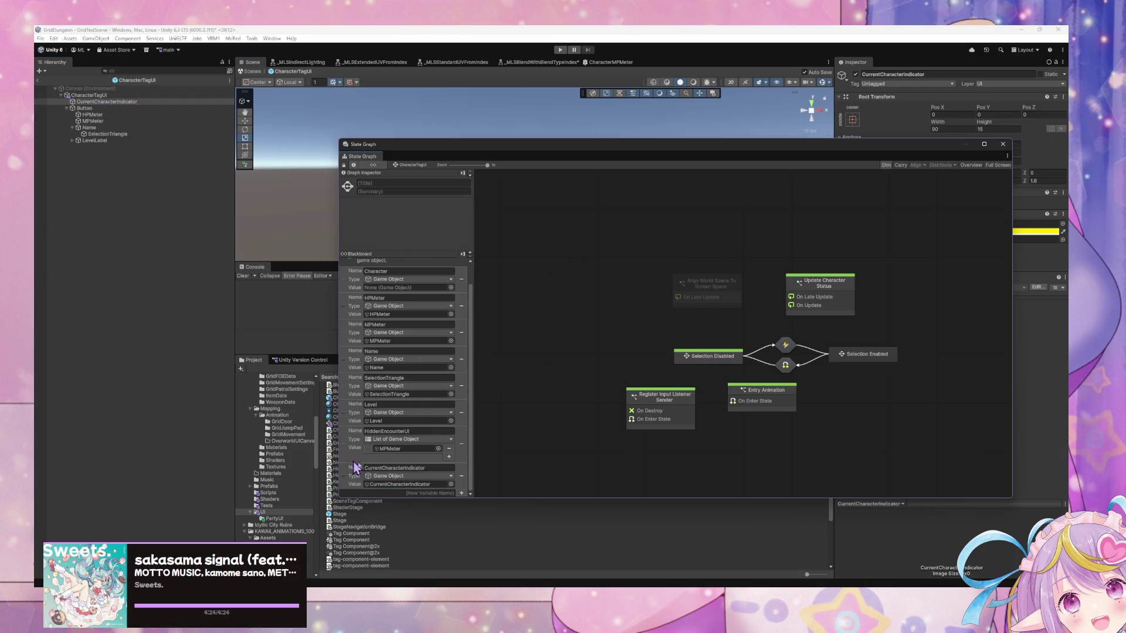
Add the CurrentCharacterIndicator object to the HiddenEncounterUI list
left_click(449, 456)
mouse_move(96, 102)
left_mouse_down()
mouse_move(407, 469)
mouse_move(407, 458)
left_mouse_up()
left_click_drag(554, 151, 637, 336)
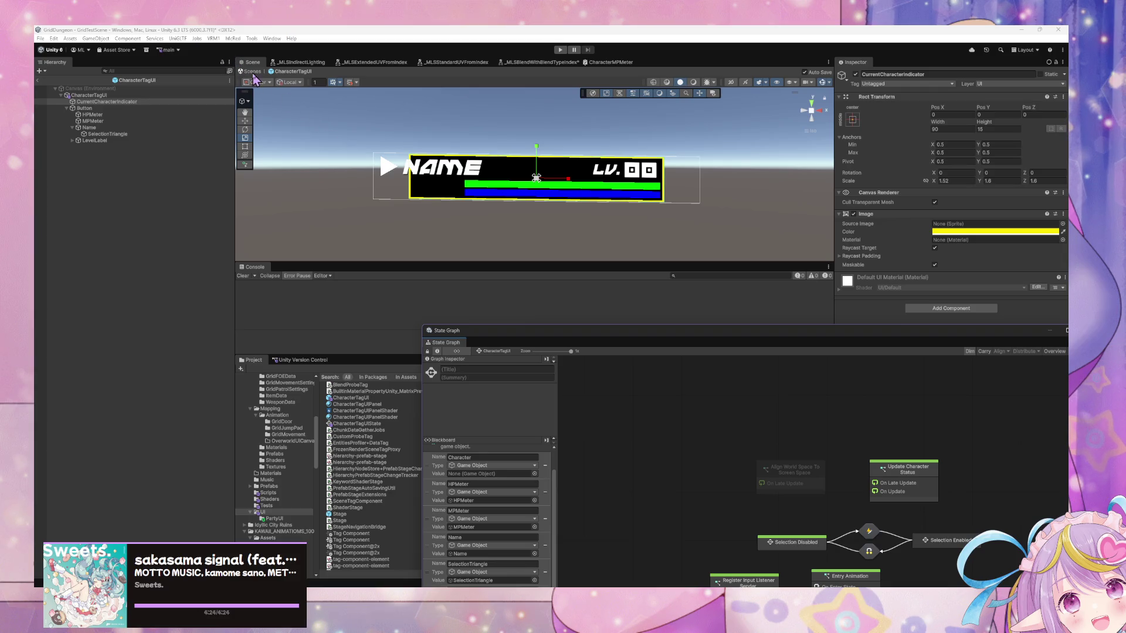
mouse_move(818, 412)
left_mouse_down()
mouse_move(642, 334)
mouse_move(621, 195)
left_mouse_up()
scroll(457, 369, "down", 1)
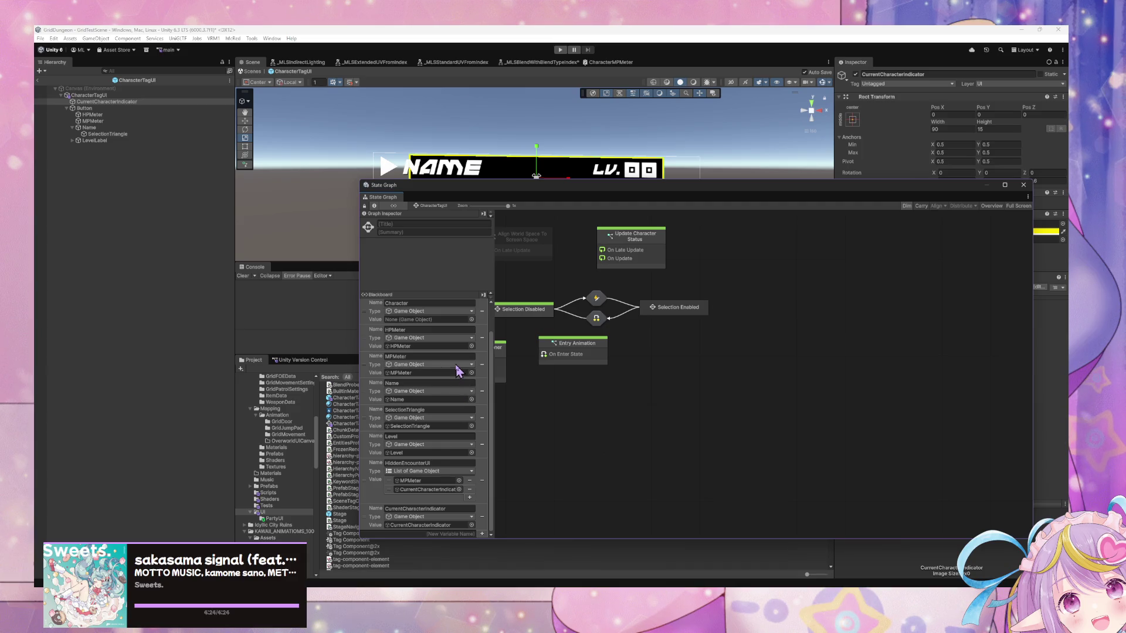
scroll(457, 369, "up", 1)
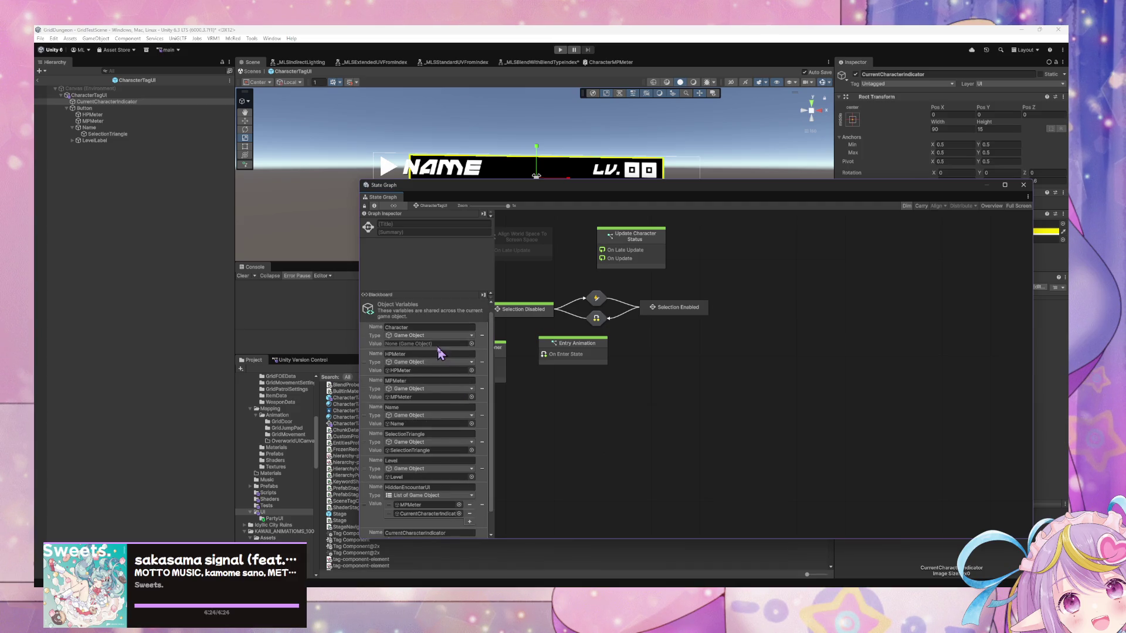
left_click_drag(663, 381, 737, 433)
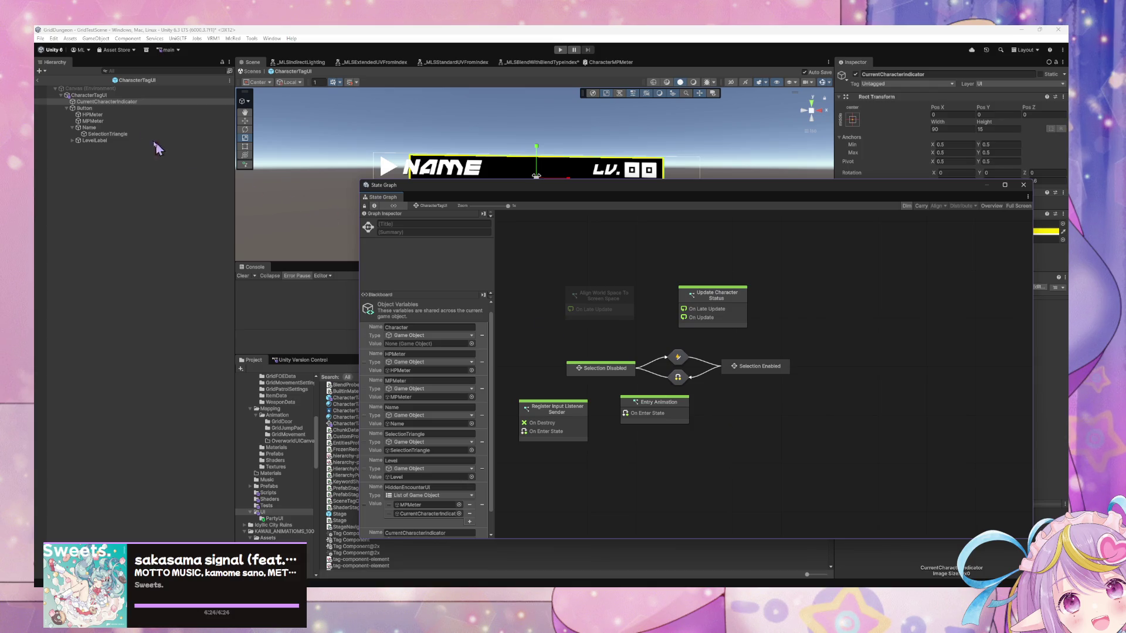
left_click(103, 108)
double_click(643, 413)
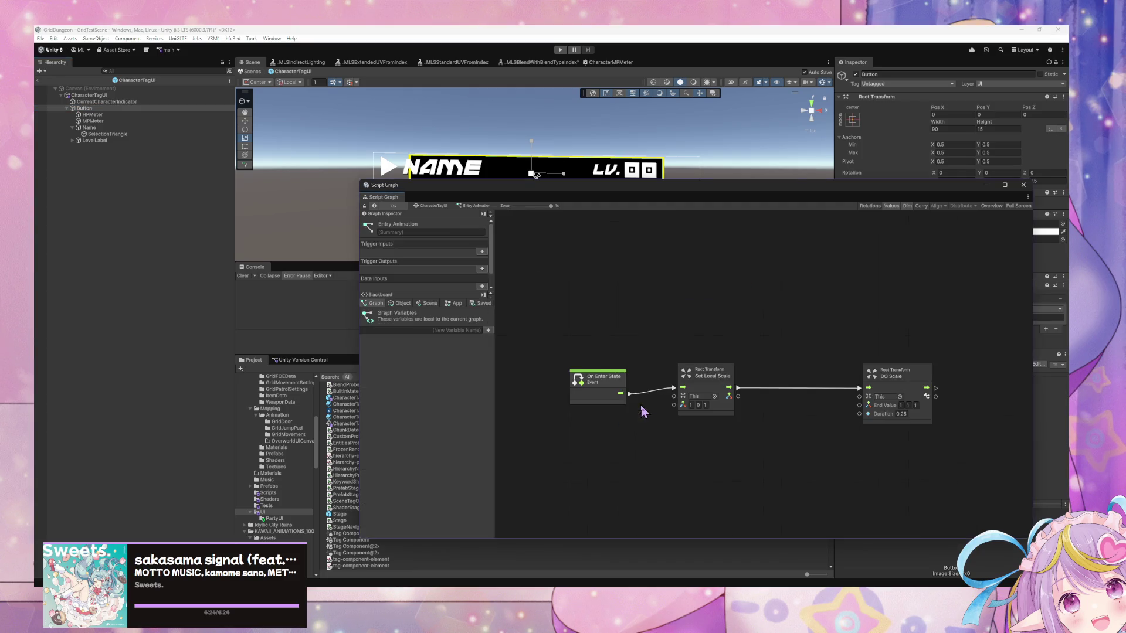
left_click(125, 102)
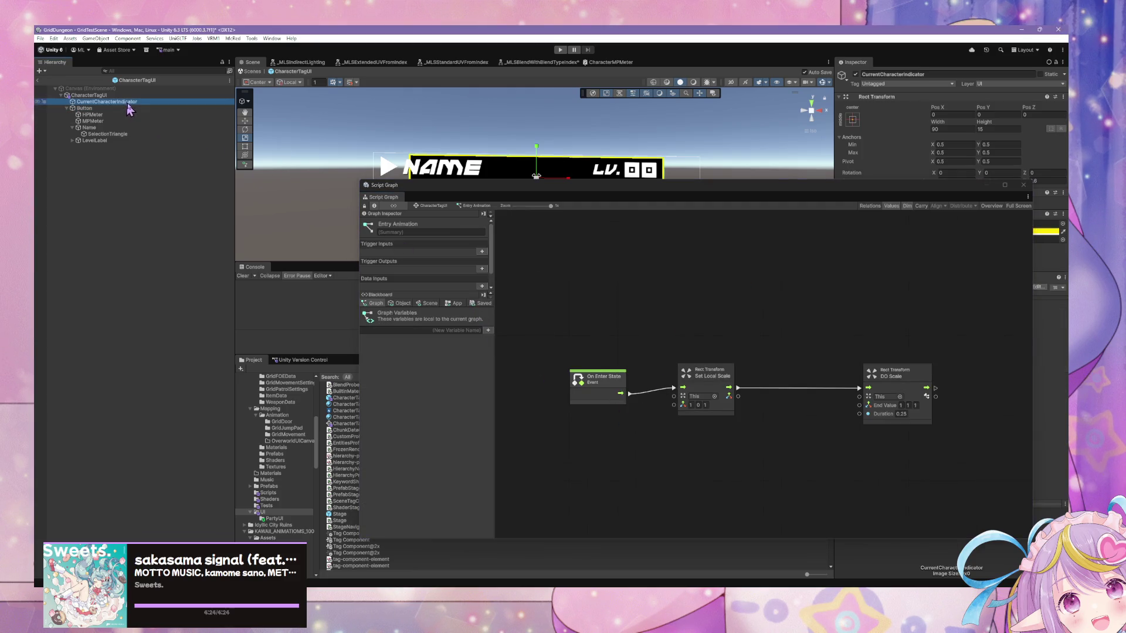
left_click(439, 205)
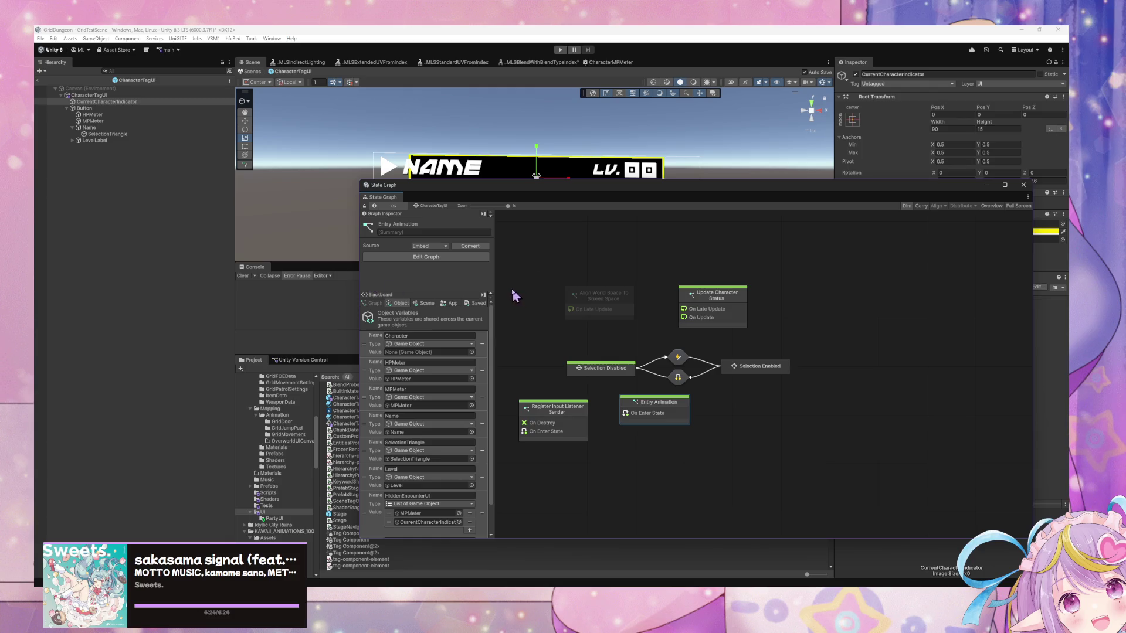
left_click_drag(503, 189, 432, 223)
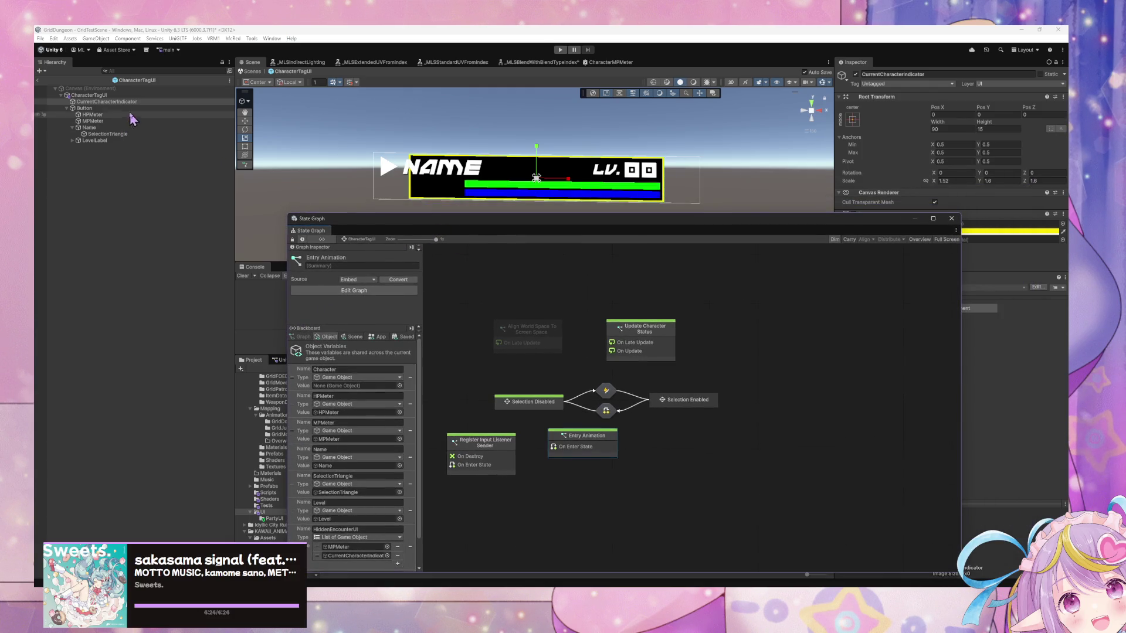
left_click(120, 102)
left_click_drag(121, 119, 103, 112)
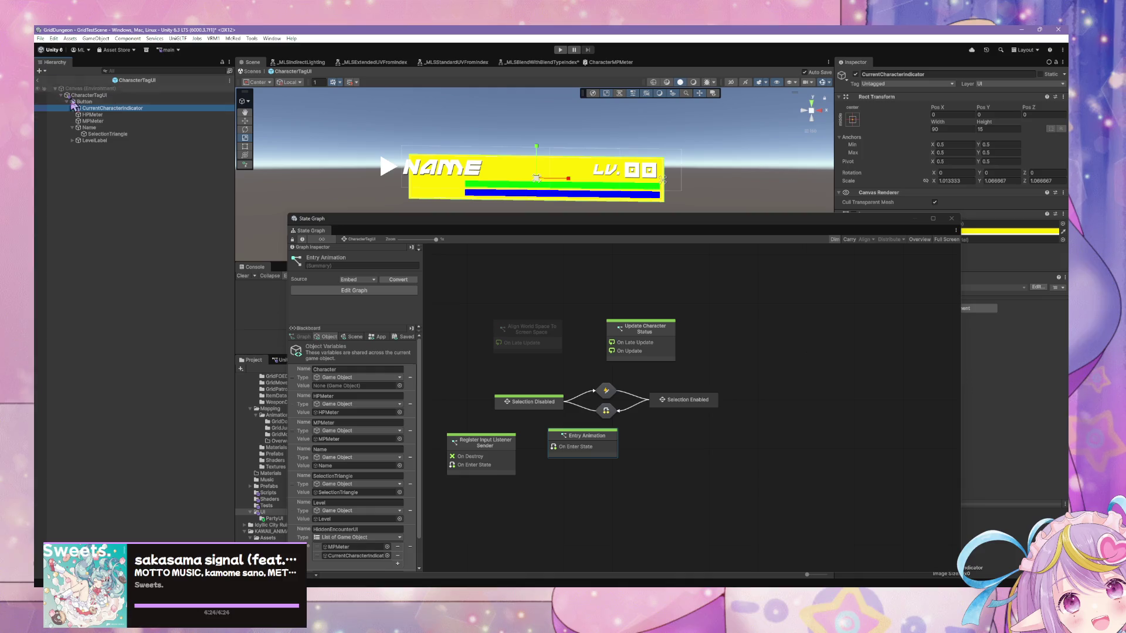
key("ctrl+z")
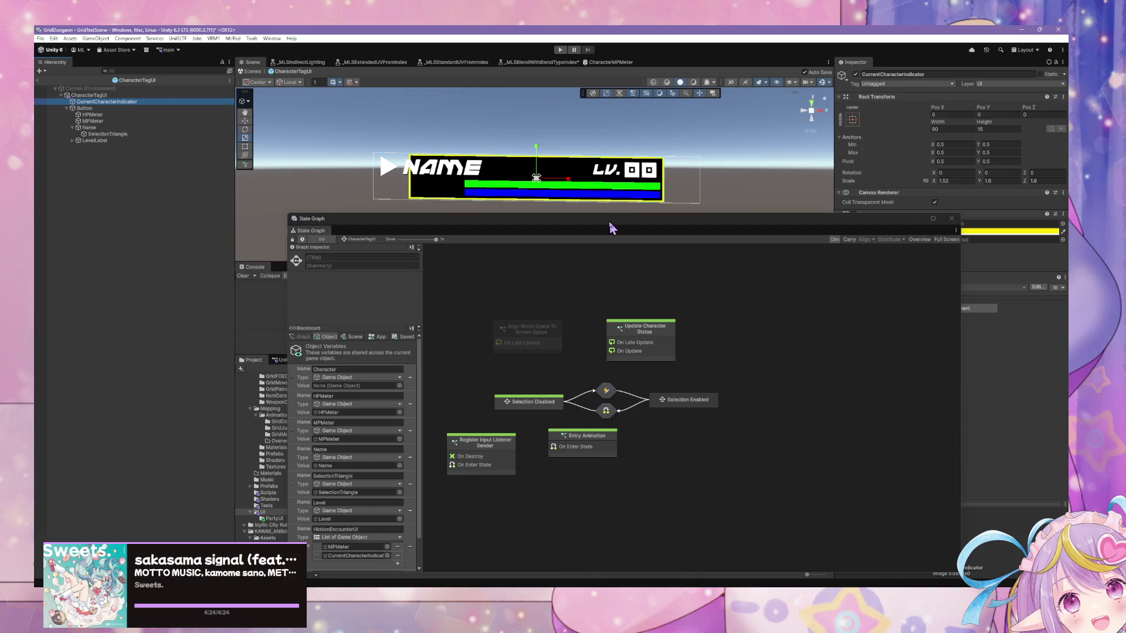
mouse_move(614, 223)
left_mouse_down()
mouse_move(452, 211)
mouse_move(526, 263)
left_mouse_up()
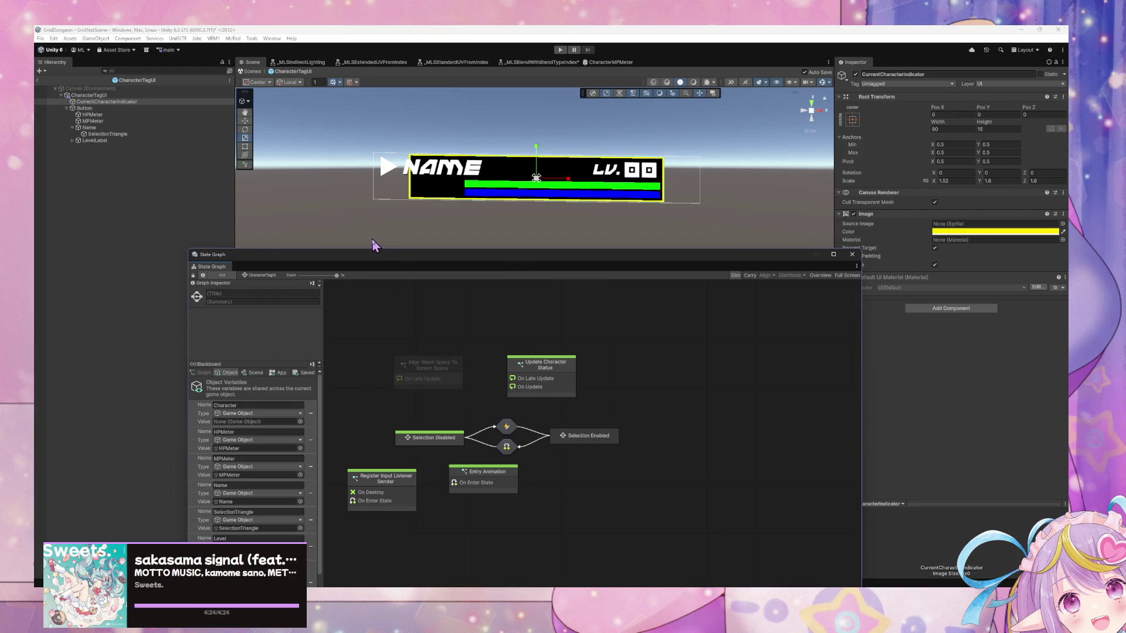
mouse_move(364, 255)
left_mouse_down()
mouse_move(467, 150)
mouse_move(790, 241)
mouse_move(437, 174)
left_mouse_up()
left_click(521, 279)
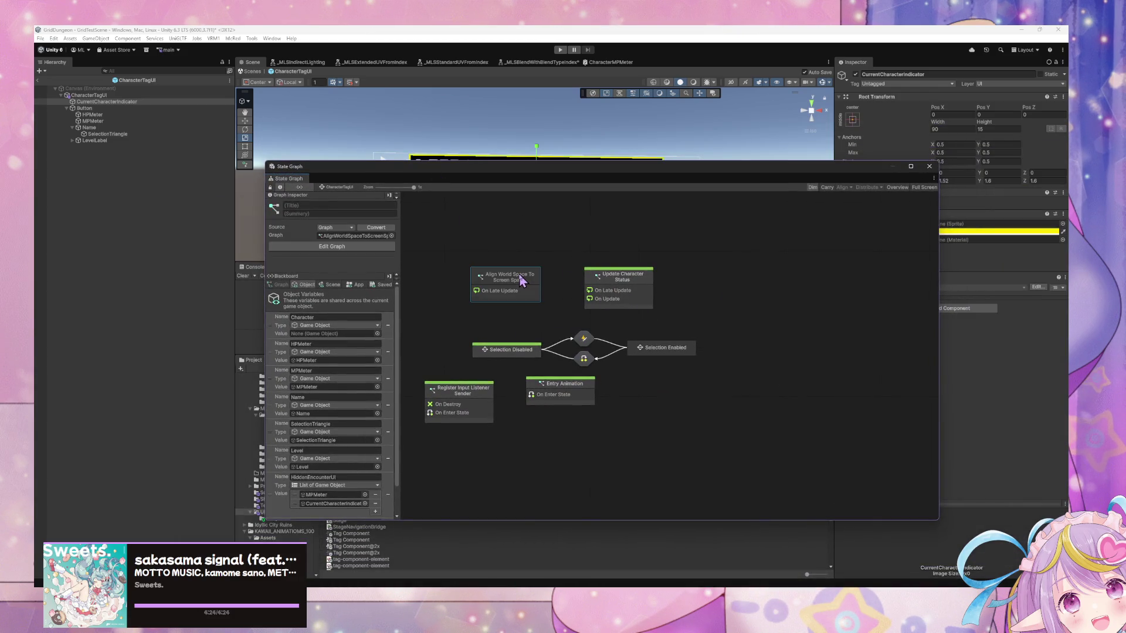
left_click(626, 286)
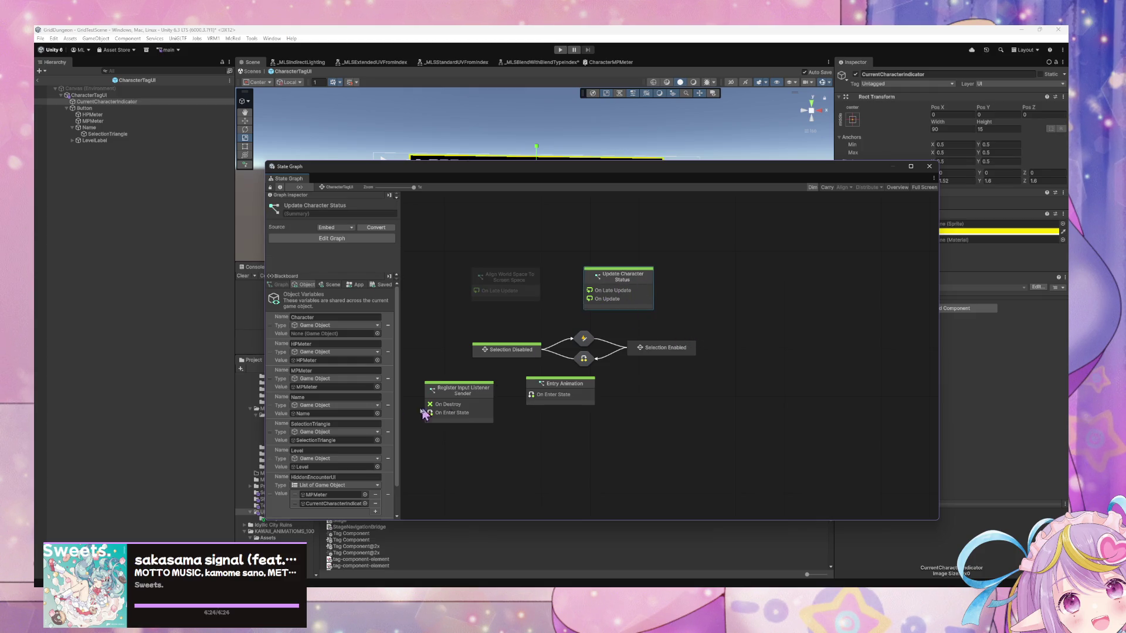
scroll(351, 393, "down", 3)
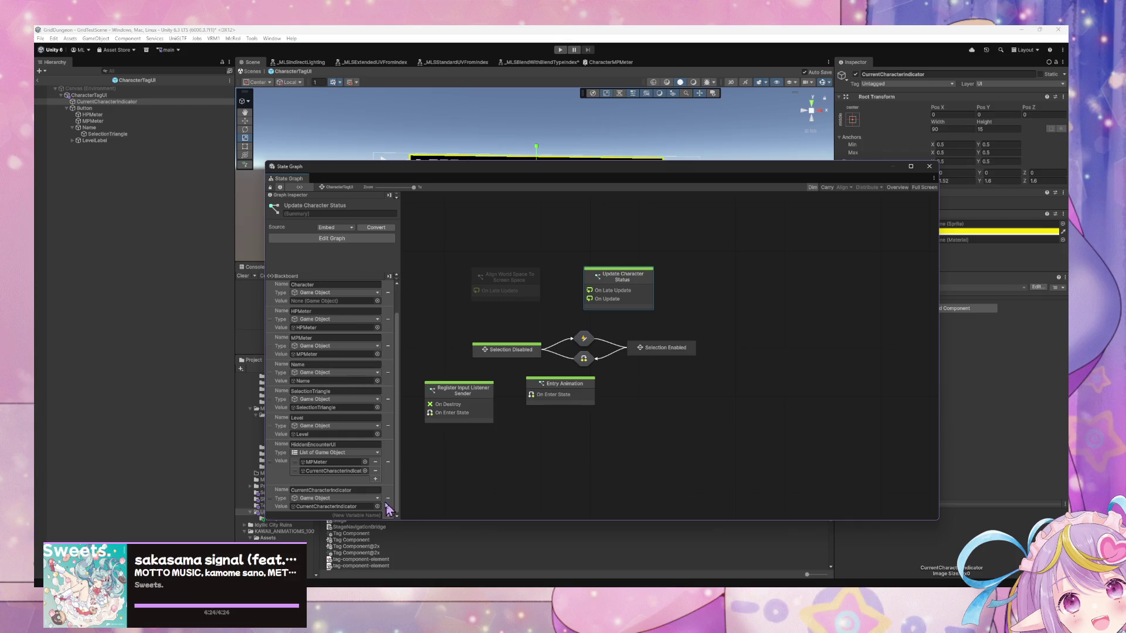
scroll(353, 403, "up", 3)
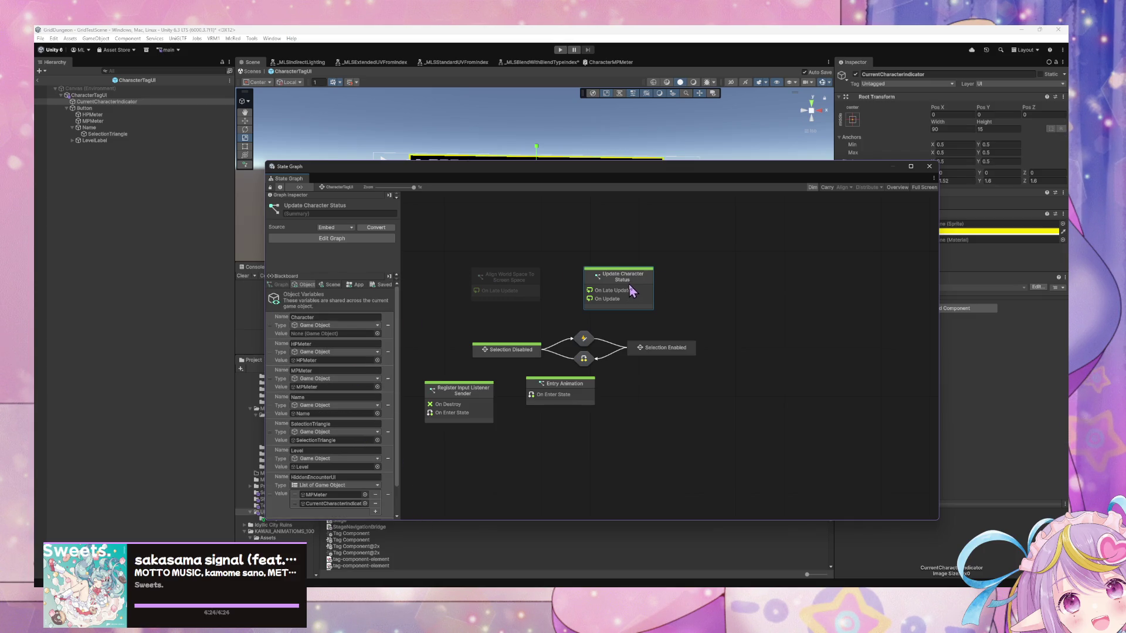
Open the Update Character Status script graph and add a Float graph variable
double_click(631, 291)
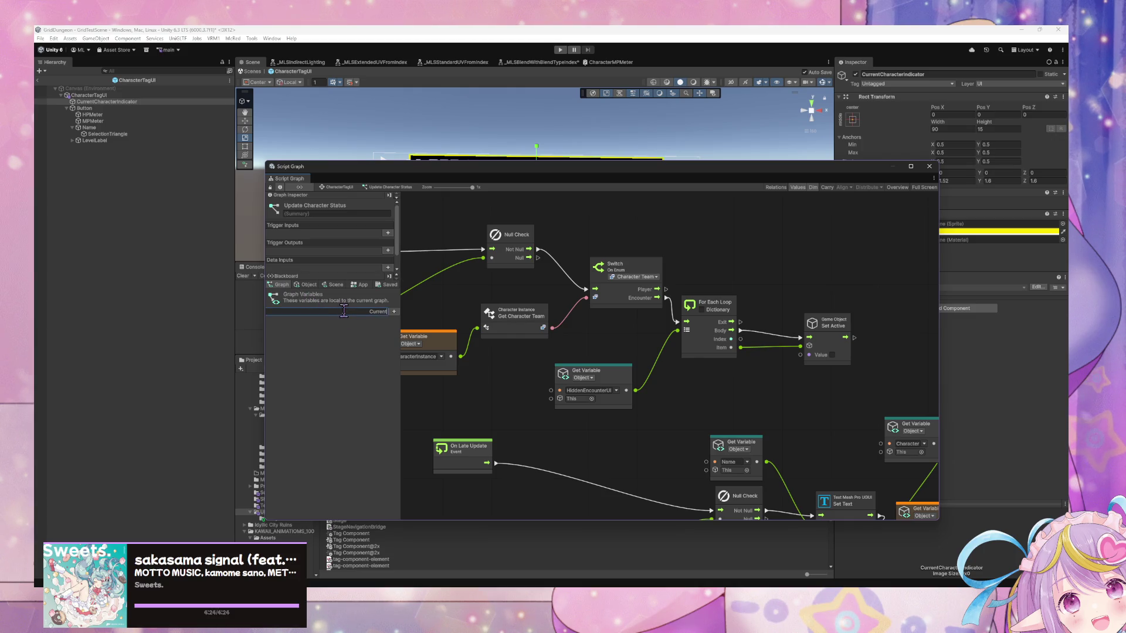
type("CurrentCharacterH")
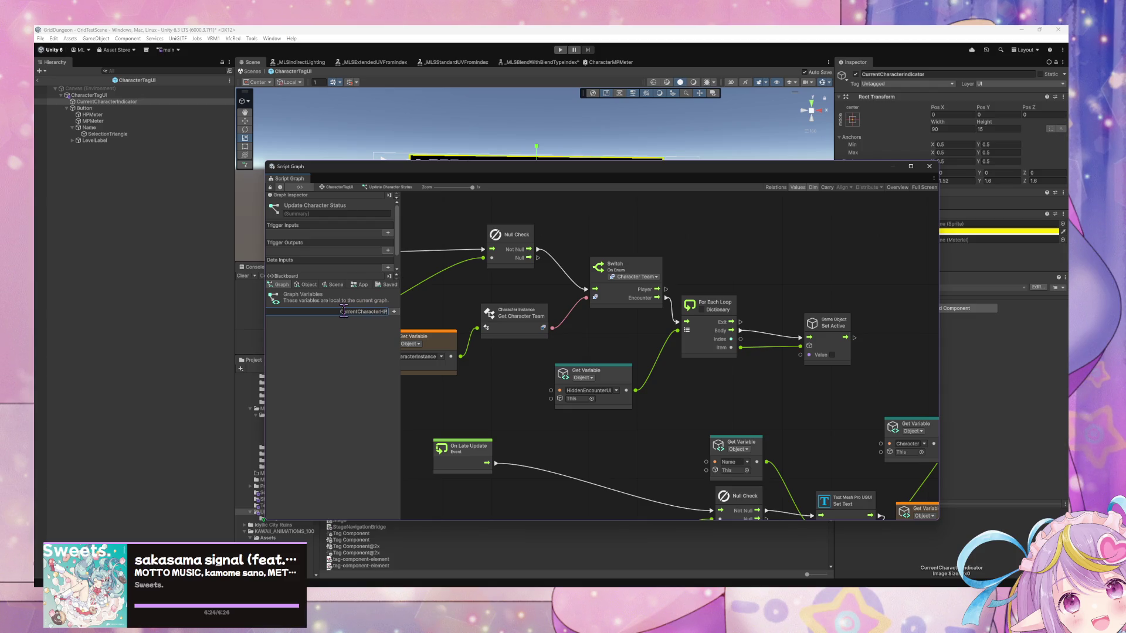
key("Return")
left_click(345, 321)
type("float")
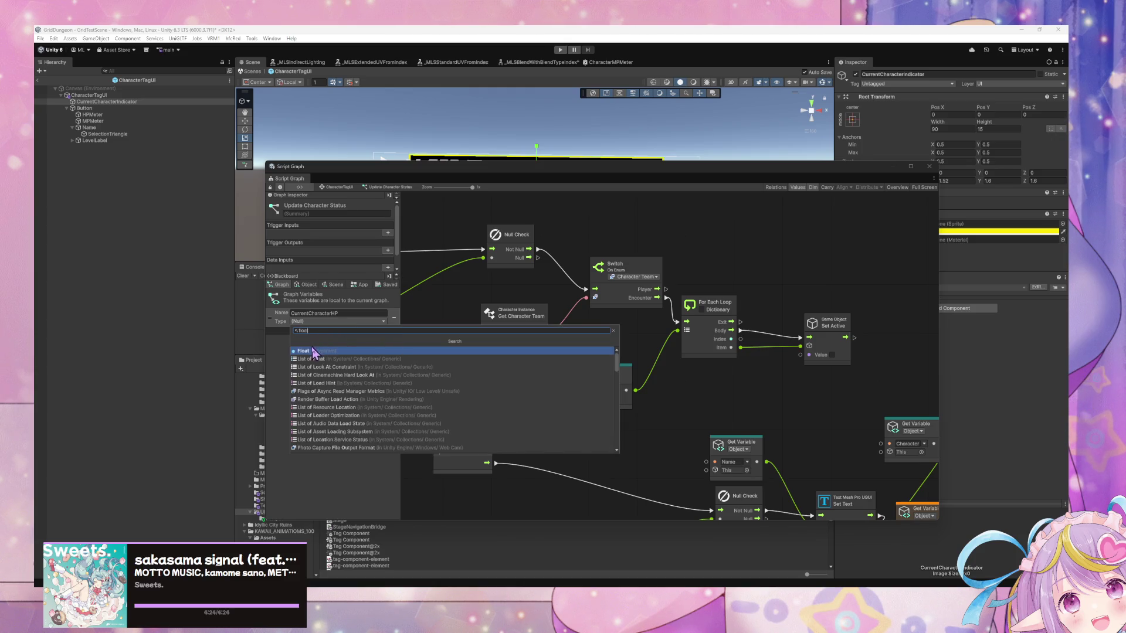
key("Return")
right_click(273, 329)
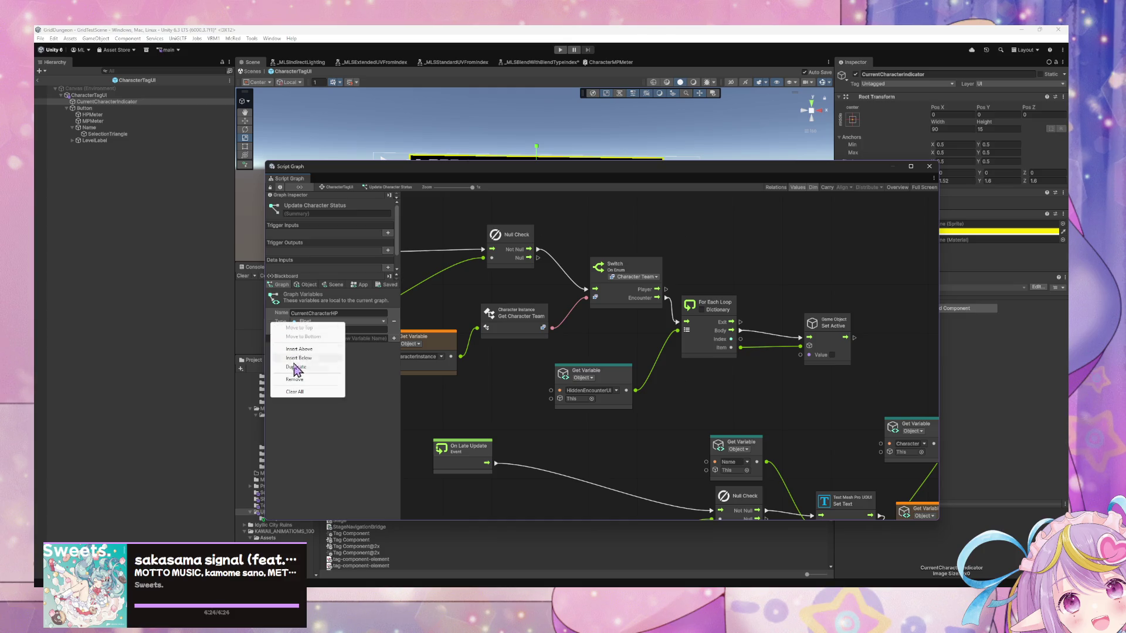
left_click(359, 325)
left_click(359, 324)
left_click(282, 328)
Rename the variable to PreviousCharacterHP, undoing an accidental removal
left_click(307, 313)
left_click_drag(298, 322, 283, 320)
type("Previous")
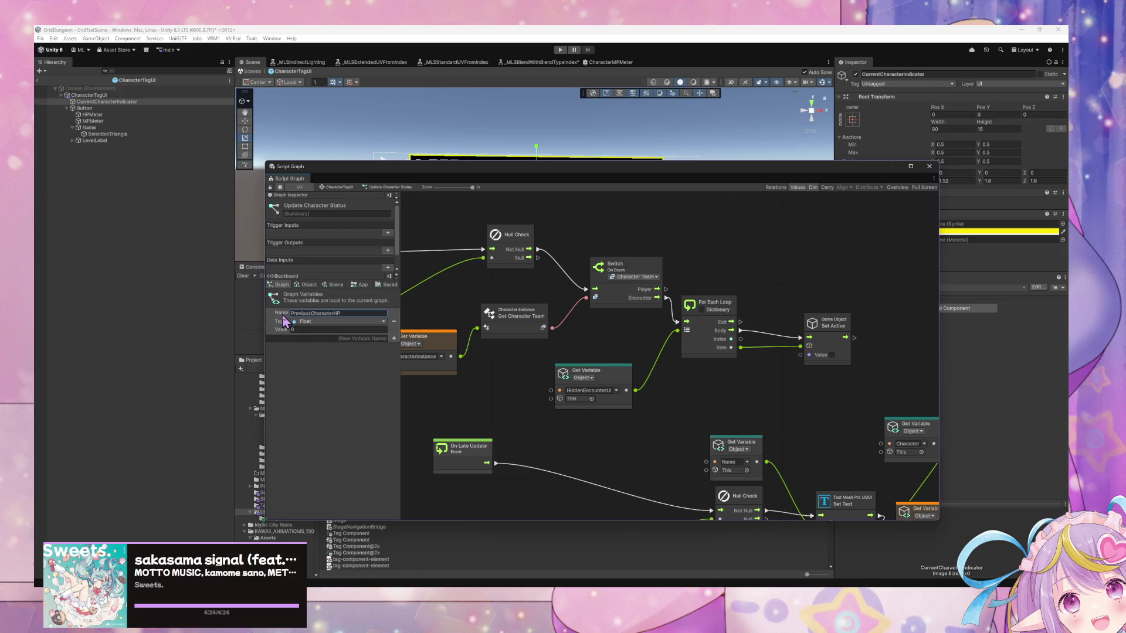
right_click(271, 324)
left_click(296, 384)
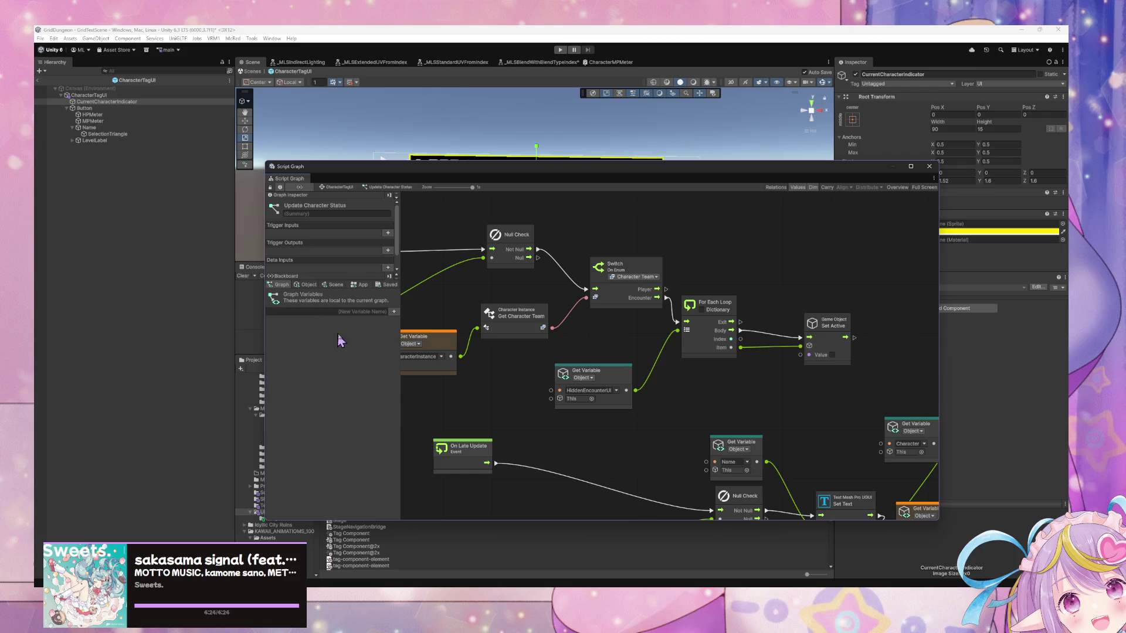
key("ctrl+z")
Duplicate PreviousCharacterHP, rename the copy, and exit prefab mode to GridTestScene
right_click(271, 323)
left_click(297, 363)
left_click(357, 340)
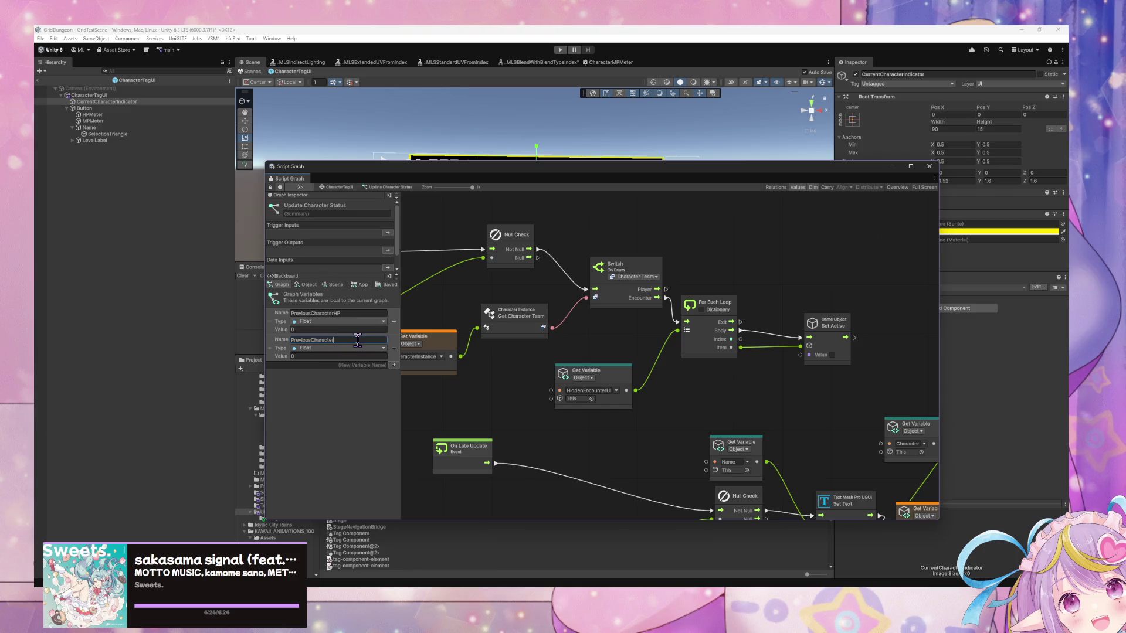
key("Return")
left_click(253, 71)
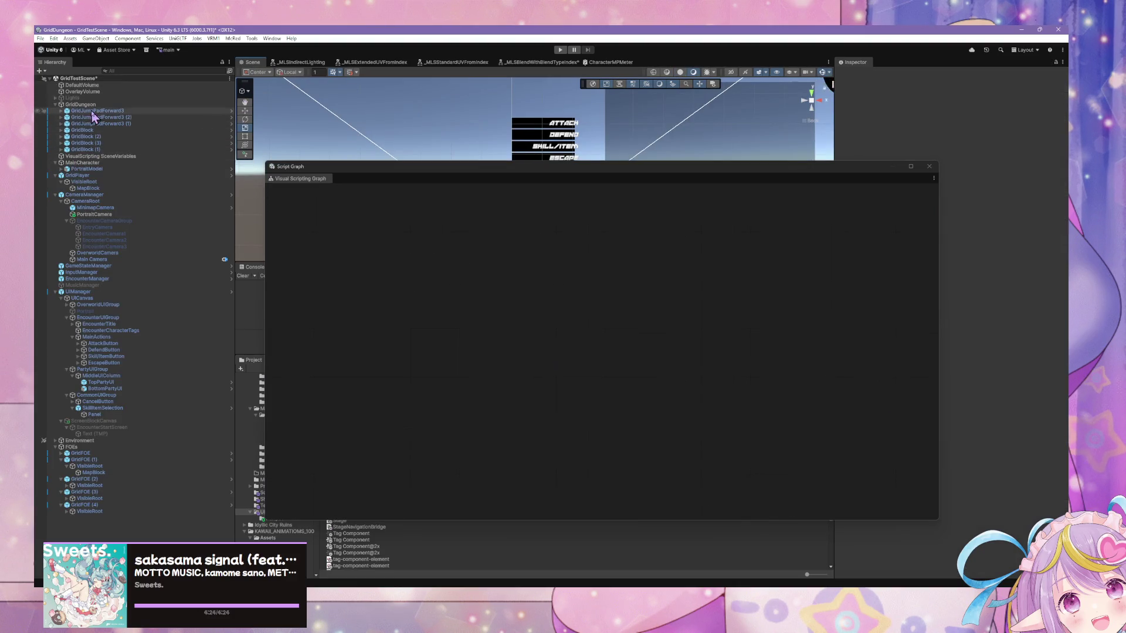
Browse GridPlayer's and MainCharacter's state graphs and their script graphs
left_click(88, 104)
left_click(78, 175)
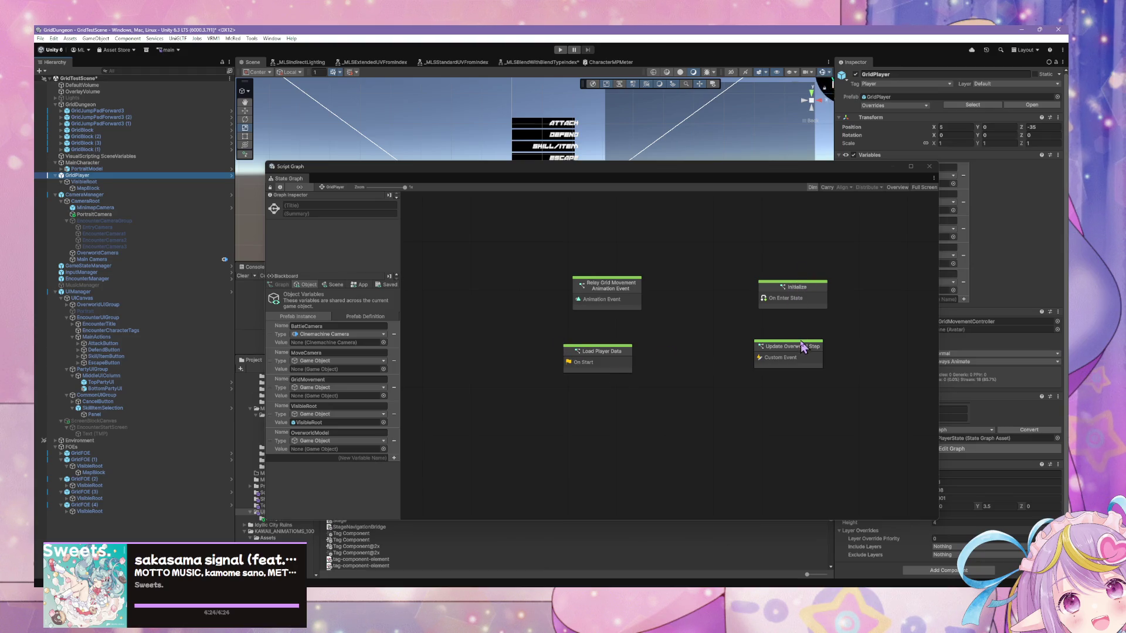
double_click(620, 287)
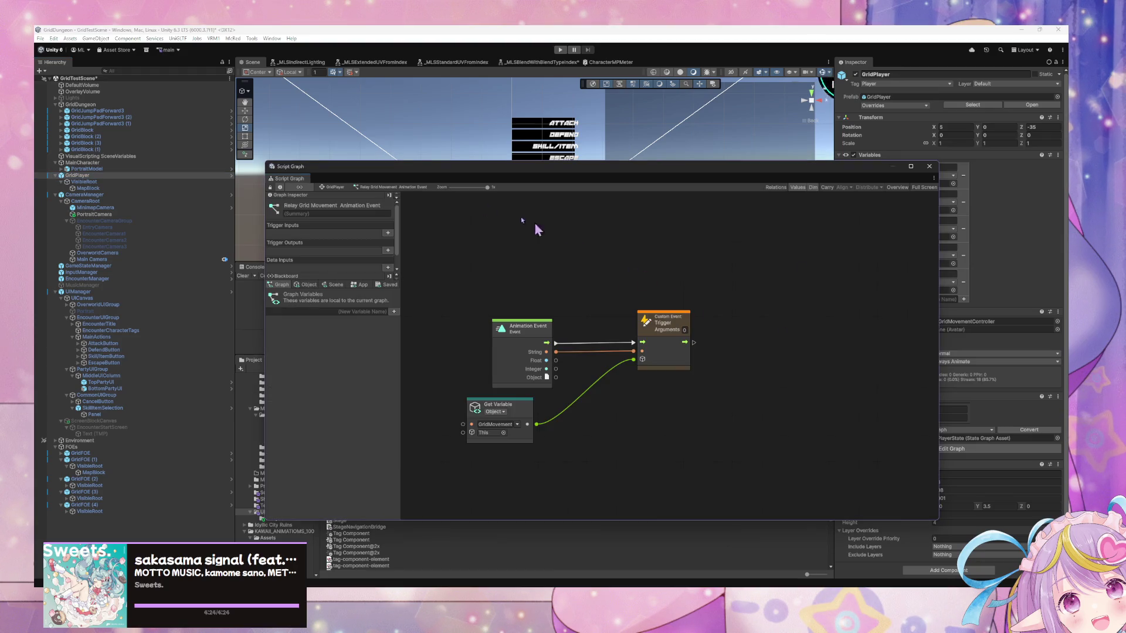
left_click(335, 188)
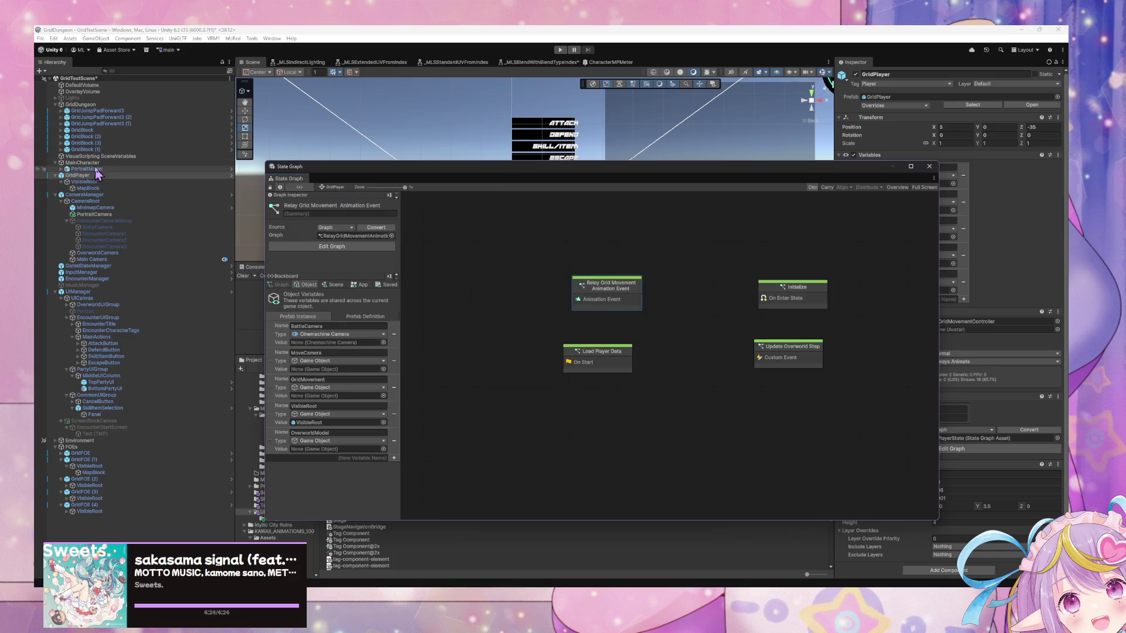
left_click(88, 162)
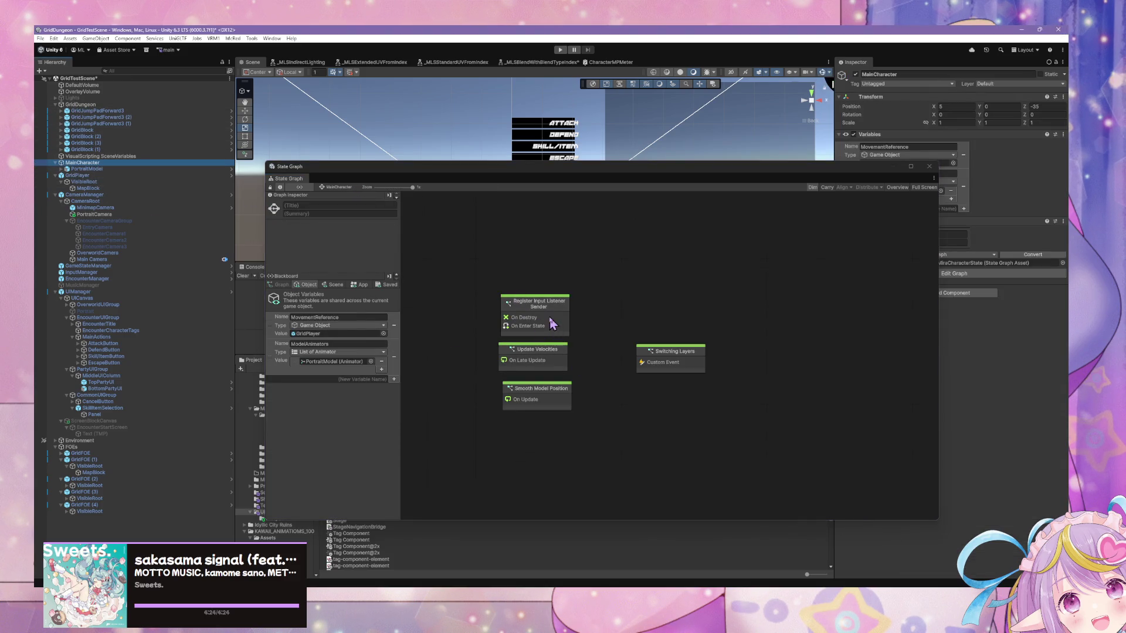
double_click(556, 391)
mouse_move(814, 452)
left_mouse_down()
mouse_move(507, 299)
mouse_move(847, 447)
left_mouse_up()
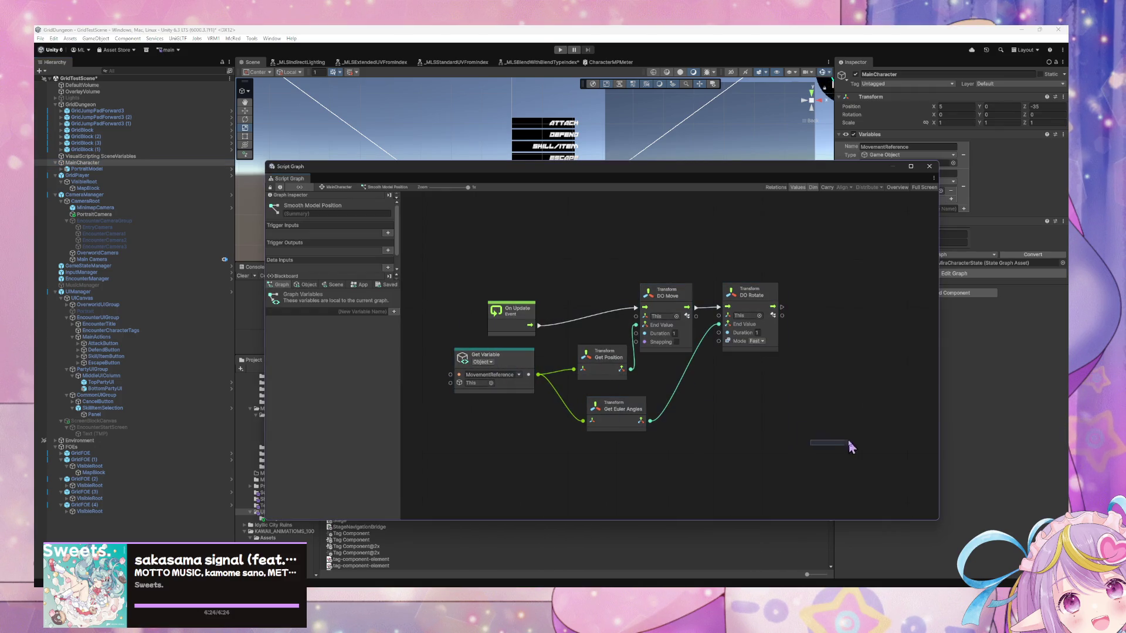
left_click(335, 188)
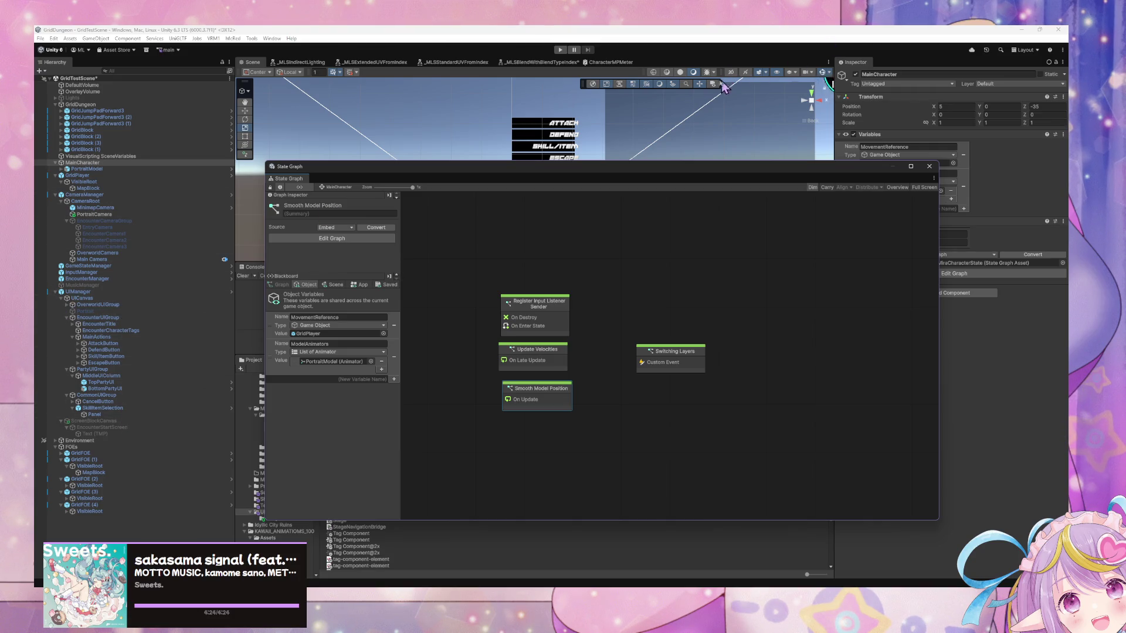
Search the Hierarchy for 'mini' and select Minimap
left_click(160, 70)
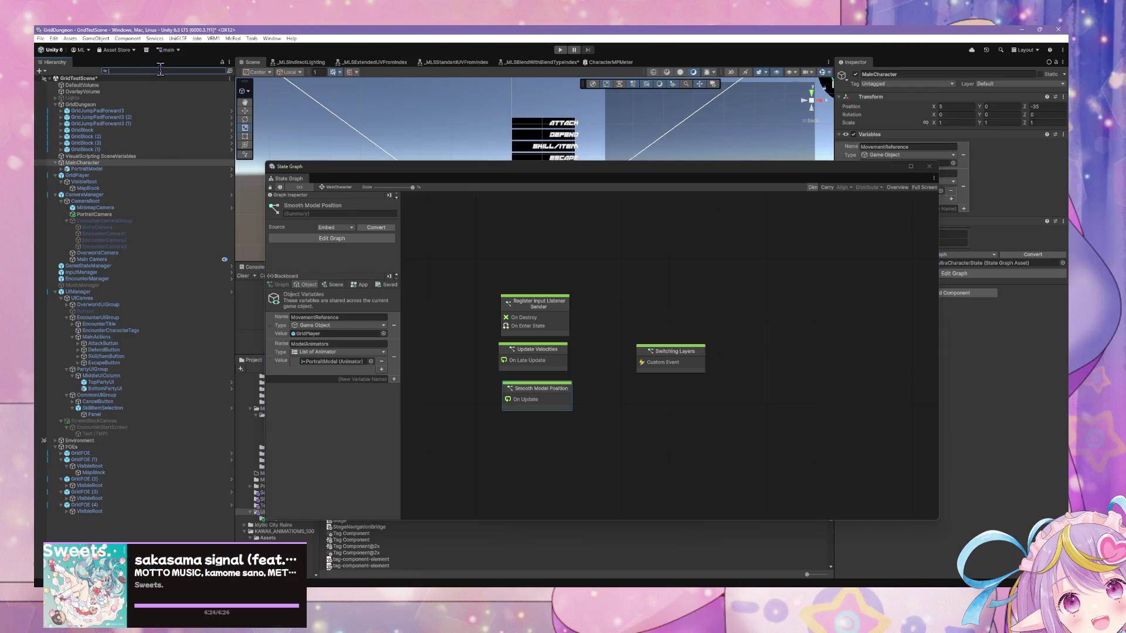
type("mini")
left_click(69, 84)
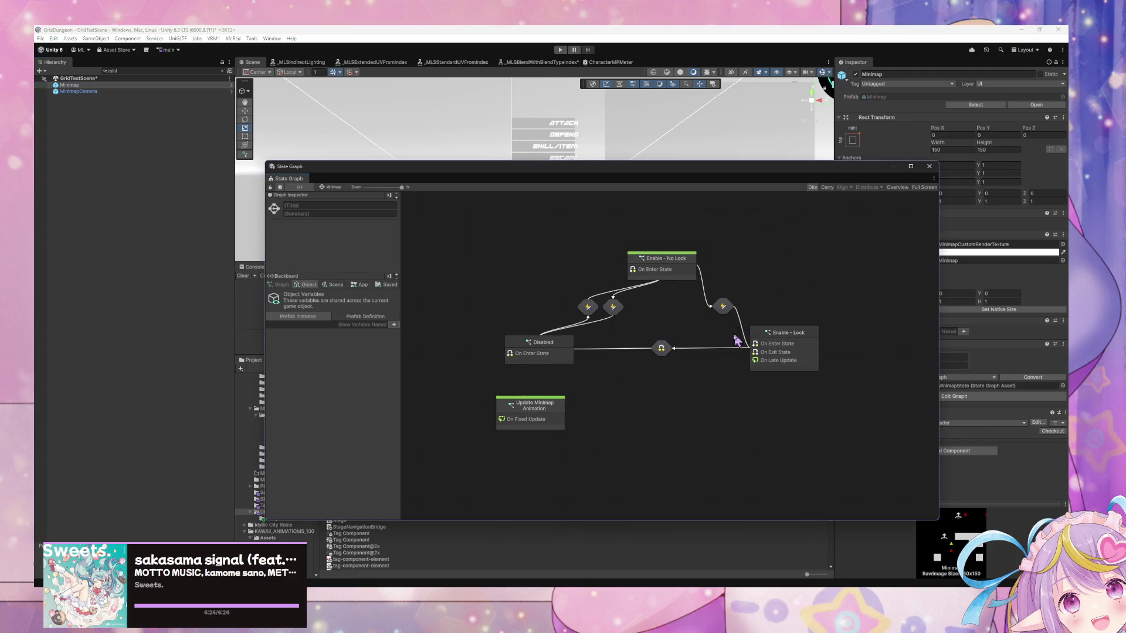
Open the Update Minimap Animation graph, clear the Hierarchy search, and dock the graph window lower
double_click(536, 421)
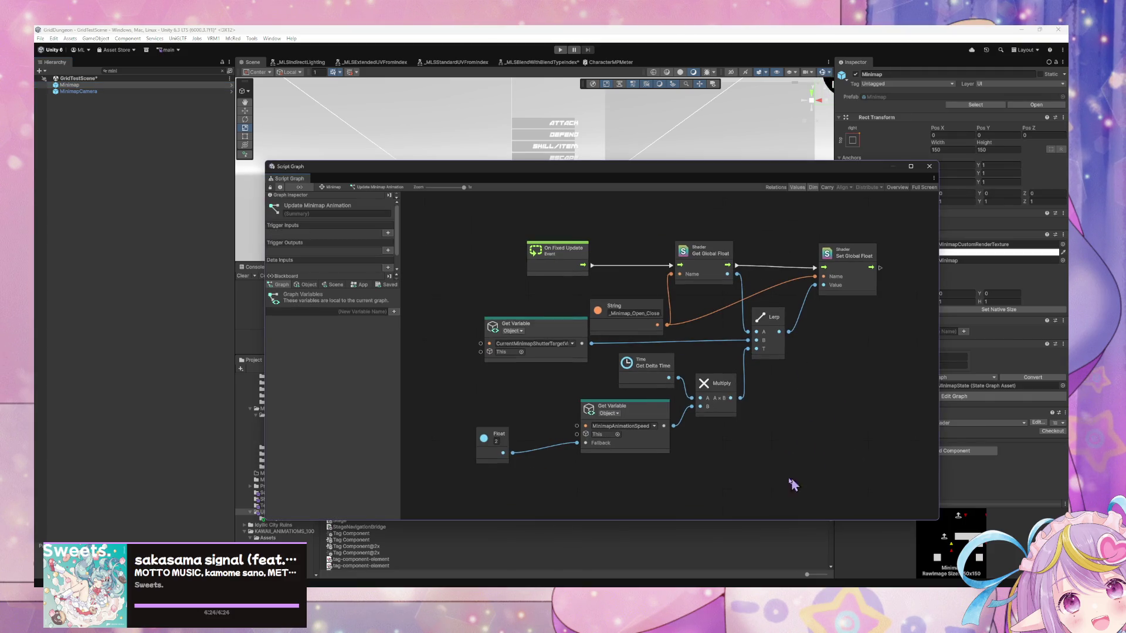
left_click_drag(763, 479, 429, 217)
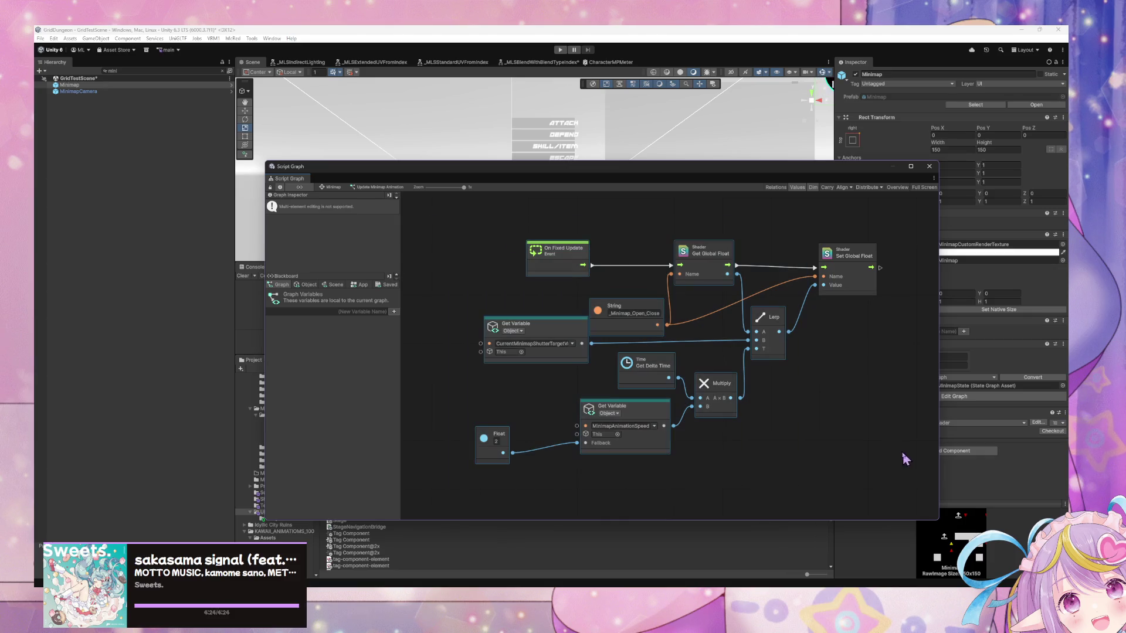
left_click(55, 94)
double_click(121, 71)
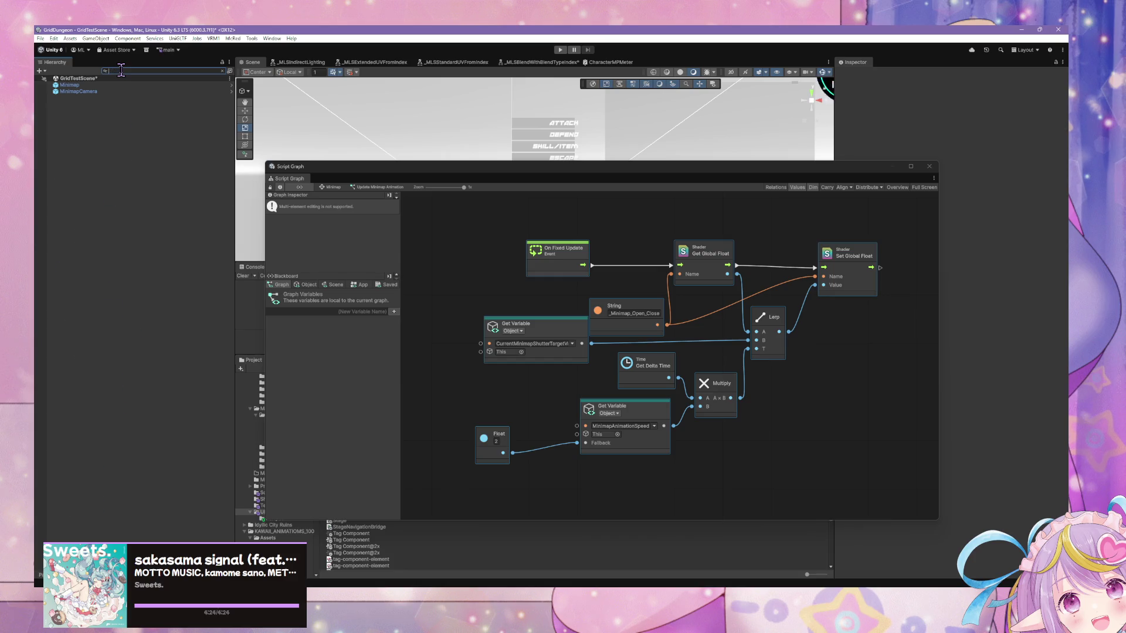
key("BackSpace")
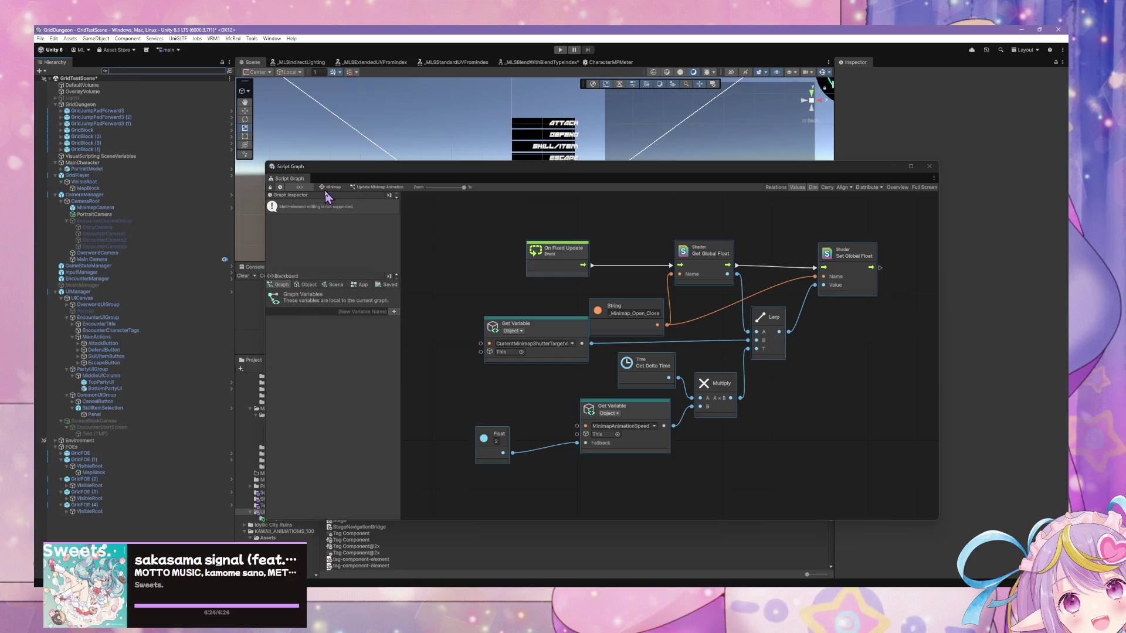
left_click_drag(370, 174, 710, 286)
left_click_drag(628, 279, 645, 410)
Filter the Project assets by 'characte'
left_click(713, 275)
type("character tag")
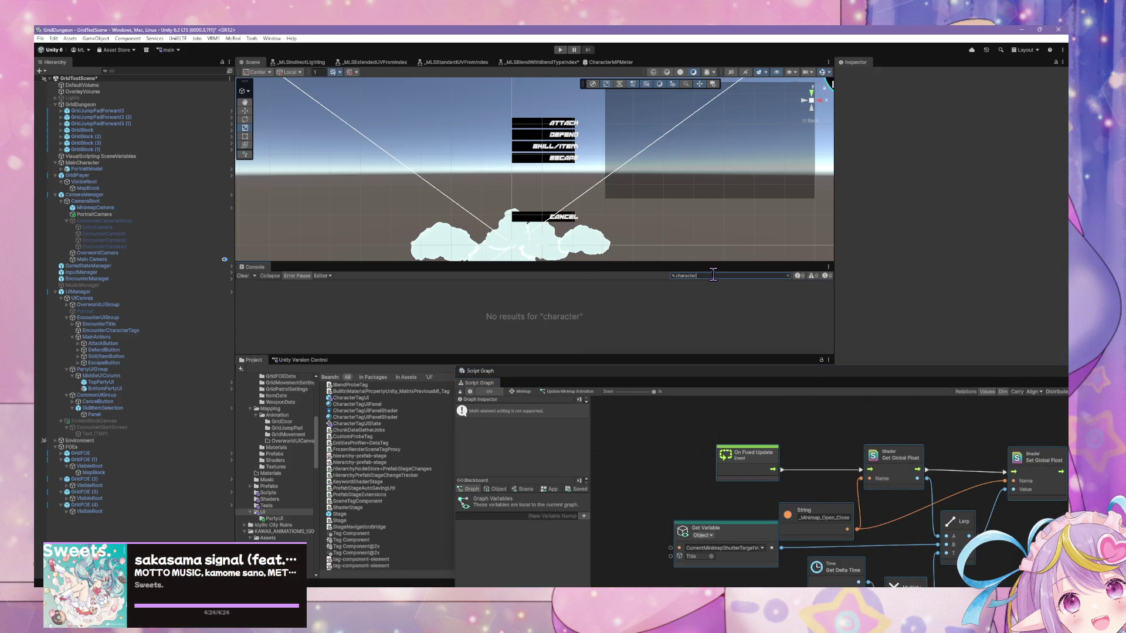
key("BackSpace")
key("BackSpace")
key("BackSpace")
left_click(508, 367)
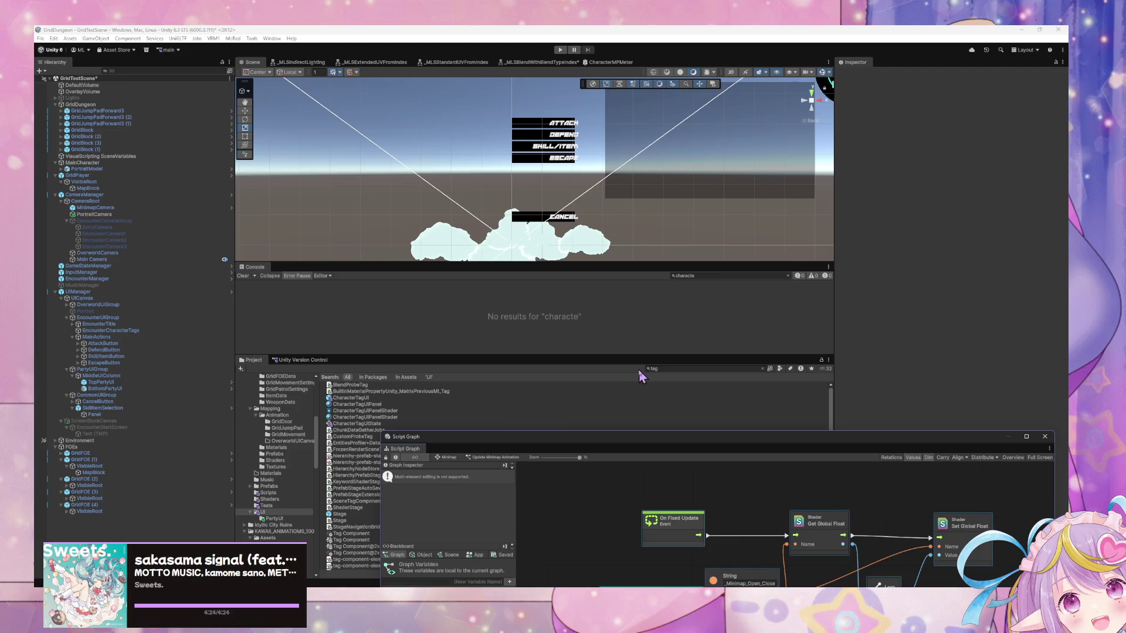
left_click(666, 368)
type("character")
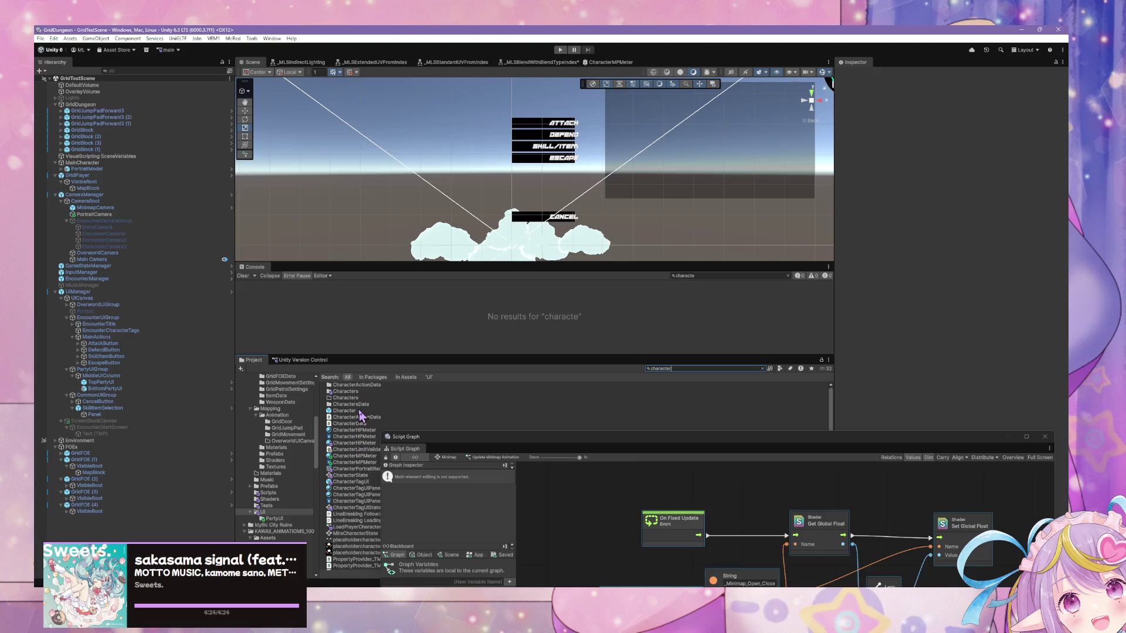
Select the CharacterTagUI prefab, open its state graph, and enter the Update Character Status state
left_click(367, 481)
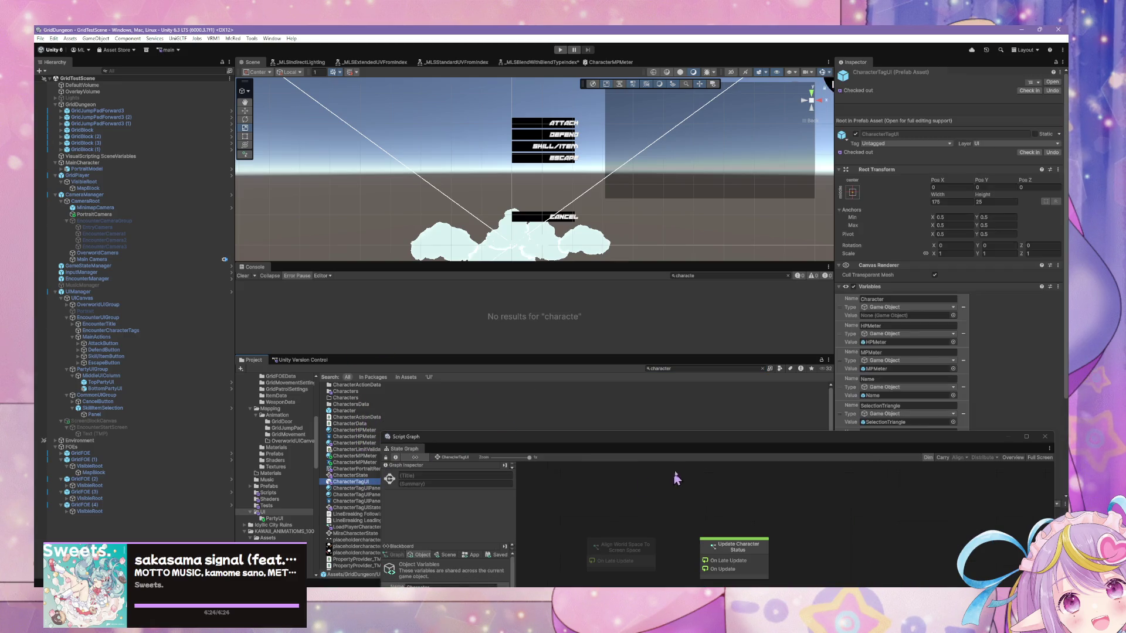
double_click(688, 439)
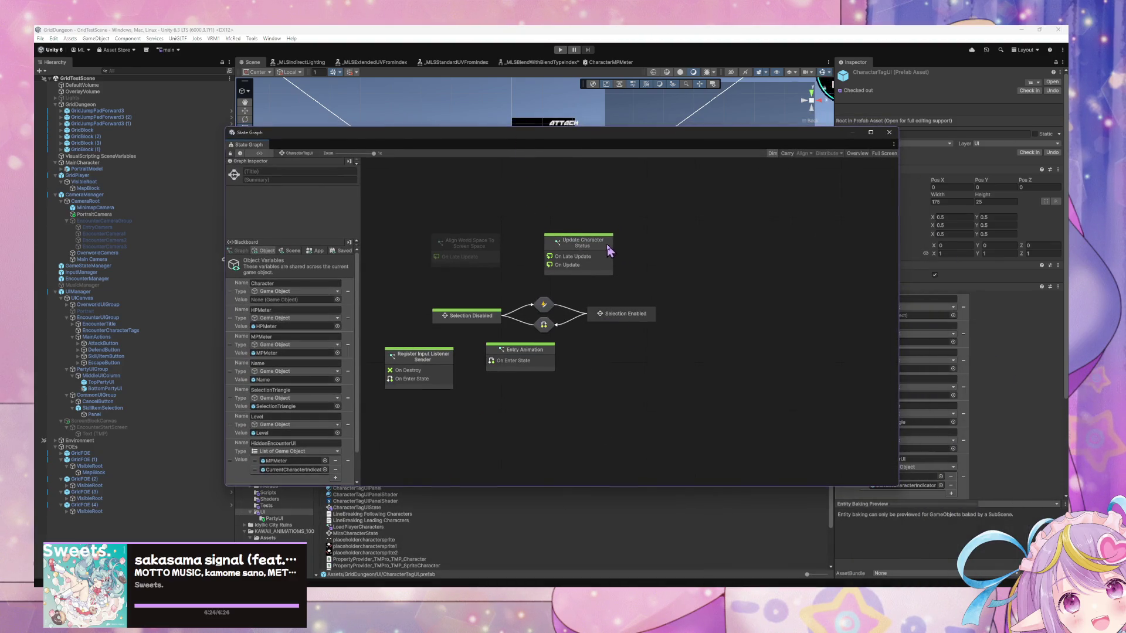
left_click_drag(503, 211, 607, 237)
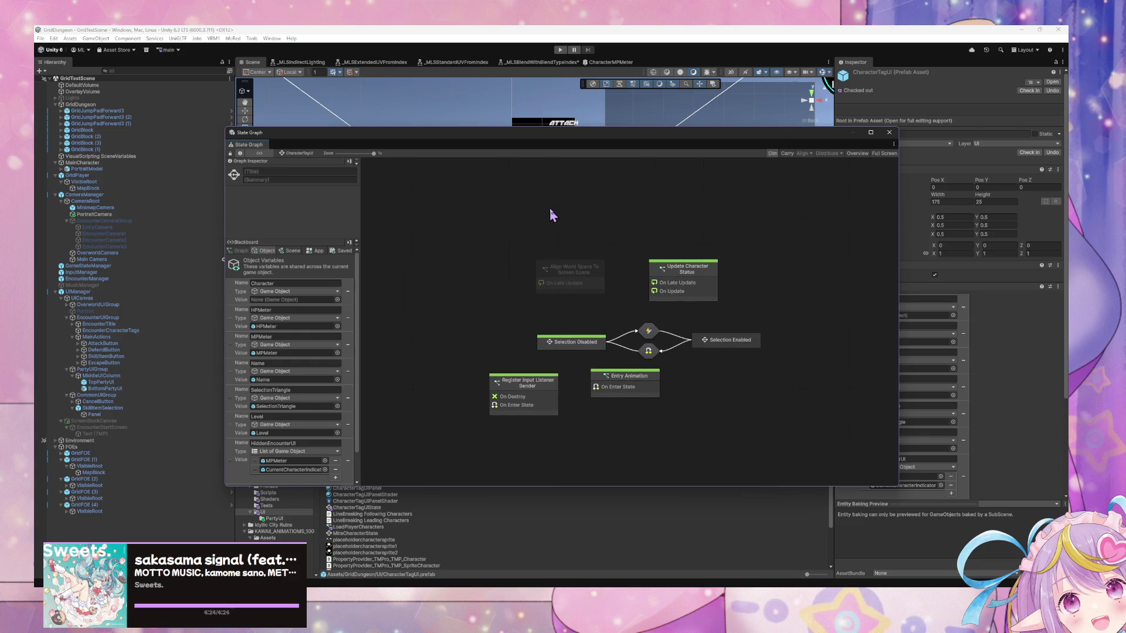
left_click_drag(625, 145, 585, 255)
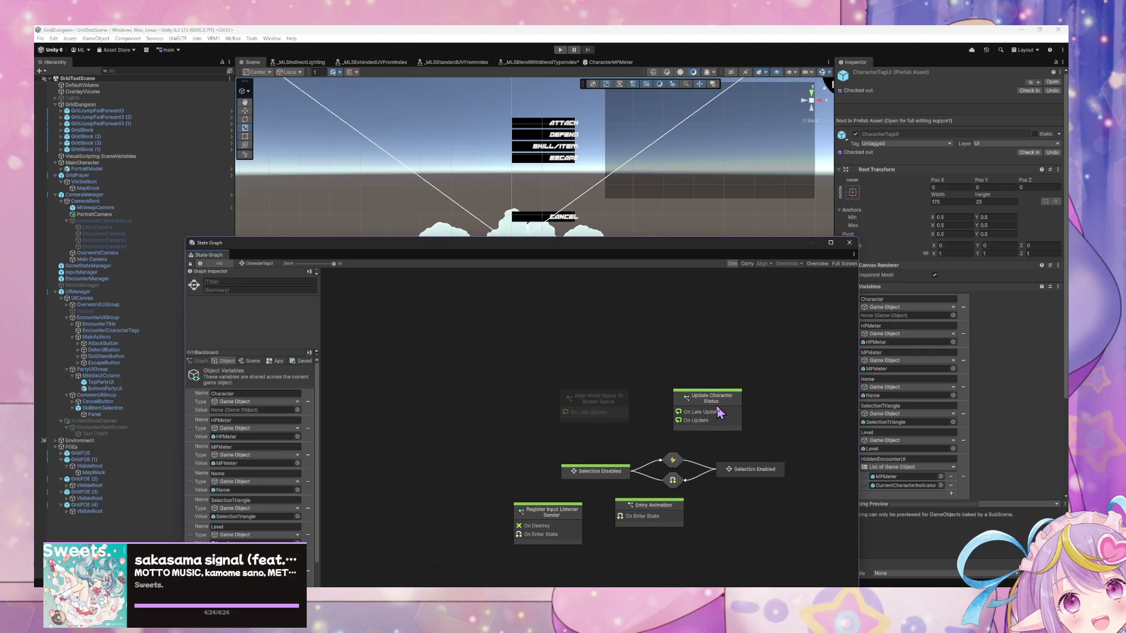
scroll(246, 460, "down", 3)
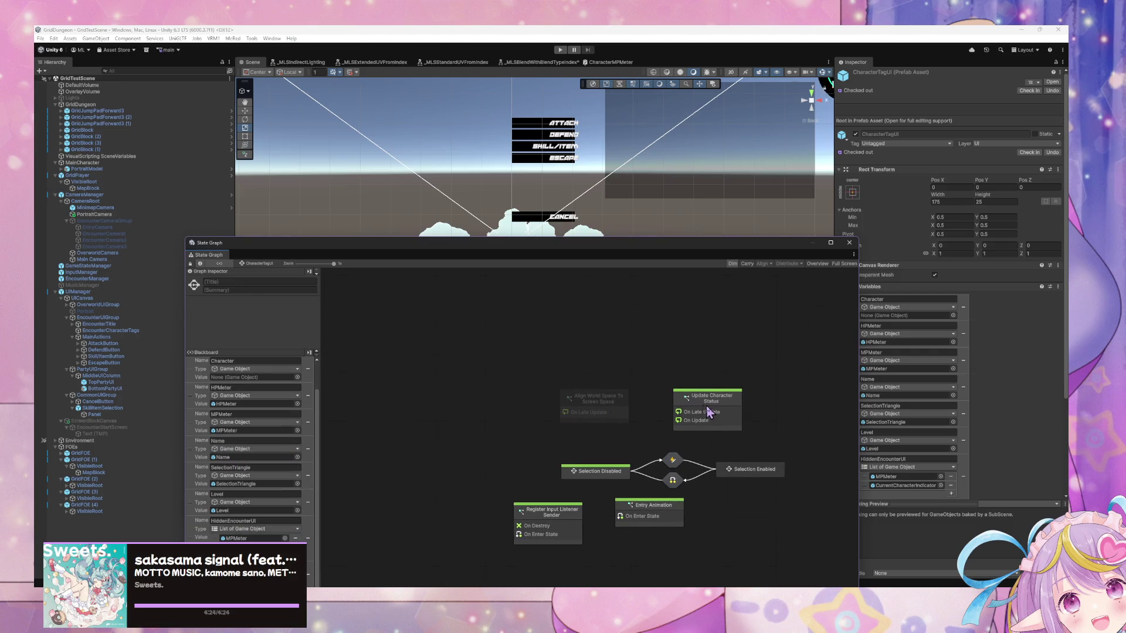
double_click(705, 409)
mouse_move(626, 508)
left_mouse_down()
mouse_move(587, 447)
mouse_move(560, 338)
mouse_move(624, 408)
left_mouse_up()
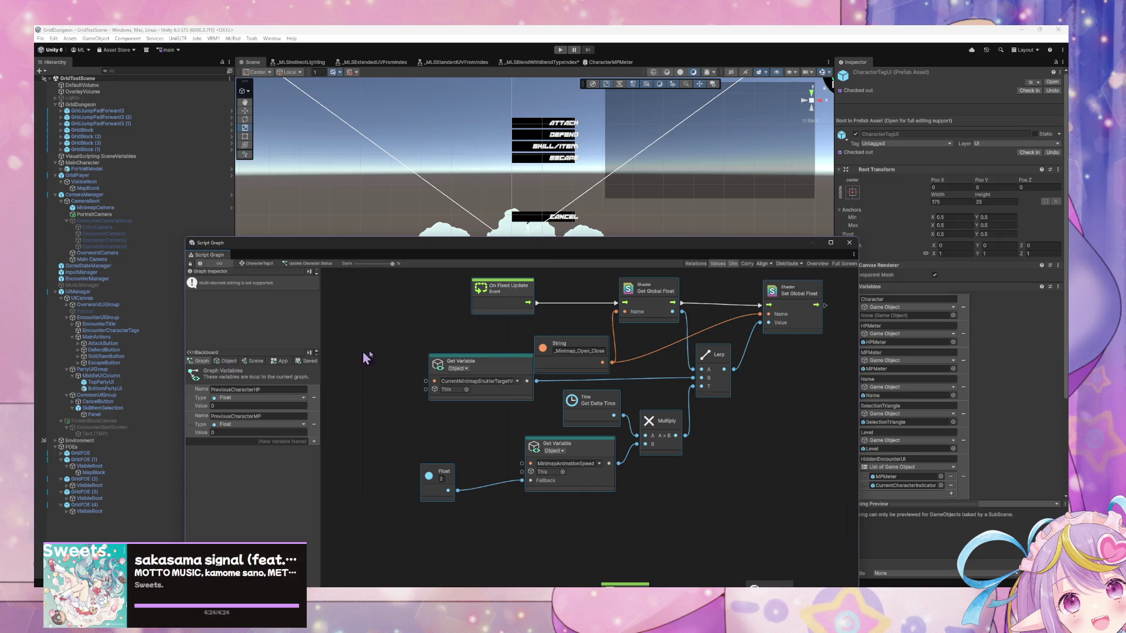
Add a PreviousCharacterHP getter and wire it into the Lerp's B input
mouse_move(201, 391)
left_mouse_down()
mouse_move(425, 407)
mouse_move(393, 408)
left_mouse_up()
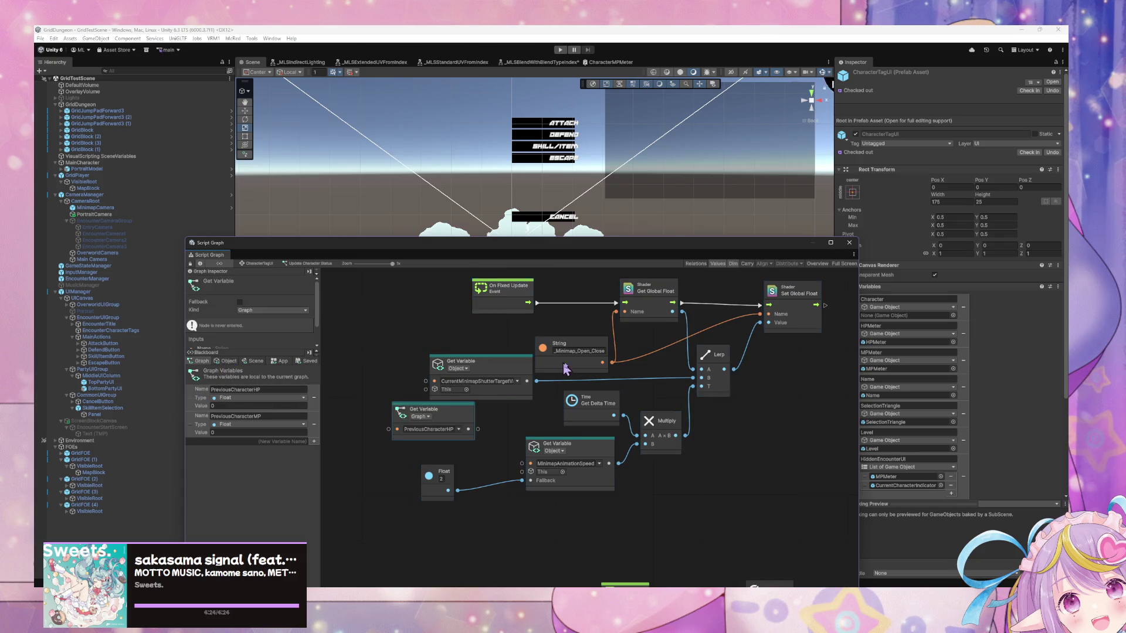
left_click_drag(558, 367, 516, 403)
scroll(520, 440, "down", 1)
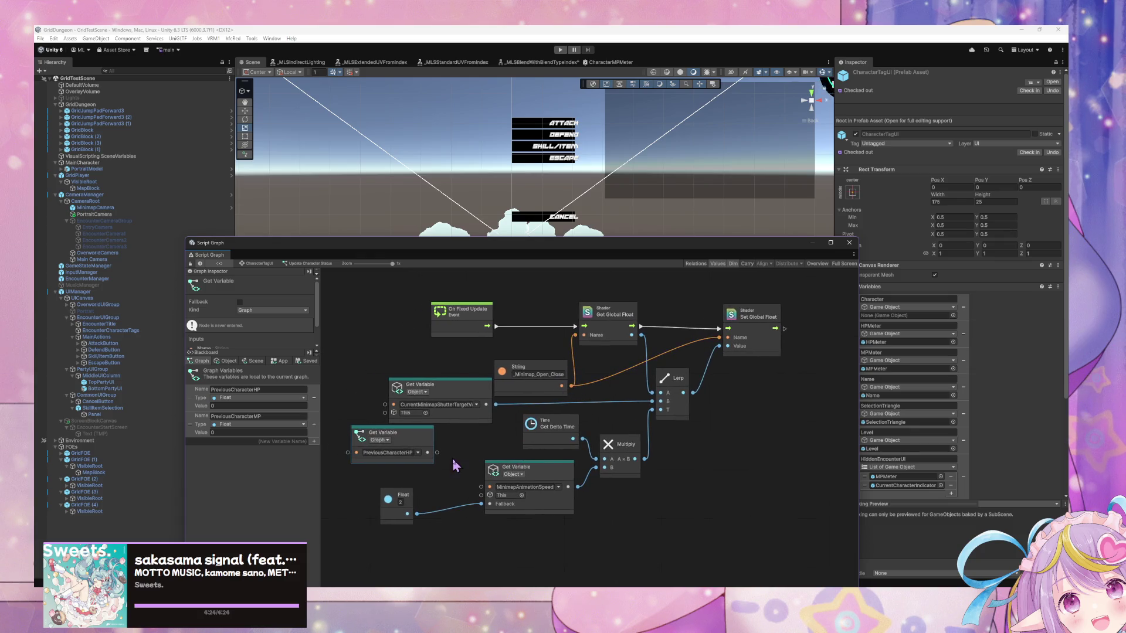
left_click_drag(437, 453, 652, 401)
Shift the Time, speed and Float nodes lower in the graph
left_click_drag(565, 436, 539, 509)
left_click(404, 502)
left_click_drag(405, 502, 397, 523)
left_click(482, 329)
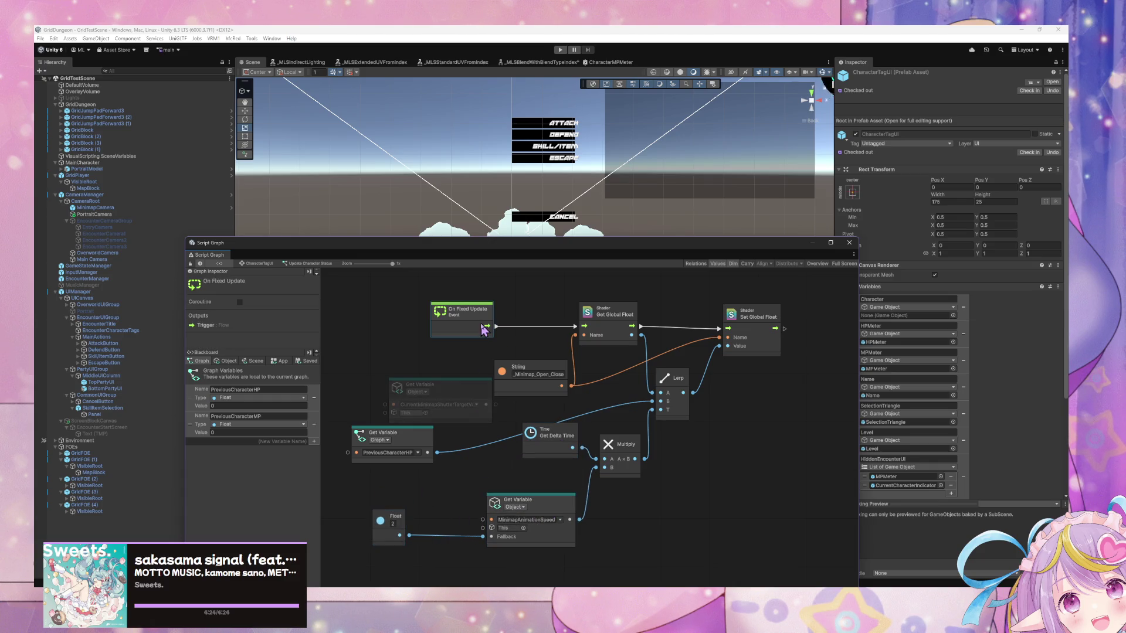
Add an On Update event node and delete the String node
right_click(494, 330)
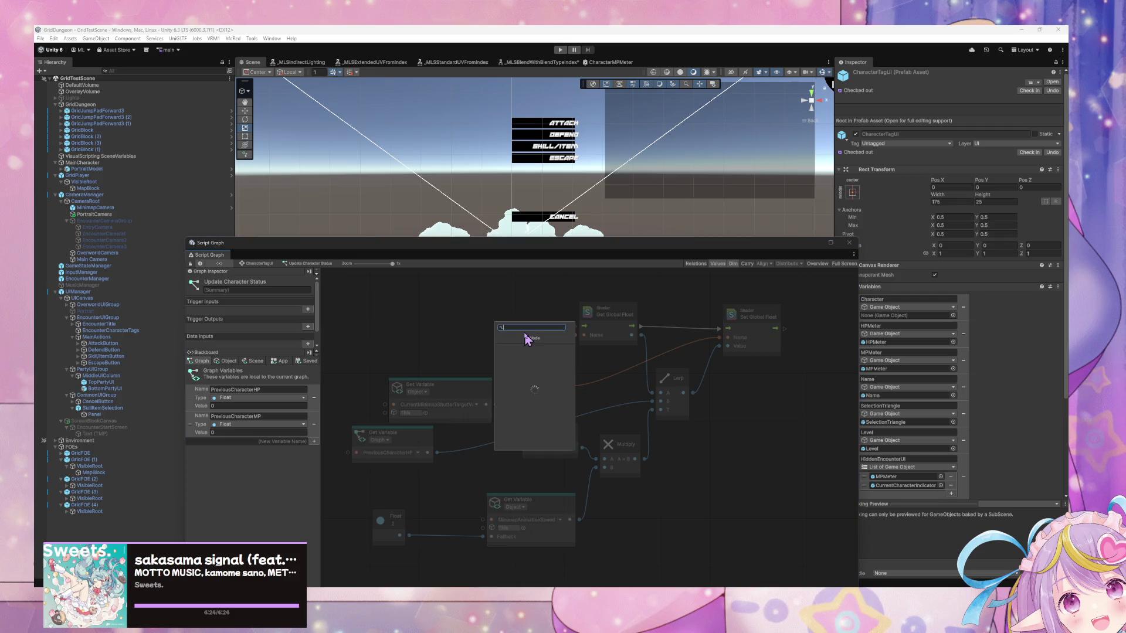
type("update")
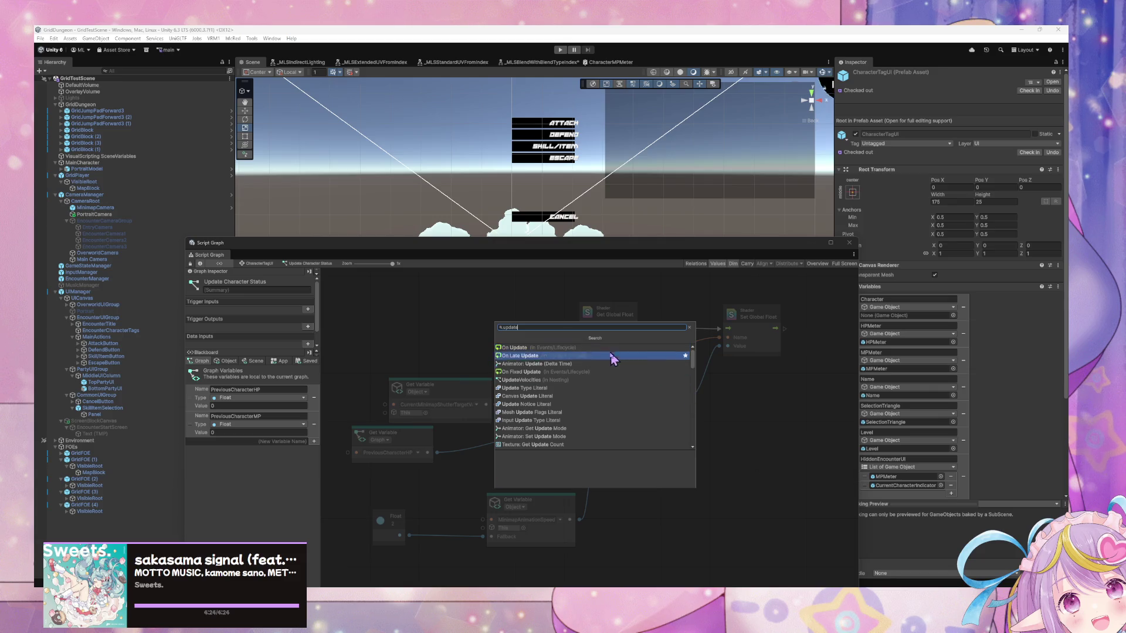
key("Return")
mouse_move(510, 341)
left_mouse_down()
mouse_move(536, 335)
mouse_move(557, 370)
left_mouse_up()
left_click(556, 371)
key("Delete")
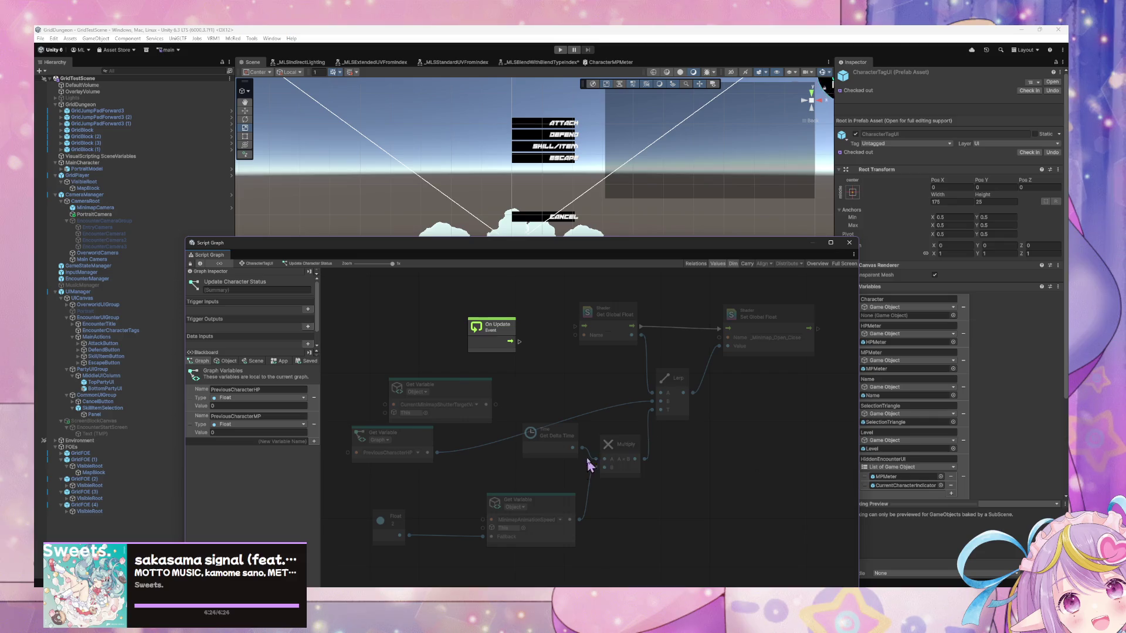
Delete the MinimapAnimationSpeed variable node and the Float node
scroll(589, 469, "down", 2)
left_click(584, 479)
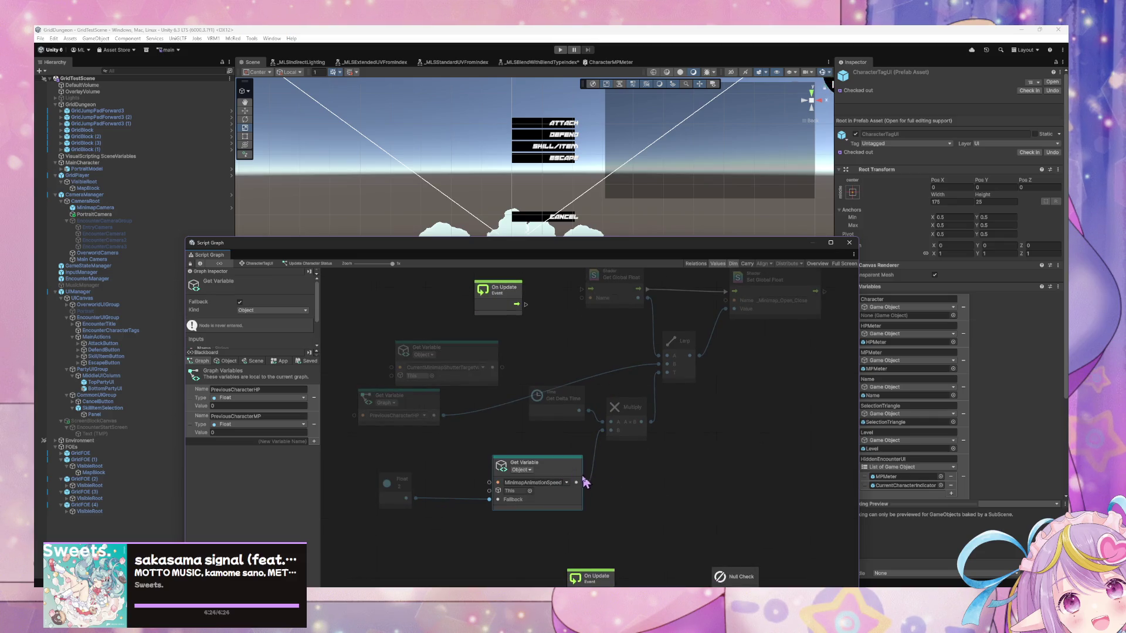
key("Delete")
left_click_drag(415, 498, 575, 454)
key("Escape")
left_click(419, 482)
key("Delete")
Reposition the Get Delta Time and Multiply nodes down-left
scroll(586, 411, "up", 1)
left_click_drag(543, 420, 535, 450)
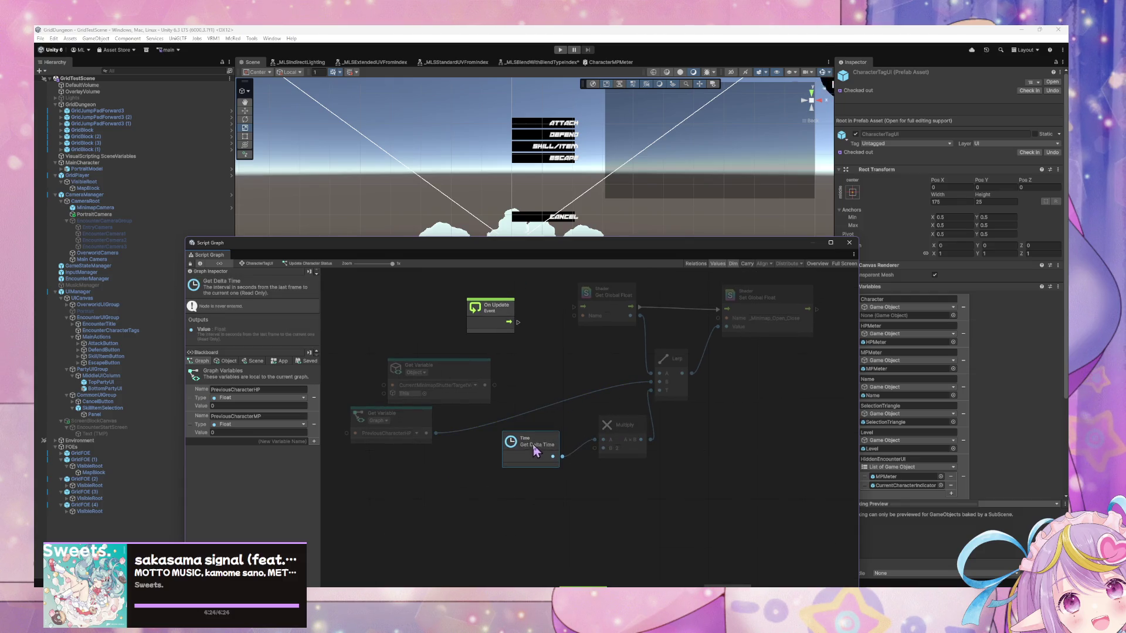
left_click_drag(621, 425, 614, 434)
left_click_drag(522, 445, 488, 464)
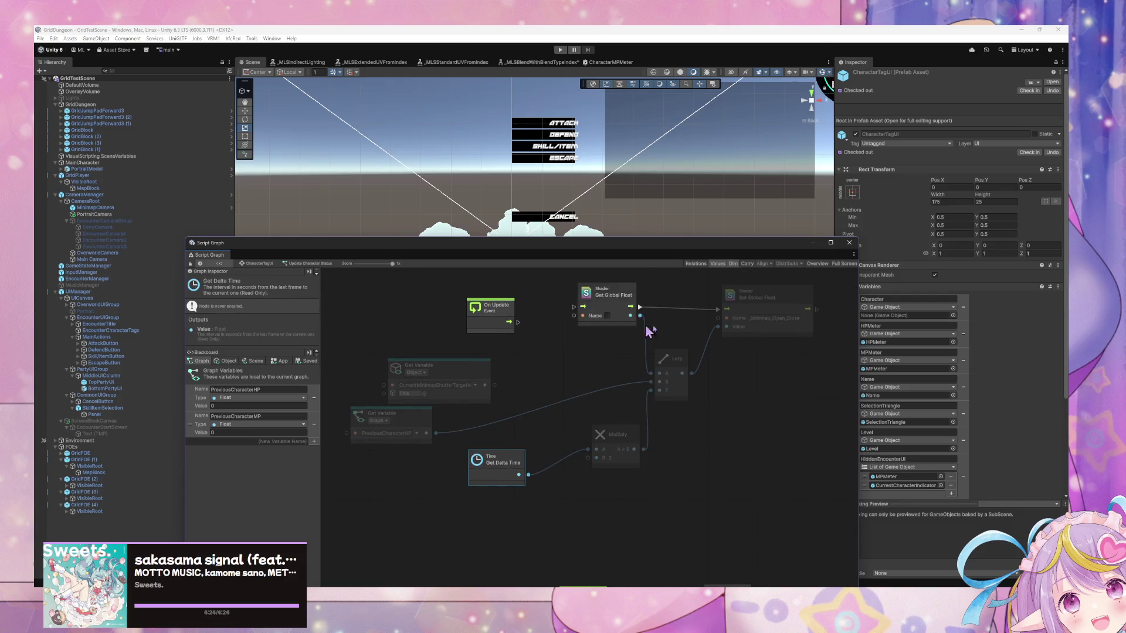
Delete the Get and Set Global Float nodes and the Object getter
left_click_drag(636, 330, 732, 299)
key("Delete")
scroll(491, 378, "down", 1)
left_click(490, 378)
key("Delete")
After undoing, delete the Object getter, Global Float and On Update nodes again
left_click_drag(420, 415, 563, 375)
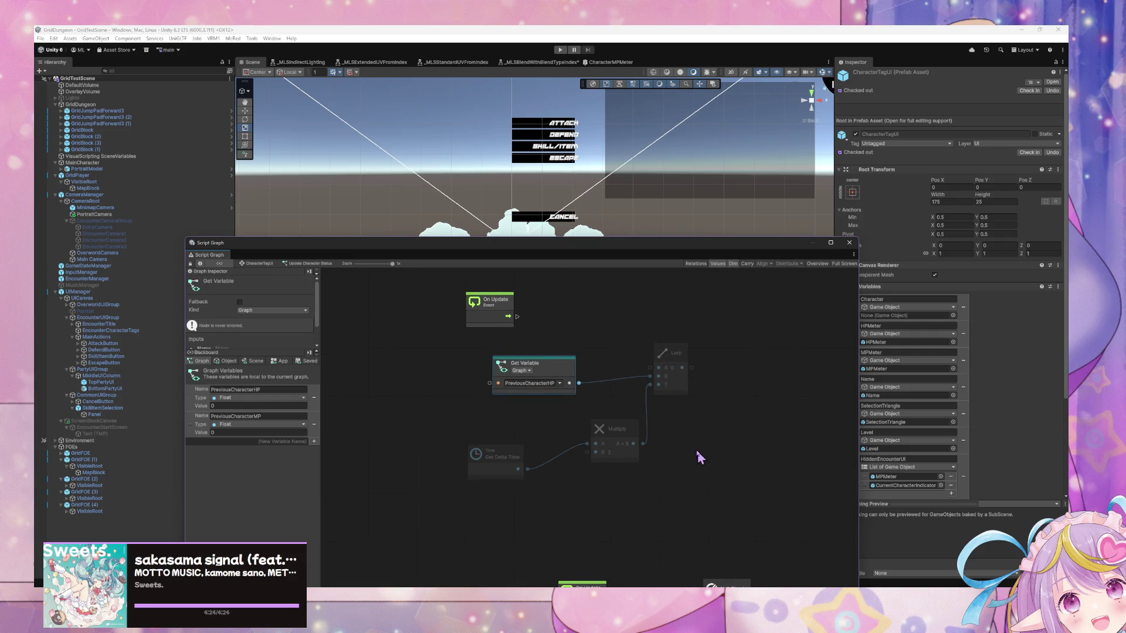
key("ctrl+z")
key("ctrl+z")
key("ctrl+z")
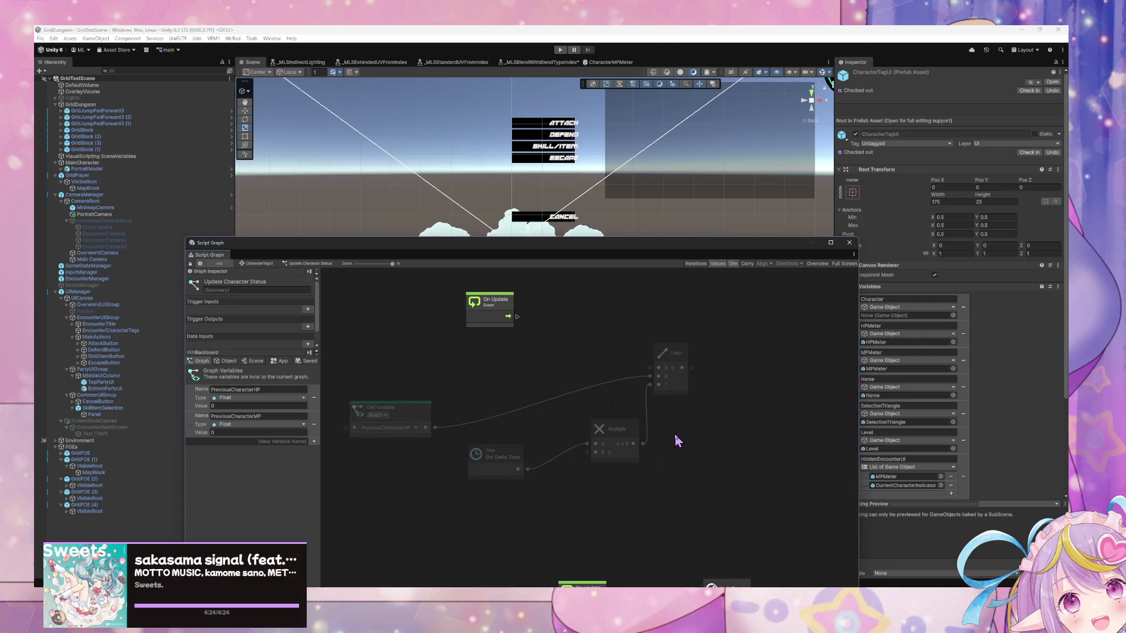
key("ctrl+z")
key("ctrl+z")
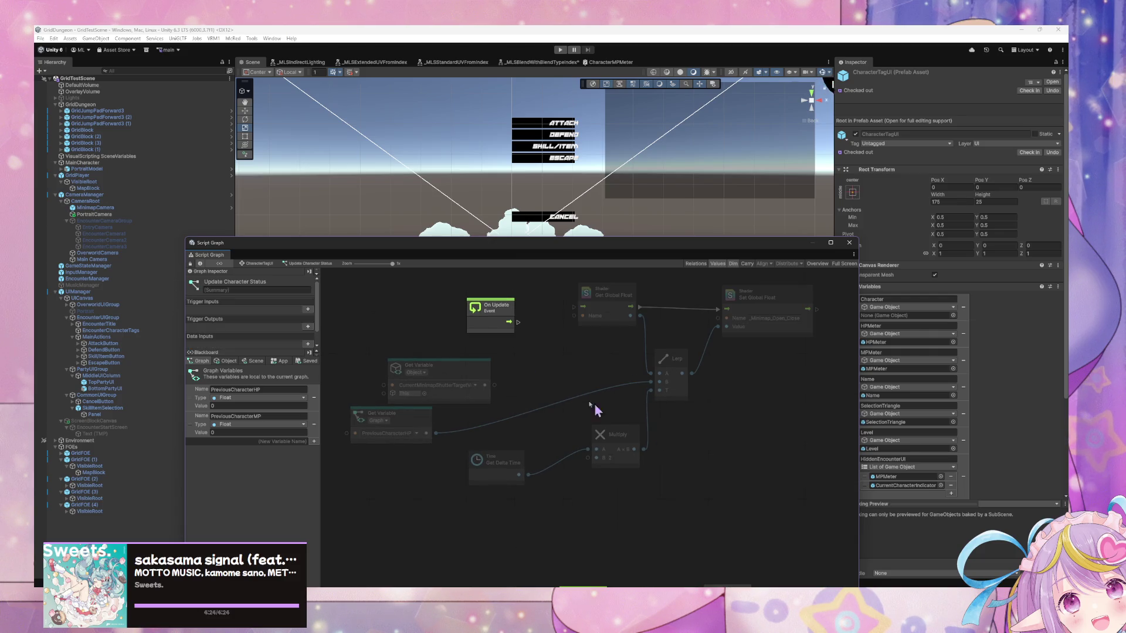
left_click(446, 362)
key("Delete")
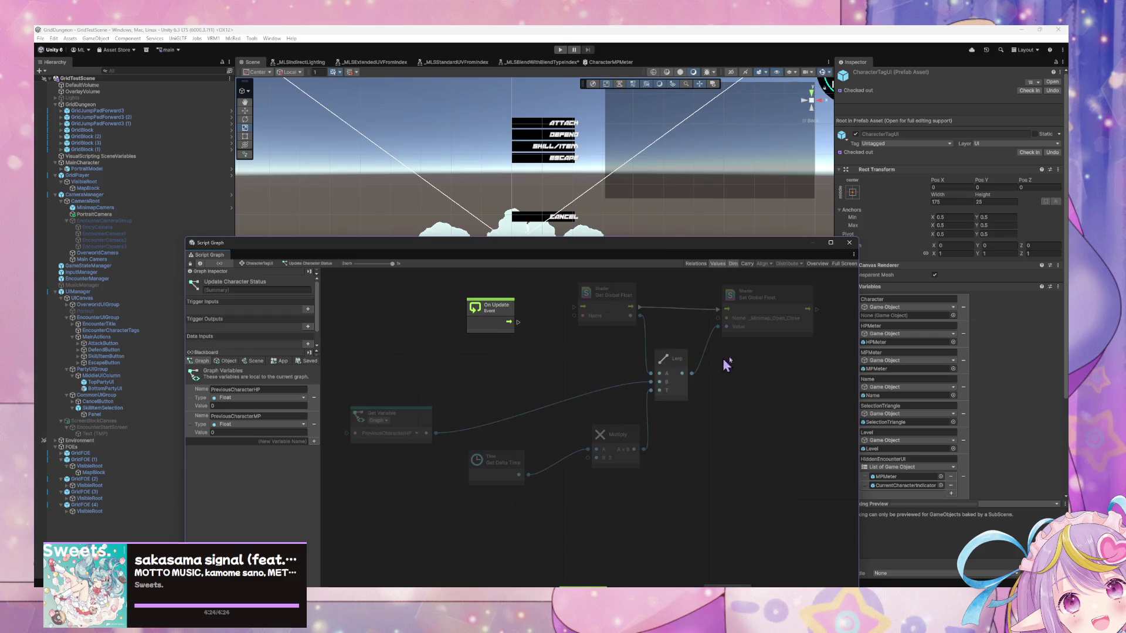
left_click_drag(830, 347, 551, 274)
key("Delete")
left_click_drag(504, 336, 484, 355)
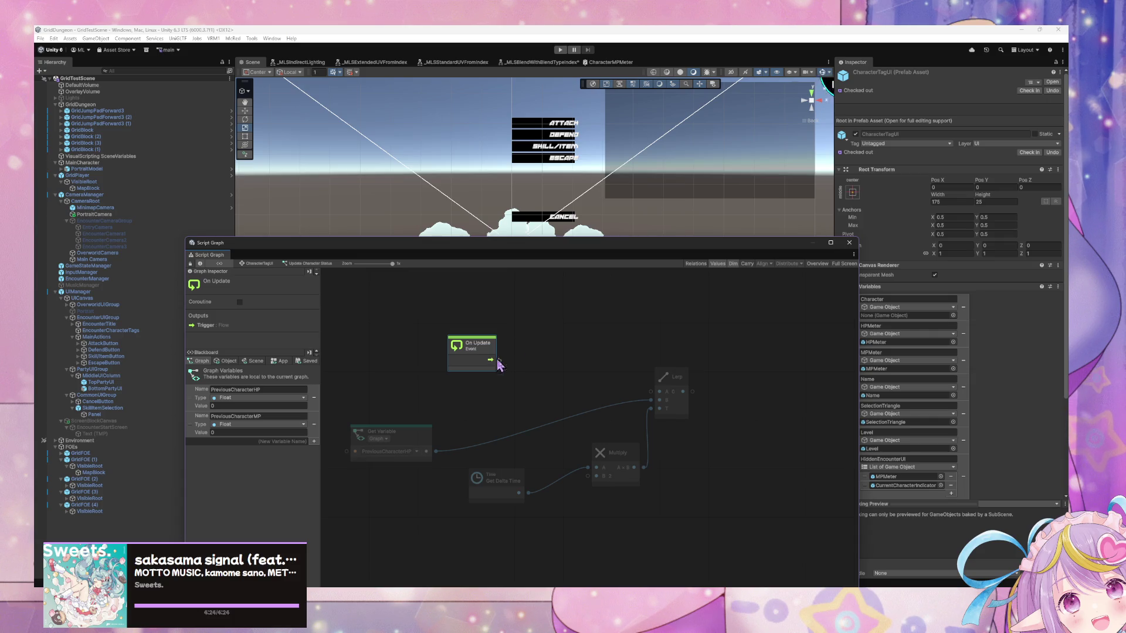
key("Delete")
Arrange PreviousCharacterHP, Get Delta Time, Multiply and Lerp into a compact cluster
mouse_move(426, 447)
left_mouse_down()
mouse_move(490, 411)
mouse_move(576, 398)
left_mouse_up()
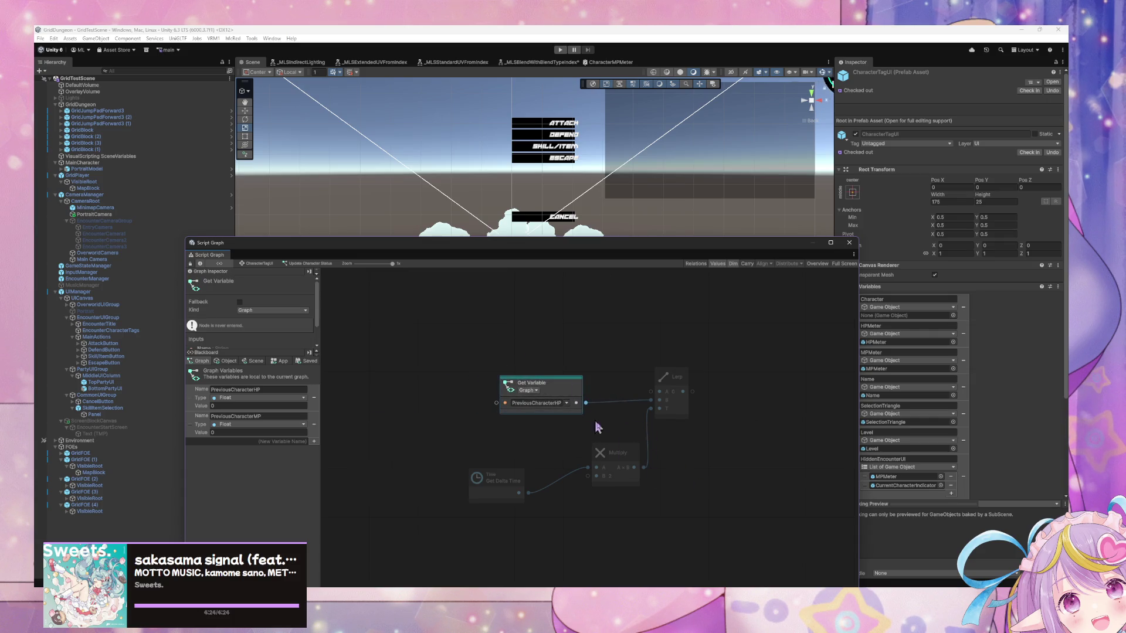
left_click_drag(602, 455, 623, 447)
left_click_drag(491, 480, 531, 437)
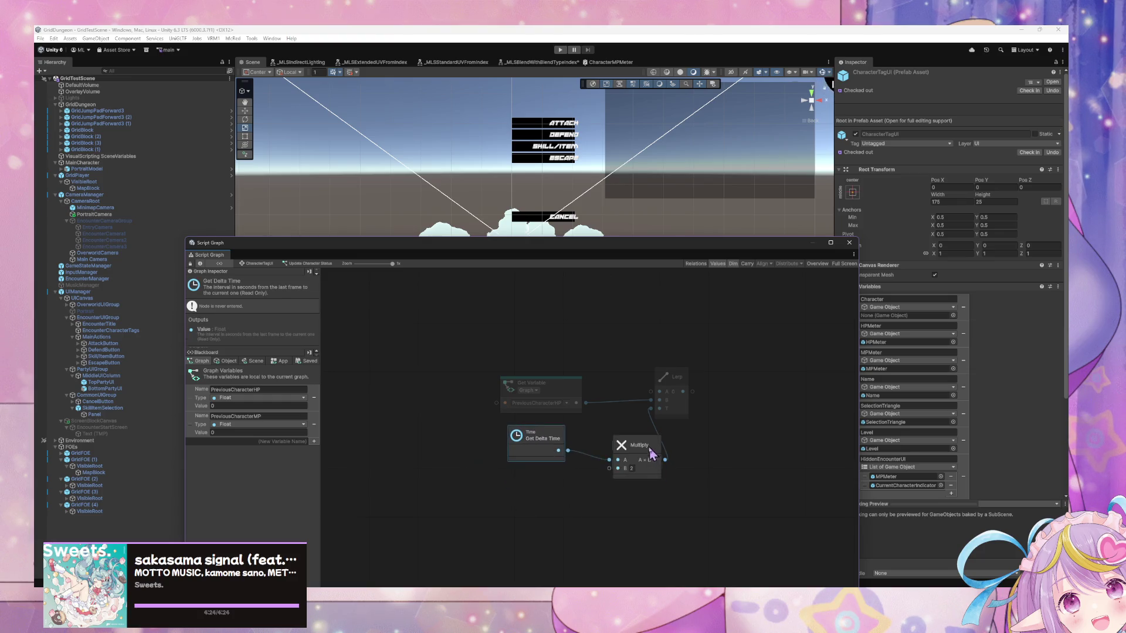
left_click_drag(630, 449, 617, 436)
left_click_drag(686, 388, 705, 387)
left_click(738, 457)
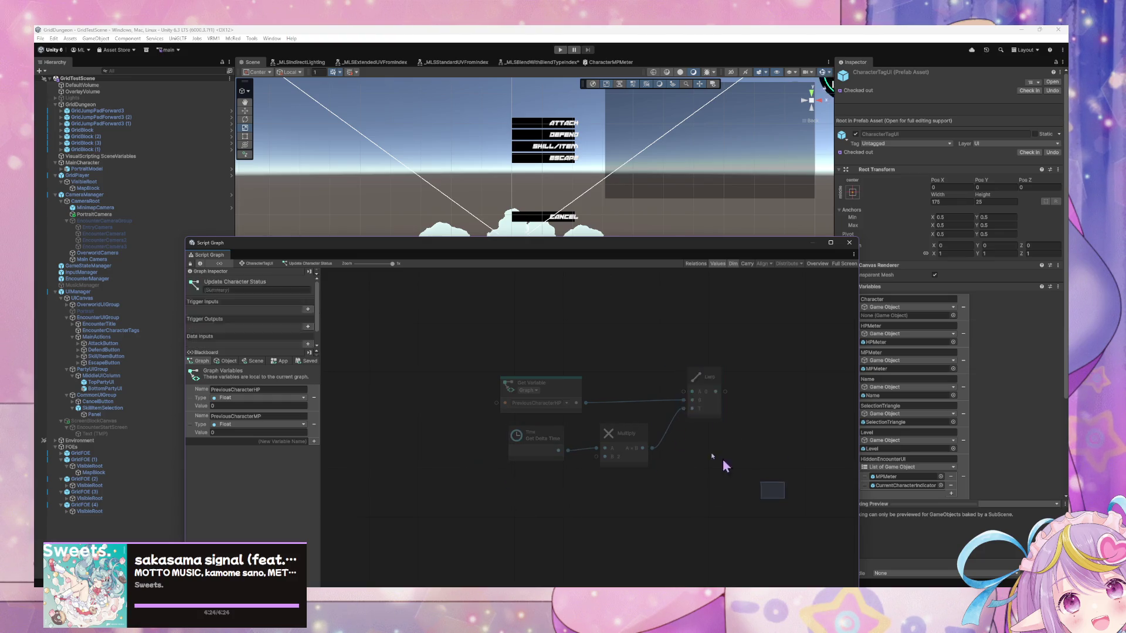
scroll(567, 316, "down", 3)
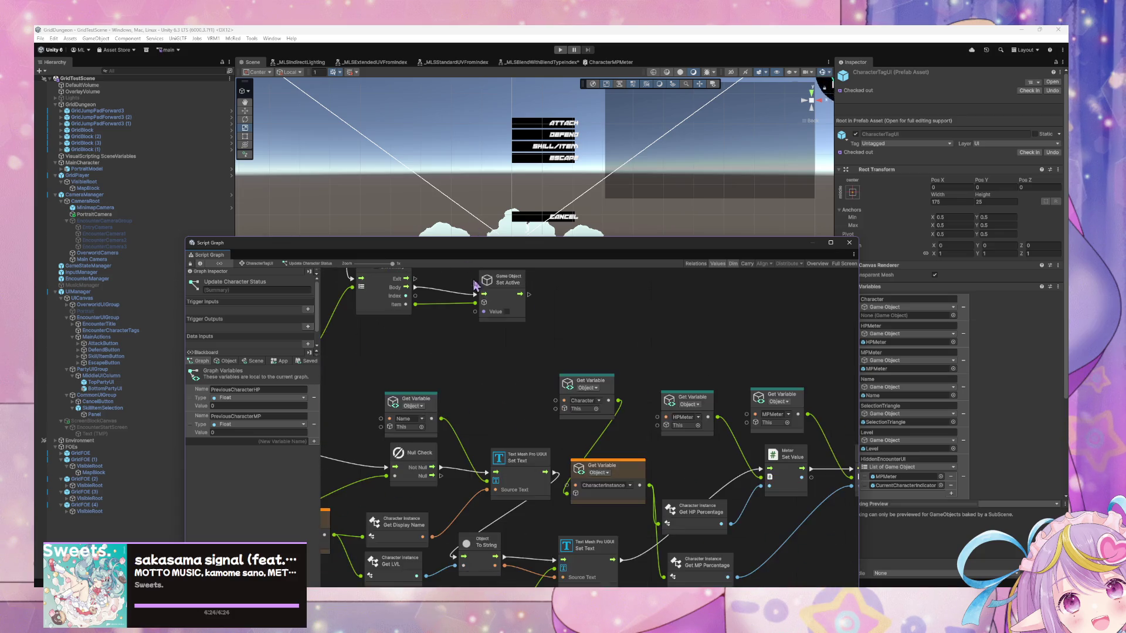
Move the MP Set Value and MPMeter getter nodes to the right
scroll(567, 316, "up", 2)
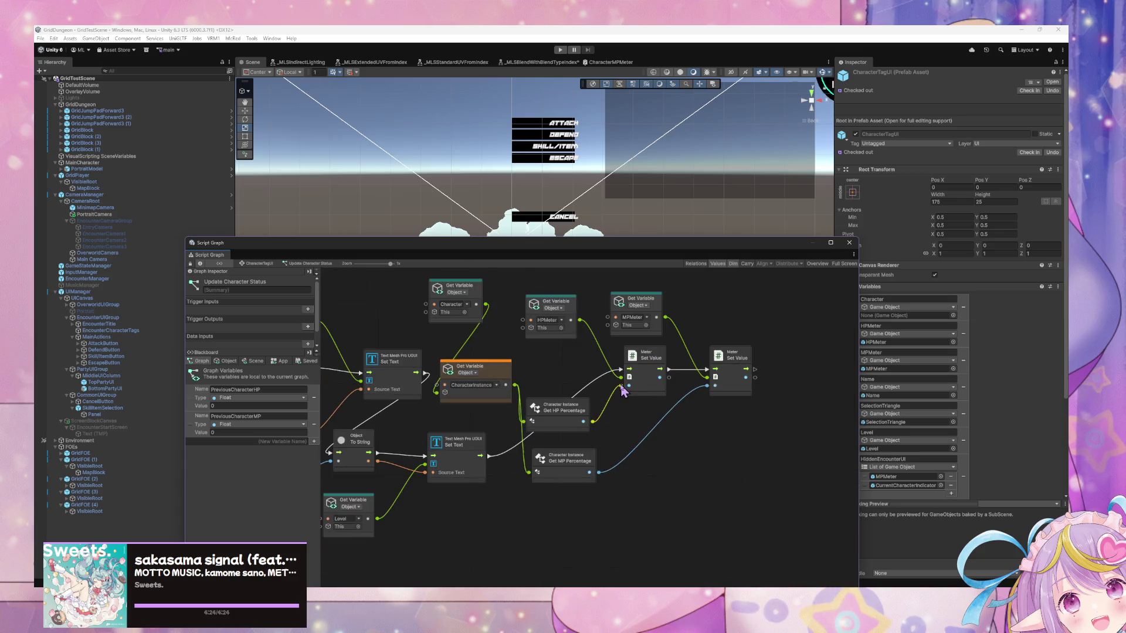
mouse_move(751, 378)
left_mouse_down()
mouse_move(850, 375)
mouse_move(801, 381)
left_mouse_up()
left_click(434, 304)
left_click_drag(433, 304, 698, 301)
left_click_drag(430, 444, 658, 389)
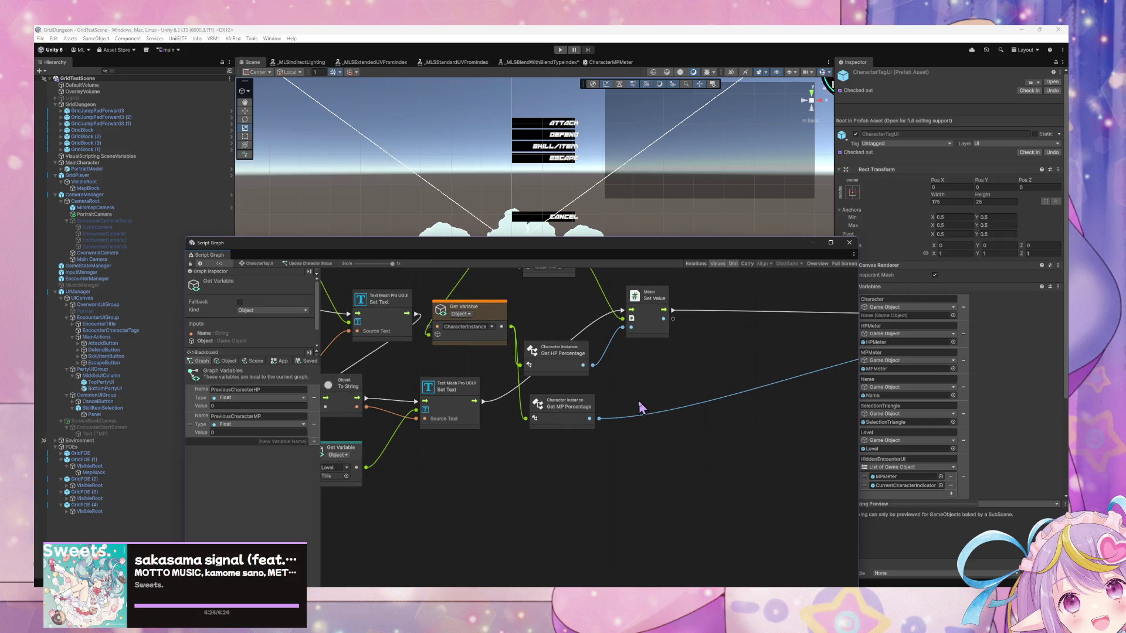
Paste the Lerp cluster, feed Get HP Percentage into Lerp A, and stack the percentage nodes
key("ctrl+v")
mouse_move(674, 404)
left_mouse_down()
mouse_move(662, 433)
mouse_move(597, 429)
mouse_move(611, 437)
left_mouse_up()
mouse_move(561, 338)
left_mouse_down()
mouse_move(604, 457)
mouse_move(573, 312)
left_mouse_up()
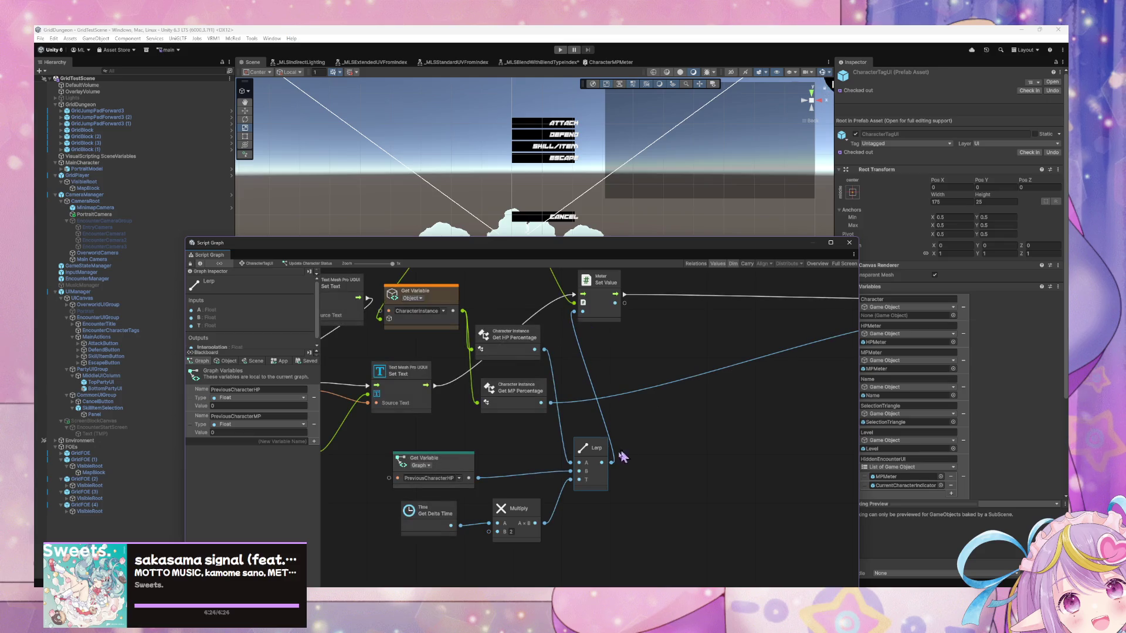
left_click_drag(530, 352, 523, 449)
left_click_drag(534, 401, 526, 384)
left_click_drag(504, 435, 506, 416)
Try grouping and duplicating the Lerp cluster, then undo those changes
mouse_move(630, 537)
left_mouse_down()
mouse_move(459, 494)
mouse_move(394, 449)
mouse_move(401, 405)
left_mouse_up()
left_click_drag(516, 380, 811, 387)
left_click_drag(636, 534, 386, 437)
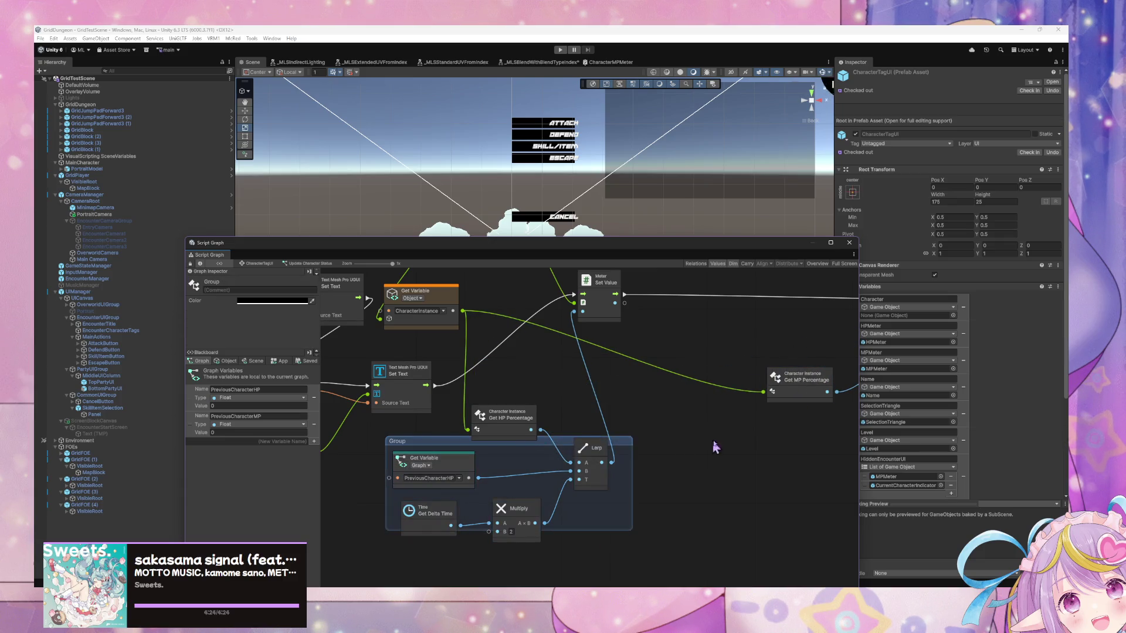
left_click_drag(737, 446, 523, 433)
key("ctrl+d")
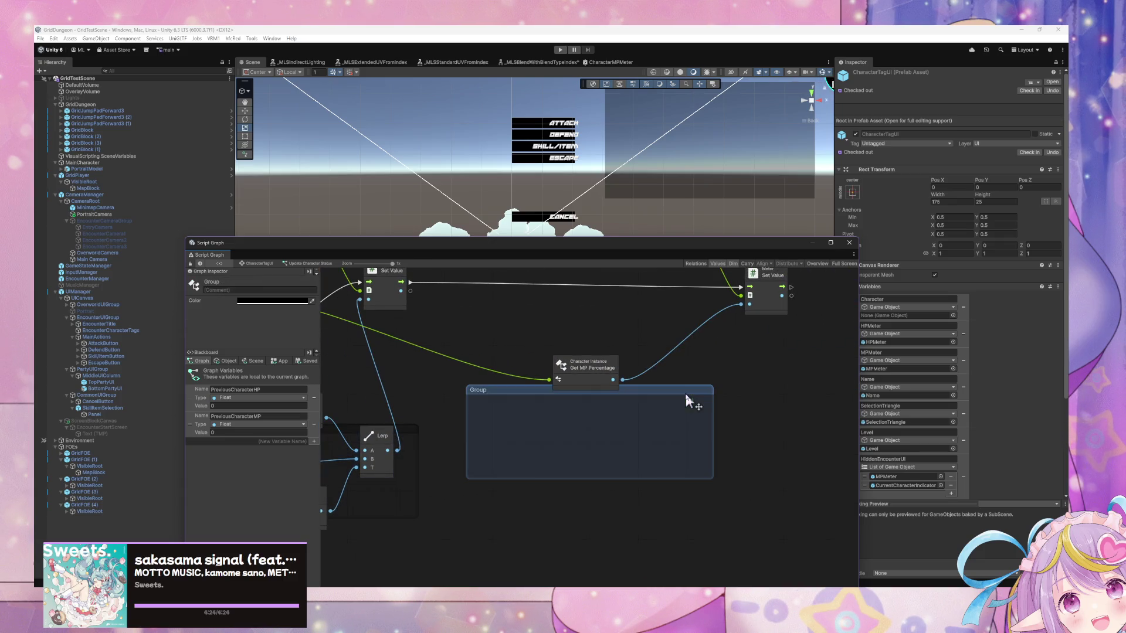
key("ctrl+z")
key("ctrl+z")
key("ctrl+z")
key("ctrl+z")
key("ctrl+z")
key("ctrl+z")
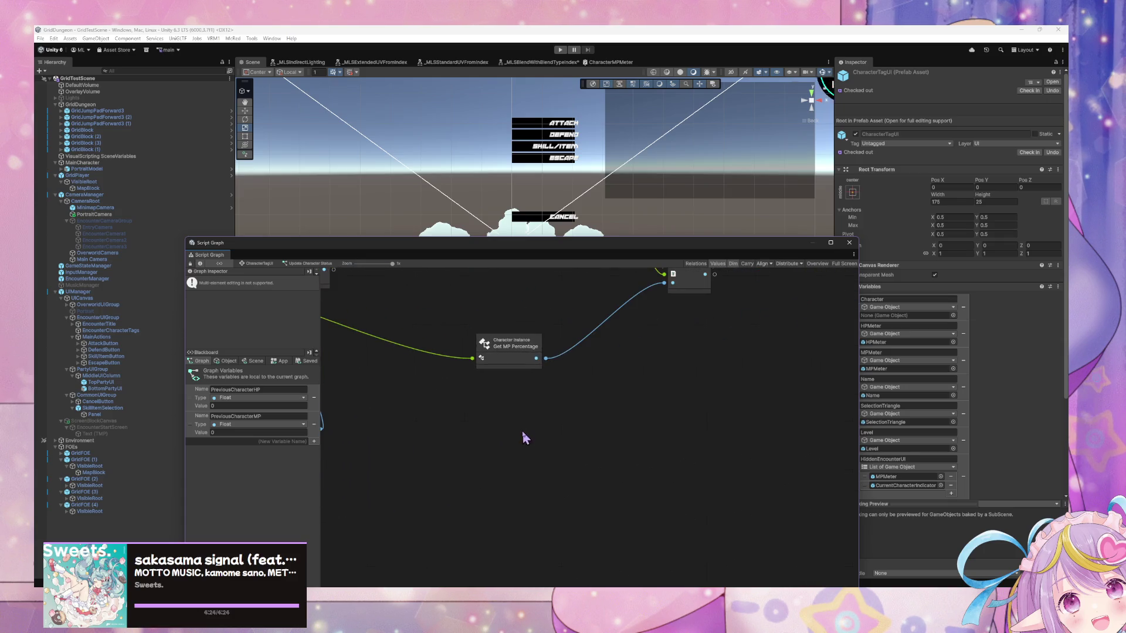
key("ctrl+z")
key("ctrl+z")
key("ctrl+z")
key("ctrl+z")
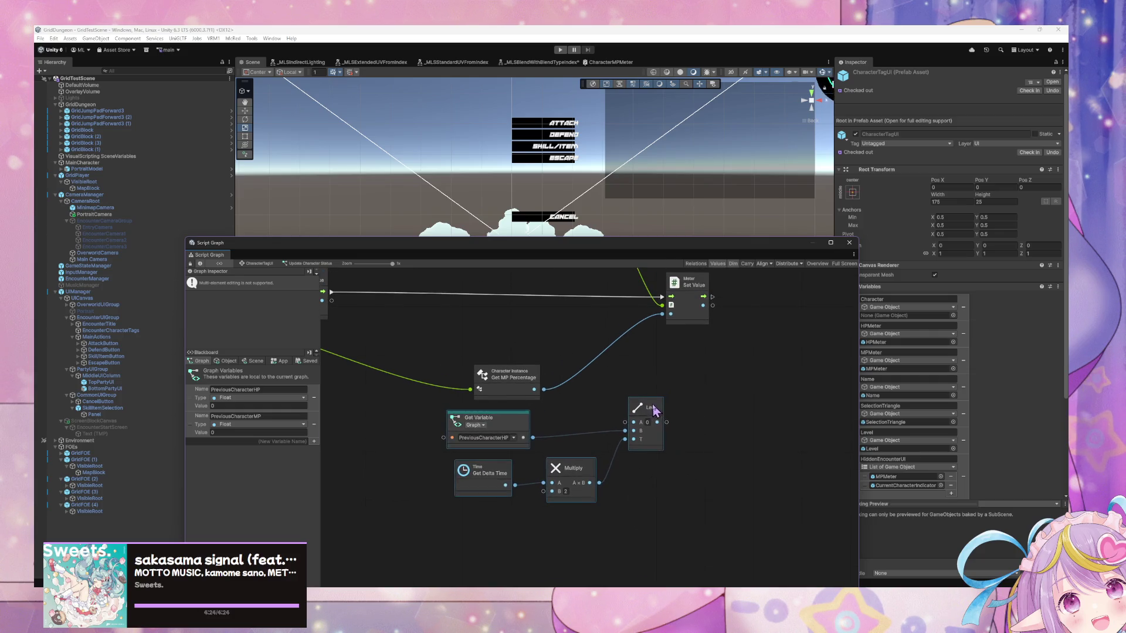
key("ctrl+z")
key("ctrl+z")
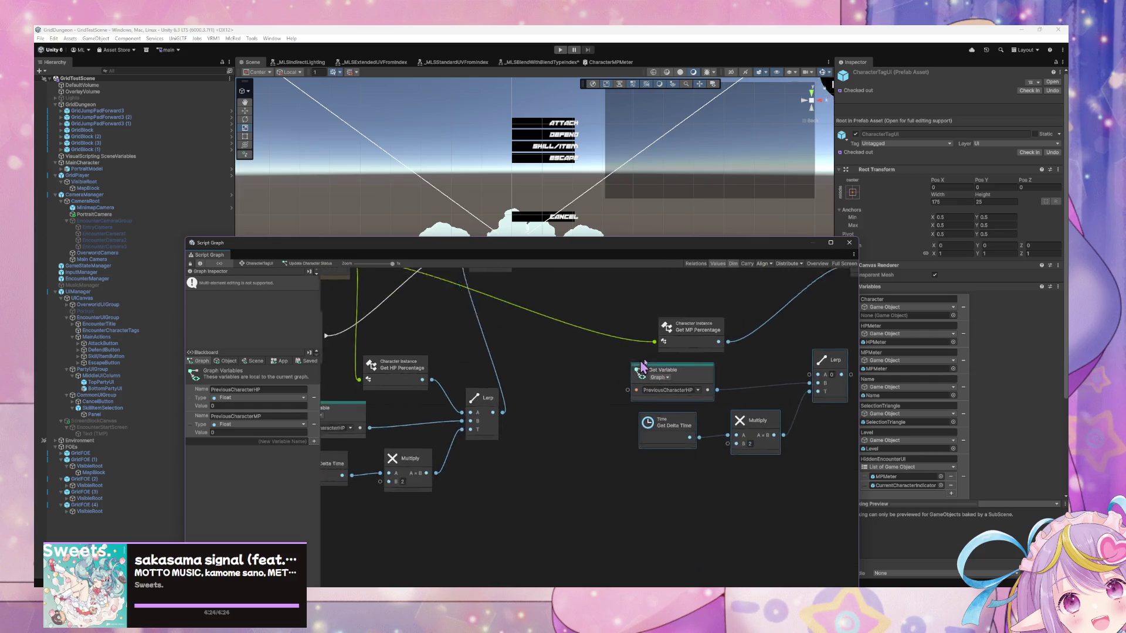
Begin creating a new graph variable for the Multiply B input
left_click_drag(432, 460, 615, 480)
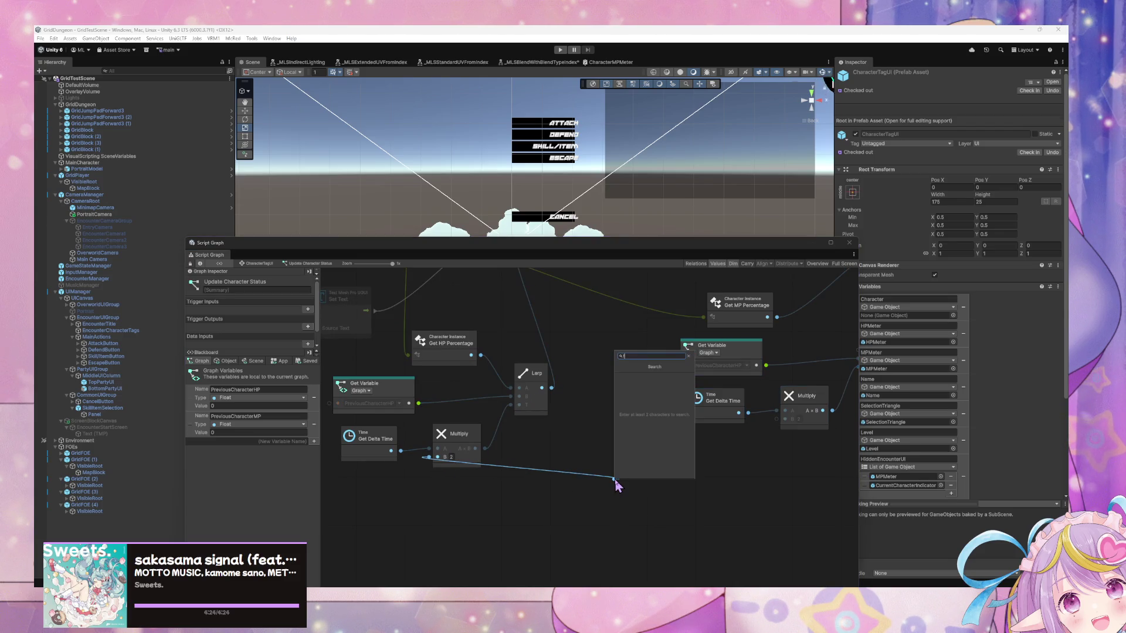
key("Escape")
left_click(286, 441)
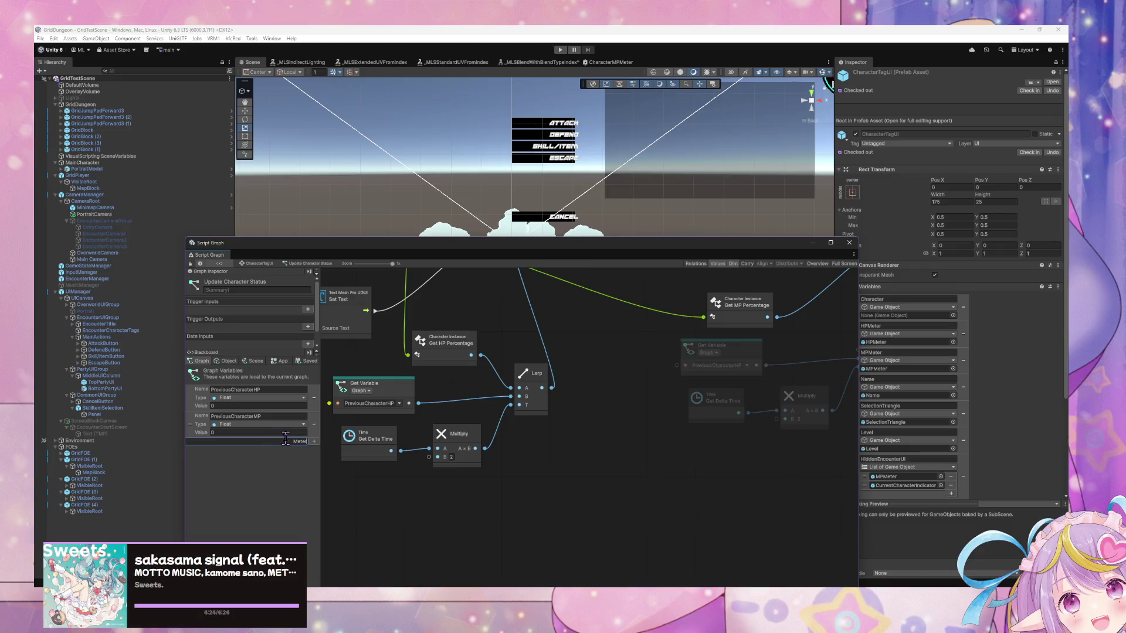
Create a Float graph variable MeterSpeed with value 0.75 in the Blackboard
type("Speed")
key("Return")
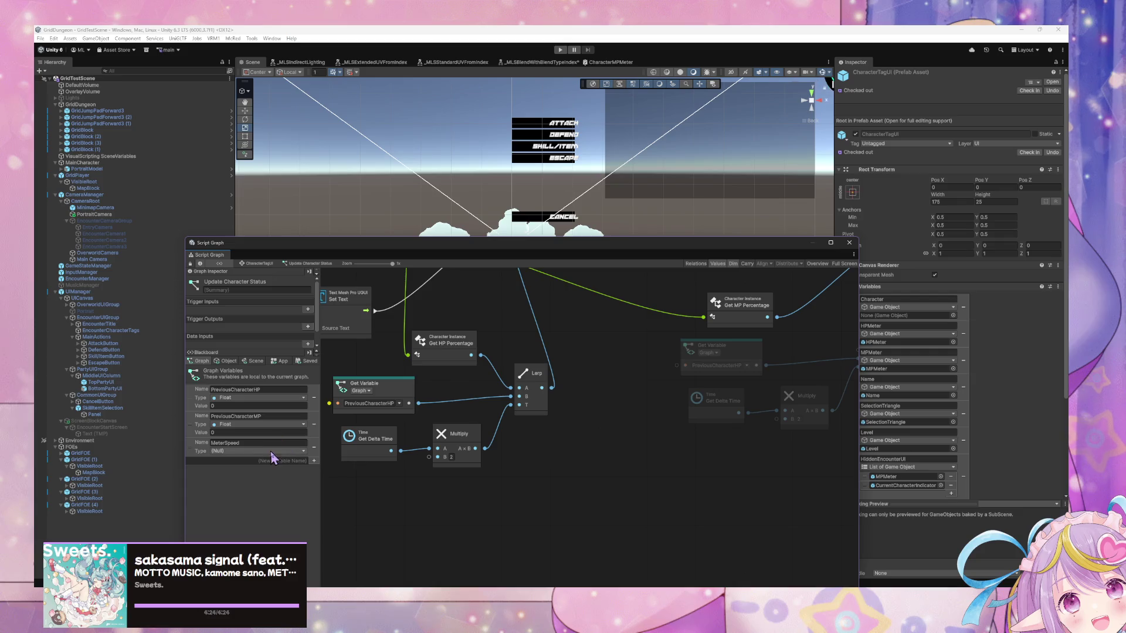
left_click(271, 451)
left_click(246, 480)
left_click(236, 459)
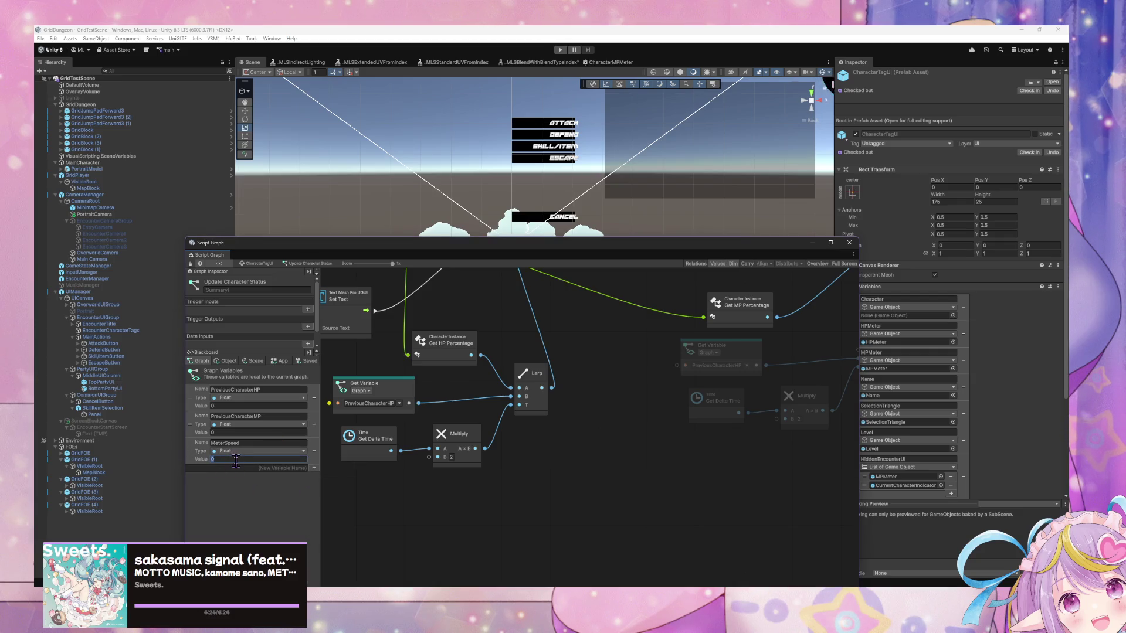
key("Return")
left_click(247, 459)
Connect a MeterSpeed getter to Multiply's B input, placed below the clusters
mouse_move(190, 445)
left_mouse_down()
mouse_move(551, 445)
mouse_move(437, 457)
mouse_move(557, 463)
mouse_move(652, 435)
left_mouse_up()
left_click_drag(556, 506, 533, 538)
left_click_drag(463, 503, 444, 545)
Switch the second getter to PreviousCharacterMP and wire Get MP Percentage and MP Set Value to its Lerp
left_click(601, 415)
left_click(635, 442)
mouse_move(635, 441)
left_mouse_down()
mouse_move(453, 402)
mouse_move(643, 394)
mouse_move(708, 452)
left_mouse_up()
mouse_move(606, 401)
left_mouse_down()
mouse_move(696, 434)
mouse_move(738, 376)
mouse_move(734, 325)
left_mouse_up()
mouse_move(358, 453)
left_mouse_down()
mouse_move(577, 432)
mouse_move(579, 390)
left_mouse_up()
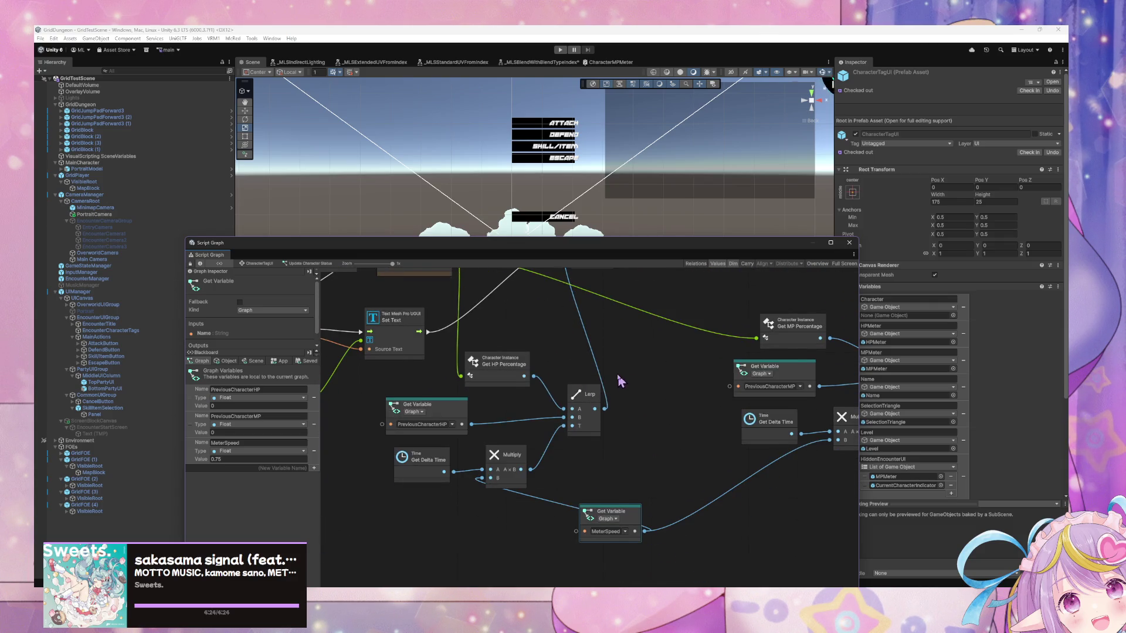
Enter play mode to test the meters
scroll(622, 382, "down", 6)
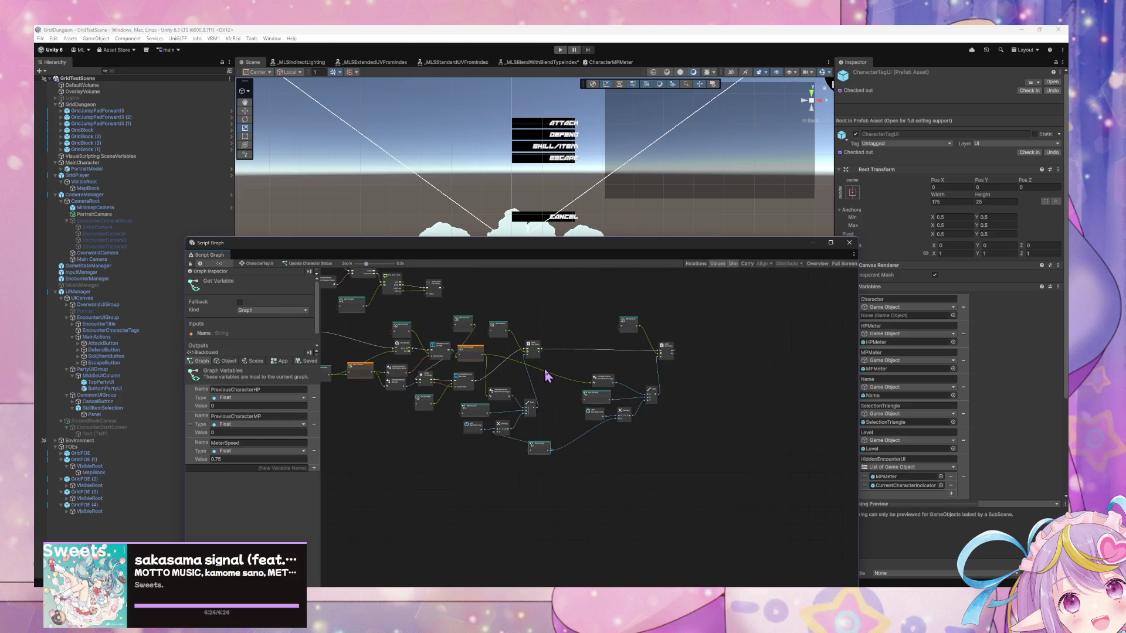
scroll(539, 379, "up", 4)
left_click_drag(533, 381, 624, 375)
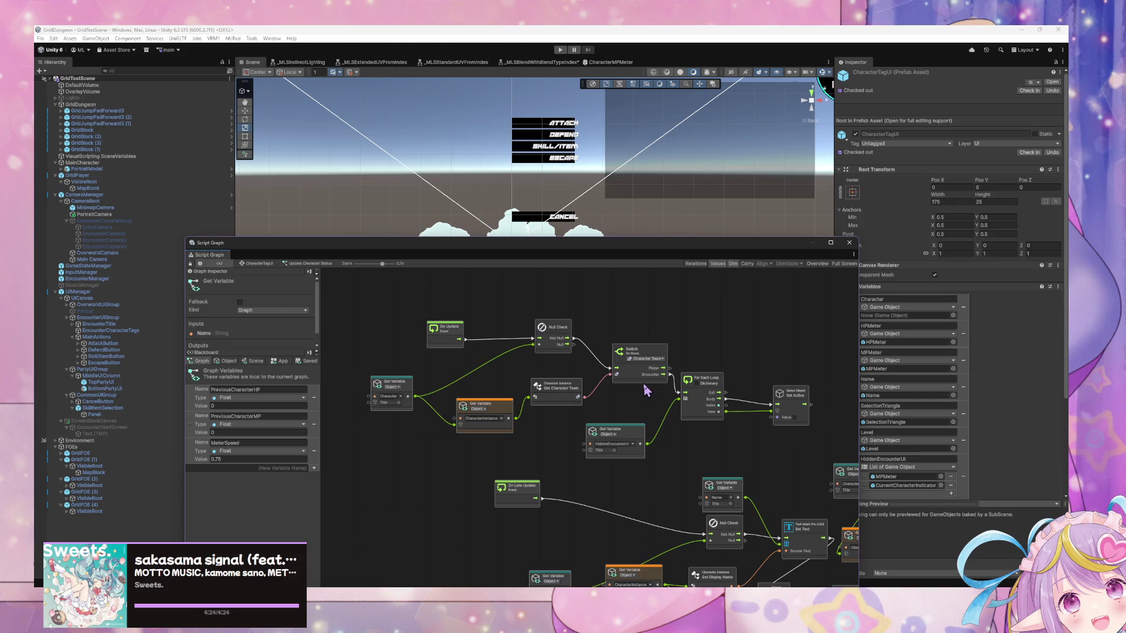
scroll(650, 391, "right", 10)
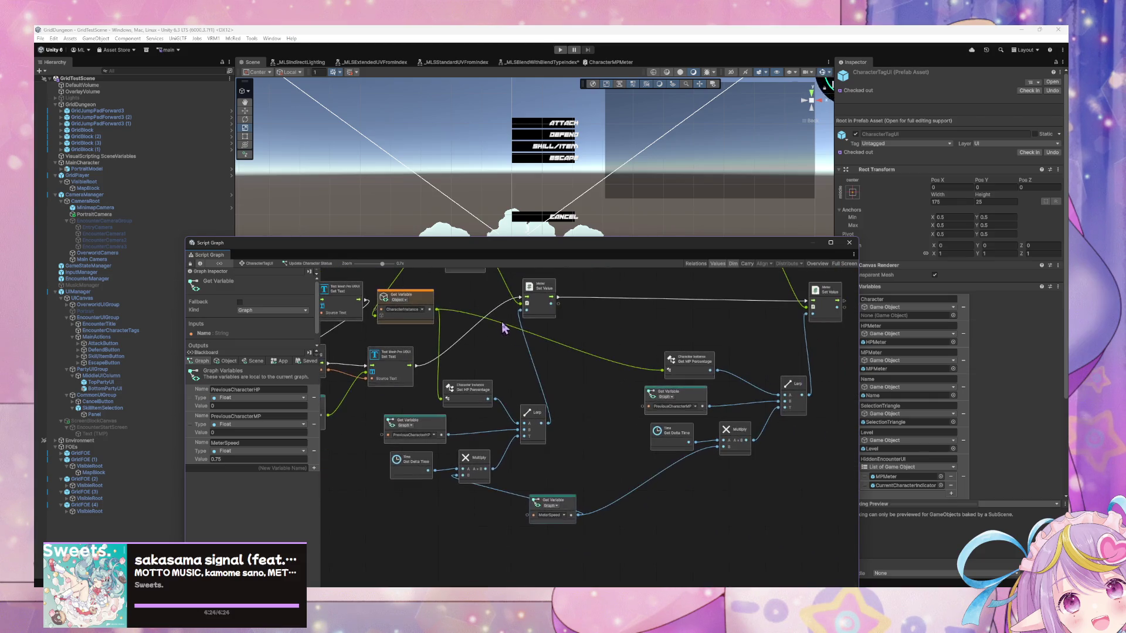
left_click(560, 50)
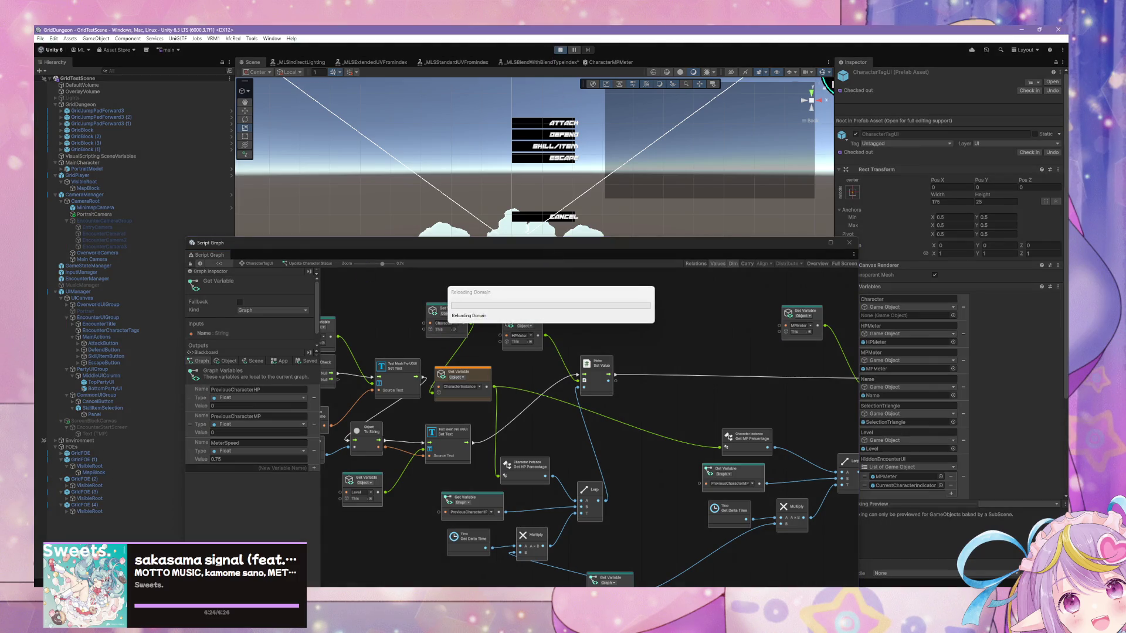
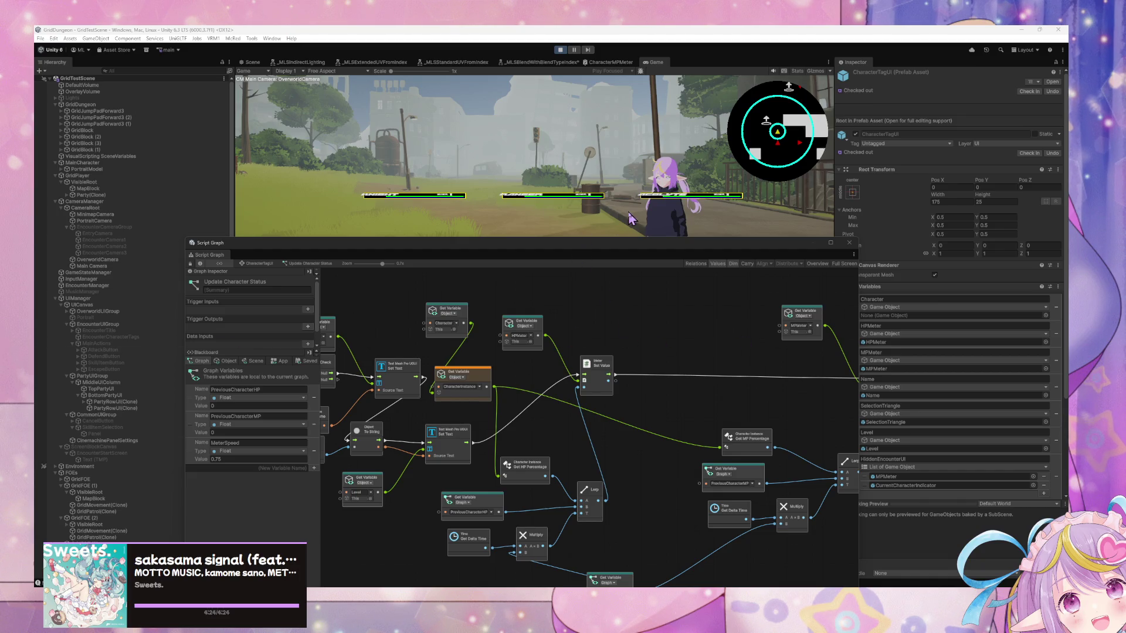
Float the Game view as an enlarged window and move the Script Graph window below it
left_click_drag(591, 246, 687, 371)
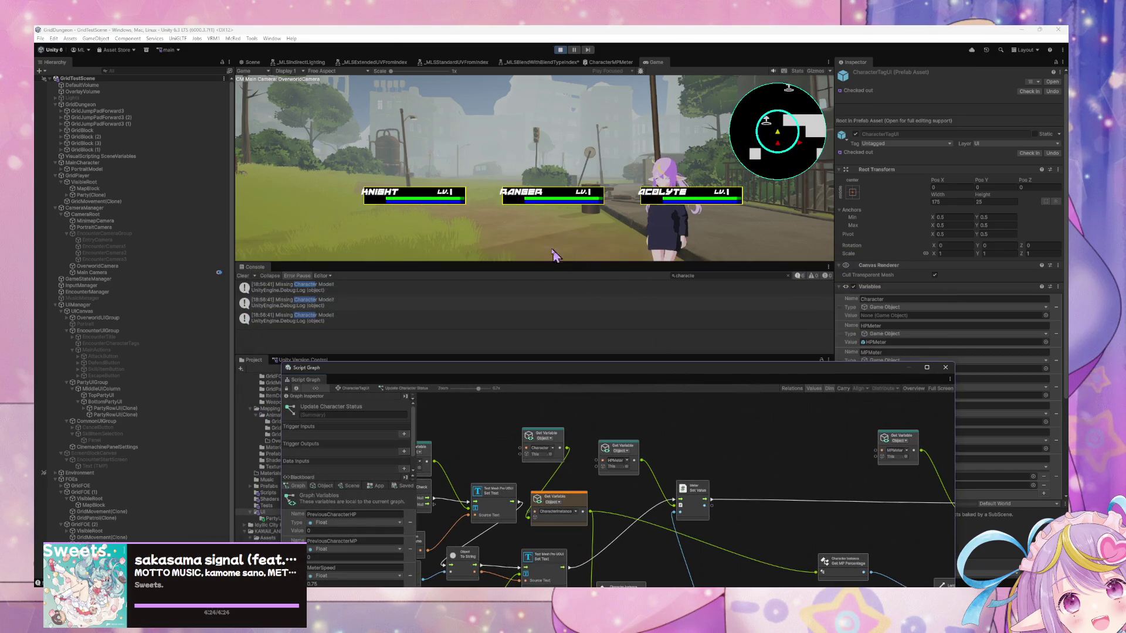
mouse_move(654, 62)
left_mouse_down()
mouse_move(592, 193)
mouse_move(714, 301)
left_mouse_up()
mouse_move(848, 277)
left_mouse_down()
mouse_move(931, 537)
mouse_move(891, 514)
left_mouse_up()
left_click(803, 542)
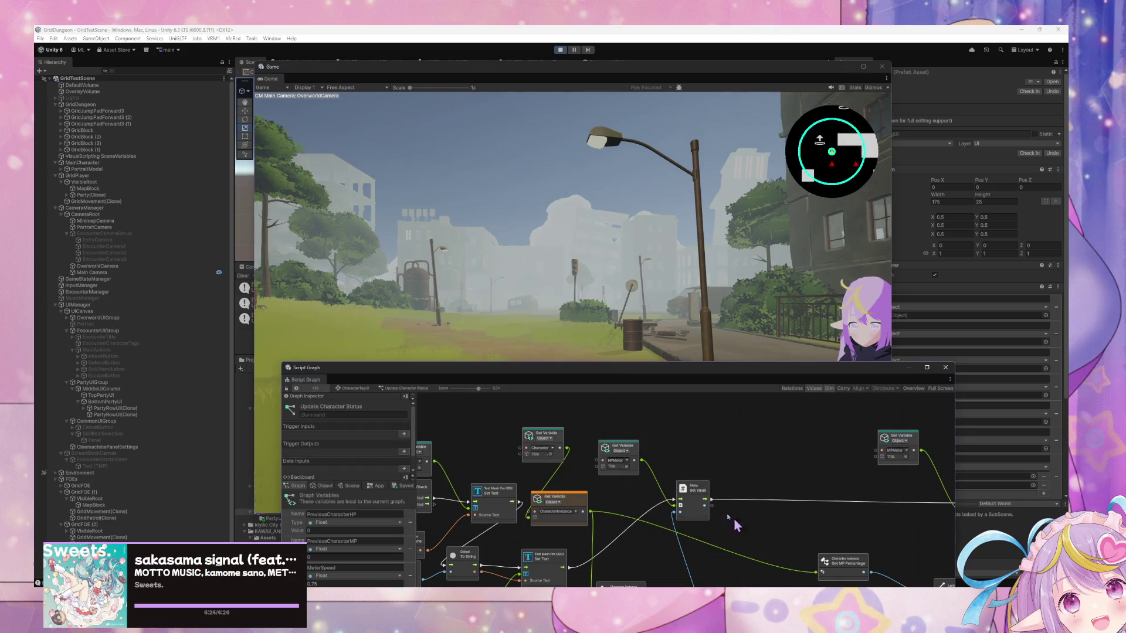
mouse_move(674, 362)
left_mouse_down()
mouse_move(940, 329)
mouse_move(940, 471)
left_mouse_up()
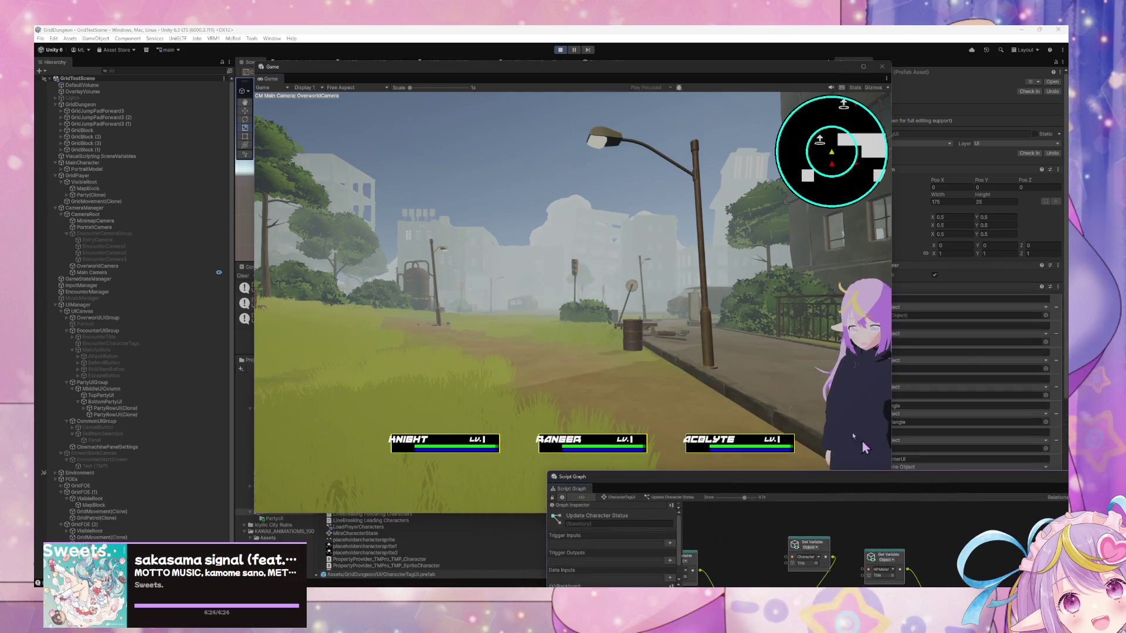
left_click(742, 343)
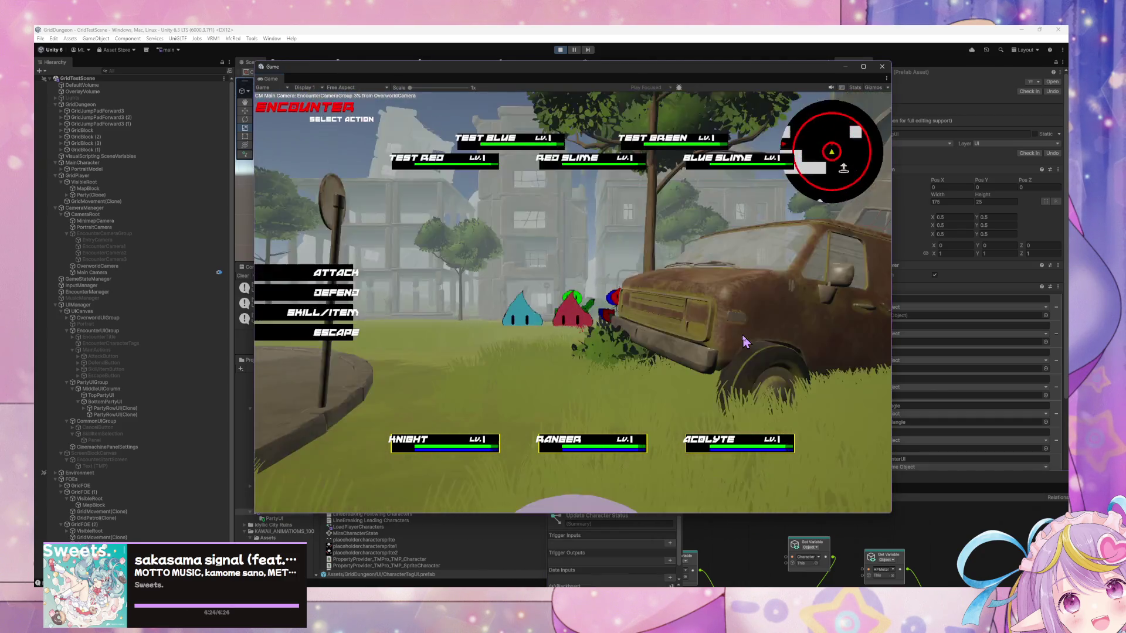
Play-test choosing Attack targets and cancelling back to the Select Action menu
left_click(343, 273)
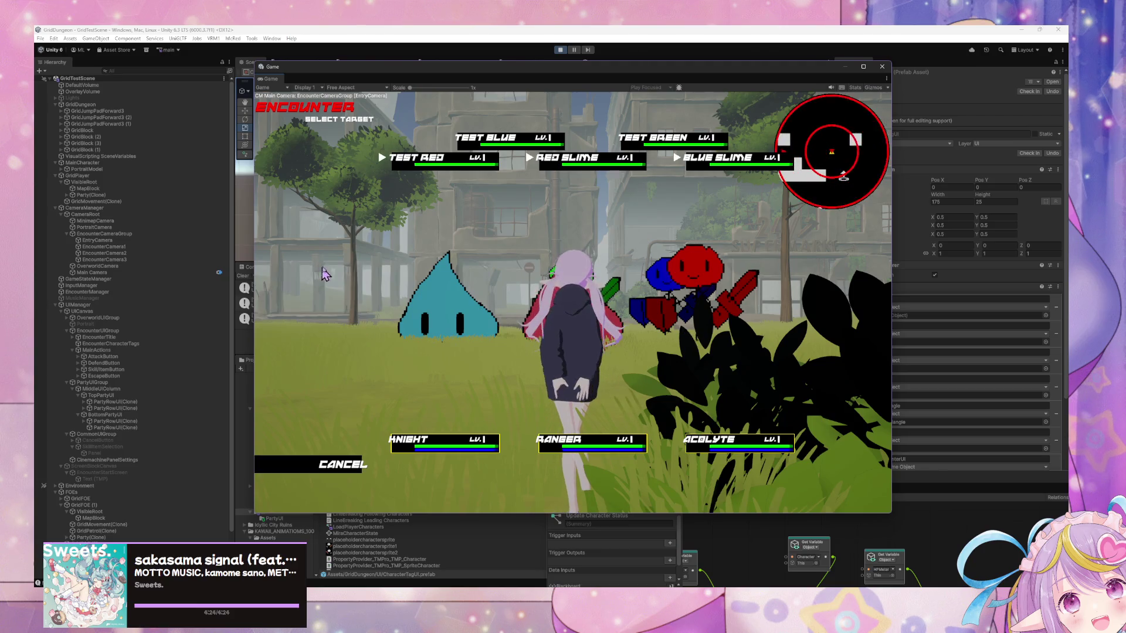
left_click(316, 273)
key("Escape")
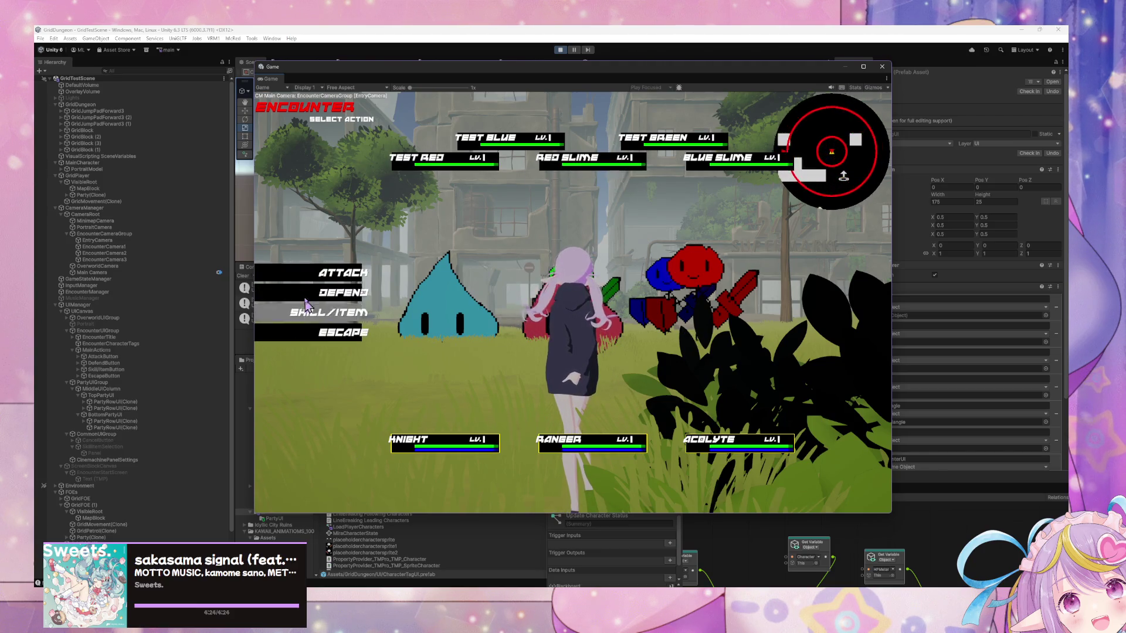
left_click(332, 273)
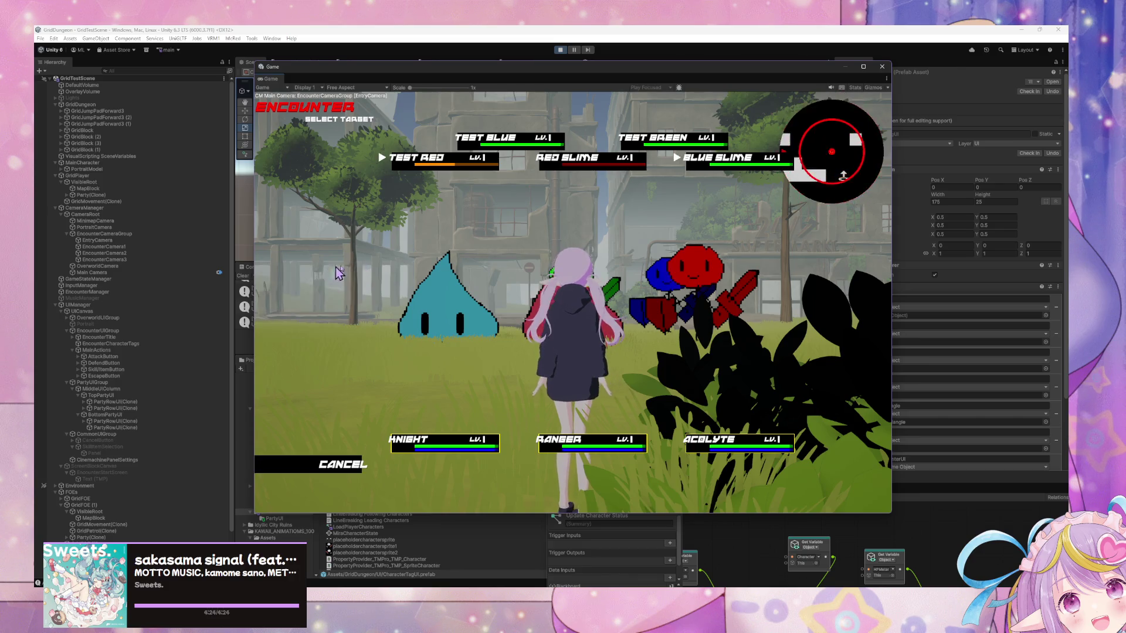
key("Escape")
key("Return")
key("Escape")
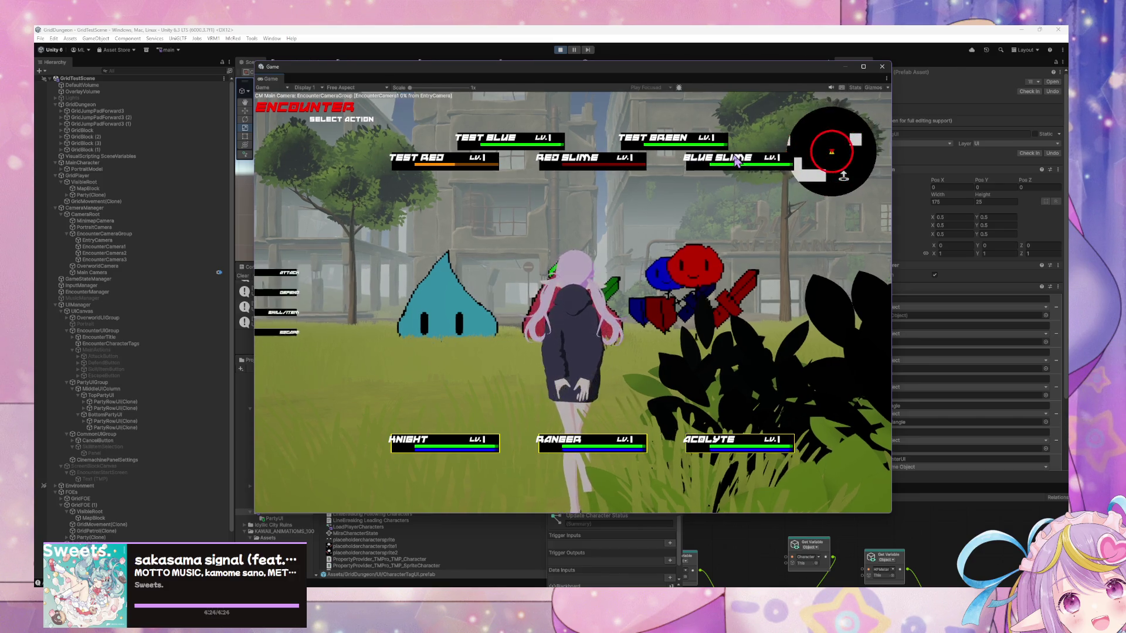
key("Return")
key("Escape")
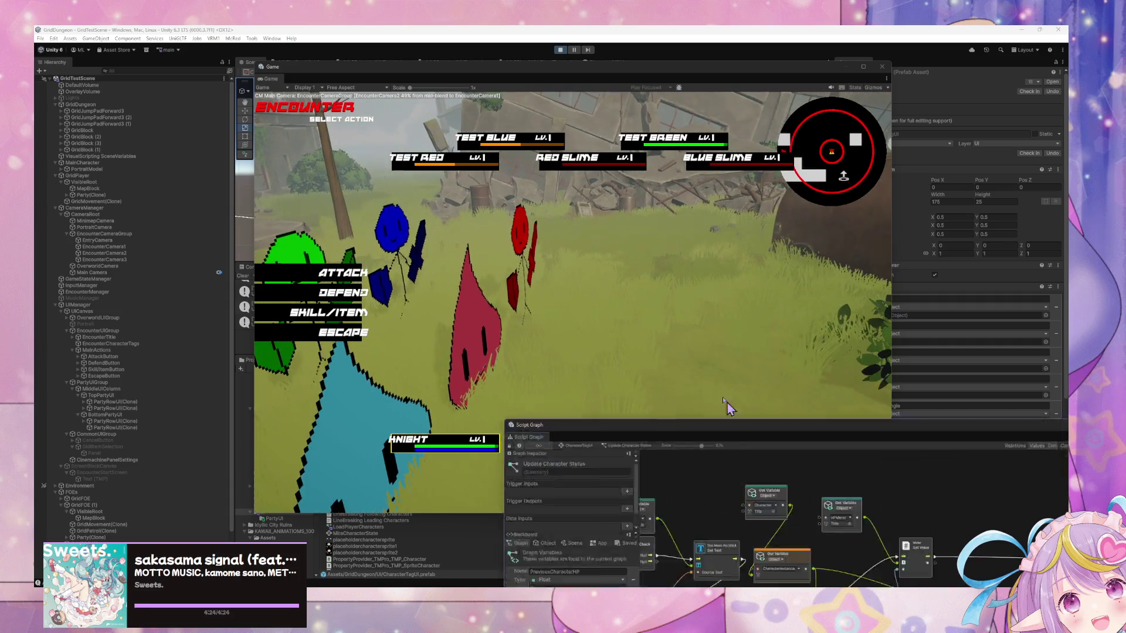
Bring the Update Character Status script graph in front of the Game view and survey the canvas
left_click(586, 546)
scroll(696, 269, "right", 5)
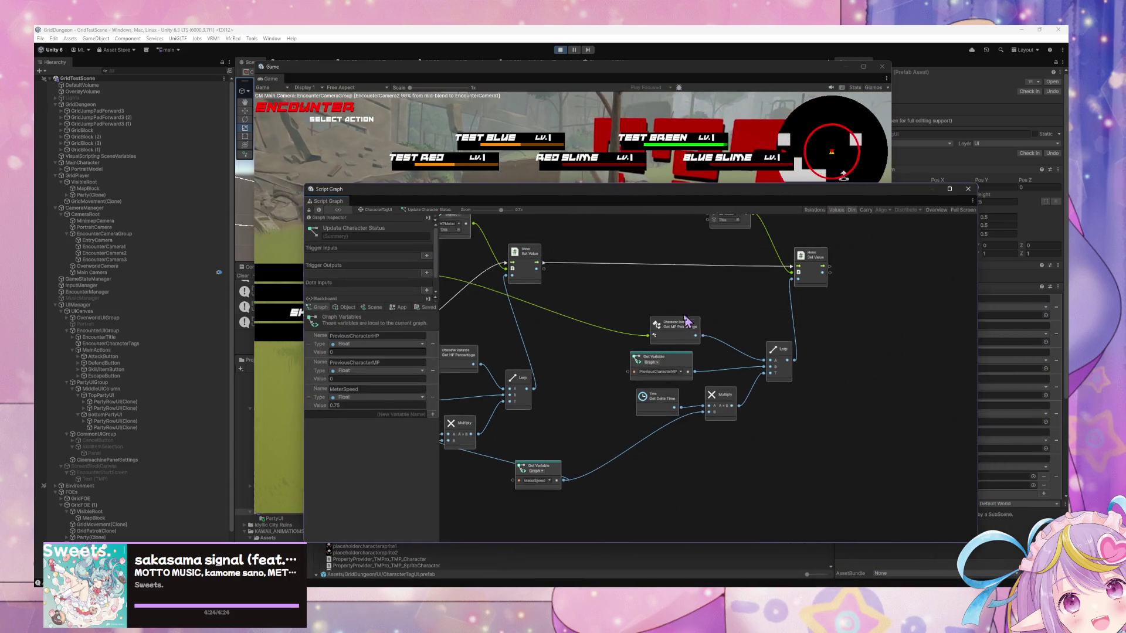
scroll(645, 319, "left", 2)
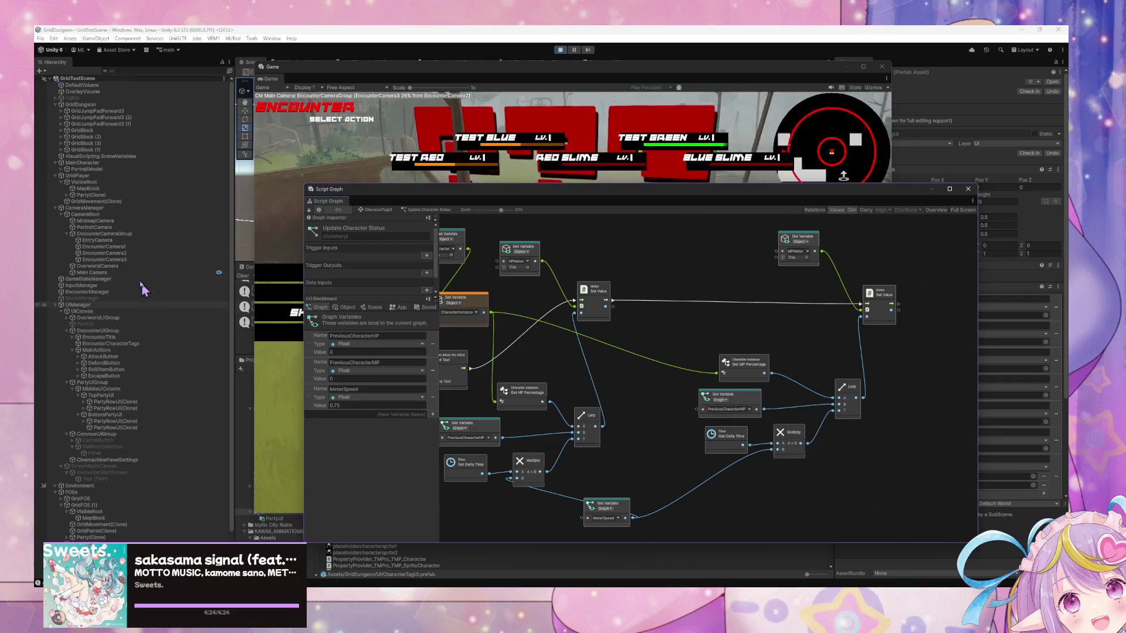
scroll(151, 510, "down", 2)
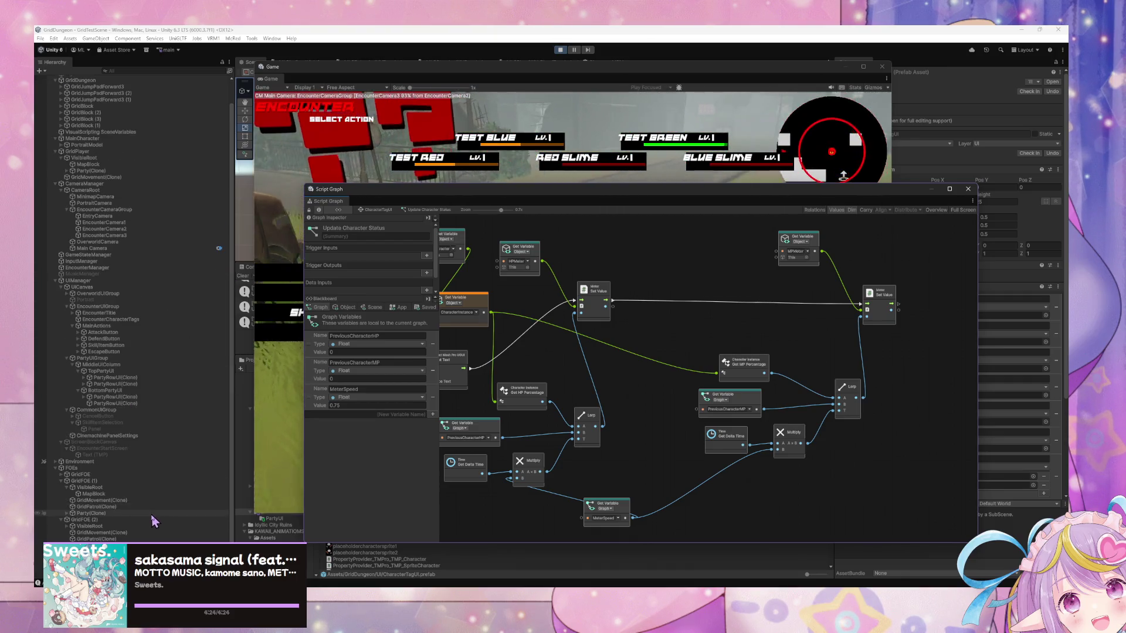
scroll(141, 457, "down", 2)
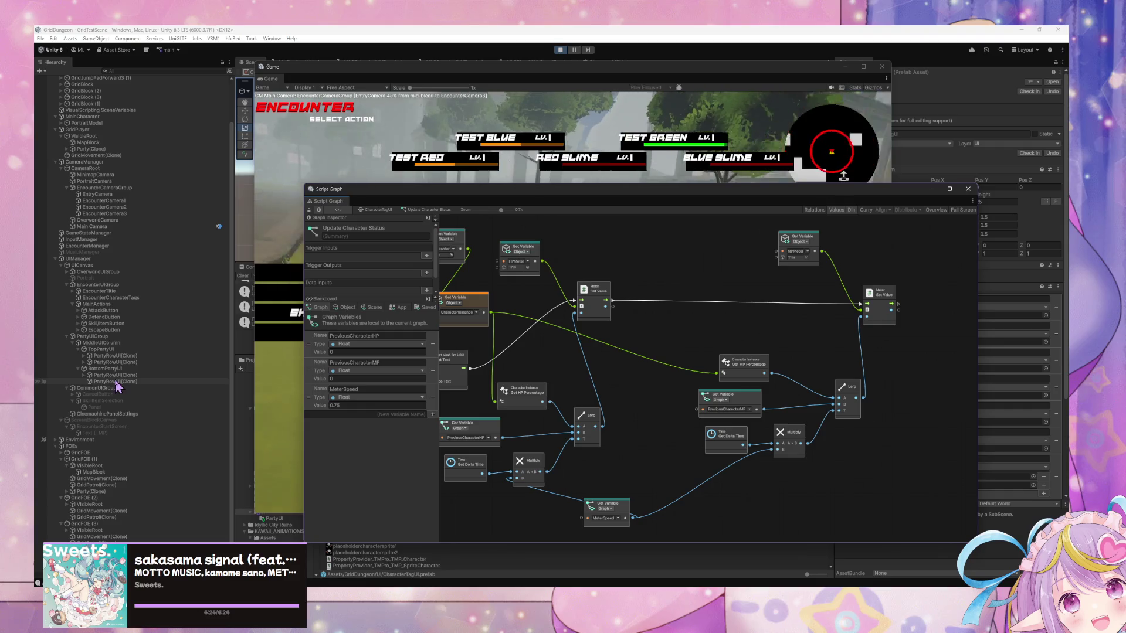
Expand PartyRowUI(Clone) to list its tags and centre the Meter Set Value and Lerp nodes
left_click(84, 356)
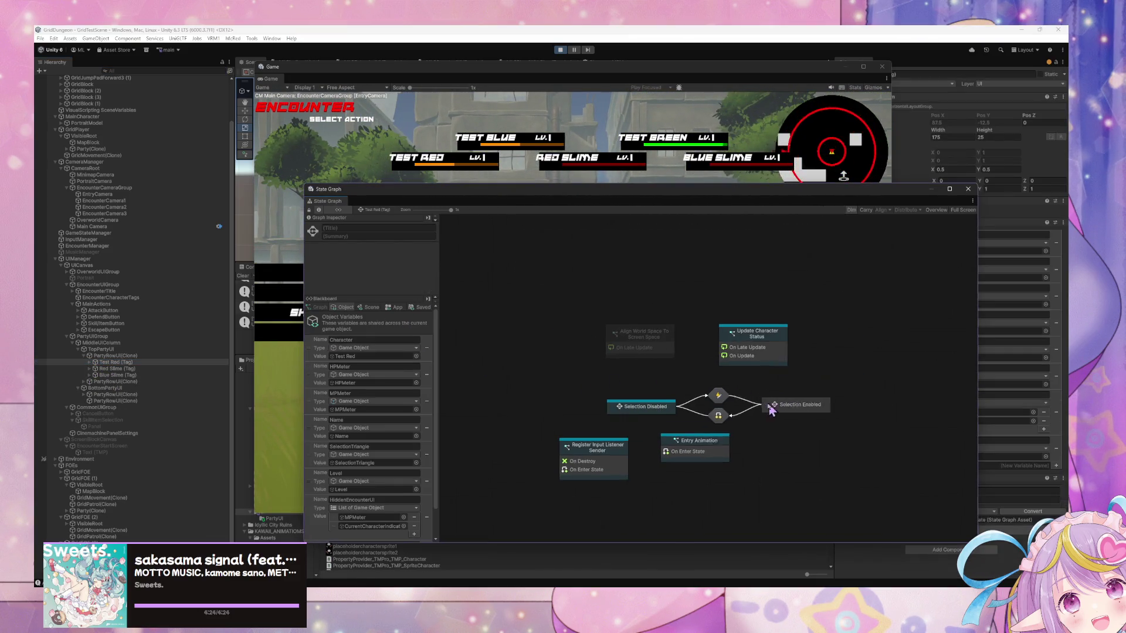
scroll(723, 470, "up", 2)
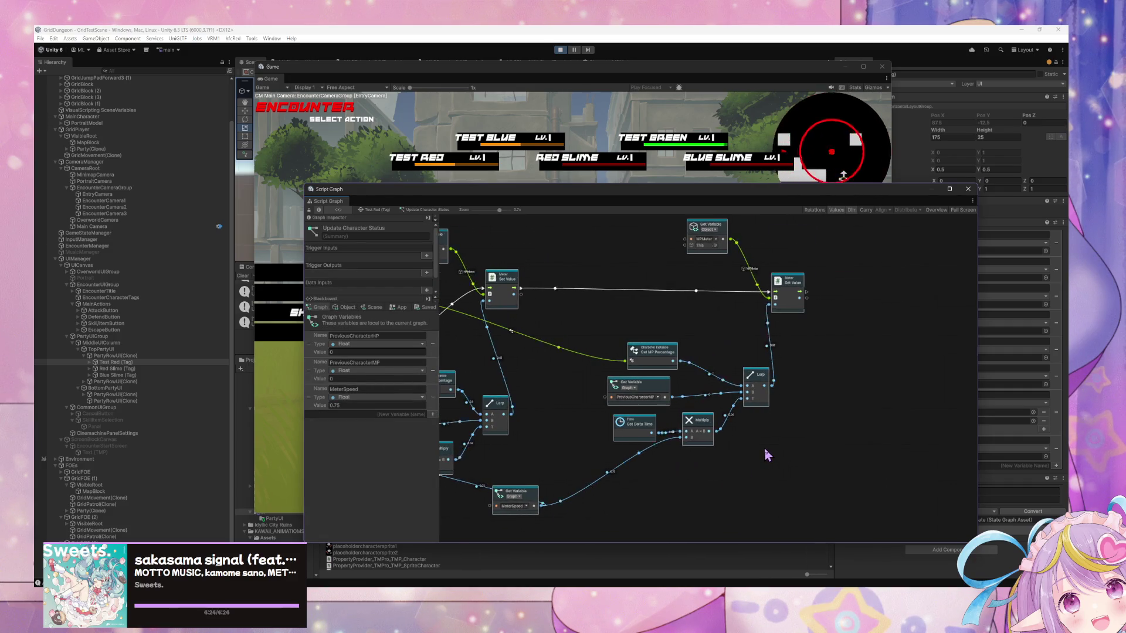
scroll(766, 455, "up", 2)
left_click_drag(721, 433, 844, 487)
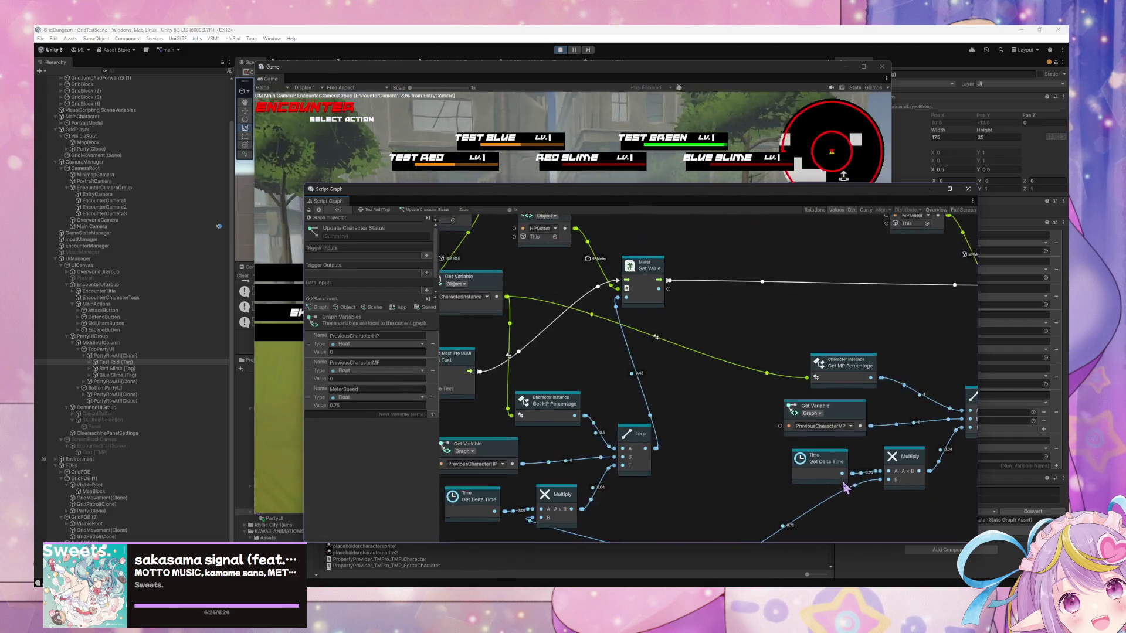
left_click_drag(618, 440, 673, 448)
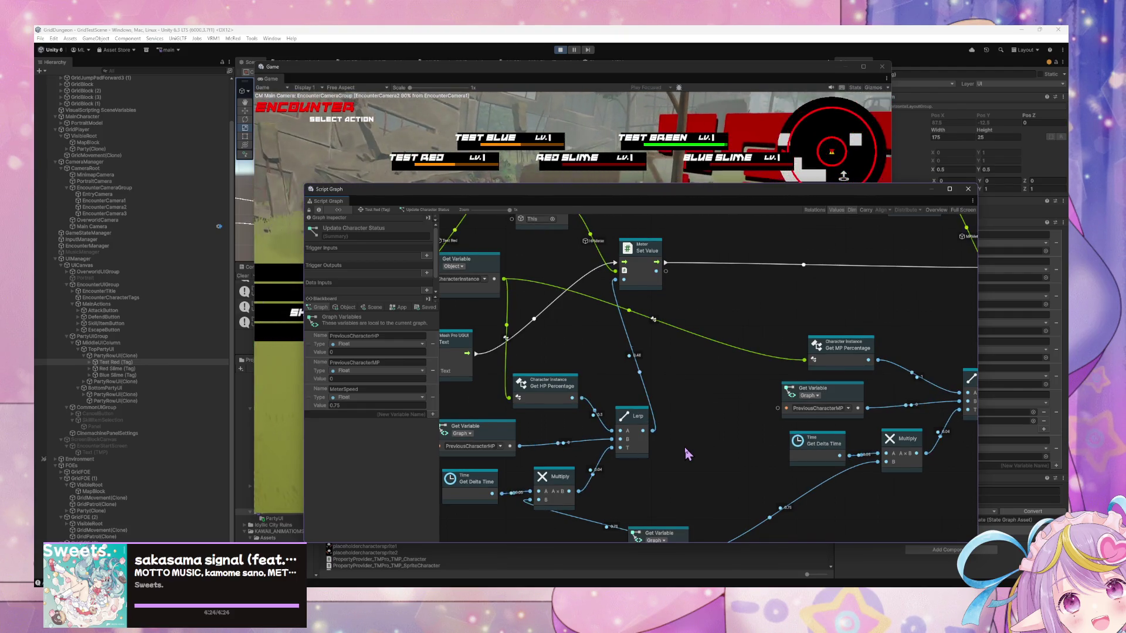
left_click_drag(691, 458, 751, 433)
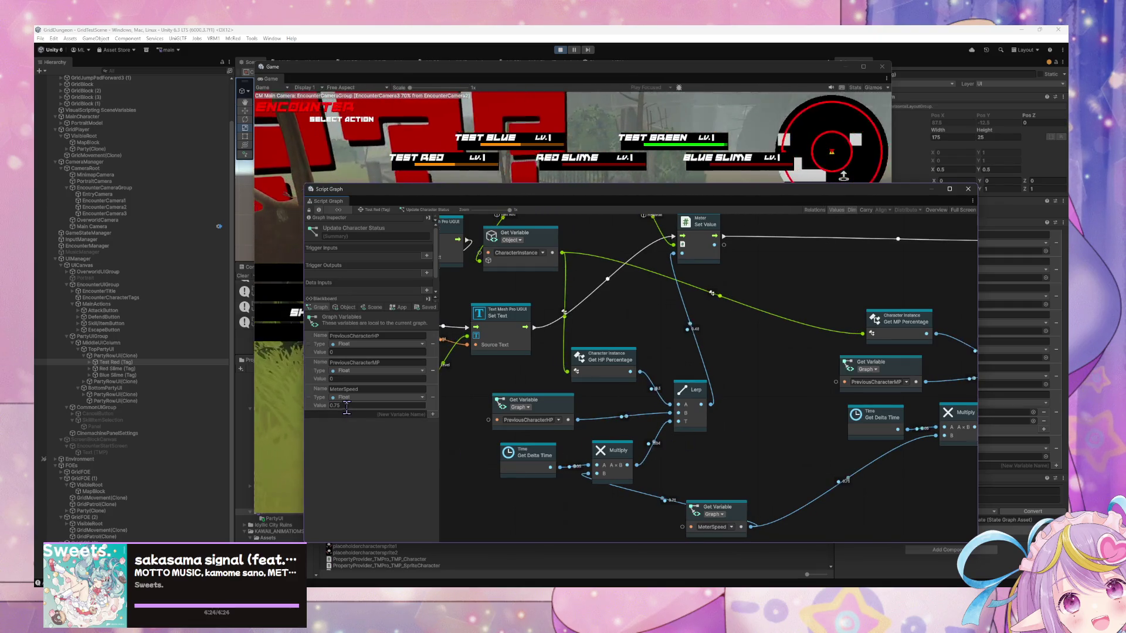
Change MeterSpeed from 0.75 to 1, review the Meter Set Value and Lerp nodes, then refocus the Game
type("1")
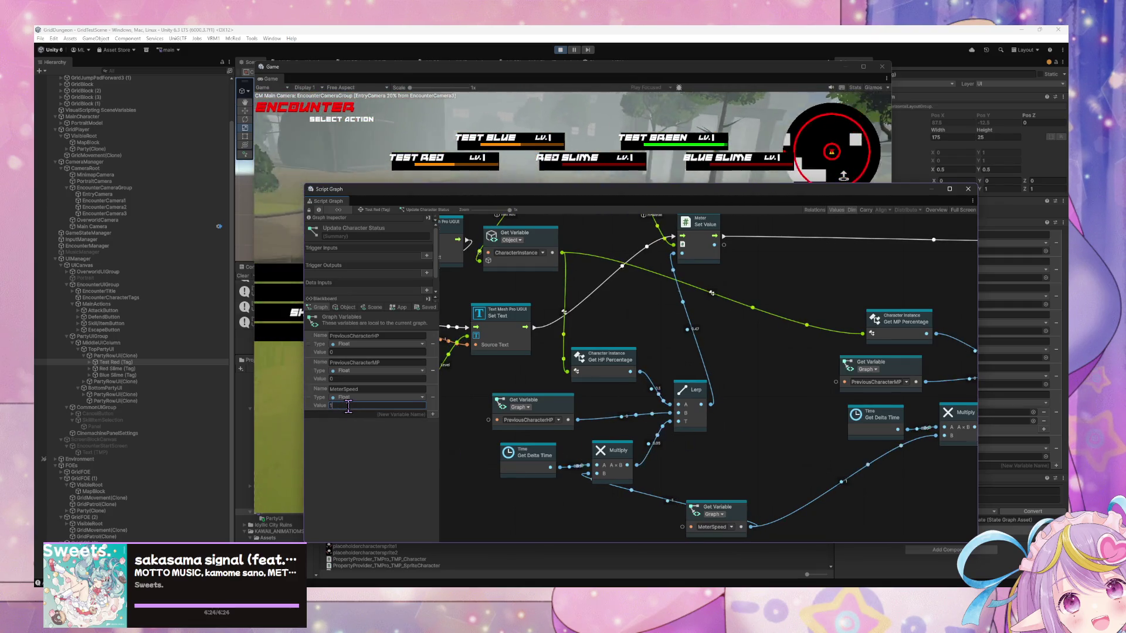
left_click_drag(756, 397, 719, 428)
left_click(728, 291)
mouse_move(729, 291)
left_mouse_down()
mouse_move(654, 326)
mouse_move(695, 319)
left_mouse_up()
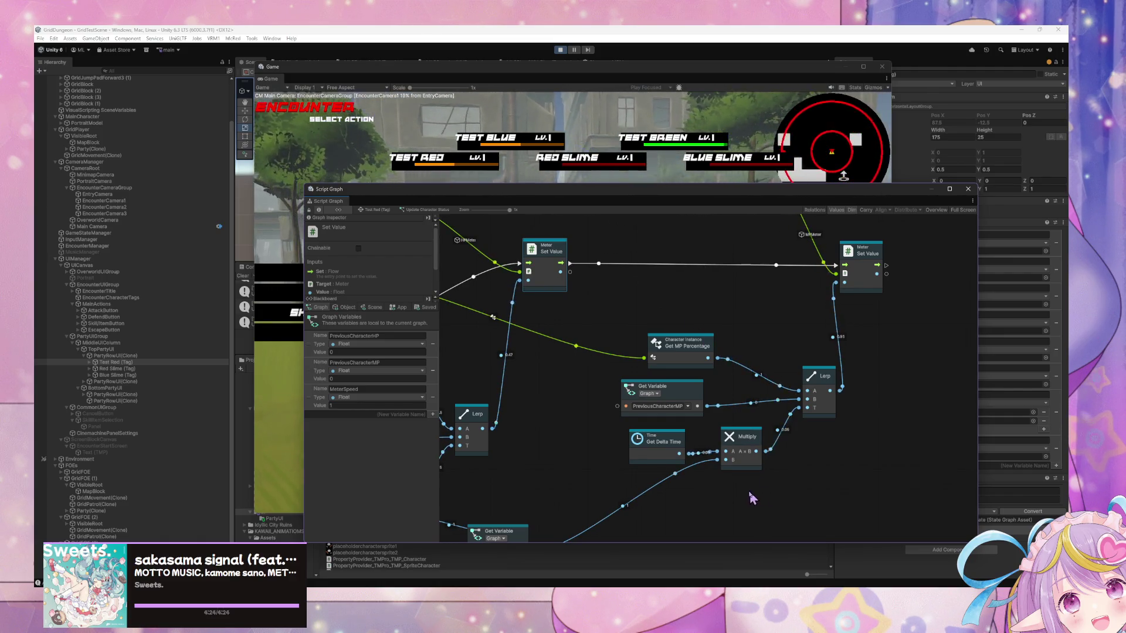
left_click_drag(725, 482, 797, 443)
mouse_move(691, 201)
left_mouse_down()
mouse_move(819, 532)
mouse_move(384, 157)
mouse_move(625, 140)
left_mouse_up()
left_click(621, 310)
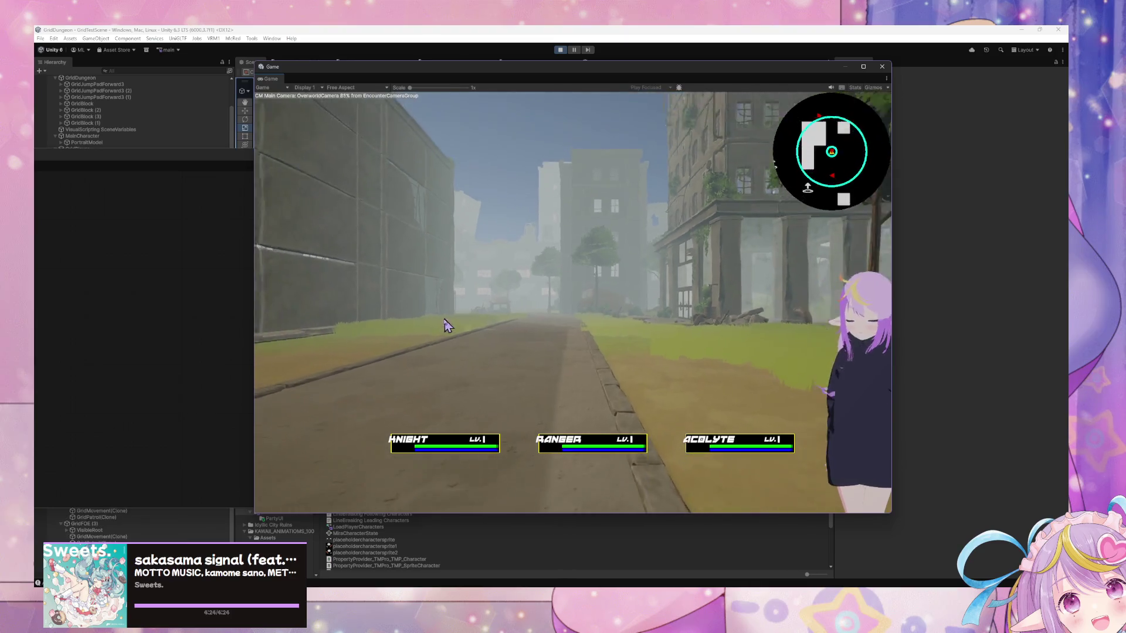
Tuck the empty graph window behind the Game view, walk into an encounter and flee it
left_click(188, 315)
mouse_move(247, 163)
left_mouse_down()
mouse_move(520, 463)
mouse_move(869, 503)
left_mouse_up()
left_click(711, 369)
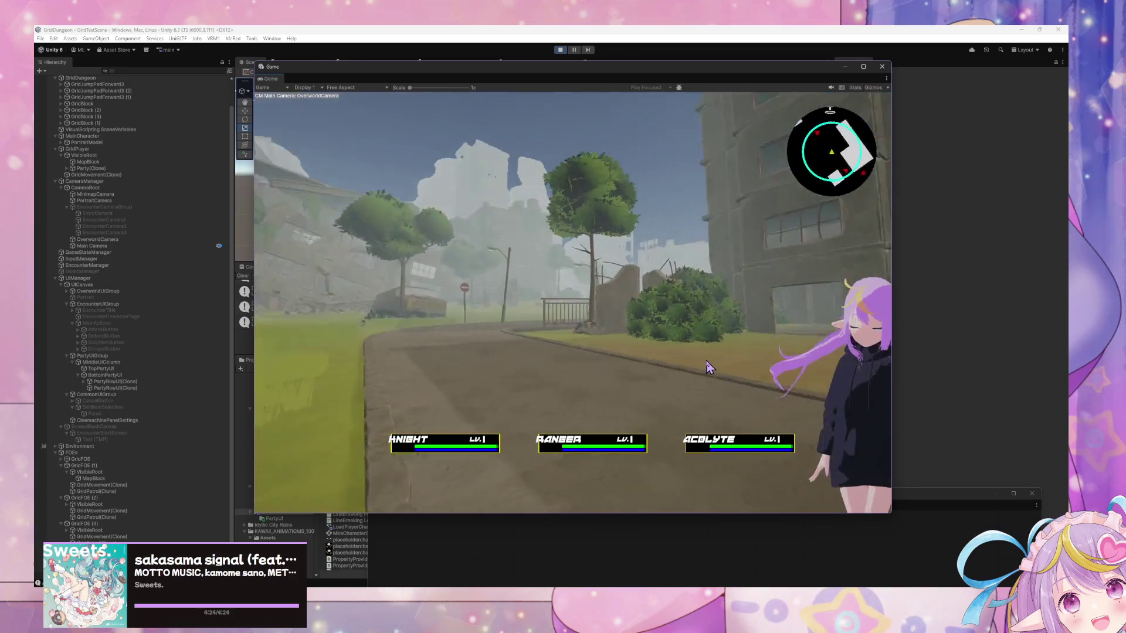
key("q")
key("w")
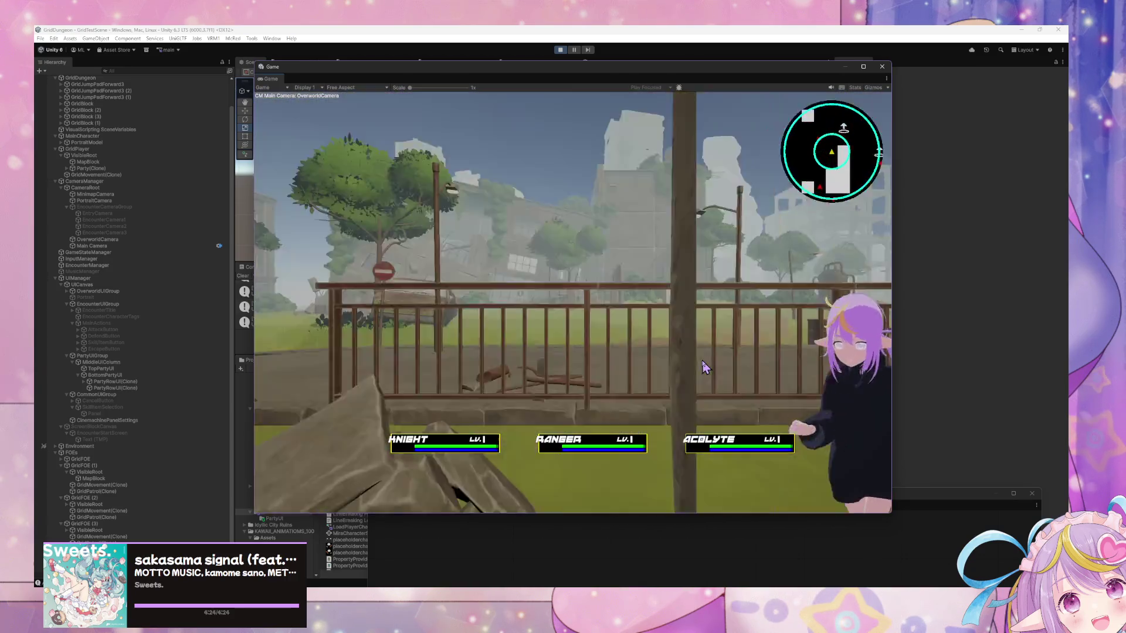
key("e")
key("w")
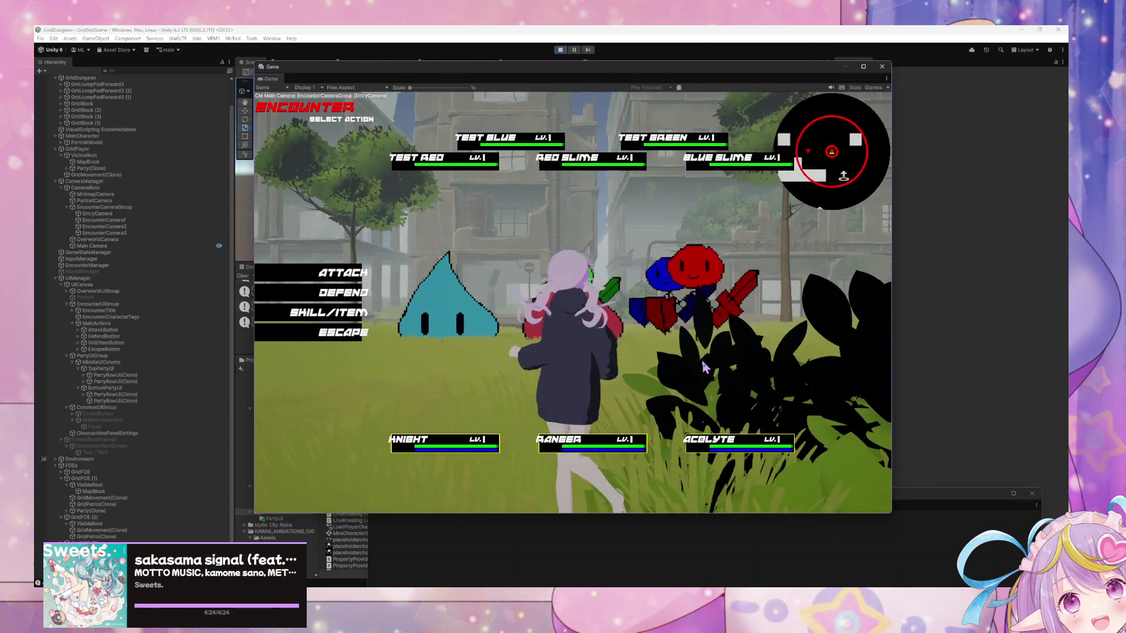
left_click(314, 334)
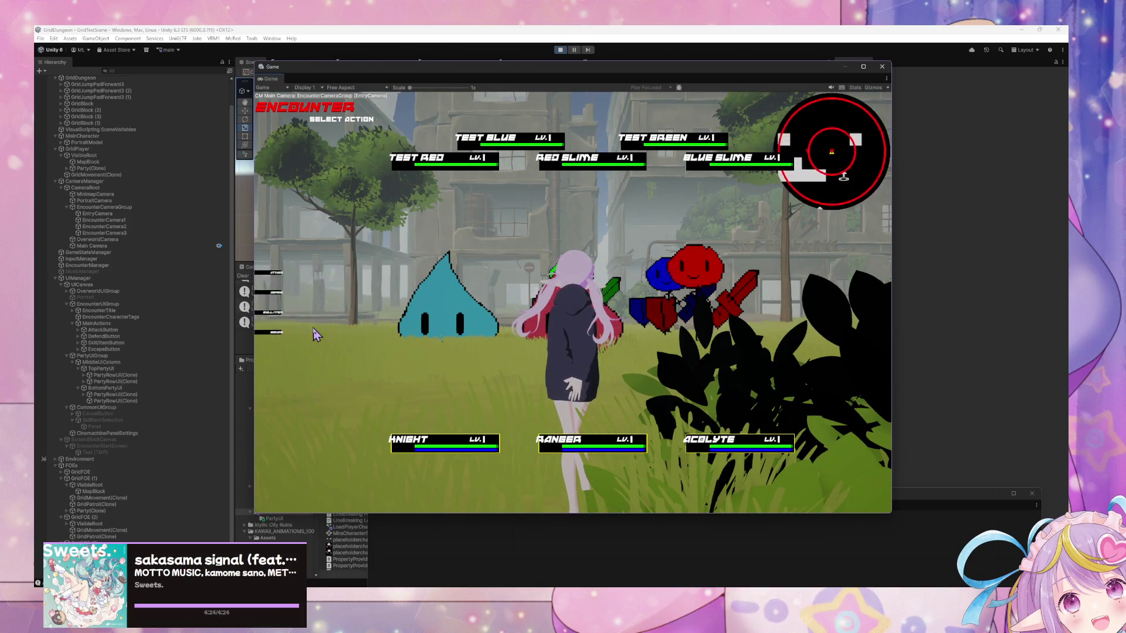
Walk into further encounters, escaping each, and move the floating Game window to the right
key("w")
key("w")
key("w")
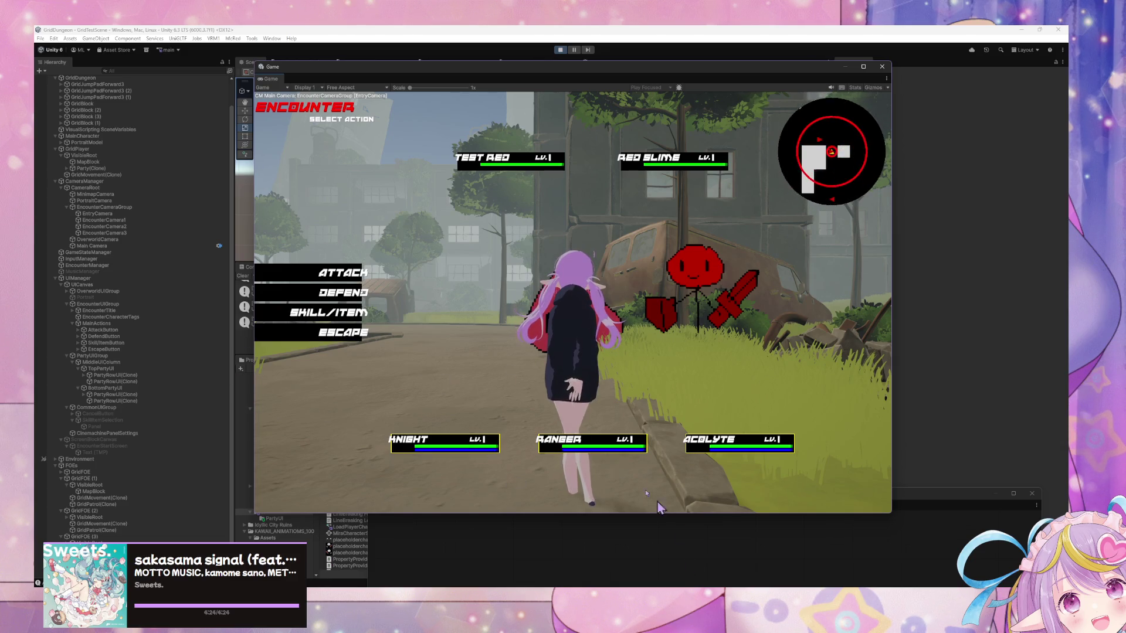
left_click(250, 208)
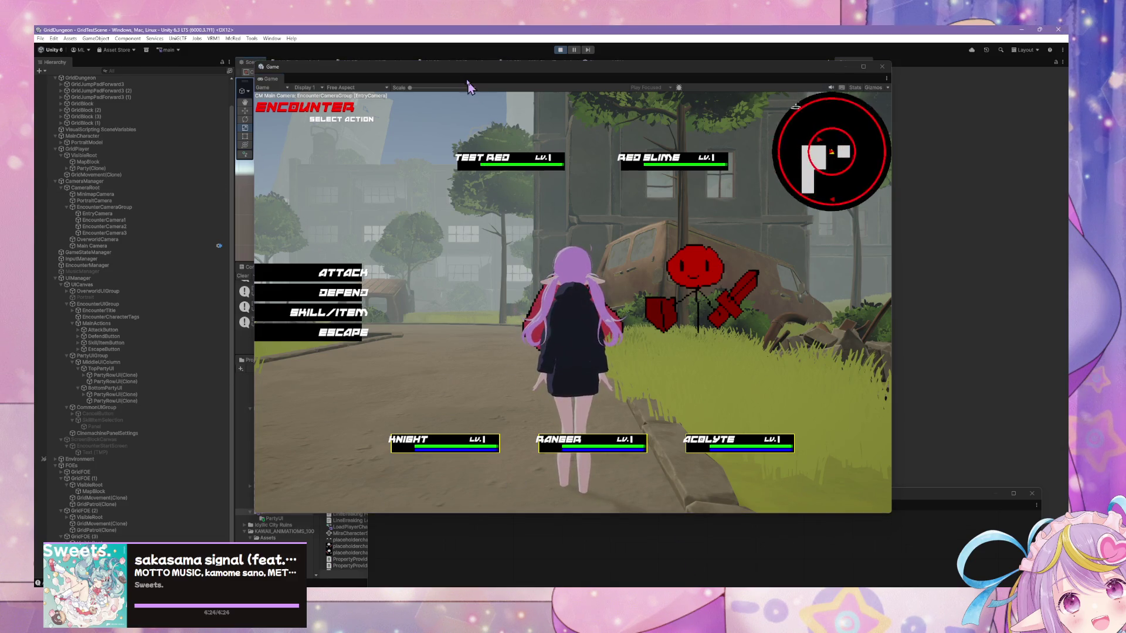
mouse_move(469, 79)
left_mouse_down()
mouse_move(801, 219)
mouse_move(453, 86)
mouse_move(485, 112)
left_mouse_up()
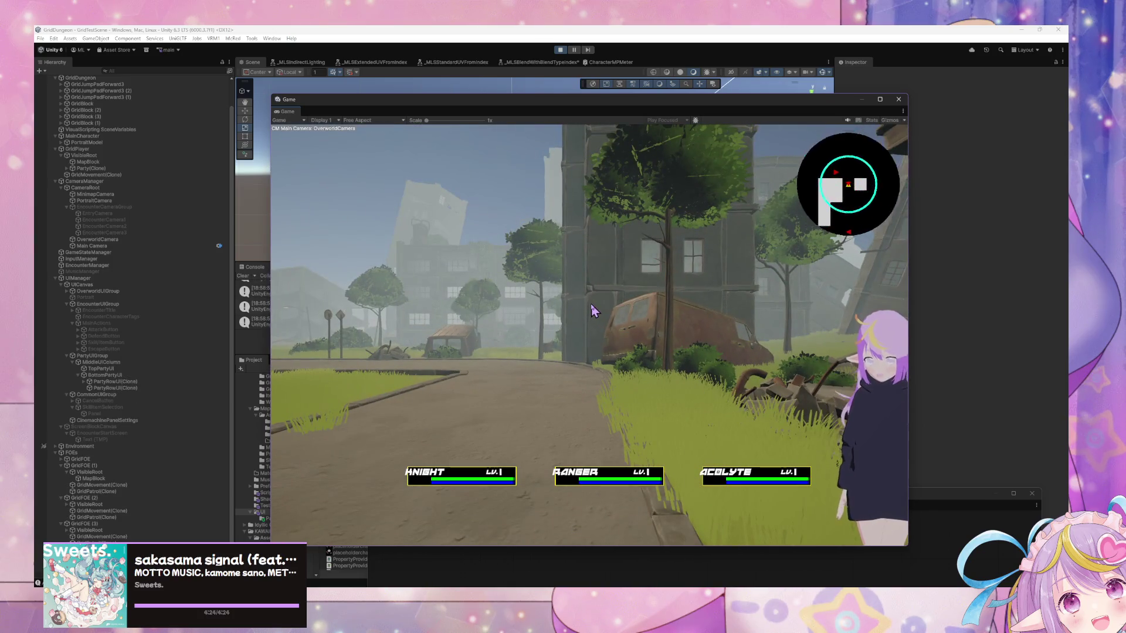
key("a")
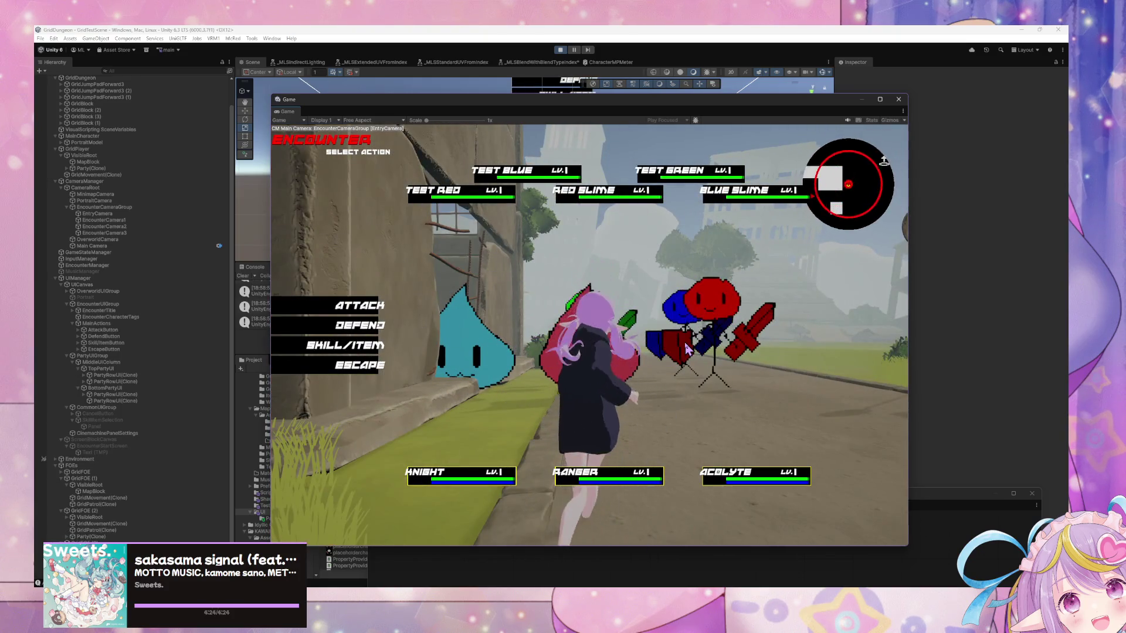
left_click(355, 363)
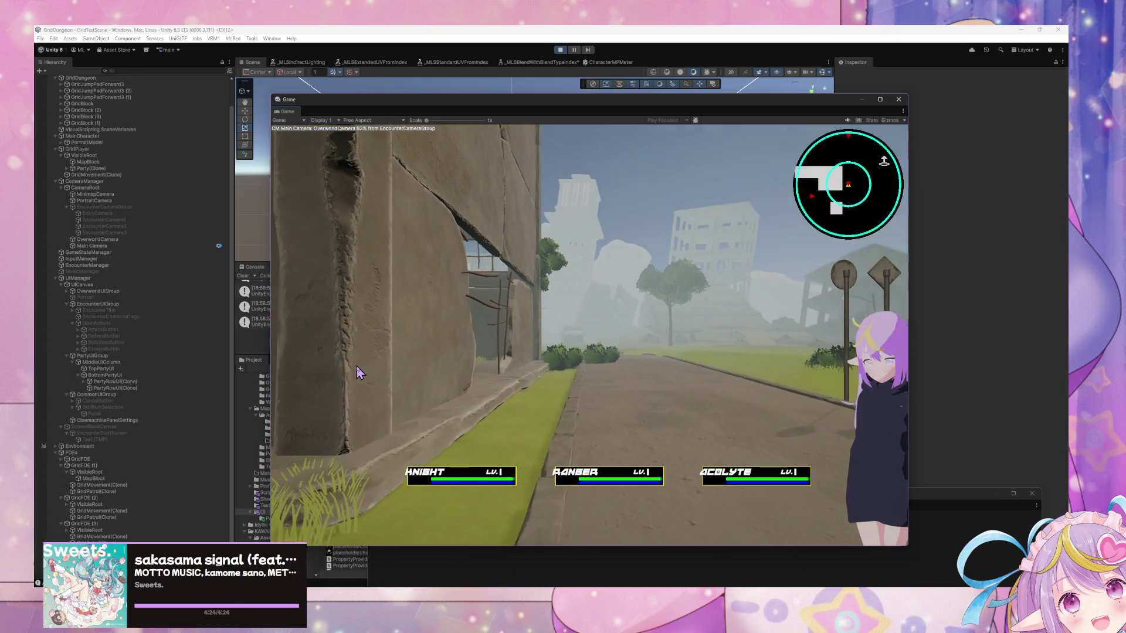
key("a")
key("a")
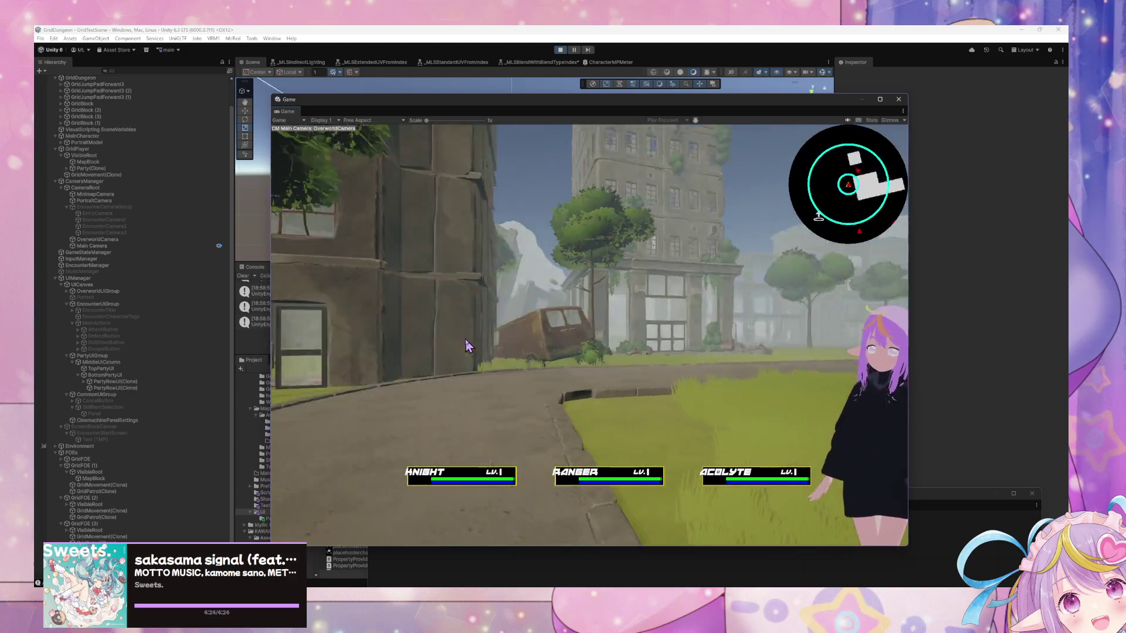
key("w")
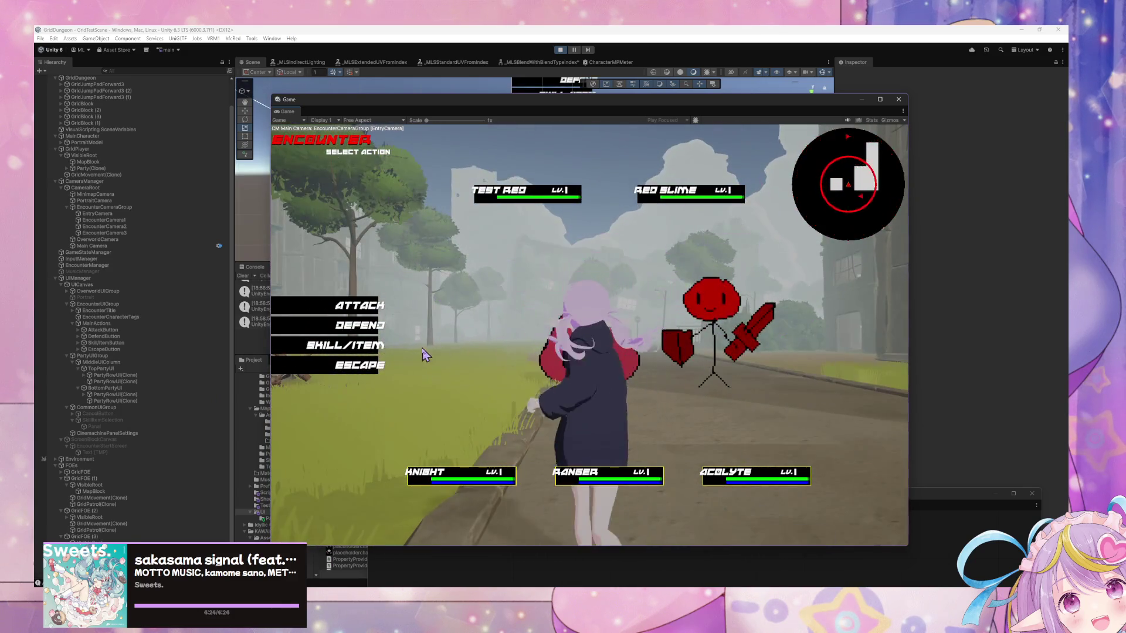
left_click(355, 364)
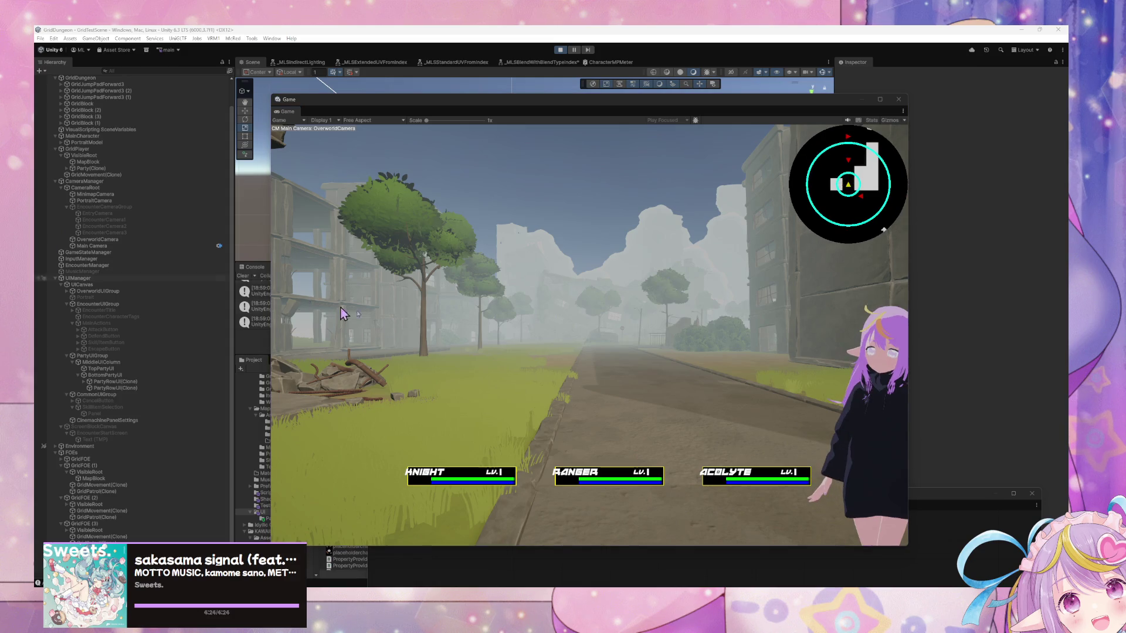
left_click(760, 394)
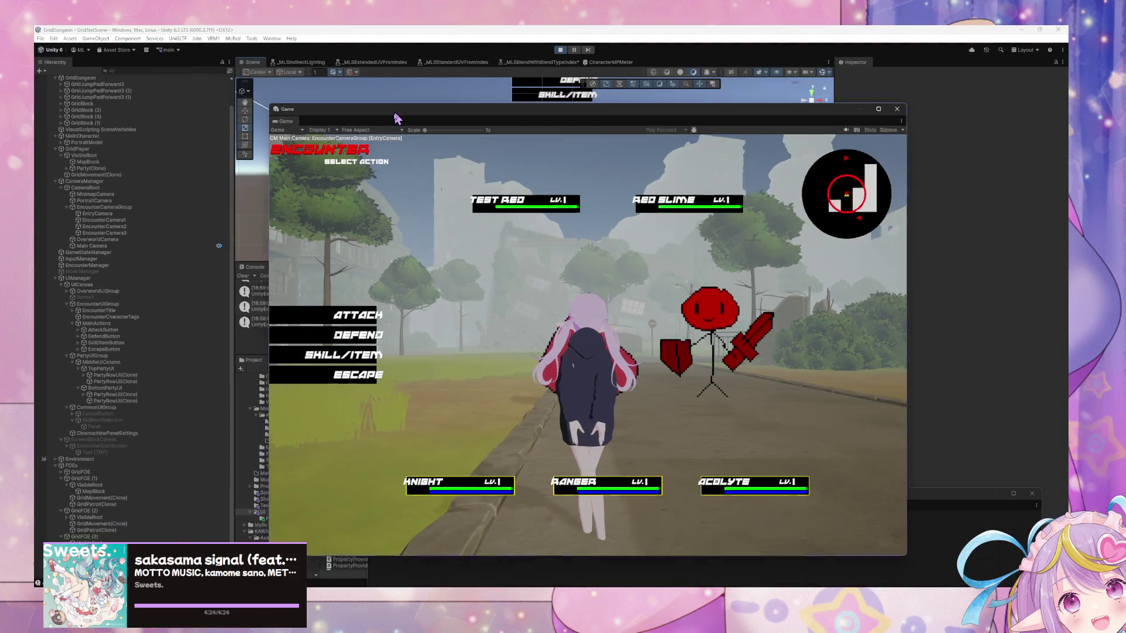
mouse_move(394, 118)
left_mouse_down()
mouse_move(188, 388)
mouse_move(744, 246)
mouse_move(674, 132)
left_mouse_up()
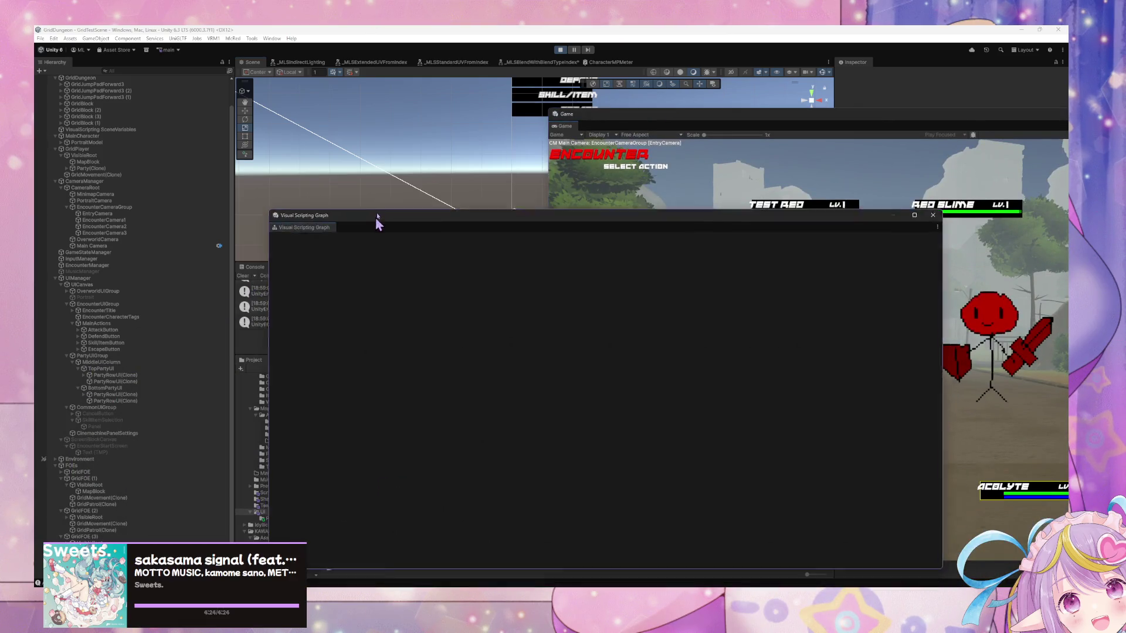
Select Test Red (Tag) under the party row and open its Update Character Status graph
left_click(146, 375)
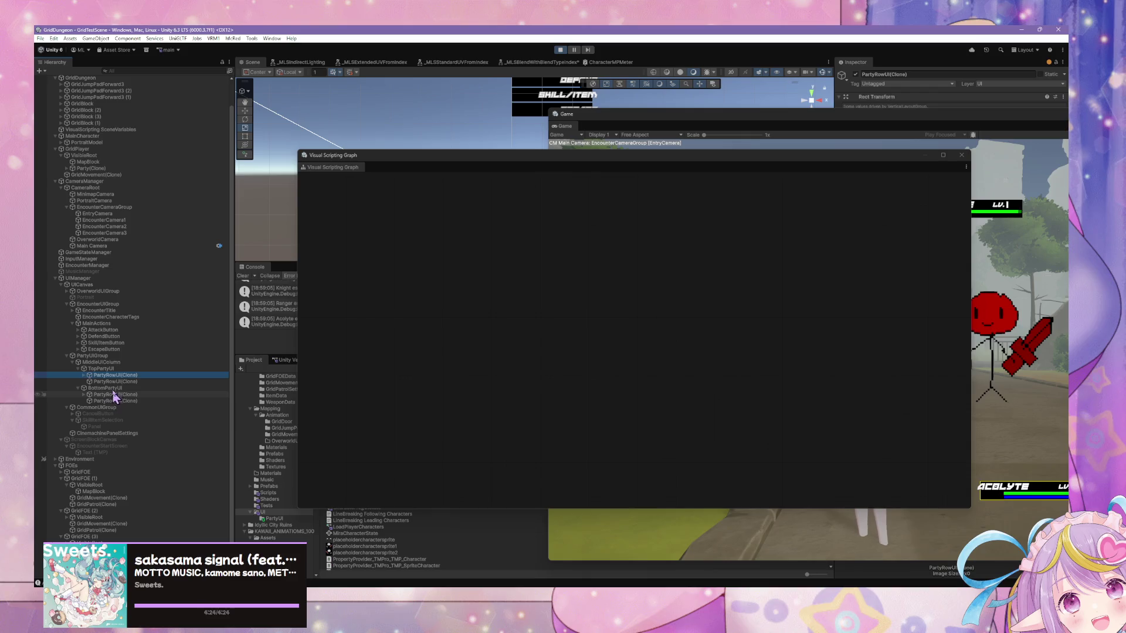
left_click(124, 382)
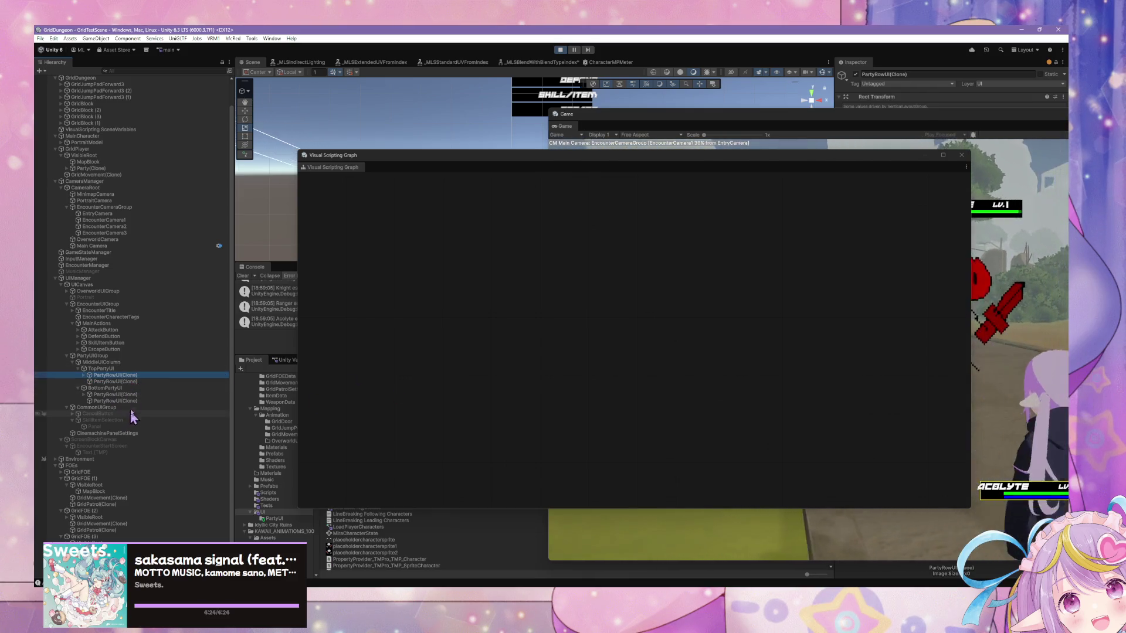
left_click(147, 376)
scroll(148, 375, "down", 1)
scroll(193, 296, "up", 2)
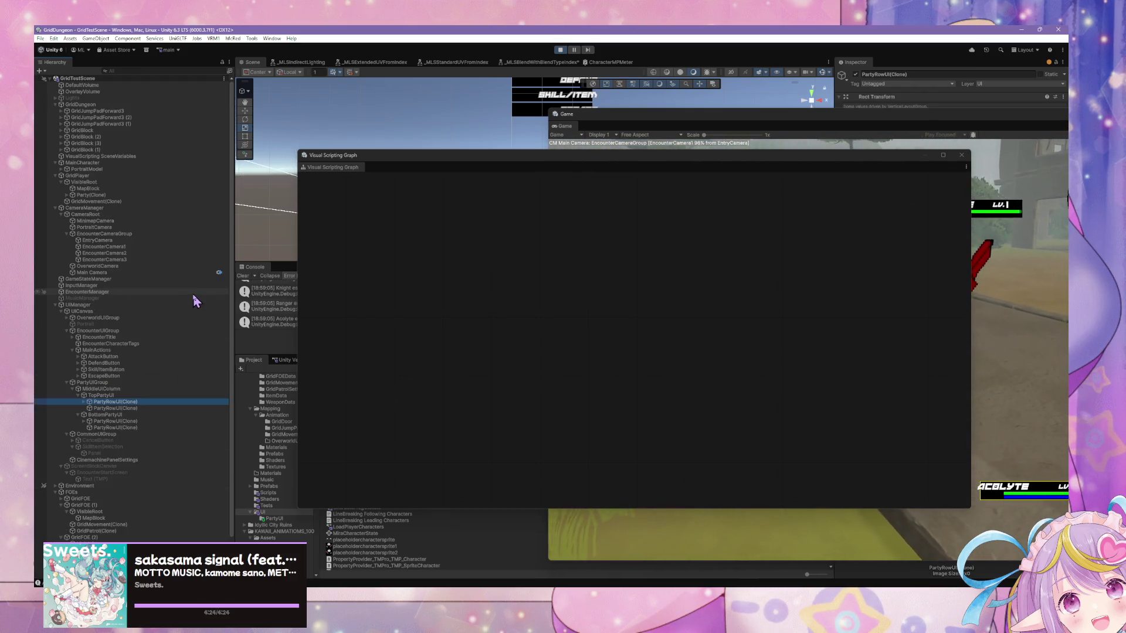
mouse_move(392, 165)
left_mouse_down()
mouse_move(91, 214)
mouse_move(312, 265)
left_mouse_up()
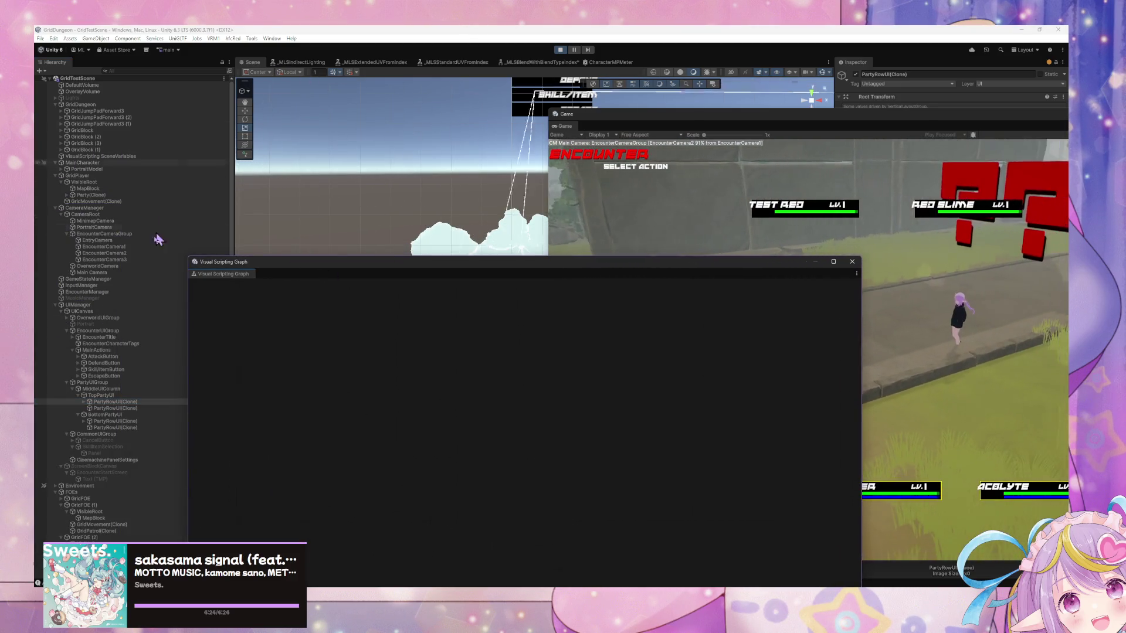
left_click(85, 403)
left_click(112, 408)
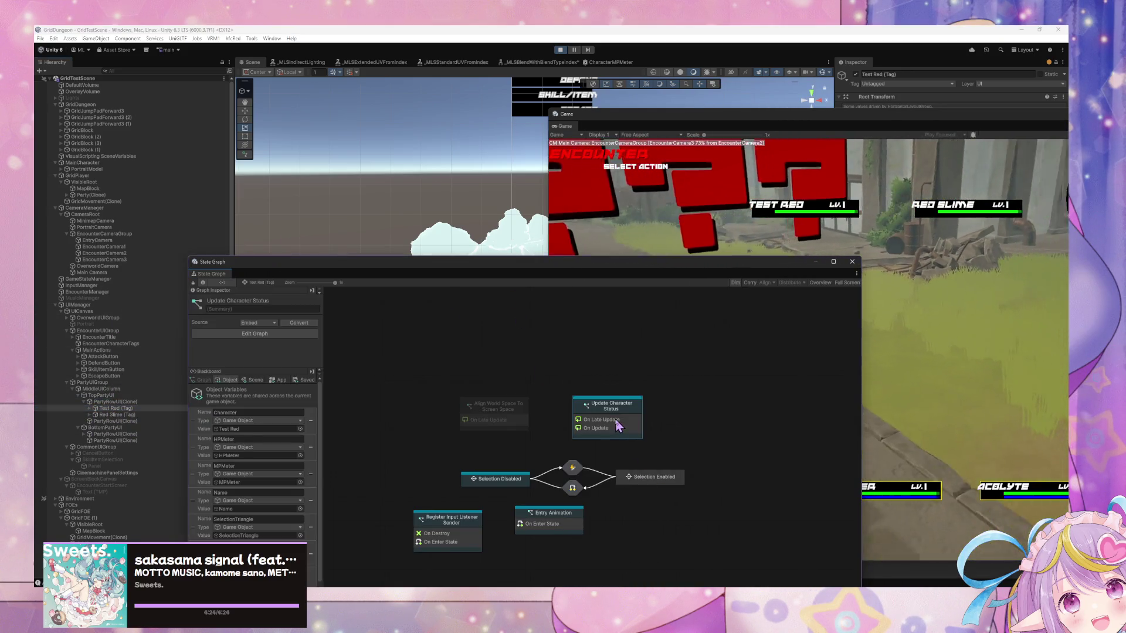
double_click(607, 407)
Locate the meter lerp nodes and enter 1 as the MeterSpeed blackboard value
scroll(544, 423, "up", 10)
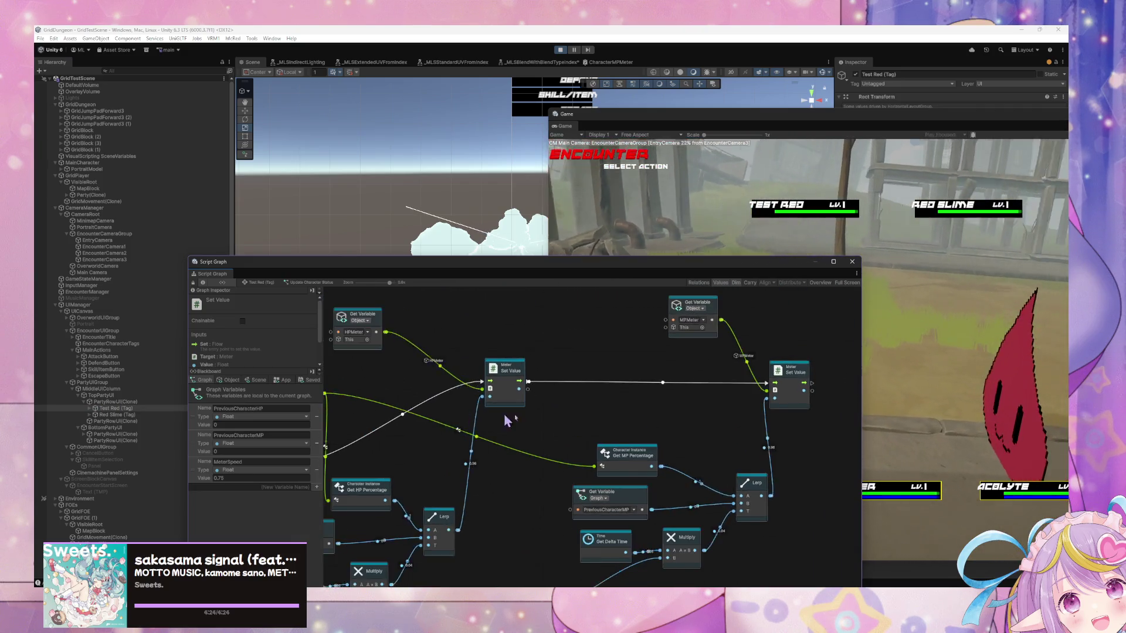
scroll(617, 431, "right", 3)
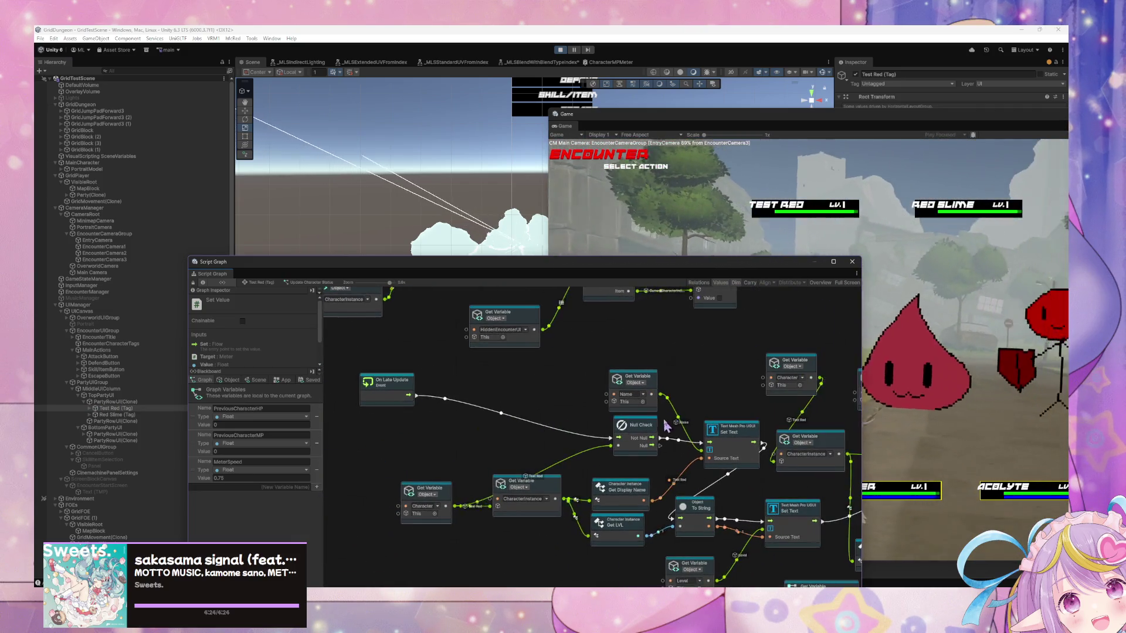
scroll(645, 457, "up", 2)
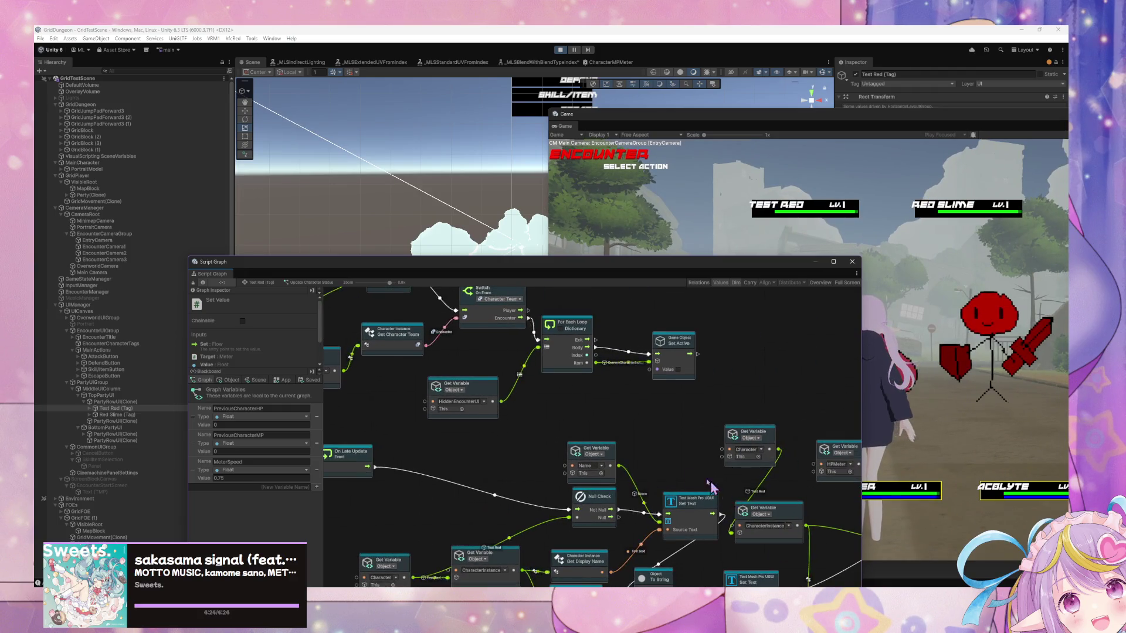
scroll(722, 494, "up", 10)
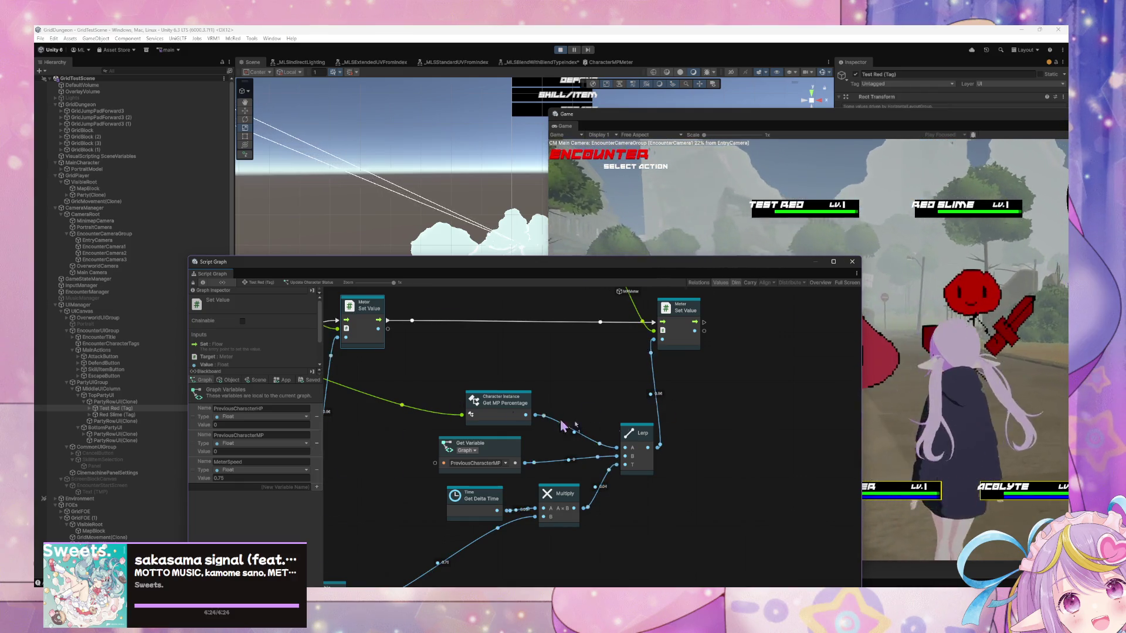
scroll(515, 417, "up", 10)
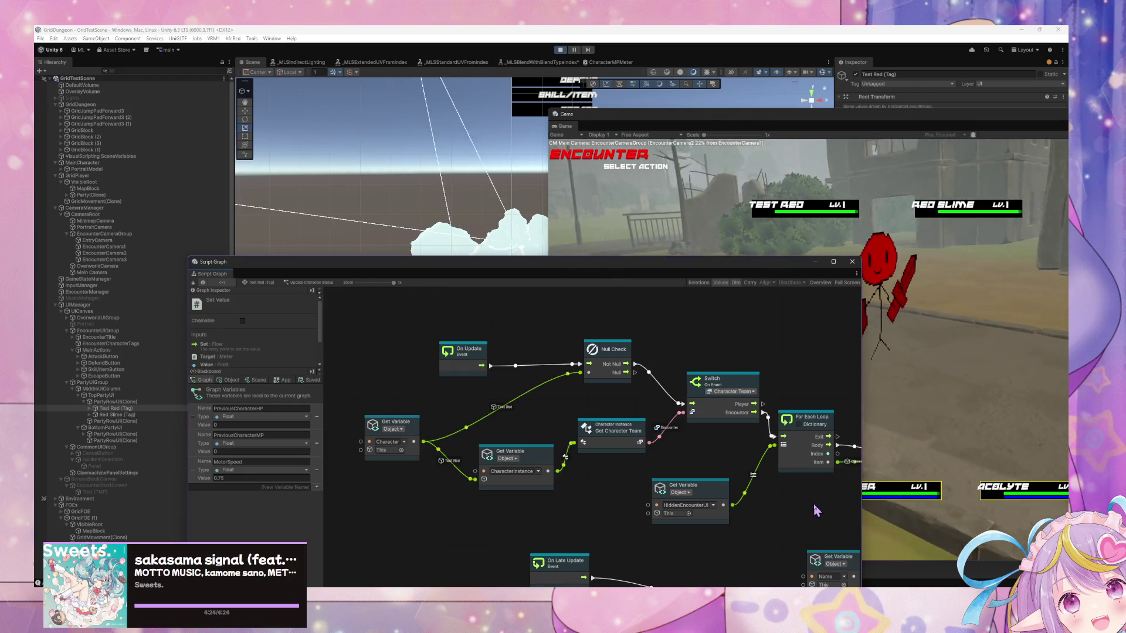
left_click_drag(820, 527, 534, 434)
left_click_drag(741, 466, 417, 330)
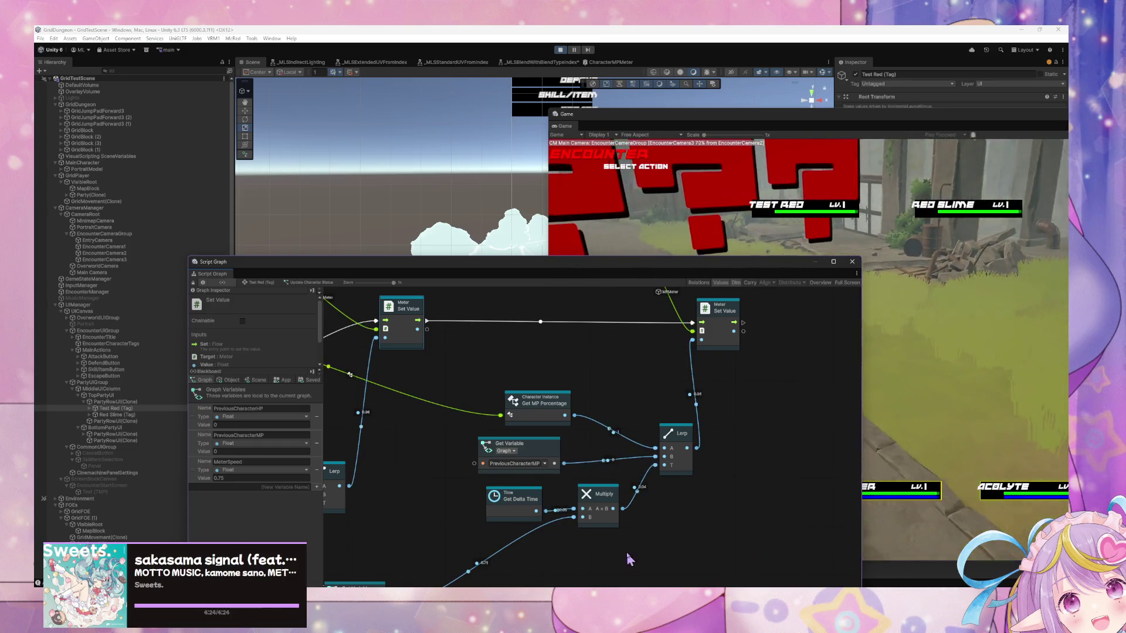
scroll(799, 470, "down", 2)
scroll(702, 489, "up", 2)
left_click_drag(702, 490, 724, 468)
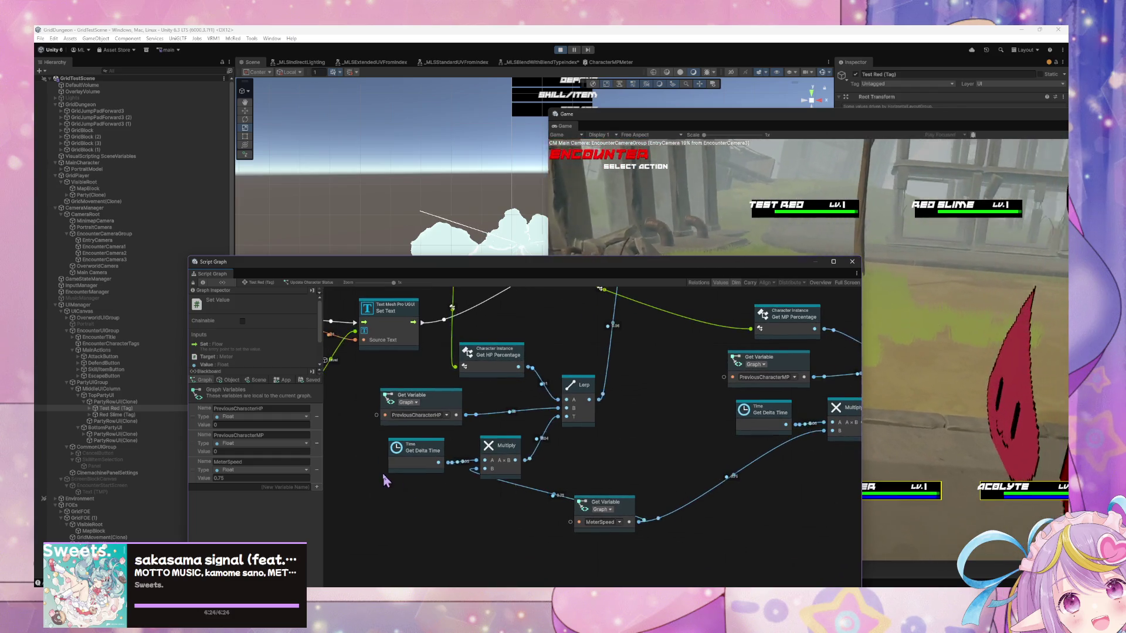
double_click(261, 478)
type("1")
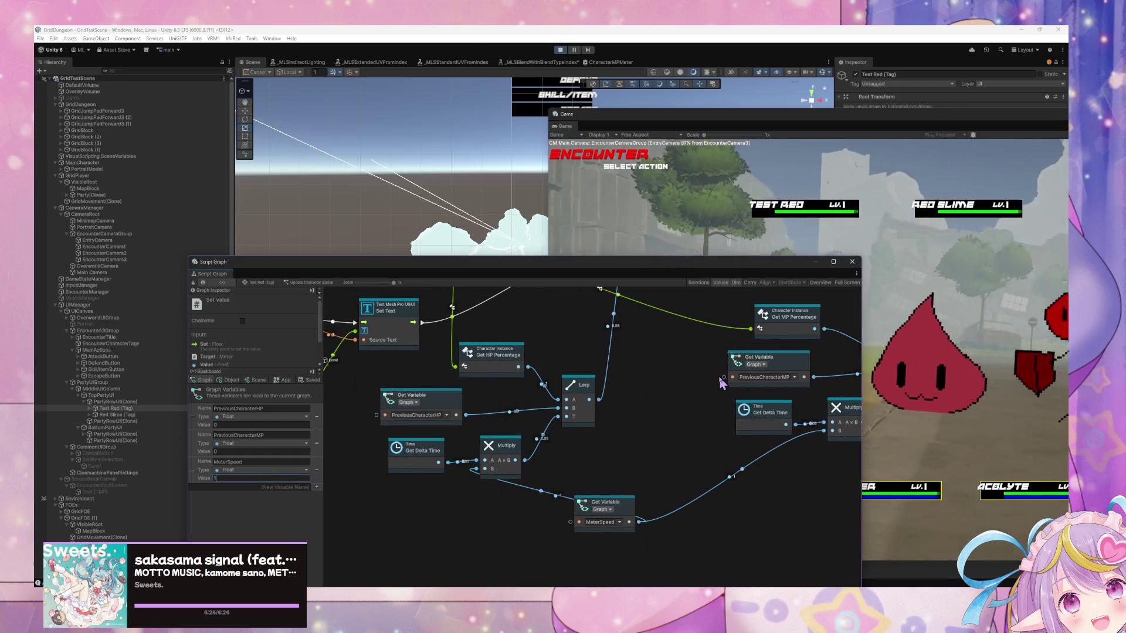
Commit MeterSpeed 1, then Google 'unity lerp won't go to end' in Chrome and move the browser aside
key("Return")
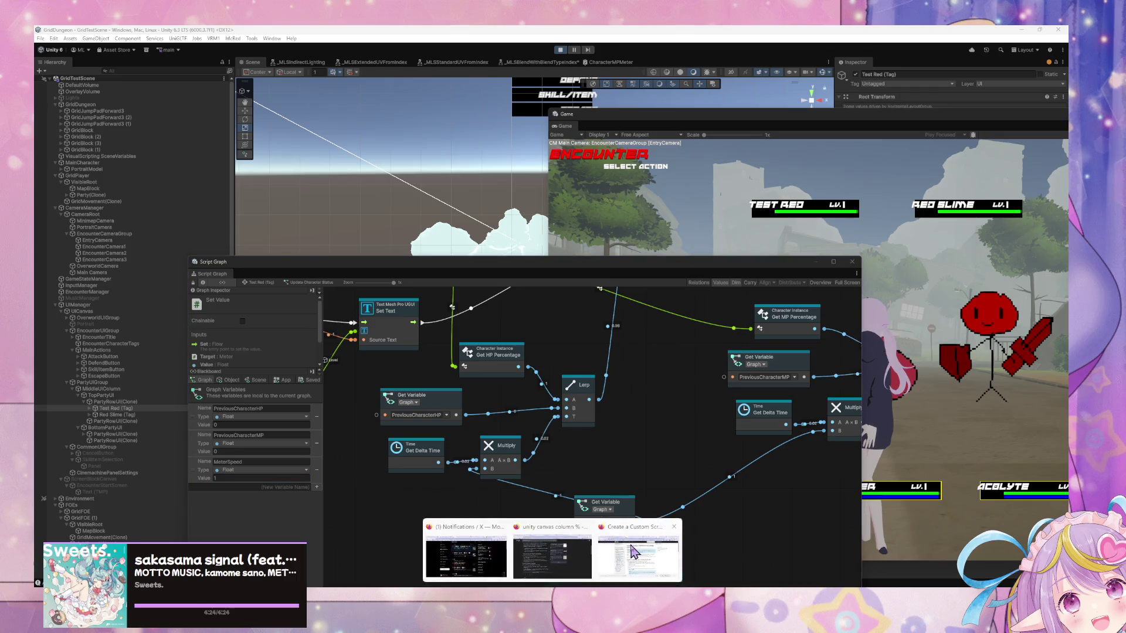
left_click(650, 243)
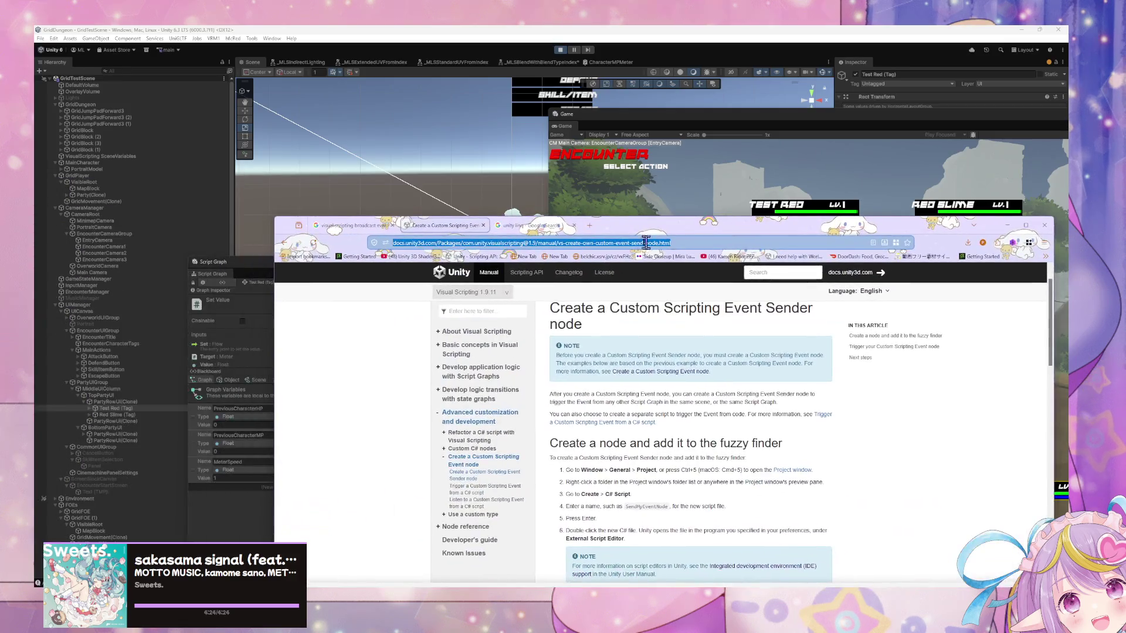
type("un")
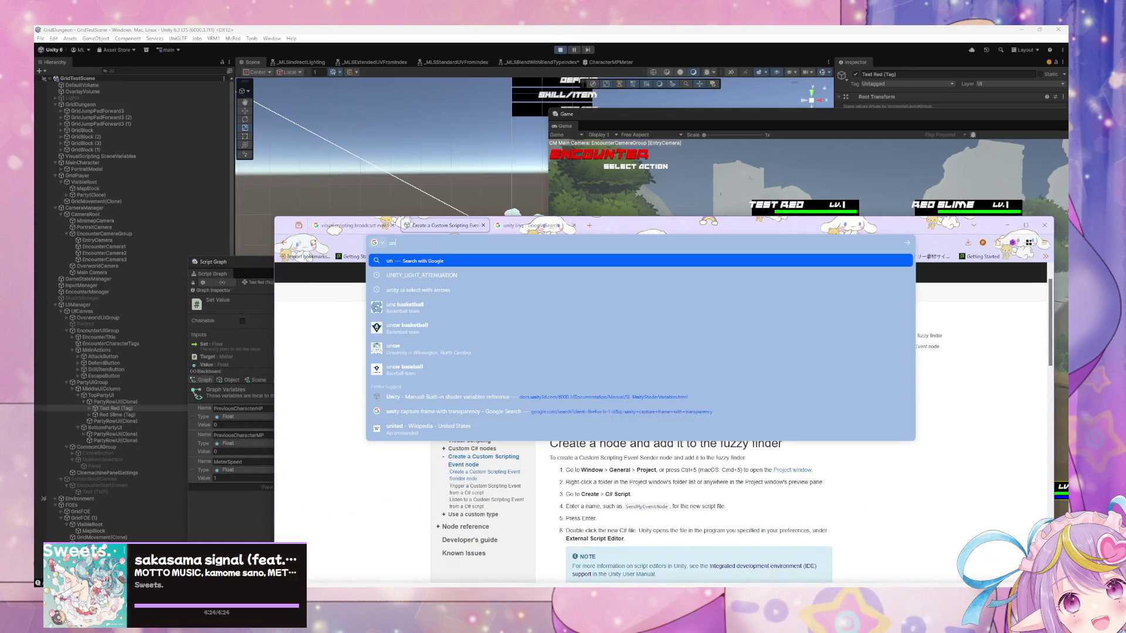
type("ity lerp won't go to en")
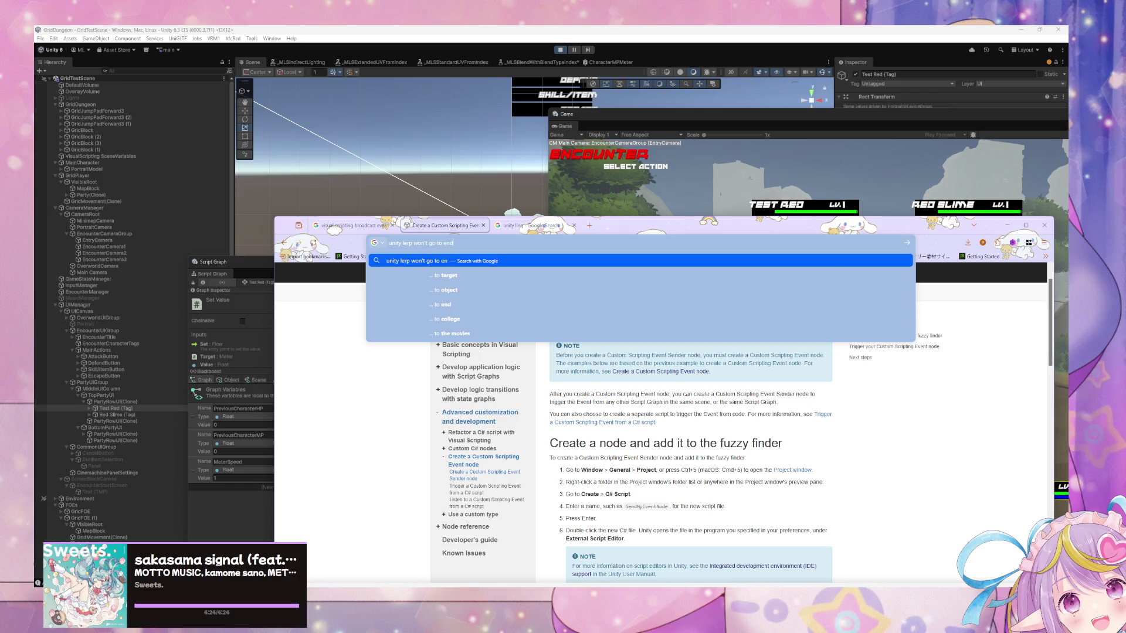
key("Return")
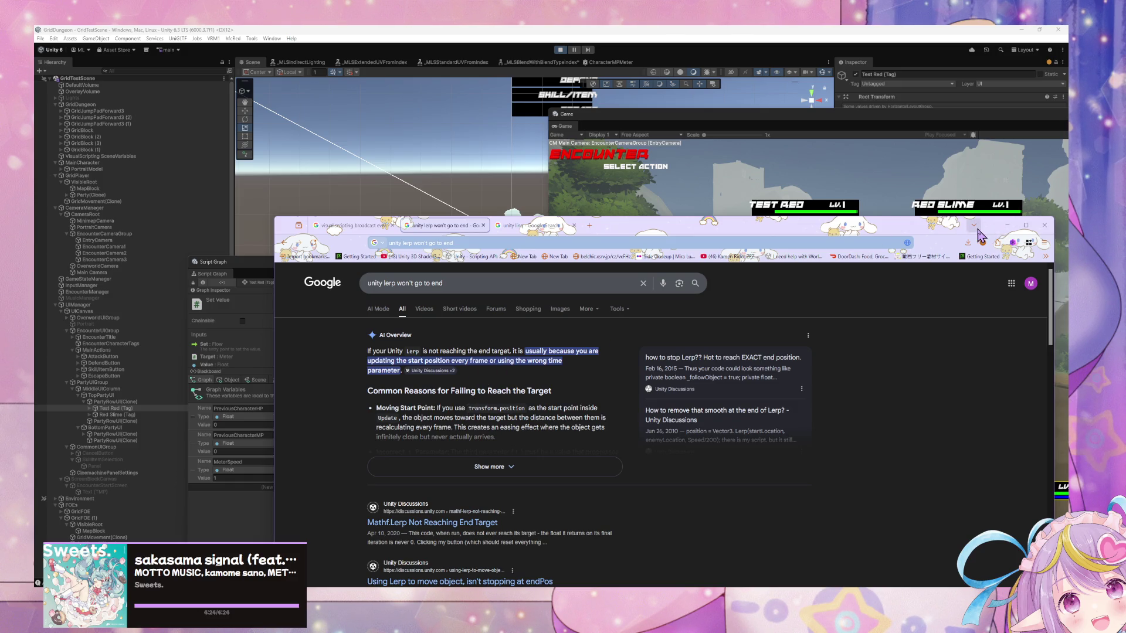
left_click_drag(918, 230, 501, 303)
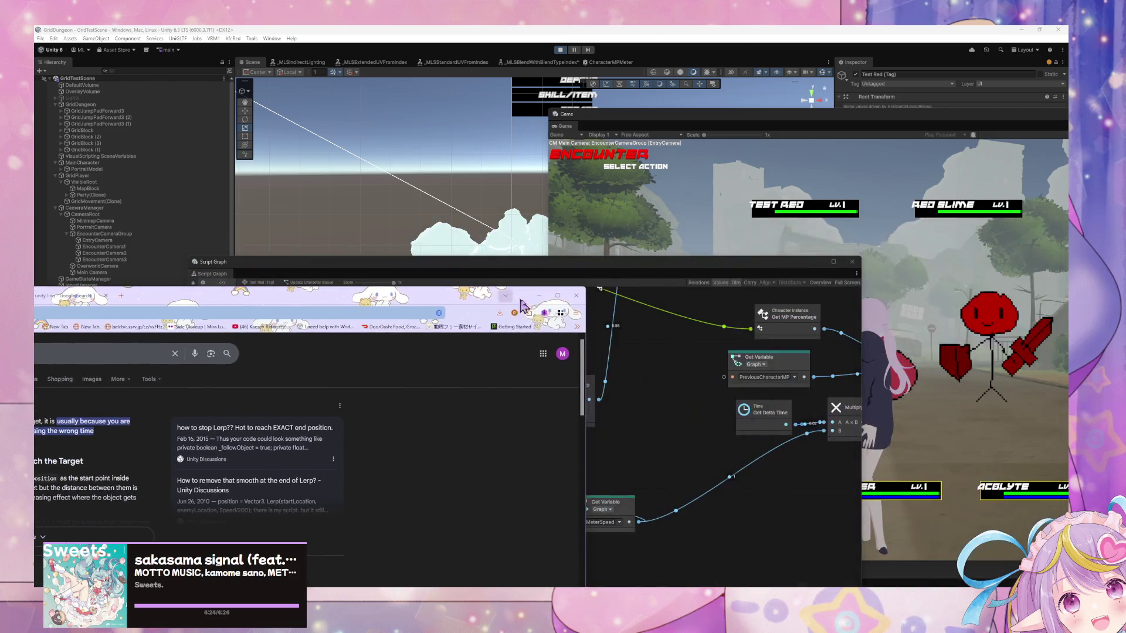
Return to the graph and rearrange the Get Delta Time and CharacterInstance Get Variable nodes
left_click(537, 296)
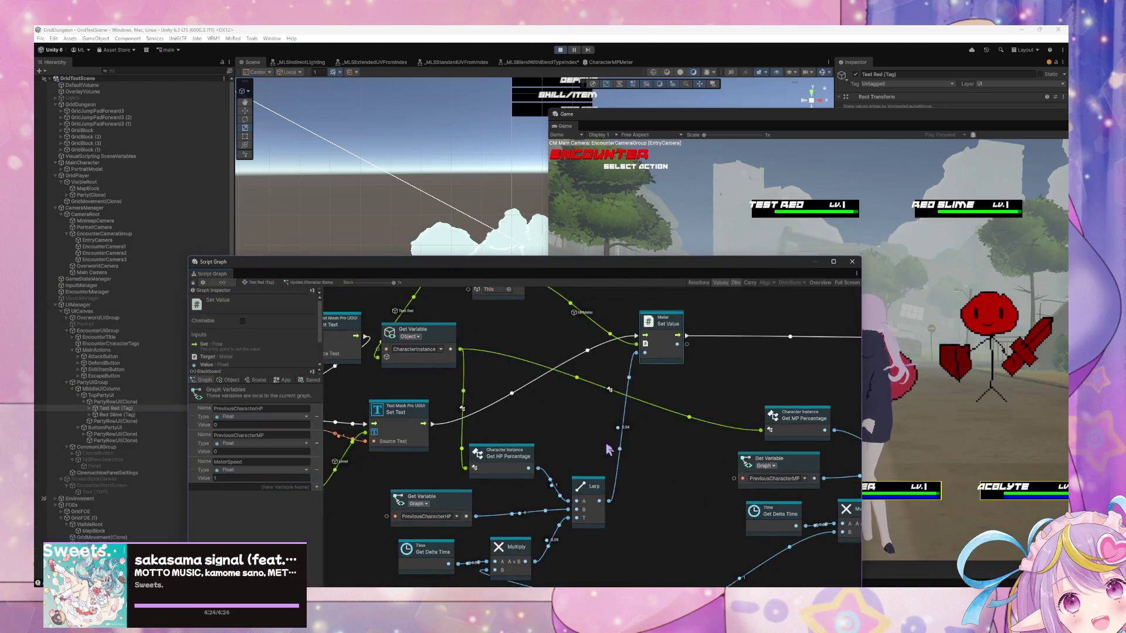
left_click(567, 433)
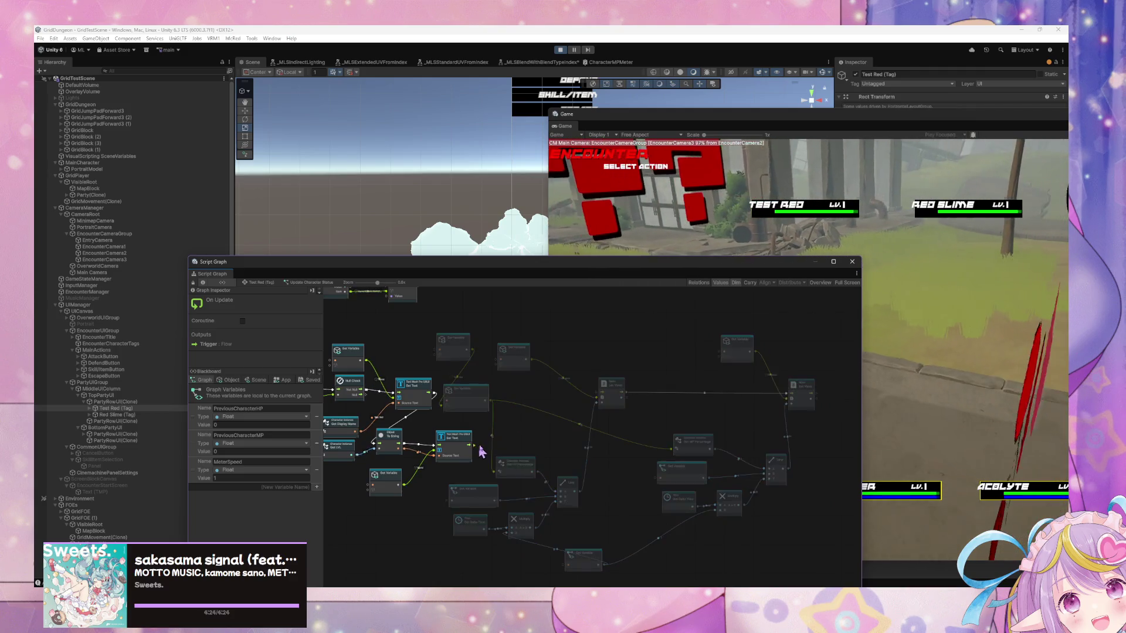
mouse_move(811, 567)
left_mouse_down()
mouse_move(672, 525)
mouse_move(490, 333)
mouse_move(583, 367)
left_mouse_up()
left_click(486, 523)
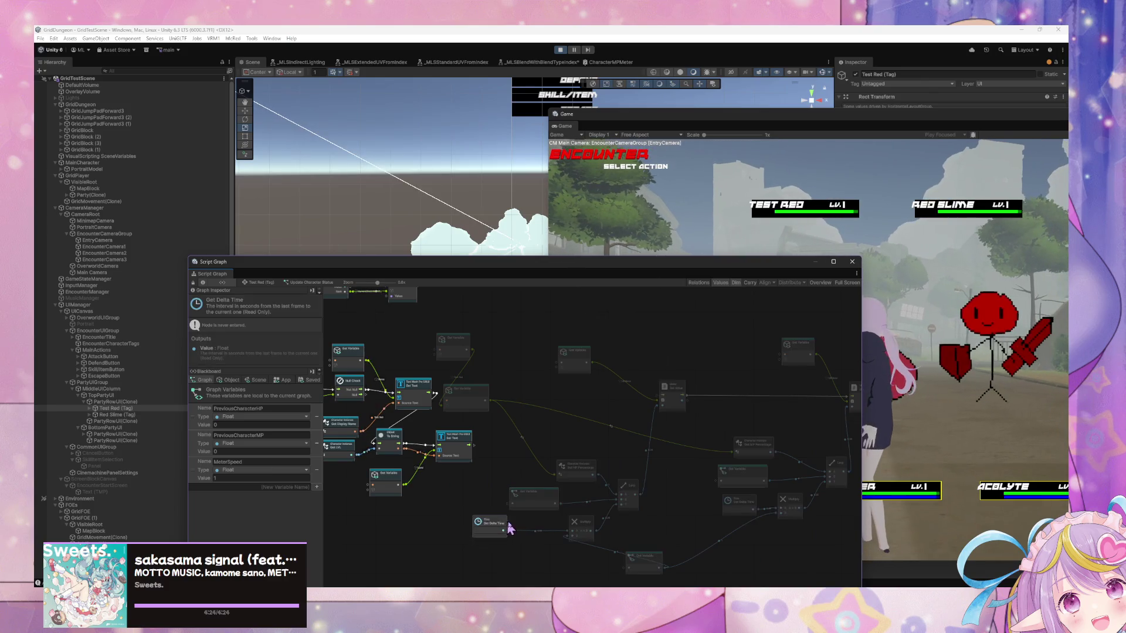
scroll(612, 491, "up", 3)
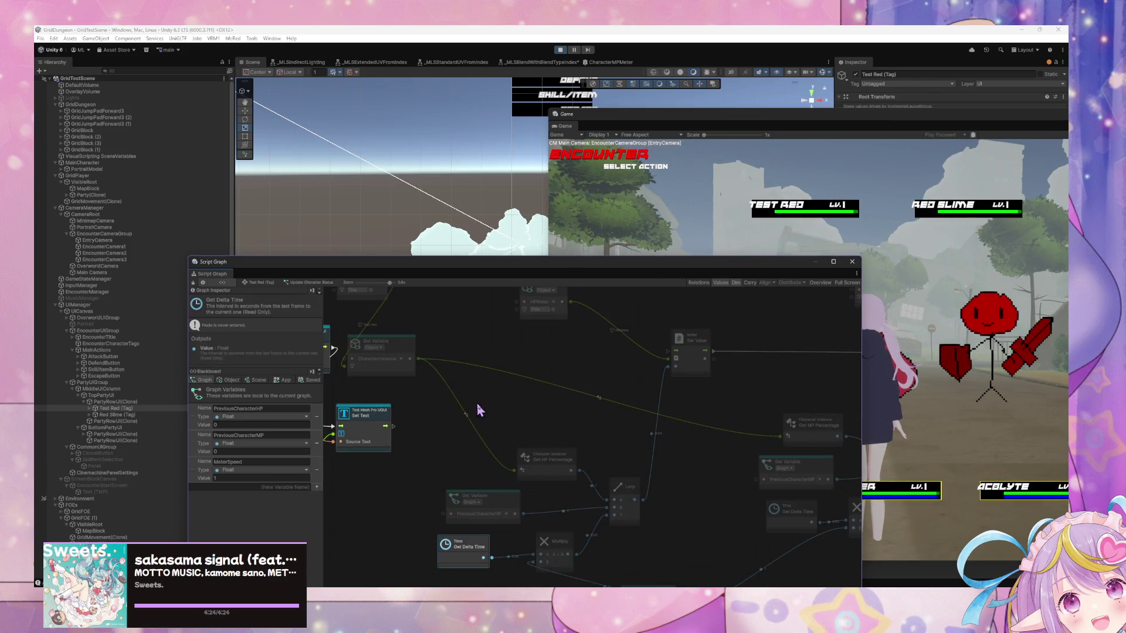
mouse_move(409, 359)
left_mouse_down()
mouse_move(553, 385)
mouse_move(598, 427)
mouse_move(584, 386)
mouse_move(680, 407)
mouse_move(589, 395)
mouse_move(541, 456)
mouse_move(510, 464)
left_mouse_up()
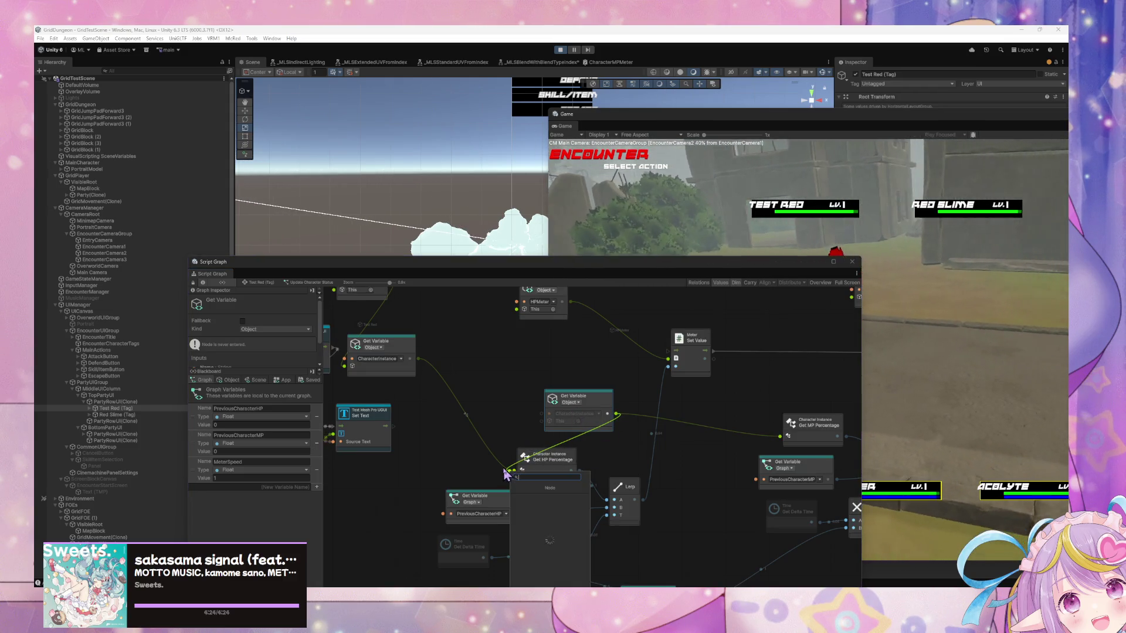
key("Escape")
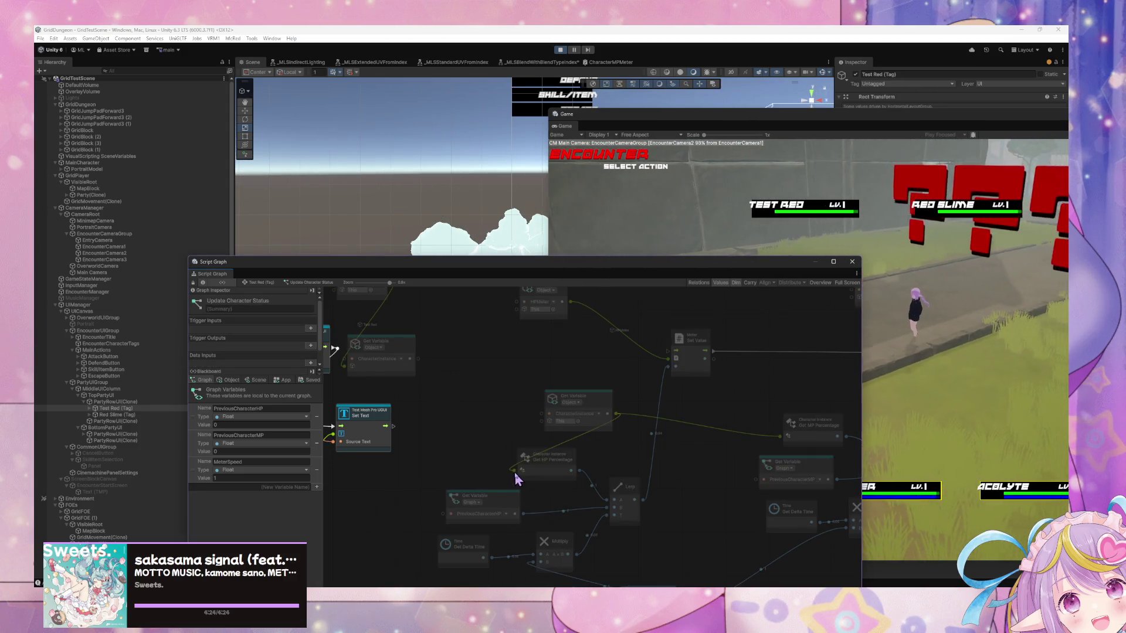
left_click_drag(588, 404, 542, 381)
Add an On Late Update event node and wire it to trigger the HPMeter Set Value
left_click_drag(655, 427, 643, 490)
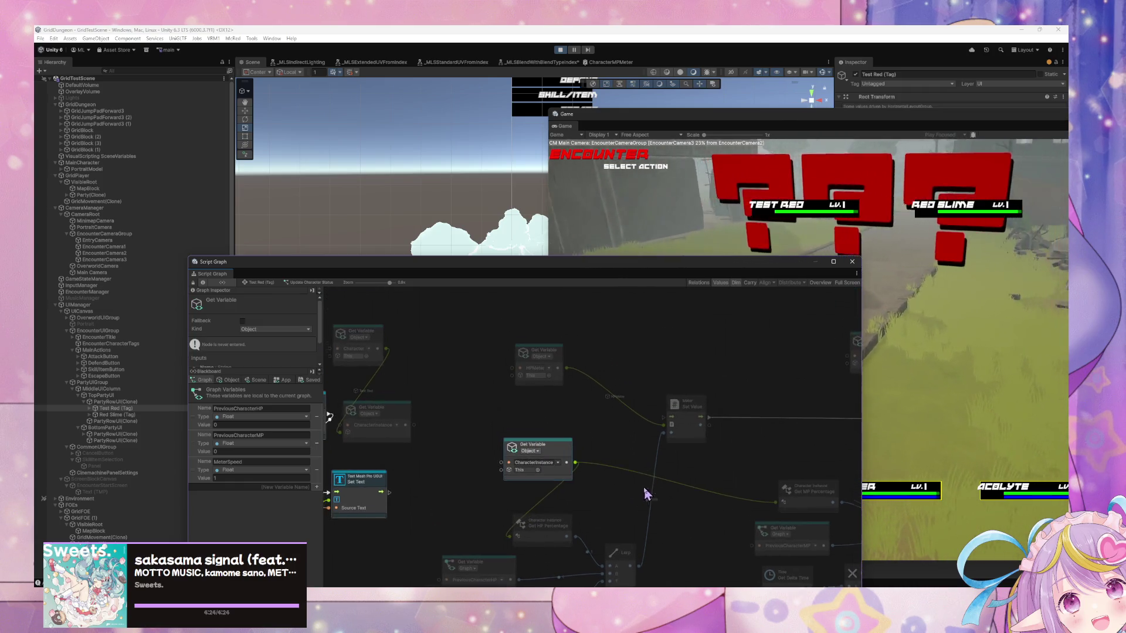
right_click(679, 377)
left_click(683, 372)
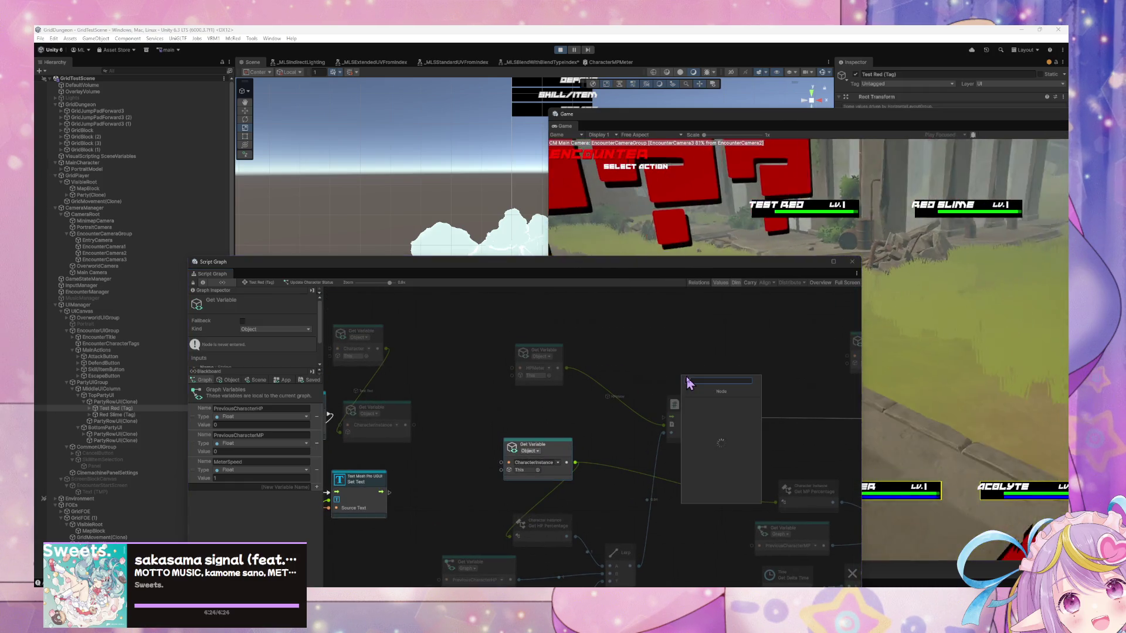
type("tate update")
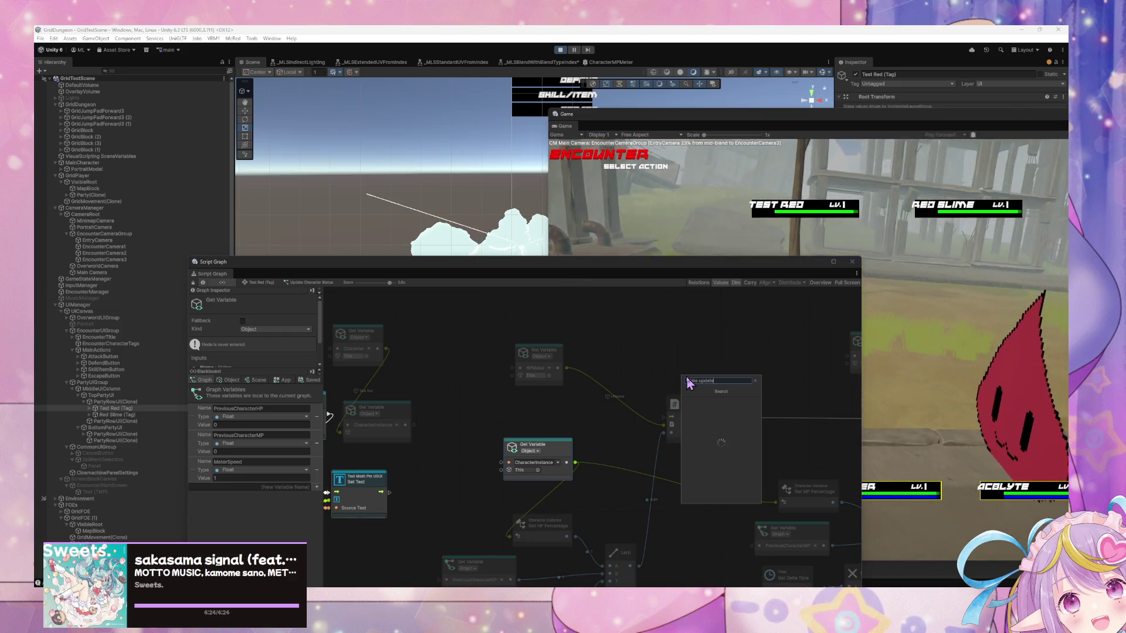
key("Return")
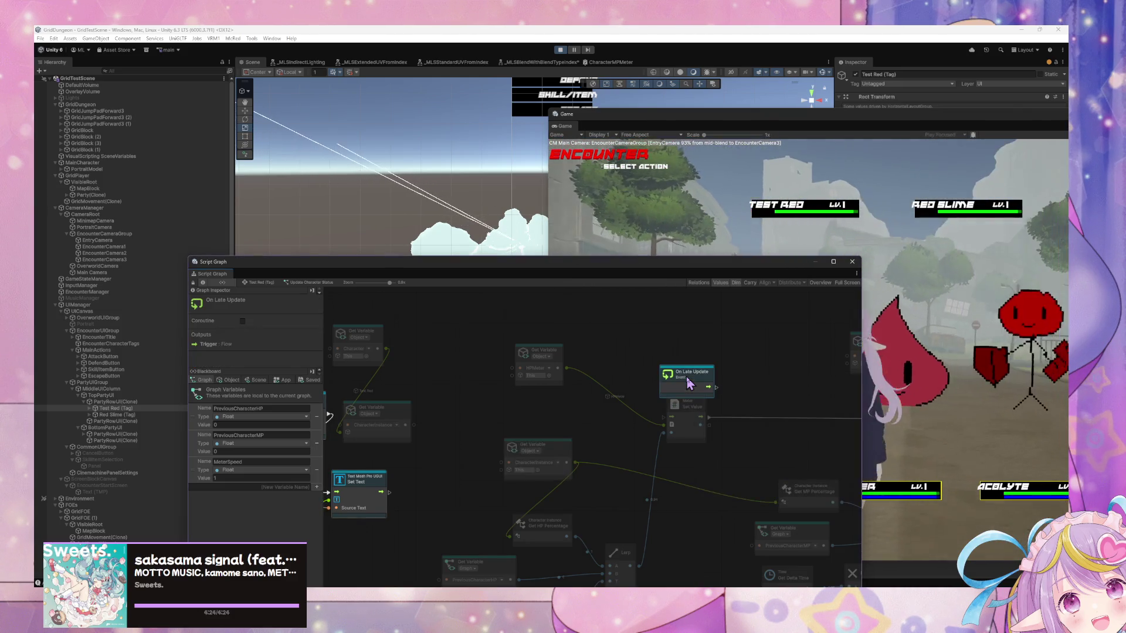
left_click_drag(706, 394, 586, 396)
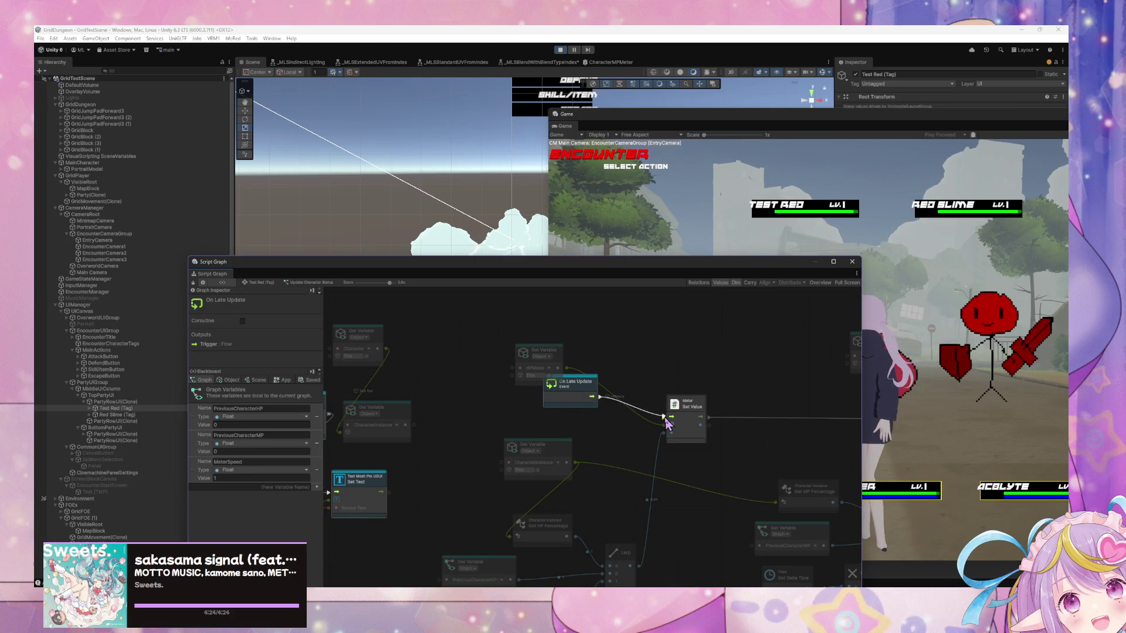
left_click_drag(666, 418, 669, 417)
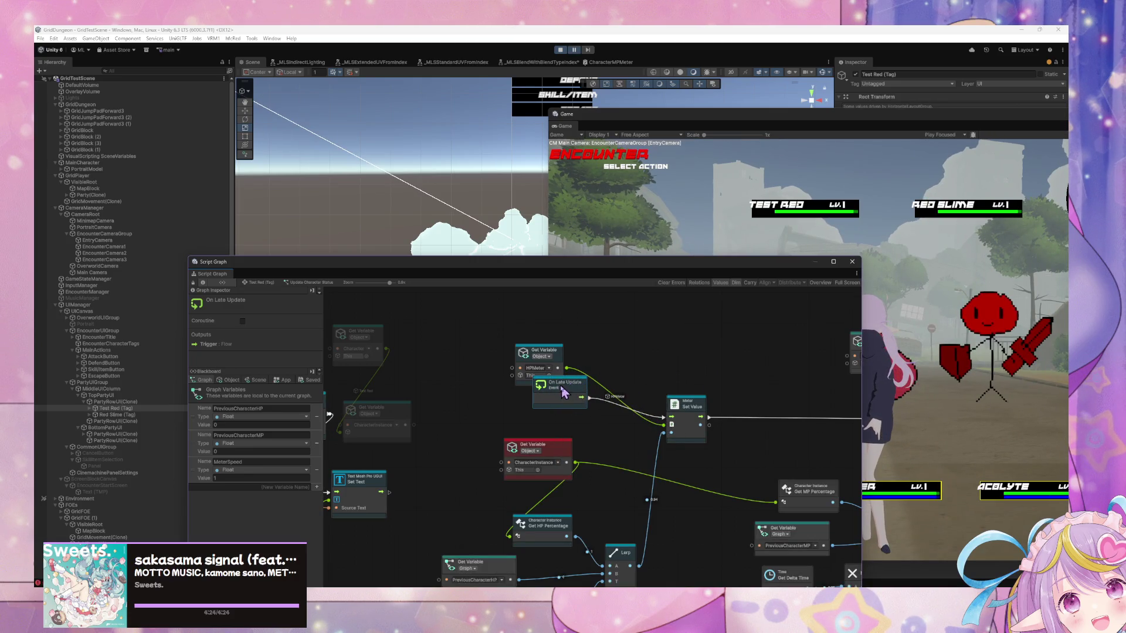
Connect the Character variable into the CharacterInstance Get Variable node
left_click_drag(363, 486, 568, 443)
left_click_drag(759, 417, 364, 415)
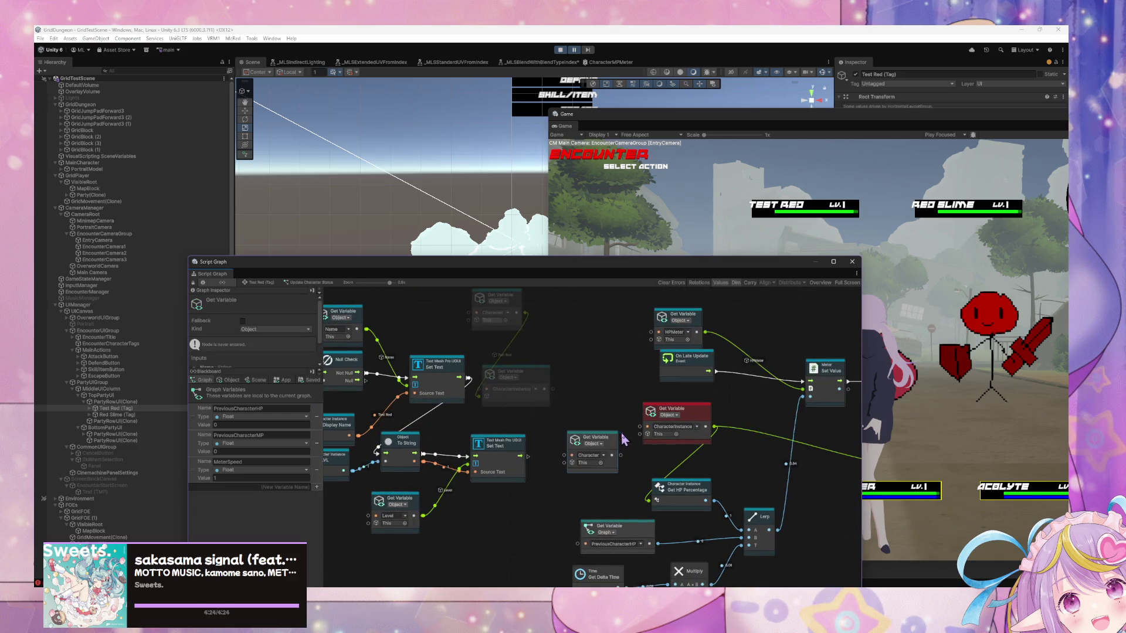
left_click_drag(621, 456, 644, 434)
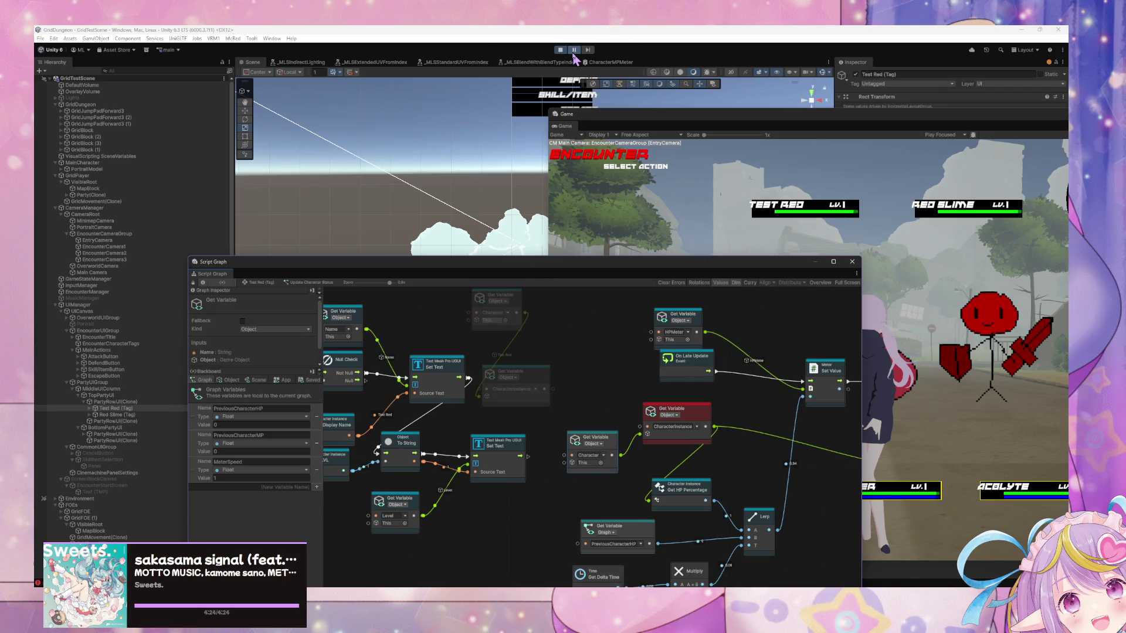
Resume play mode and keep the Get Variable kind set to Object
left_click(574, 51)
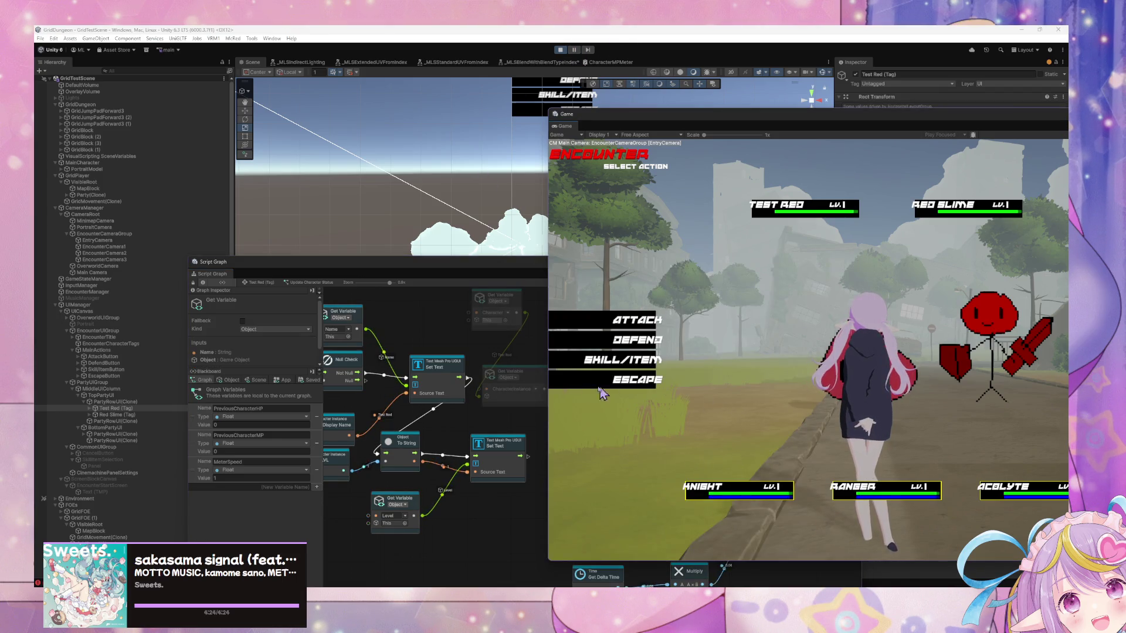
left_click(527, 422)
left_click(593, 444)
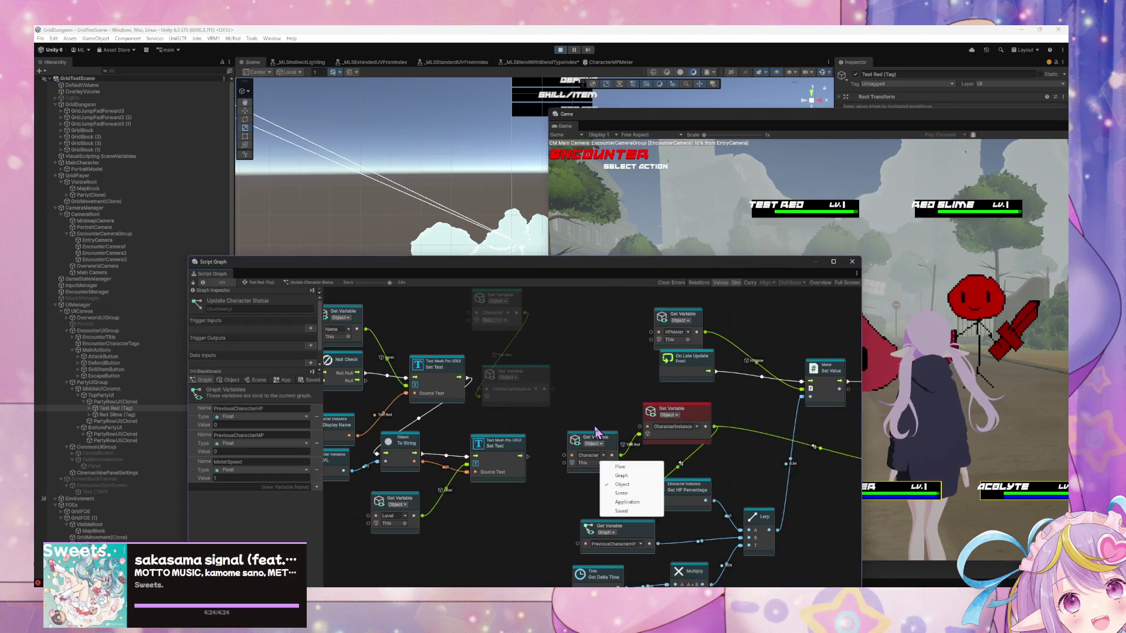
left_click(738, 425)
Set MeterSpeed to 21 and return to the Game to start a new encounter
left_click_drag(738, 425, 643, 392)
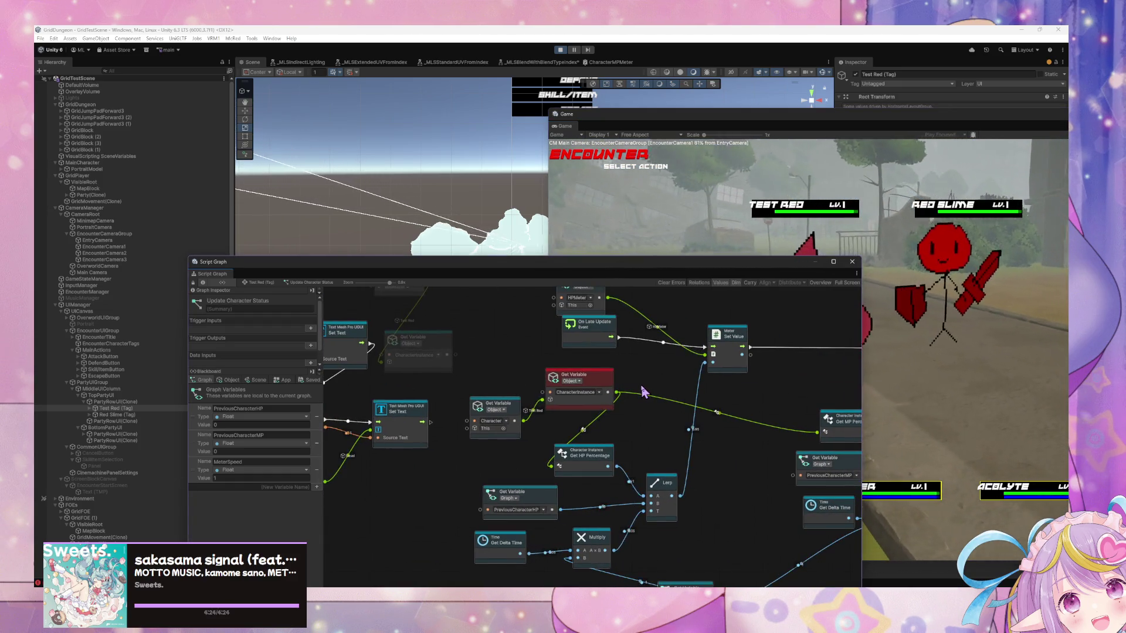
left_click_drag(598, 560, 580, 488)
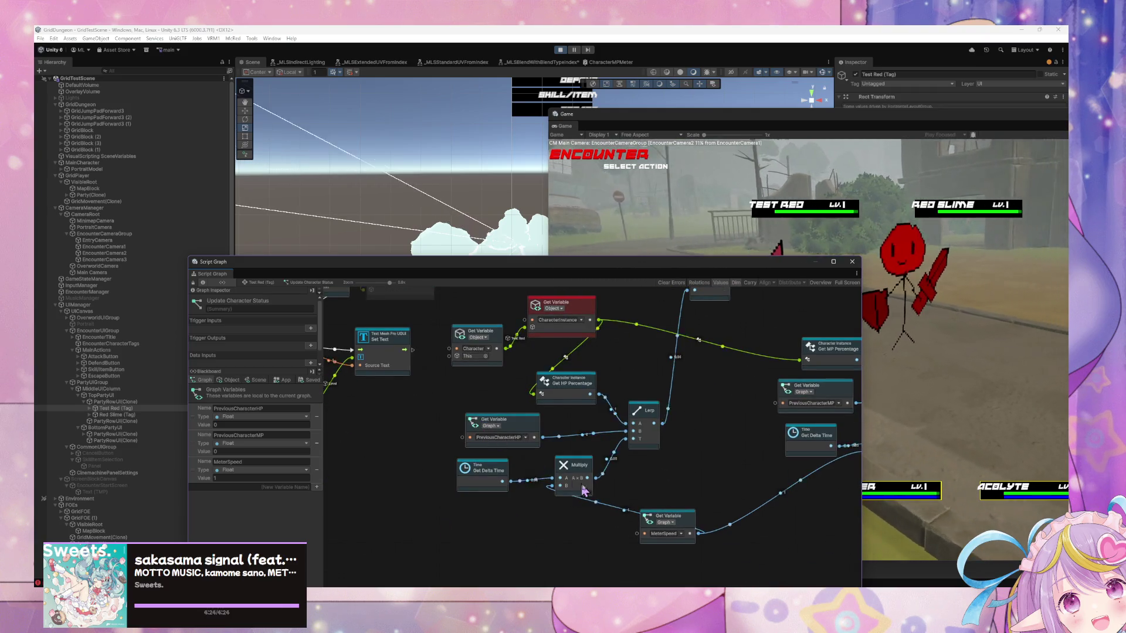
left_click_drag(668, 516, 683, 517)
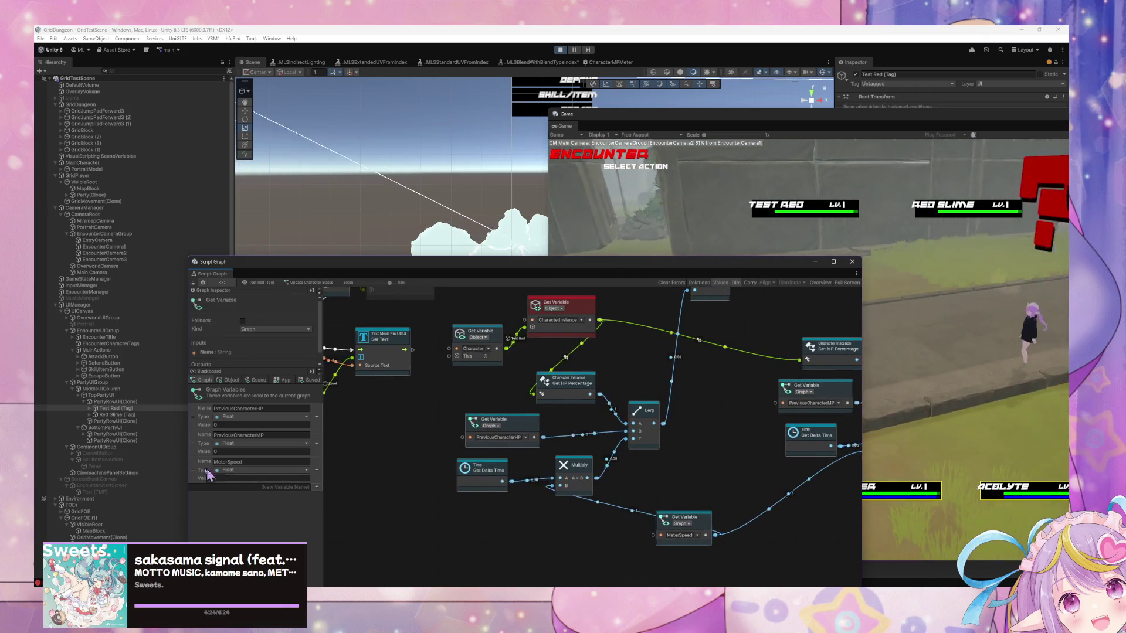
left_click(242, 478)
type("2")
type("1")
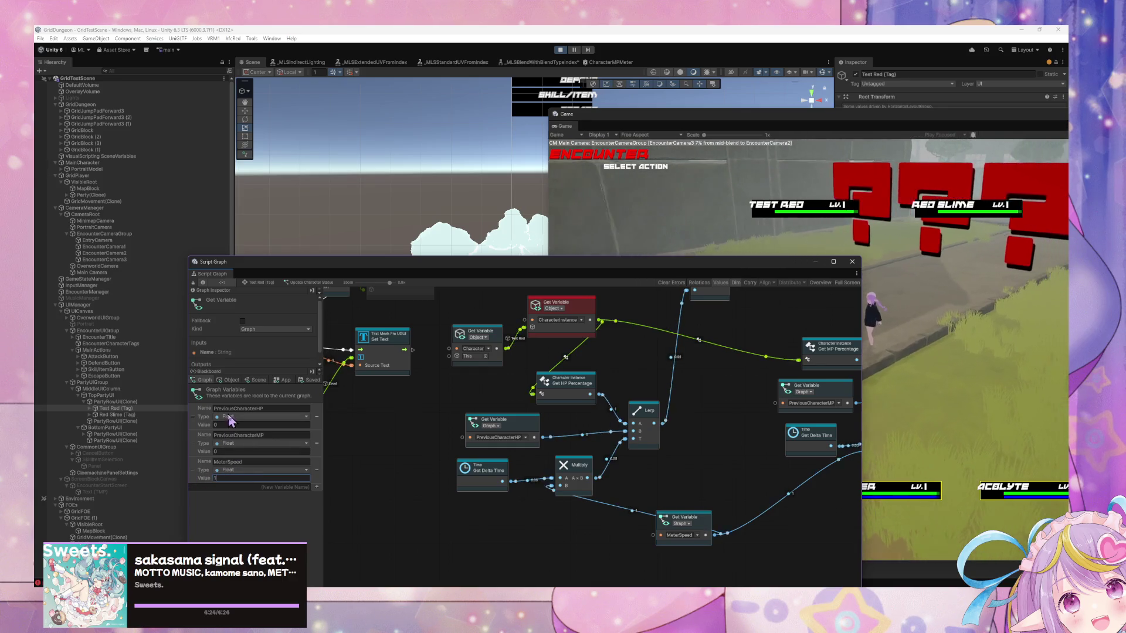
left_click(819, 240)
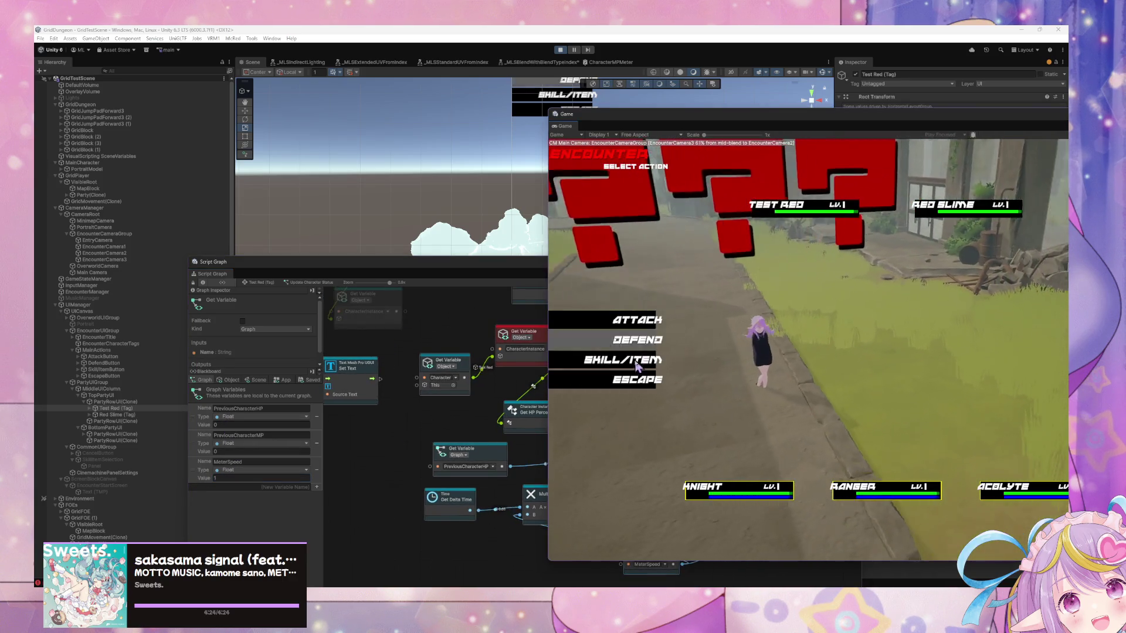
left_click(635, 382)
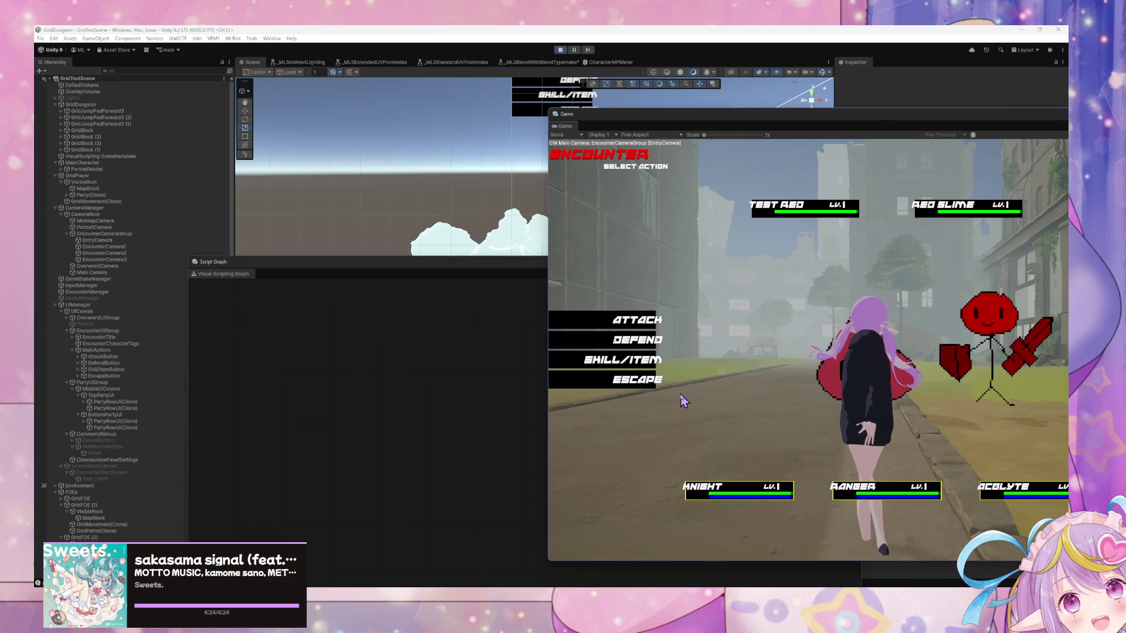
Select Test Red (Tag) under PartyRowUI(Clone) and open its Update Character Status graph
left_click(484, 385)
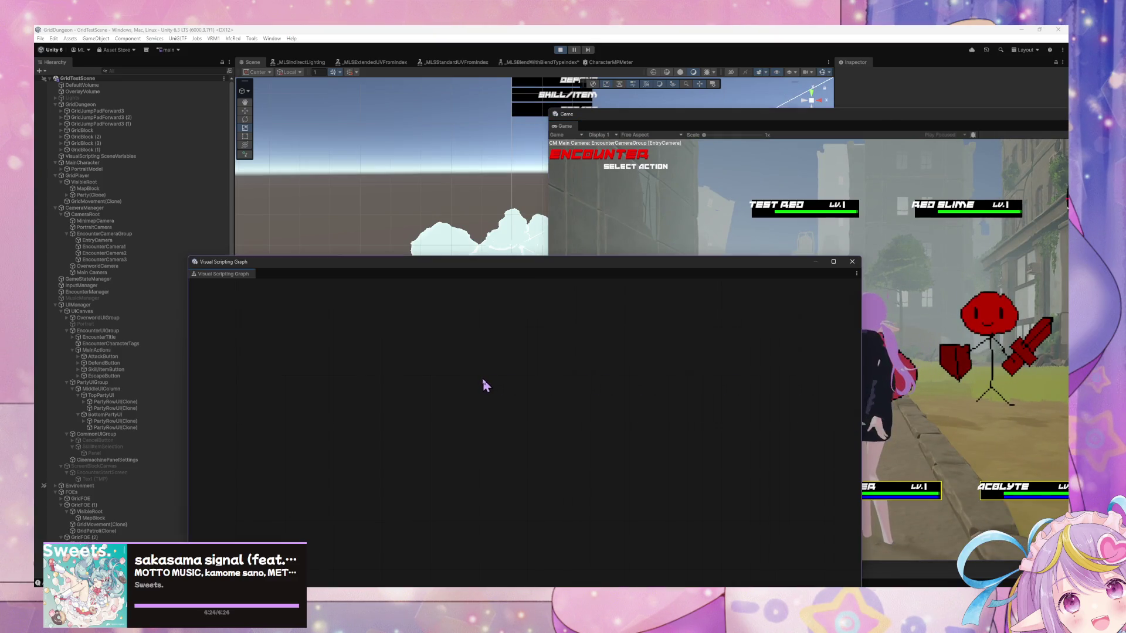
left_click(125, 402)
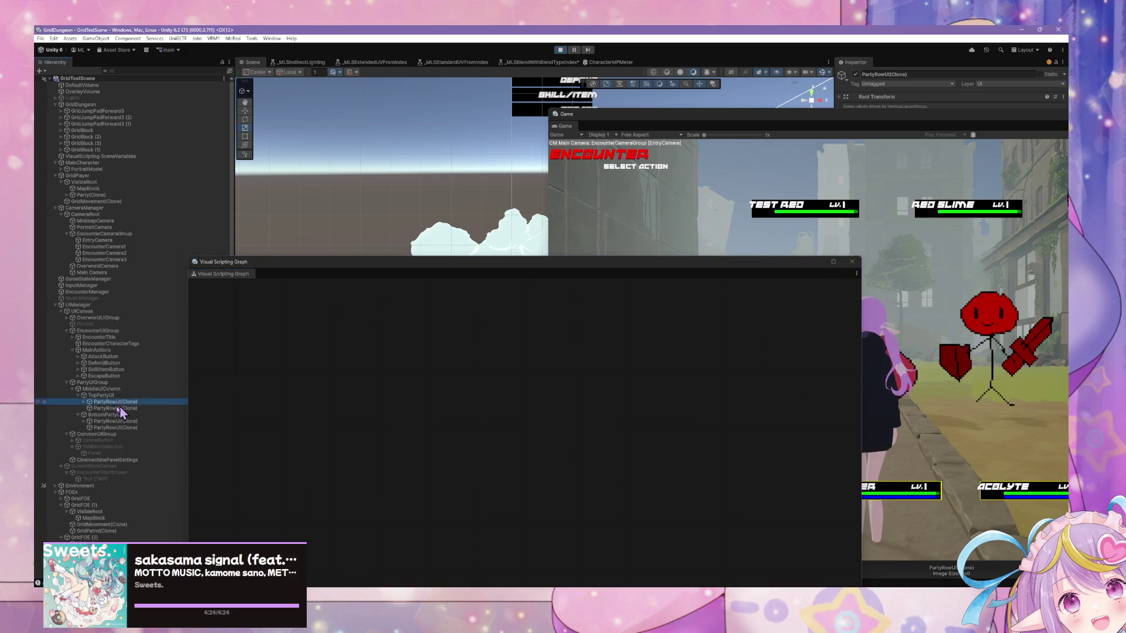
left_click(84, 402)
left_click(109, 408)
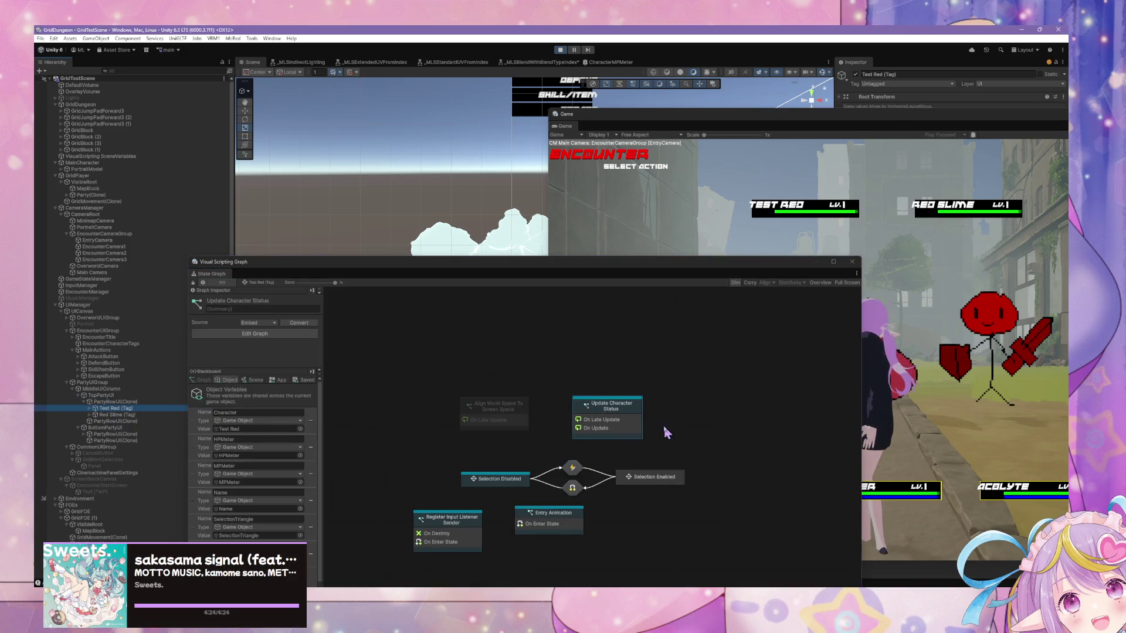
double_click(628, 422)
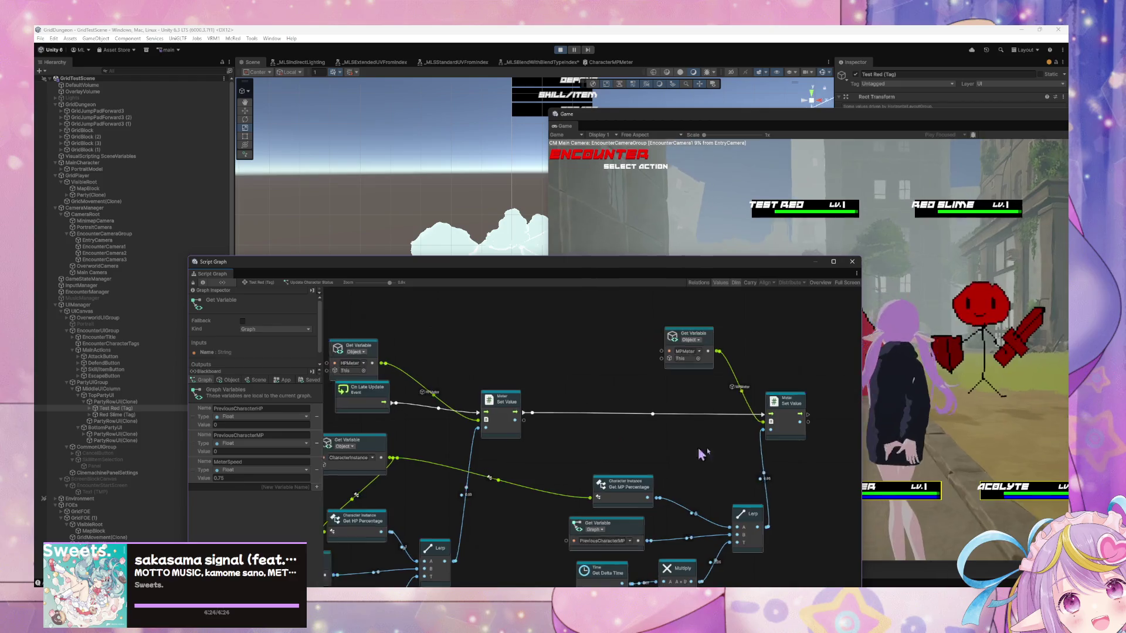
Inspect On Late Update and tidy the MPMeter Set Value and Get Delta Time nodes
scroll(662, 450, "left", 5)
left_click(516, 392)
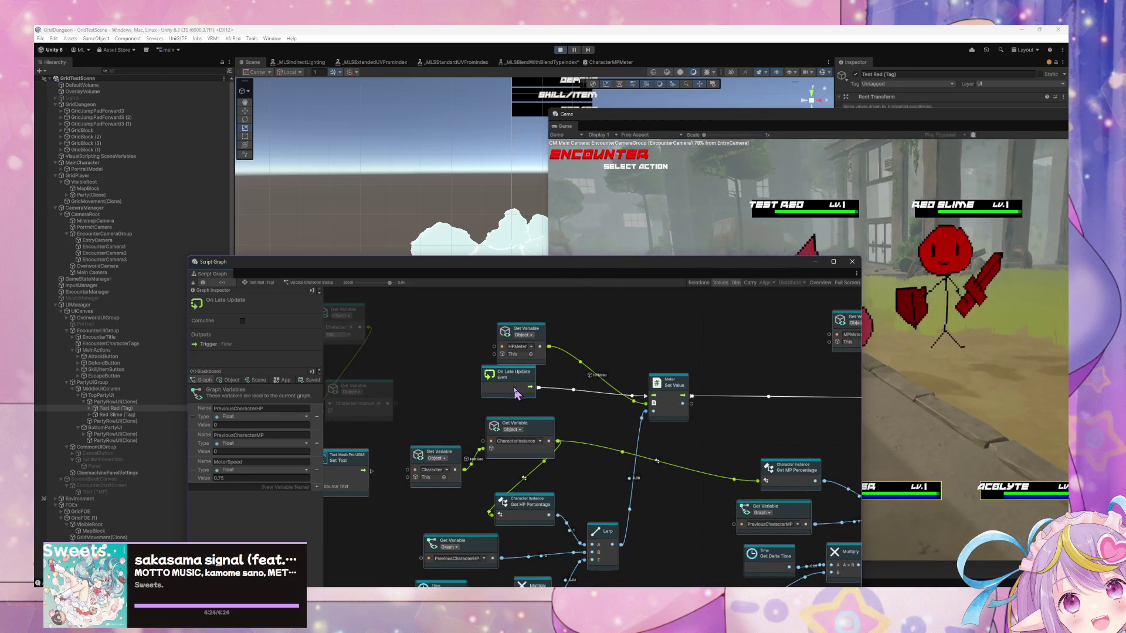
scroll(633, 469, "right", 8)
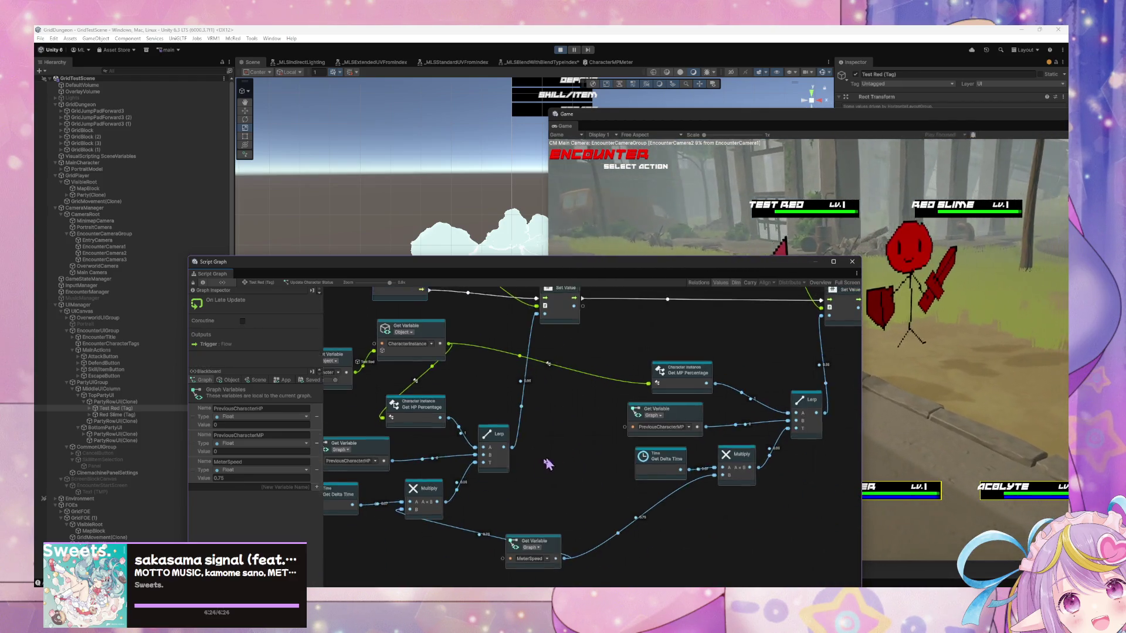
left_click_drag(725, 398, 748, 402)
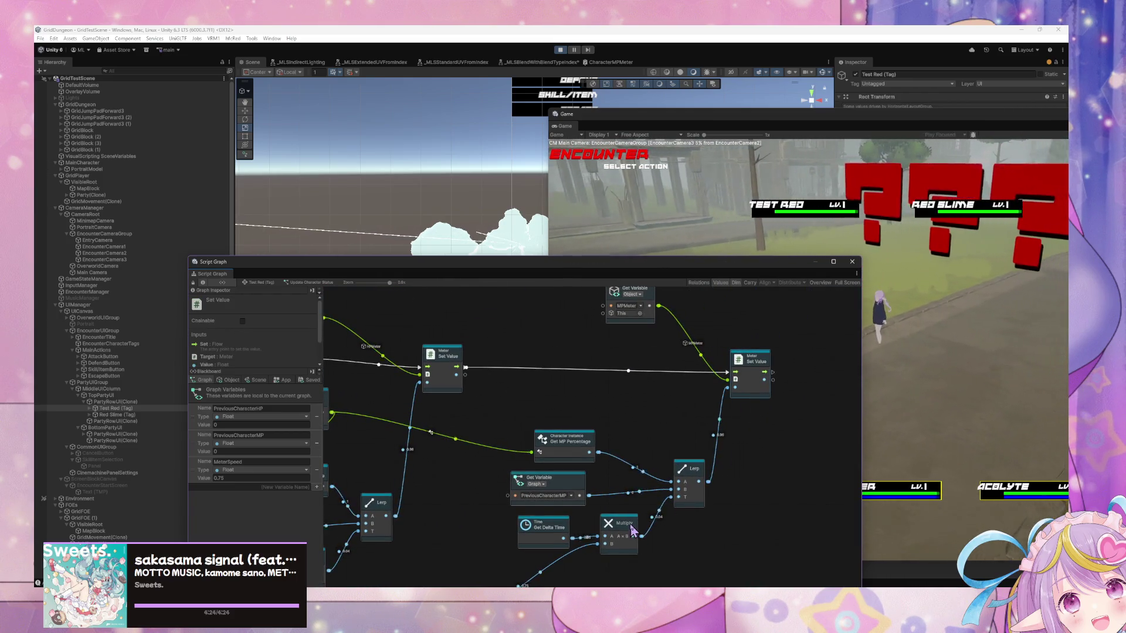
scroll(476, 397, "left", 4)
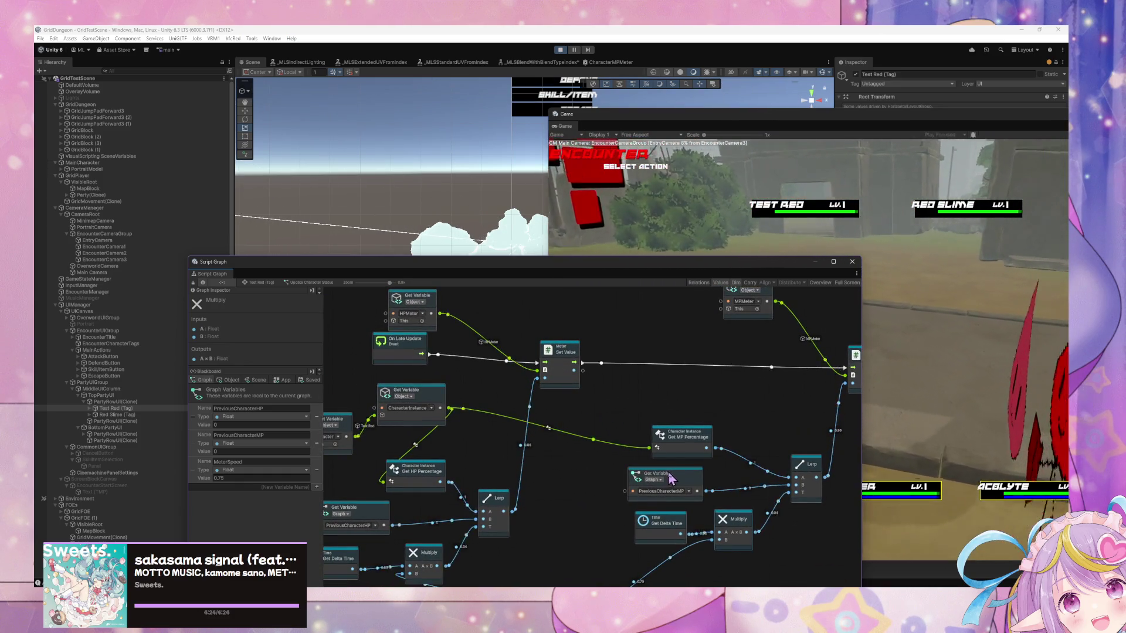
left_click_drag(662, 521, 670, 519)
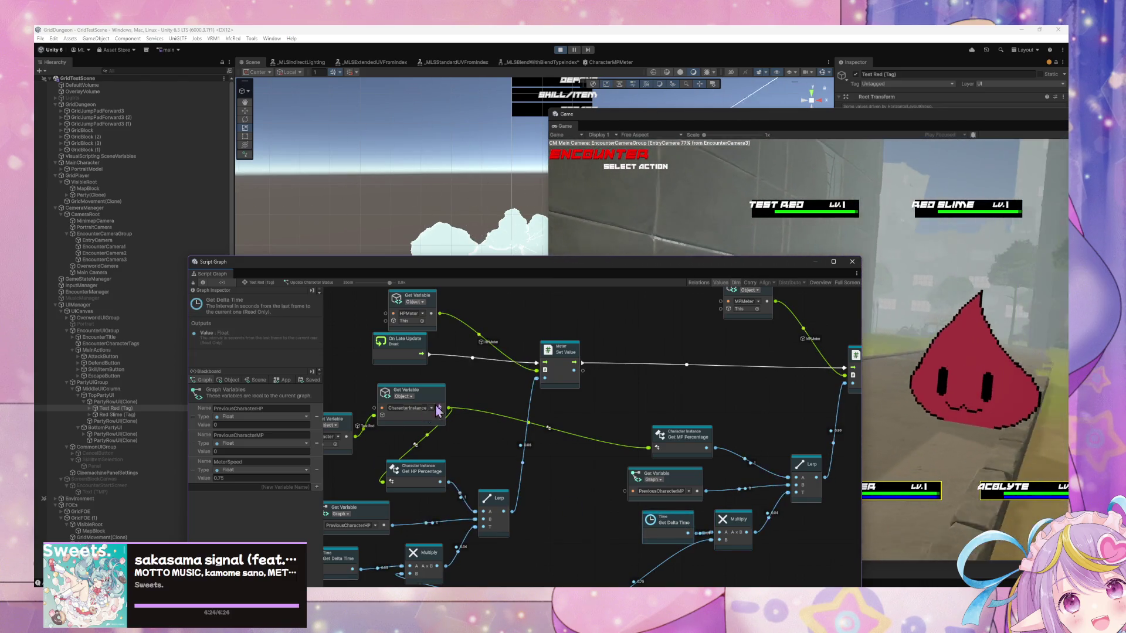
left_click_drag(734, 380, 612, 385)
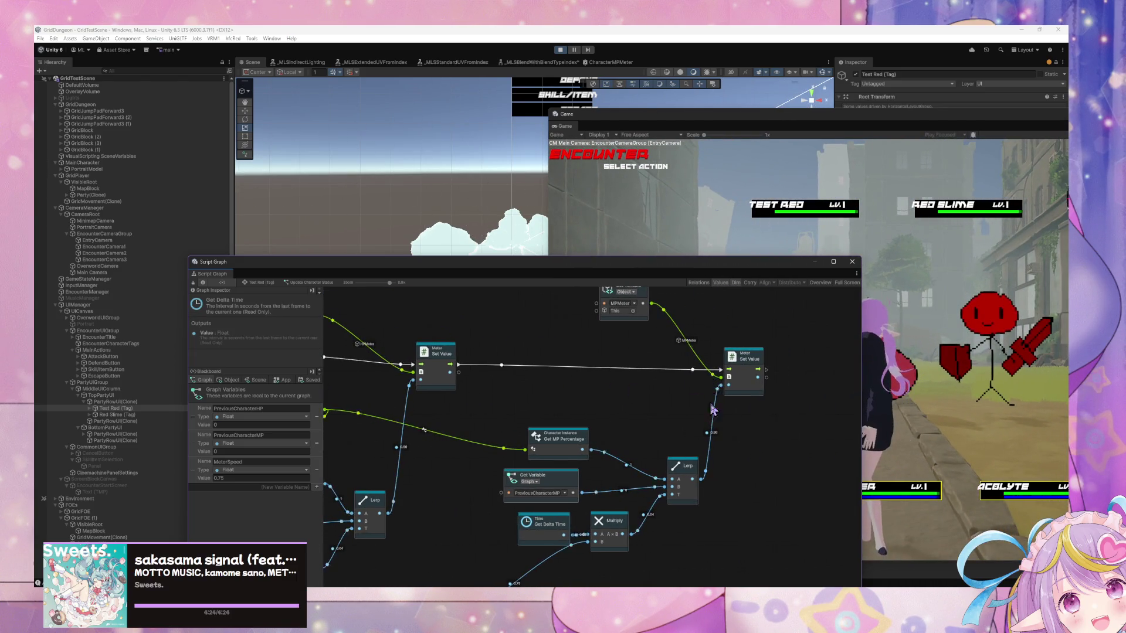
right_click(772, 417)
right_click(784, 437)
left_click(491, 326)
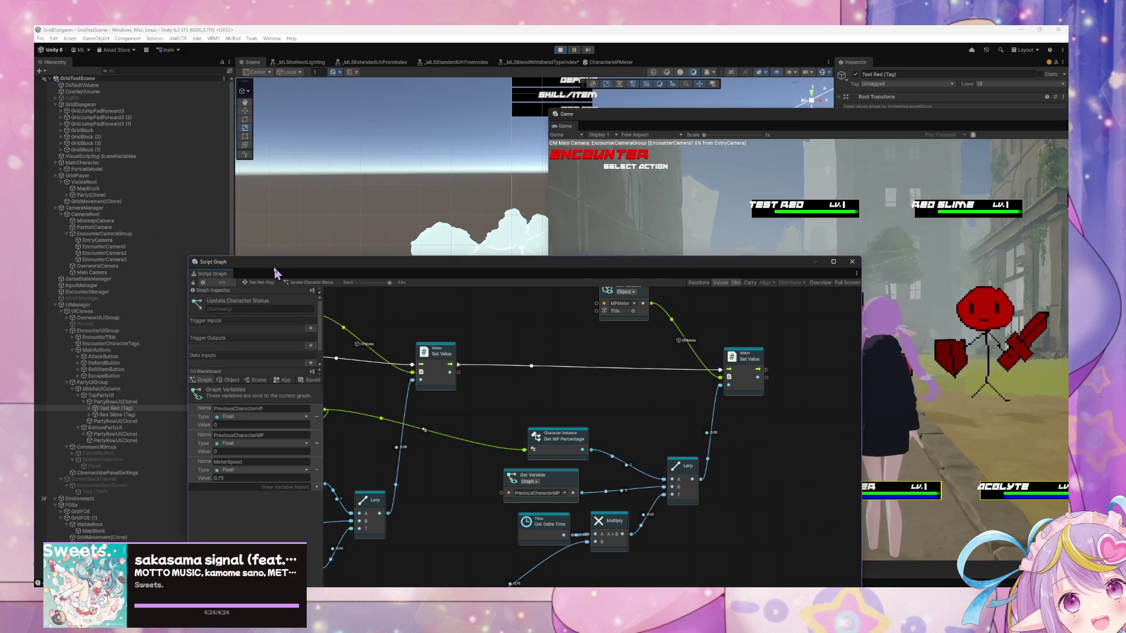
Filter the Hierarchy for 'mini' and open the Minimap object's state graph with its Disabled and Enable states
left_click_drag(275, 273, 415, 273)
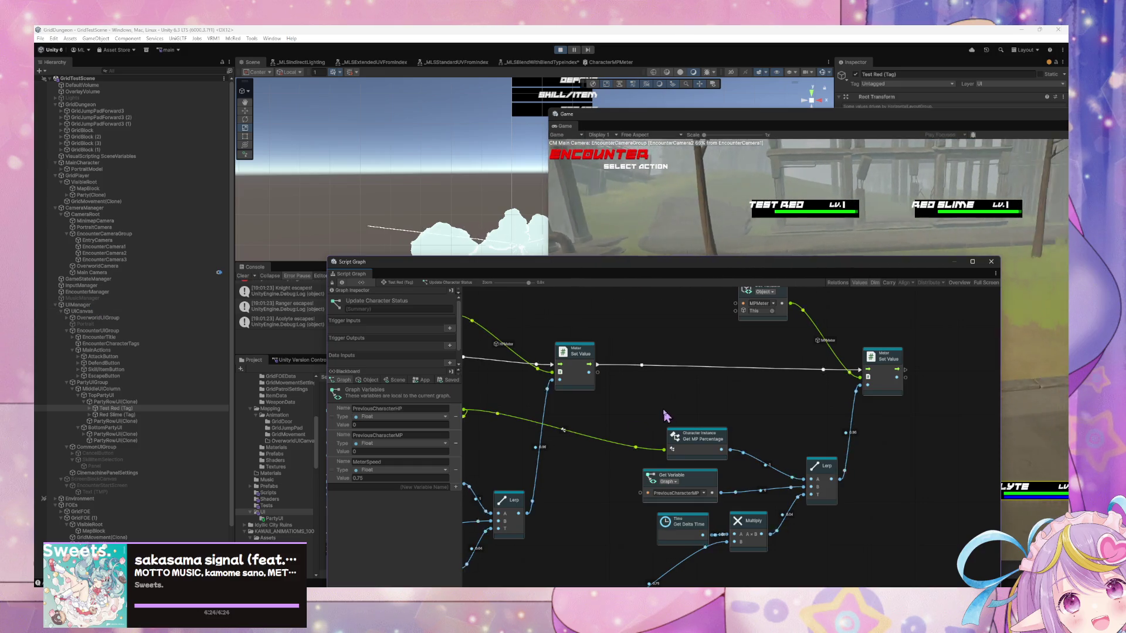
left_click_drag(664, 415, 785, 415)
left_click_drag(683, 412, 735, 425)
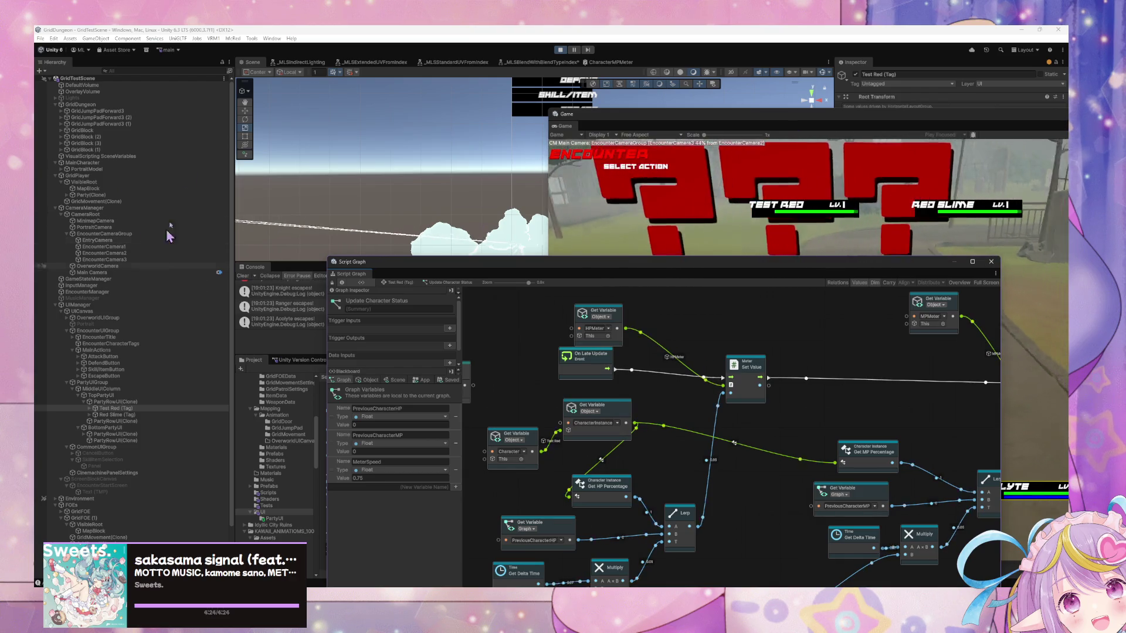
left_click(167, 69)
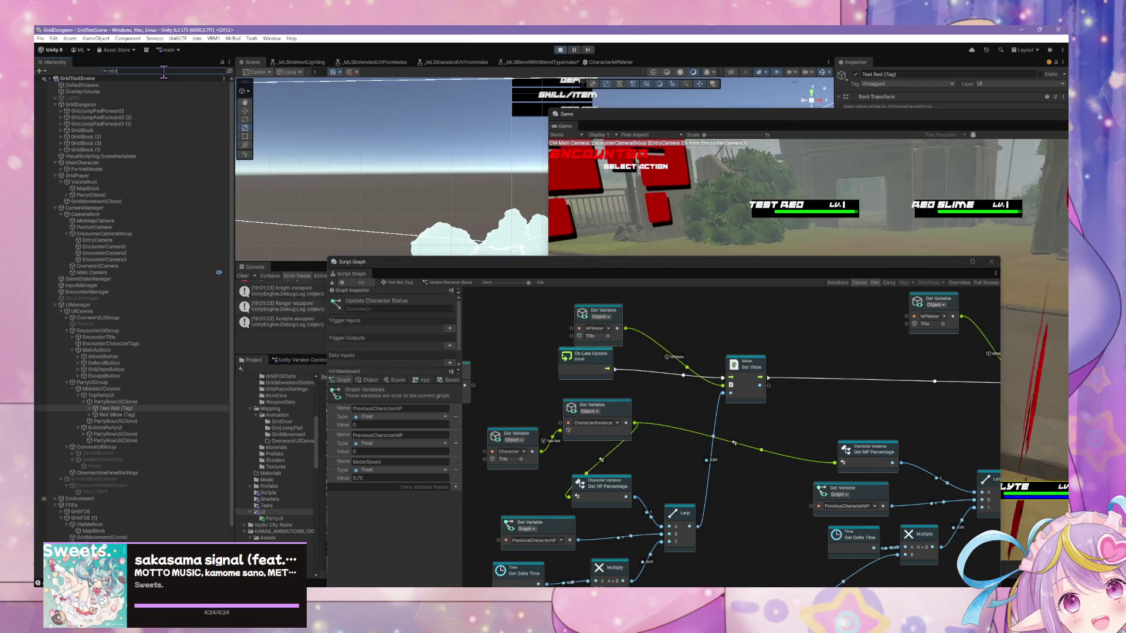
type("mini")
left_click(111, 85)
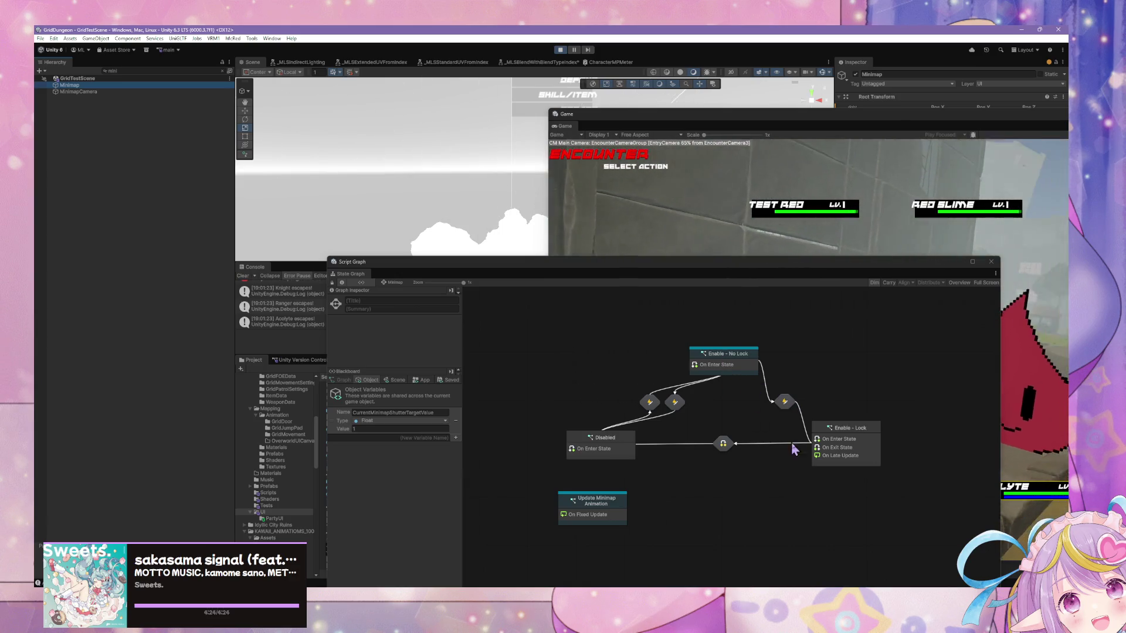
In Update Minimap Animation, nudge the _Minimap_Open_Close string, speed variable and delta time nodes, then return to Game view
double_click(583, 515)
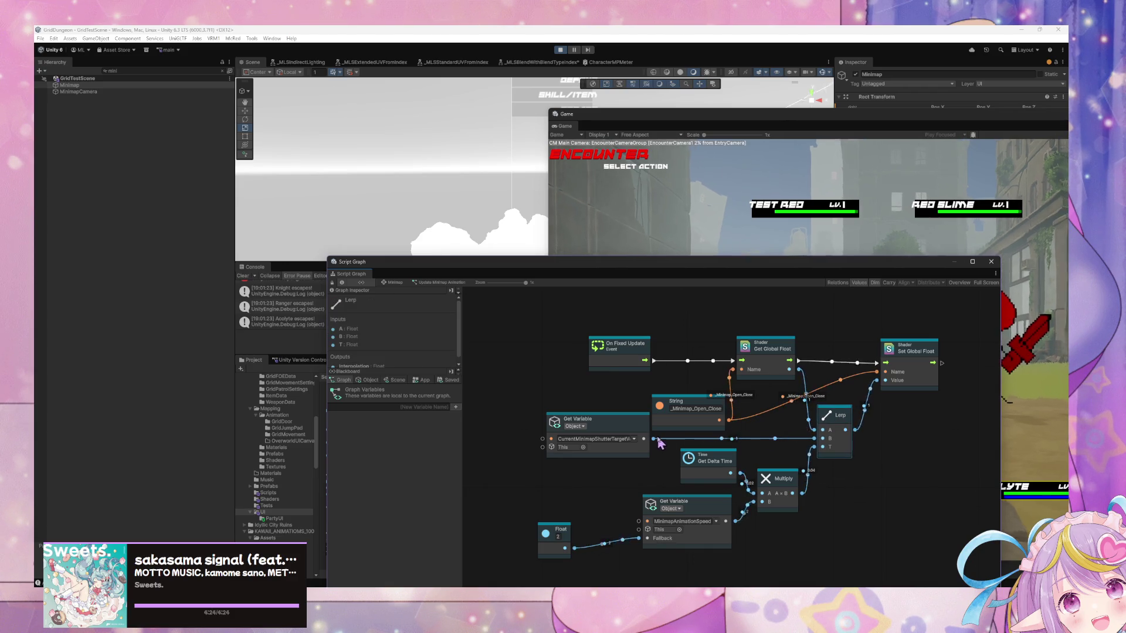
mouse_move(679, 409)
left_mouse_down()
mouse_move(598, 388)
mouse_move(607, 433)
left_mouse_up()
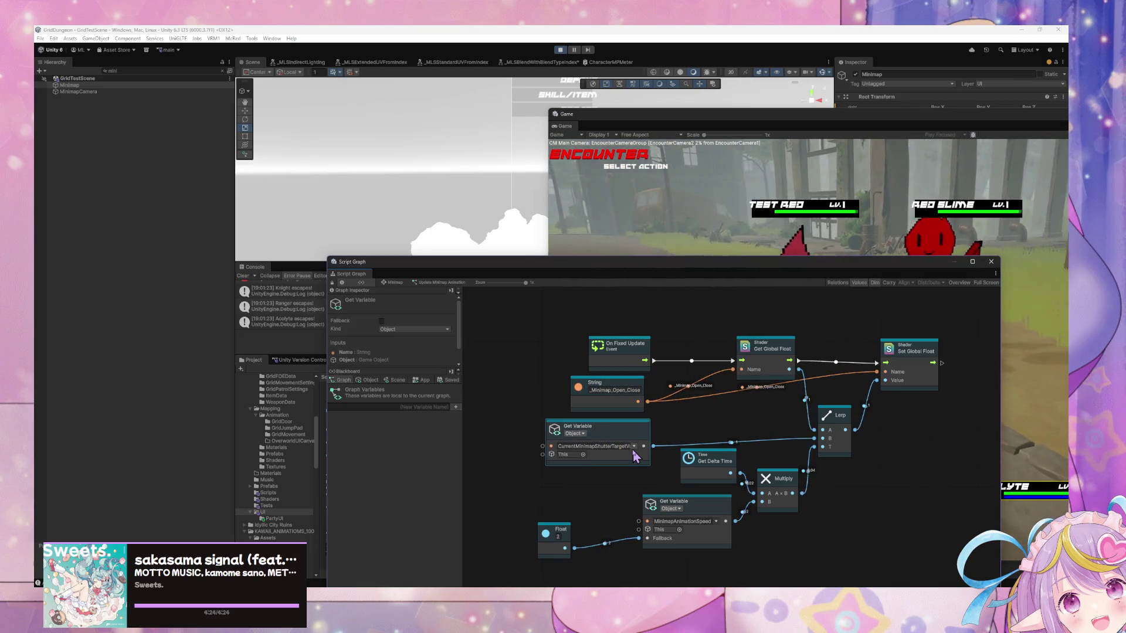
left_click_drag(678, 508, 680, 515)
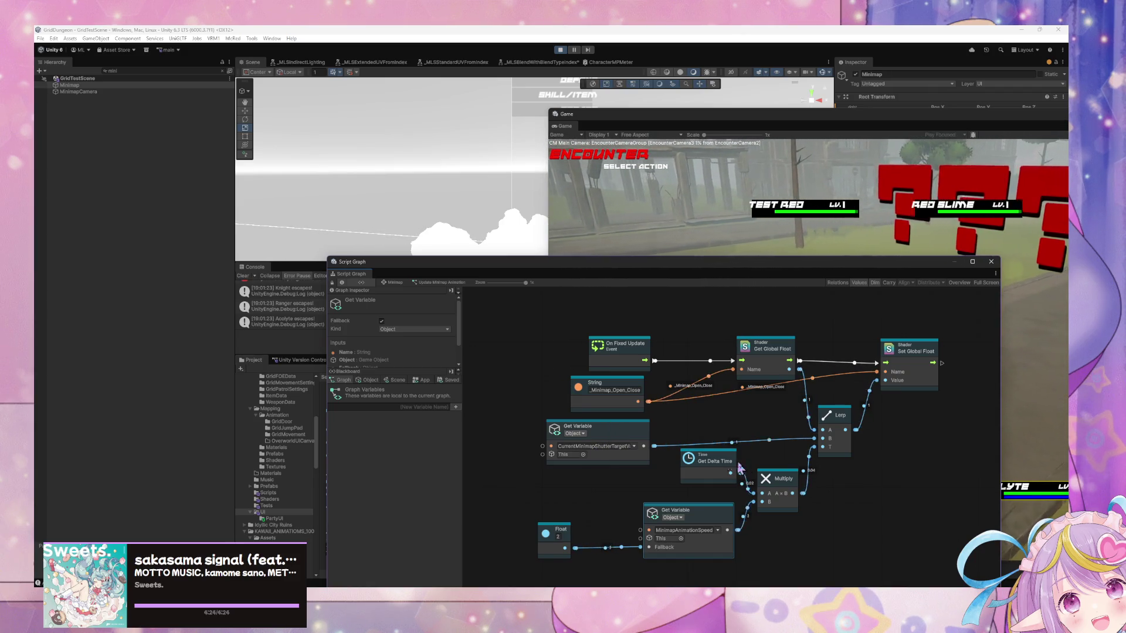
left_click_drag(717, 474, 712, 483)
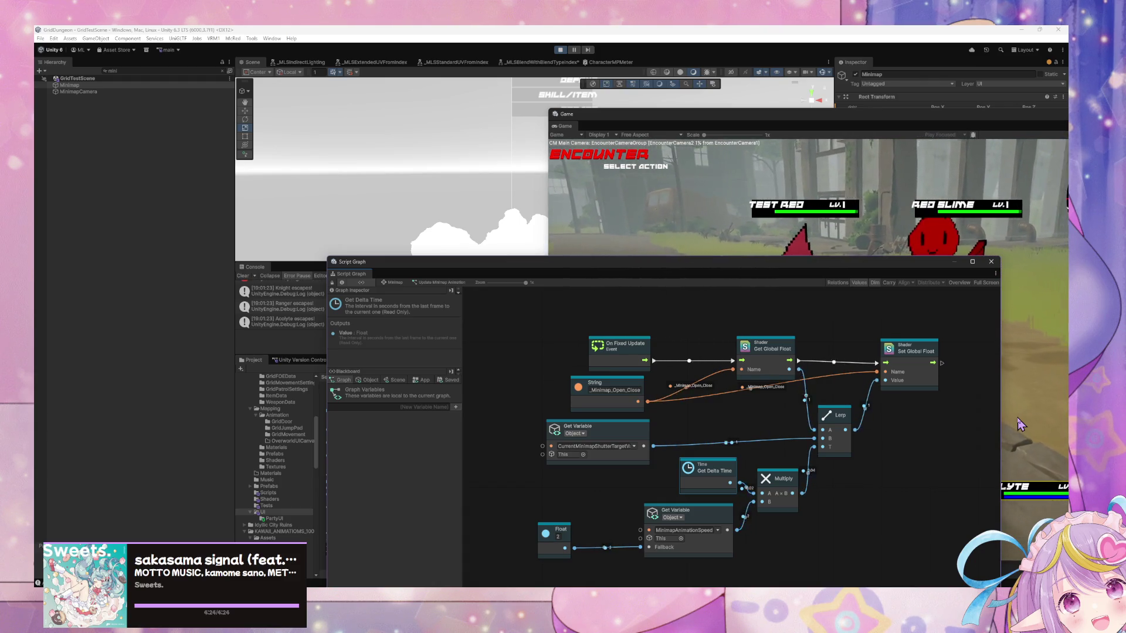
left_click(1018, 424)
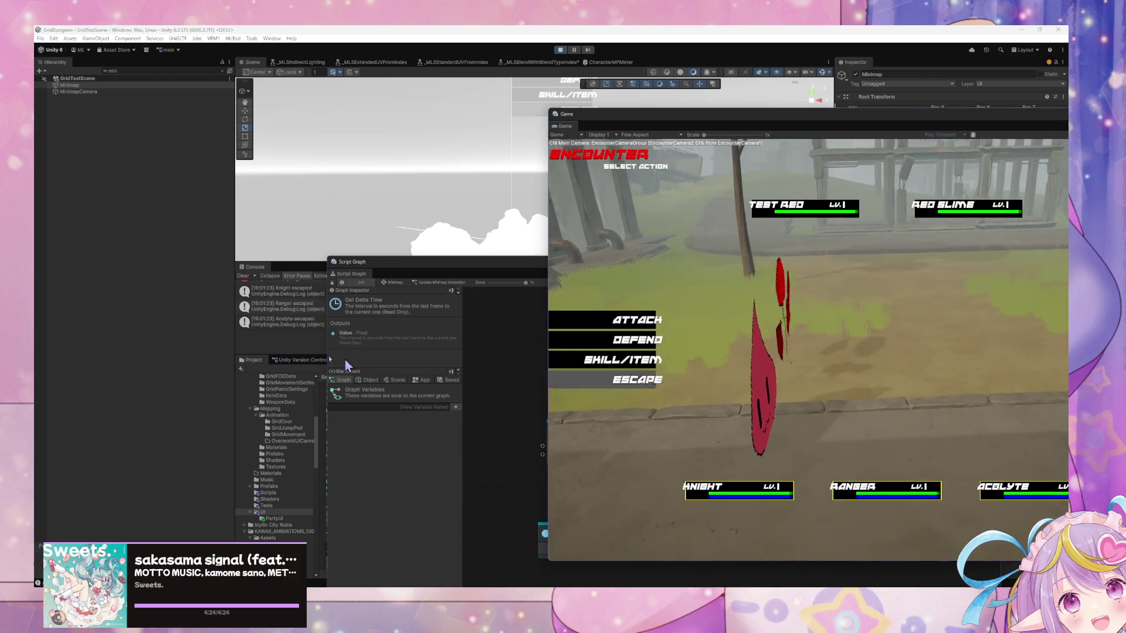
Clear the Hierarchy filter, select Test Red (Tag) and open its Update Character Status graph
left_click(113, 71)
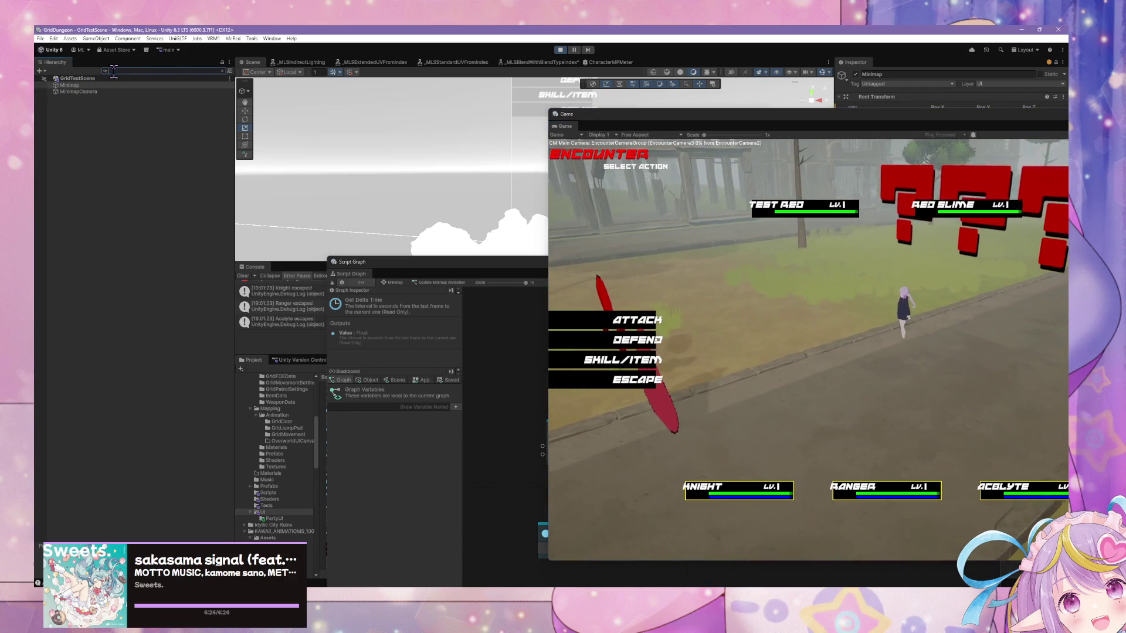
key("Escape")
left_click(122, 364)
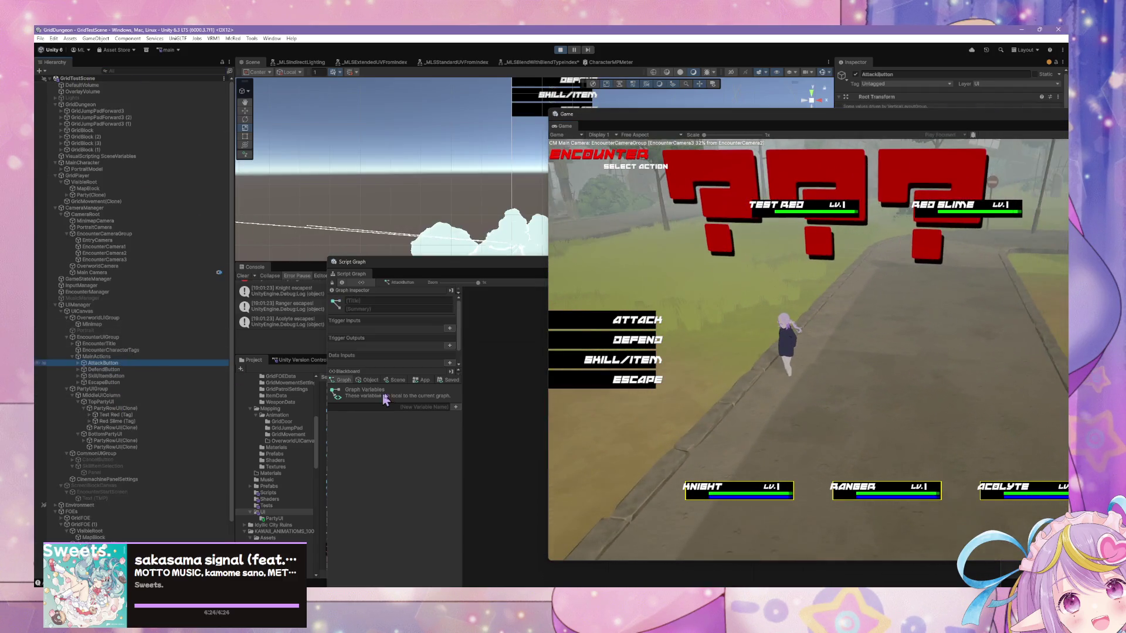
left_click(167, 415)
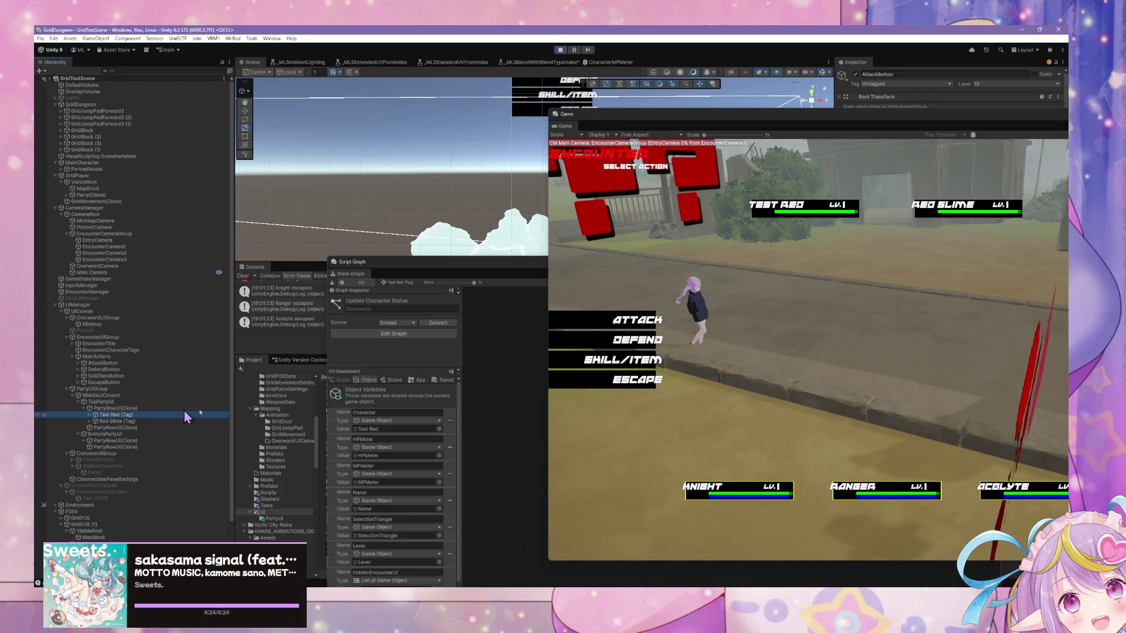
left_click(455, 283)
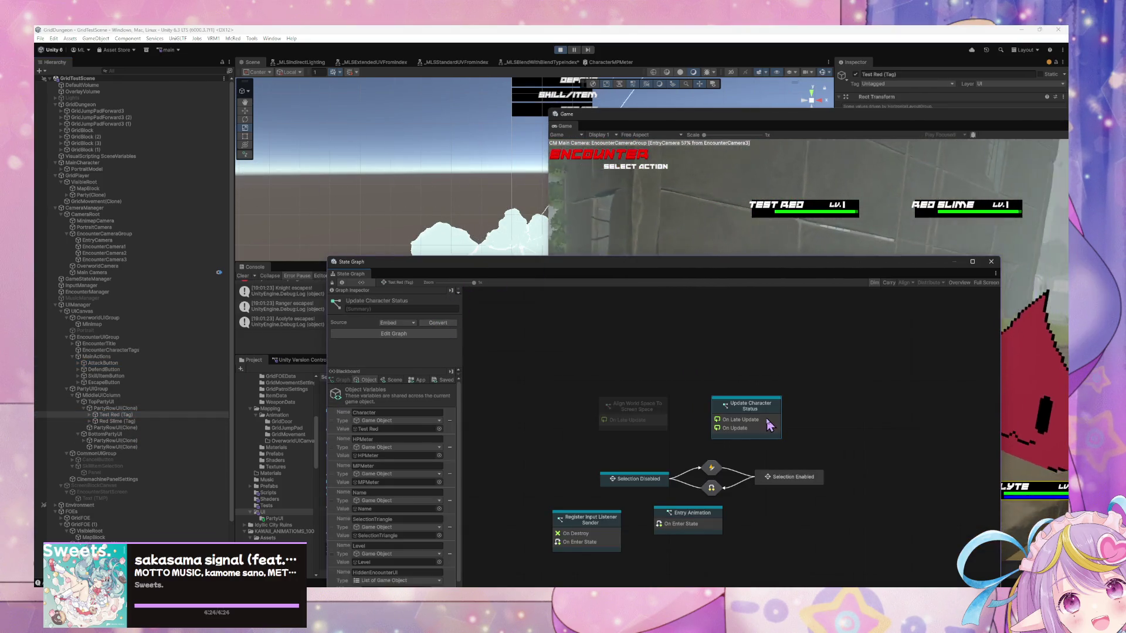
double_click(769, 425)
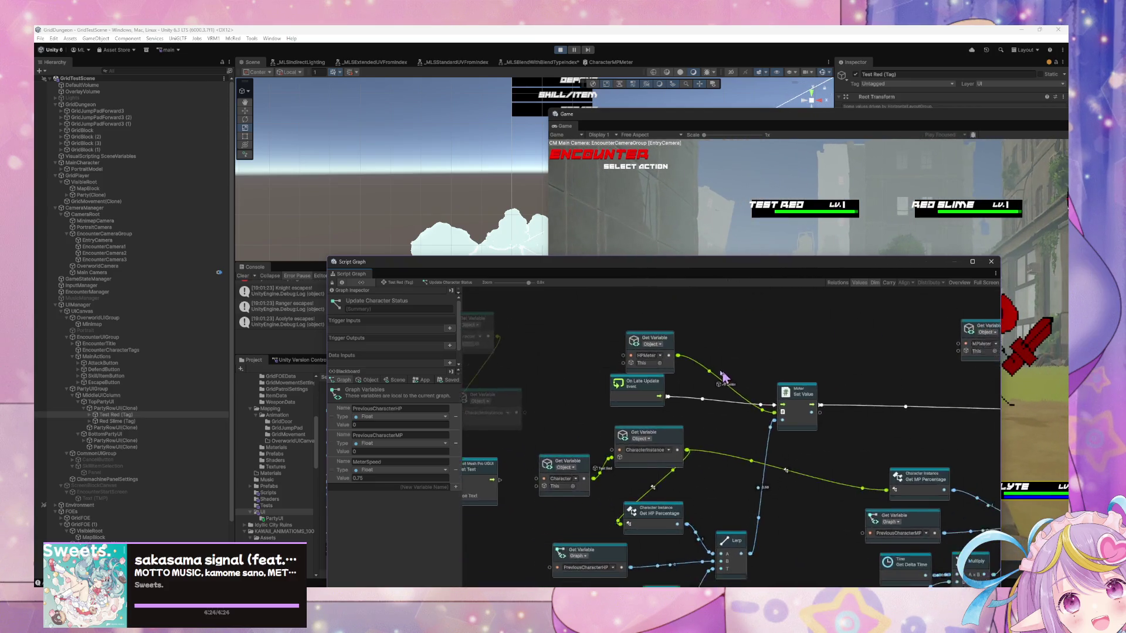
left_click(587, 368)
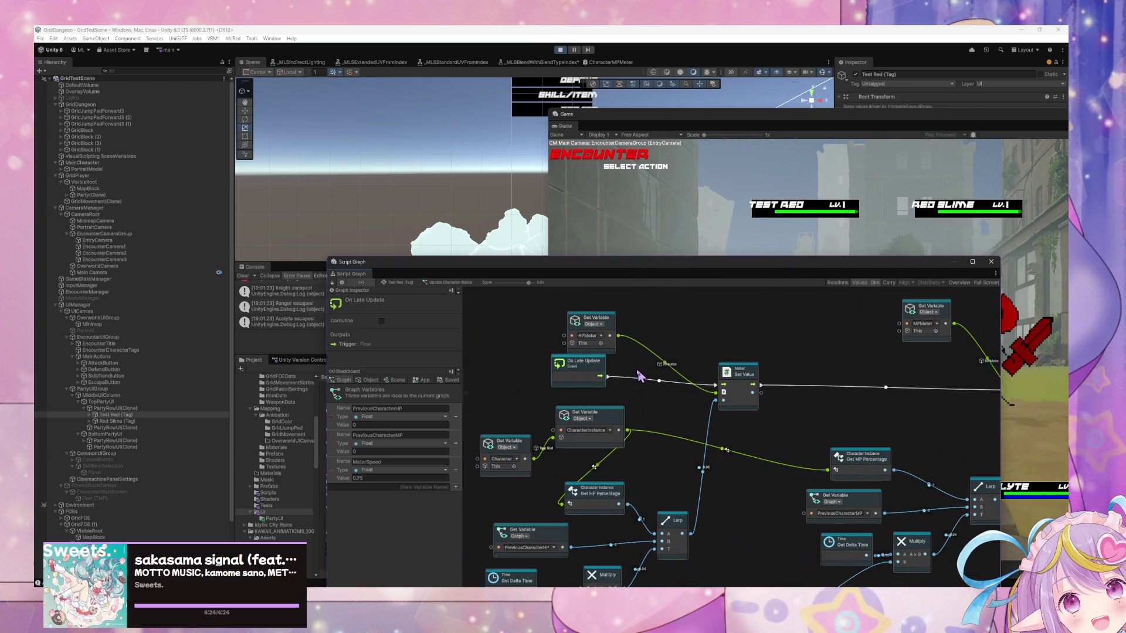
Add an On Fixed Update event node and wire it into the HP meter's Set Value
right_click(630, 379)
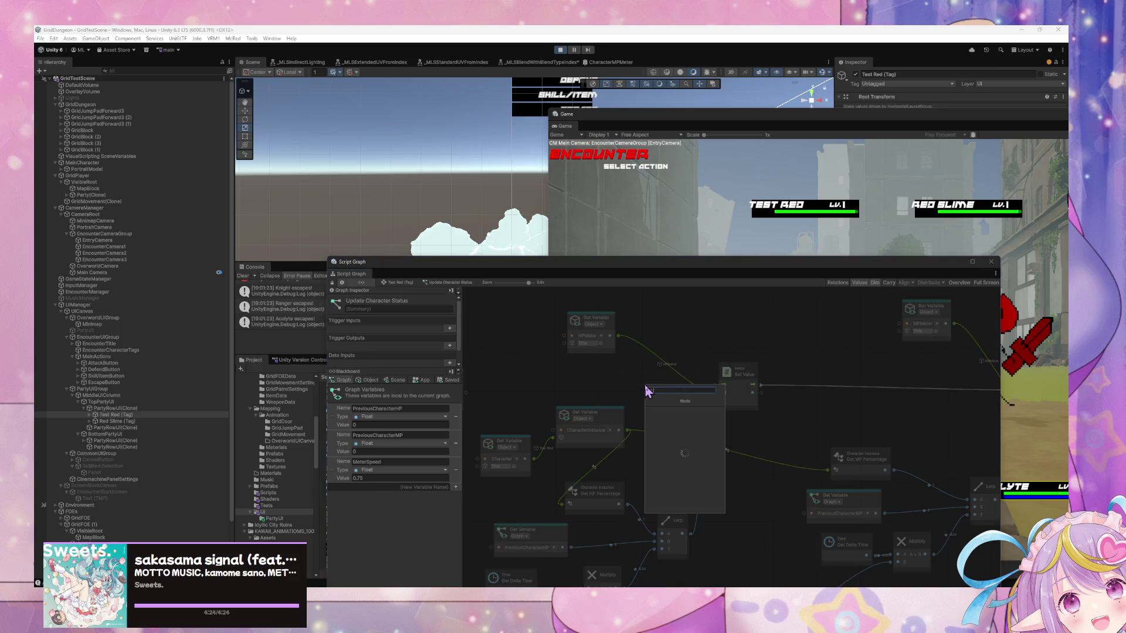
type("fixed")
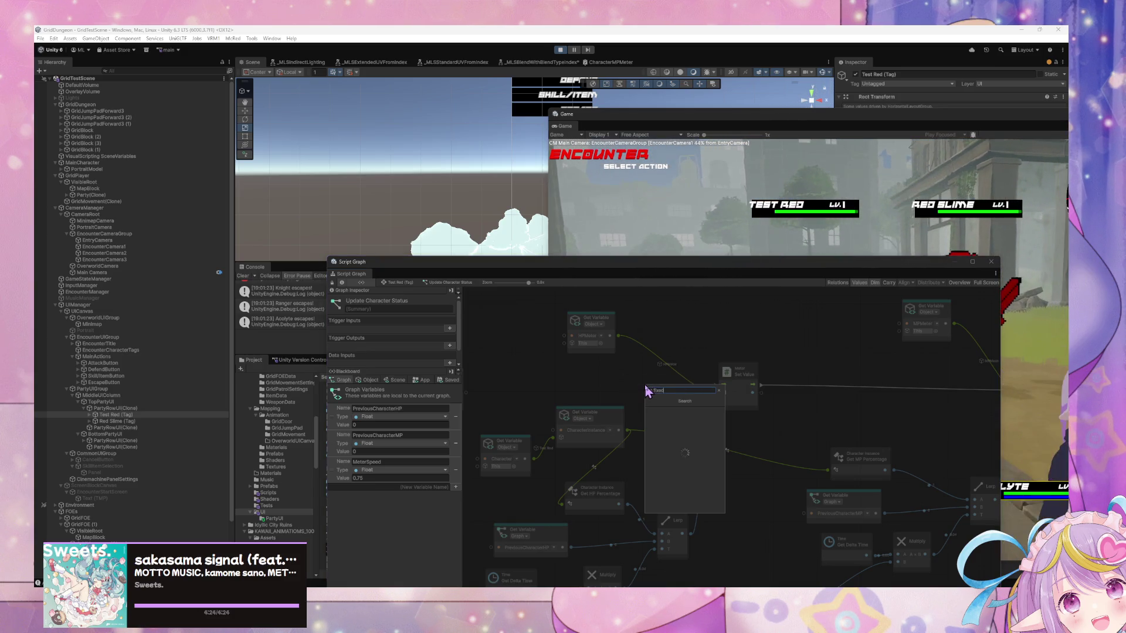
key("Down")
key("Down")
key("Down")
key("Down")
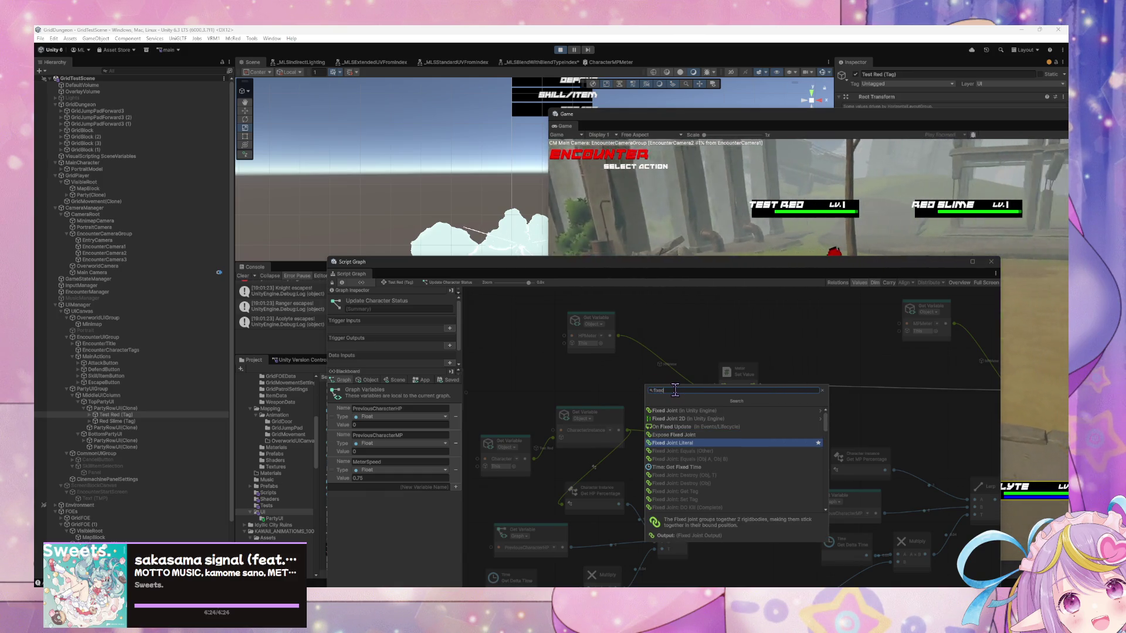
type("update")
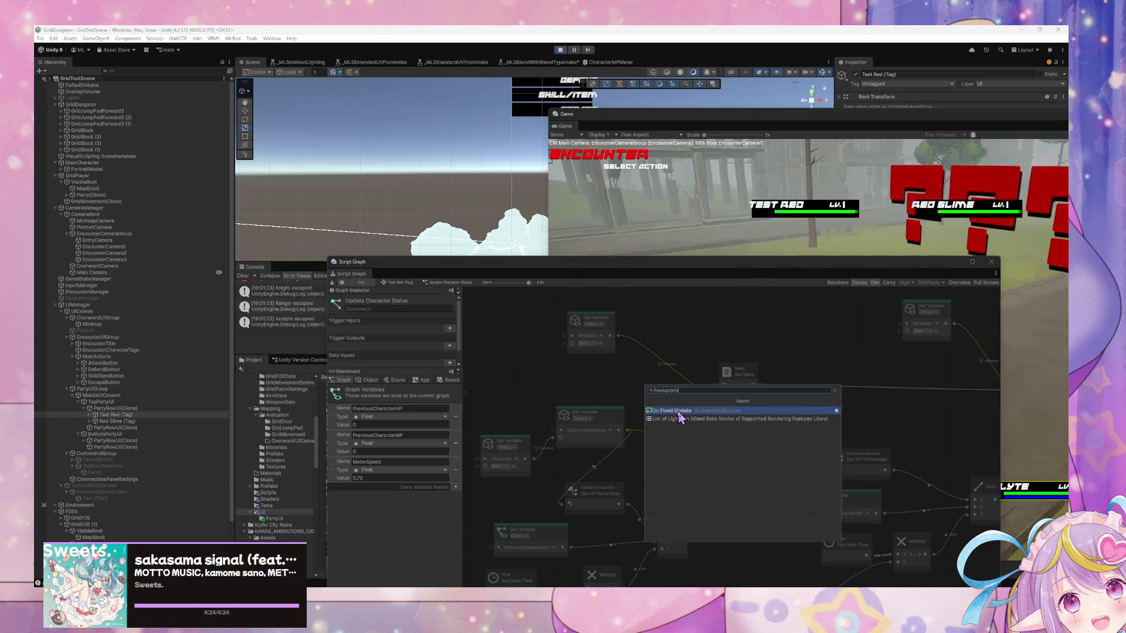
left_click(680, 396)
left_click_drag(680, 396, 714, 398)
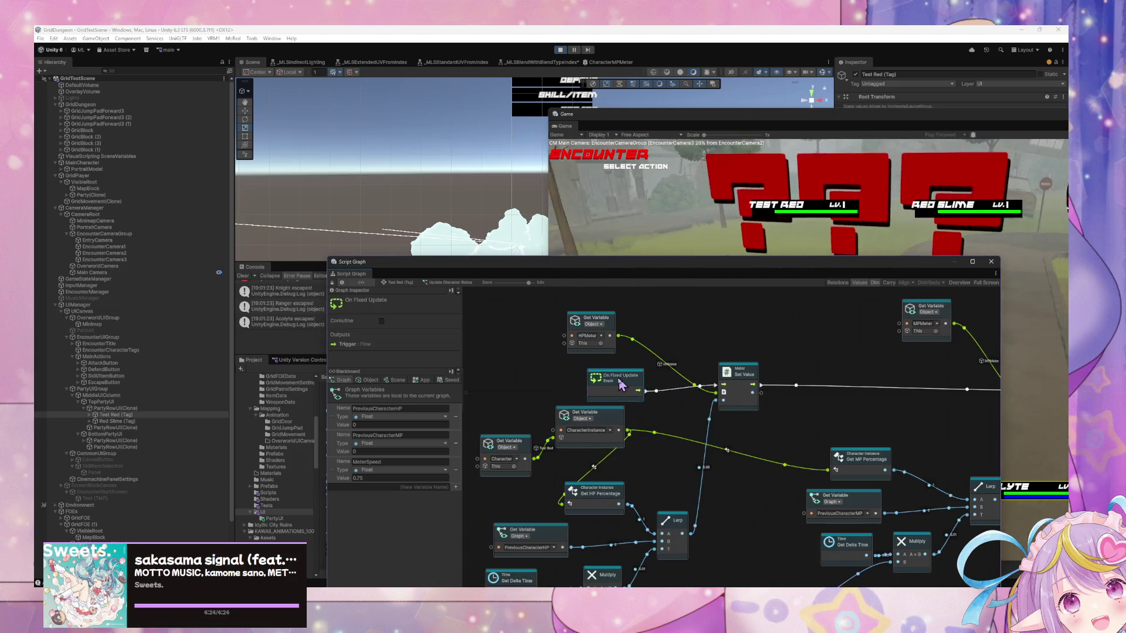
left_click_drag(651, 381, 607, 374)
Pan over to the MP meter nodes and begin editing the PreviousCharacterHP starting value
mouse_move(767, 465)
left_mouse_down()
mouse_move(702, 438)
mouse_move(761, 406)
left_mouse_up()
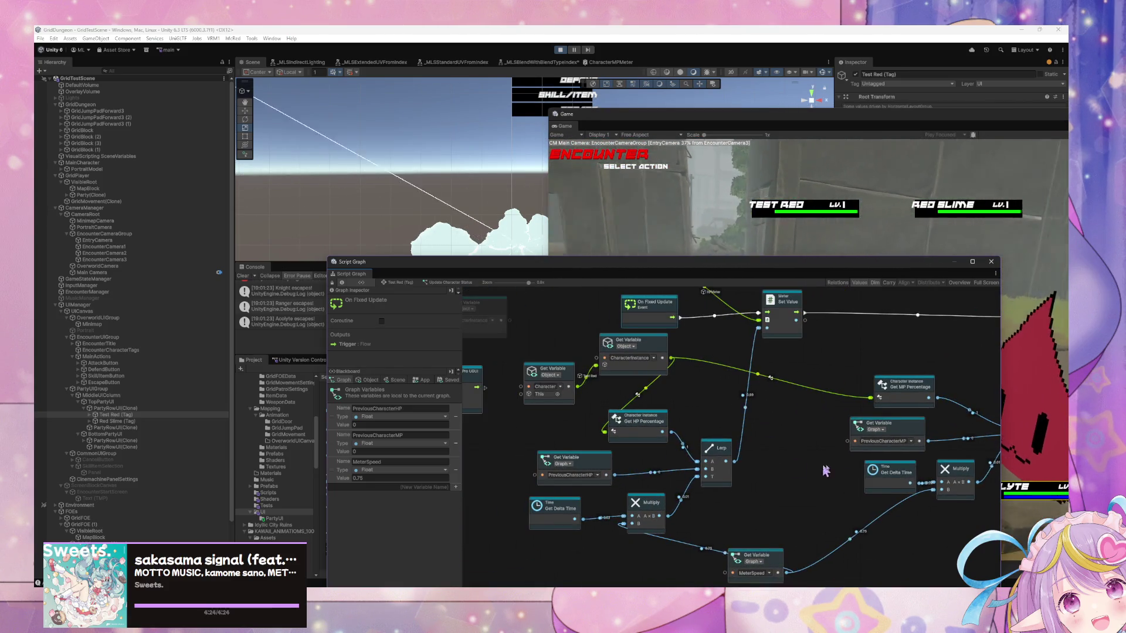
mouse_move(814, 465)
left_mouse_down()
mouse_move(772, 458)
mouse_move(680, 498)
left_mouse_up()
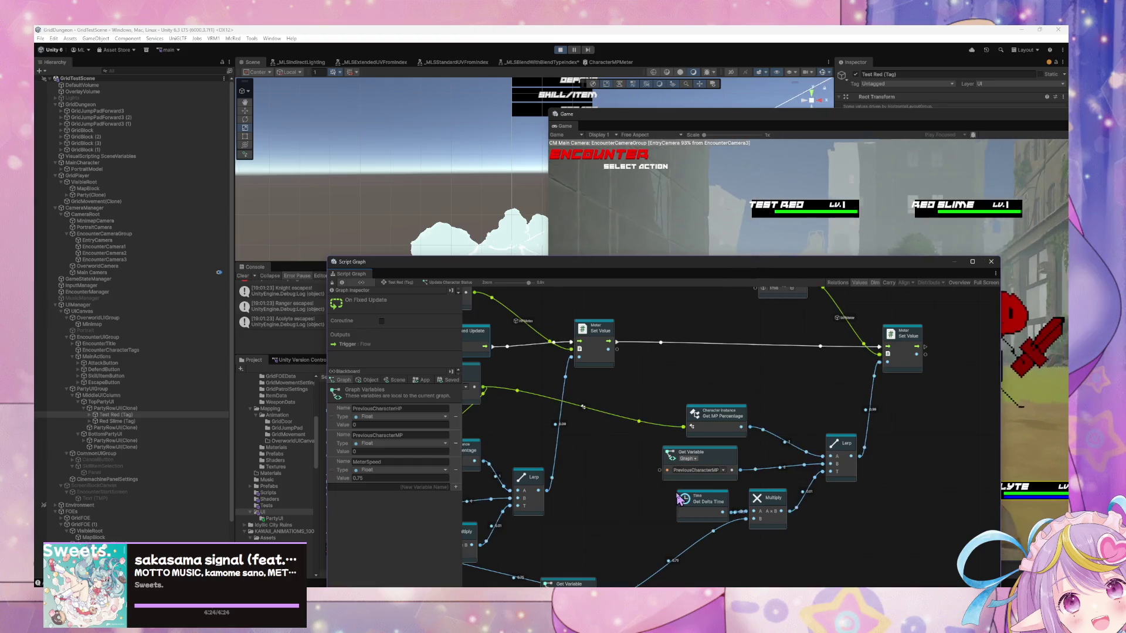
left_click_drag(638, 467, 701, 478)
scroll(701, 478, "left", 5)
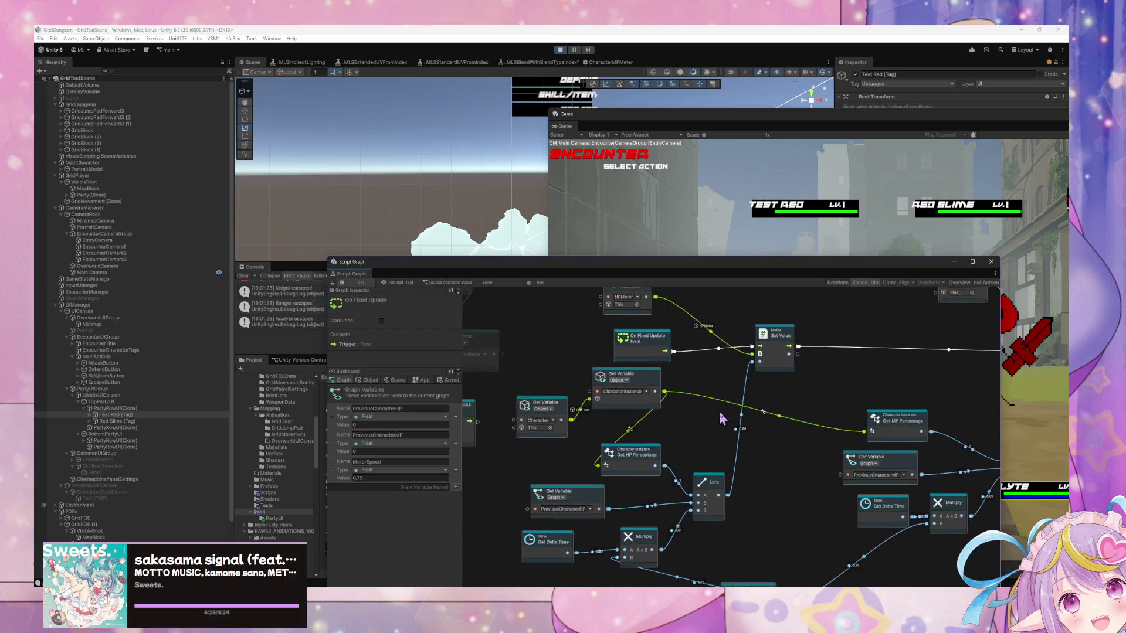
scroll(734, 474, "left", 3)
left_click(369, 425)
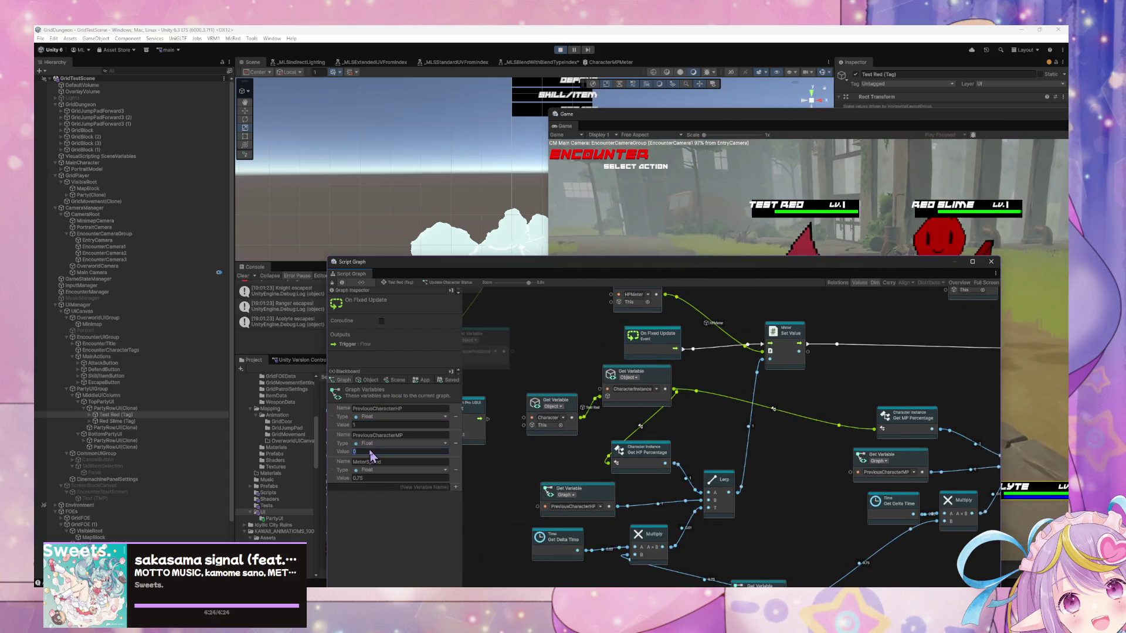
Set PreviousCharacterHP to 0 and begin editing the PreviousCharacterMP value
left_click(744, 438)
left_click_drag(809, 465, 759, 439)
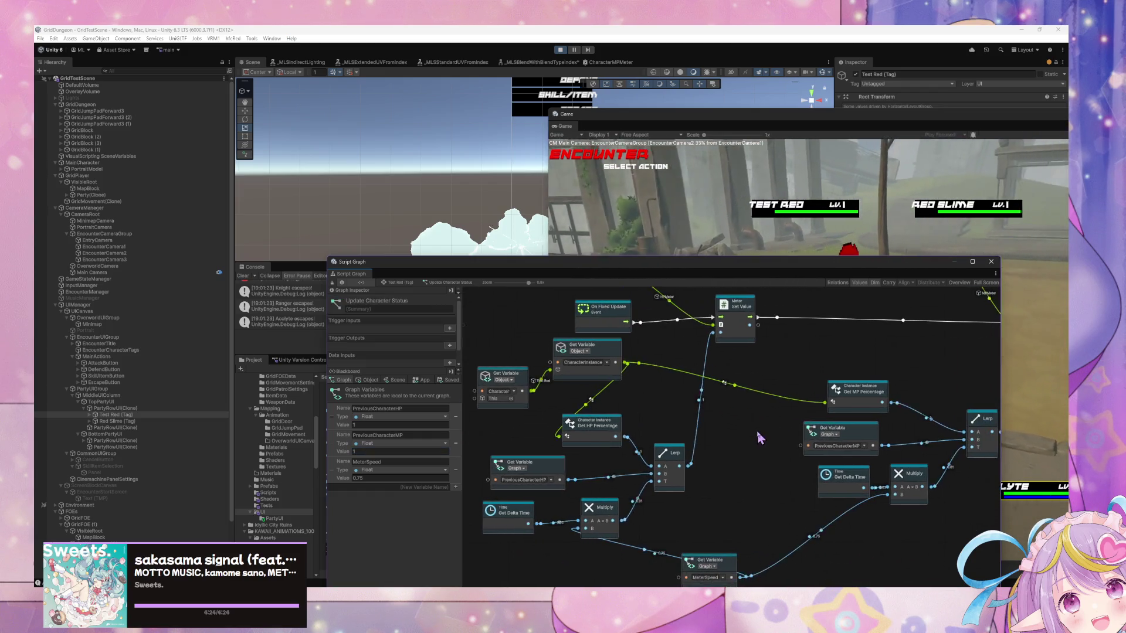
left_click(373, 425)
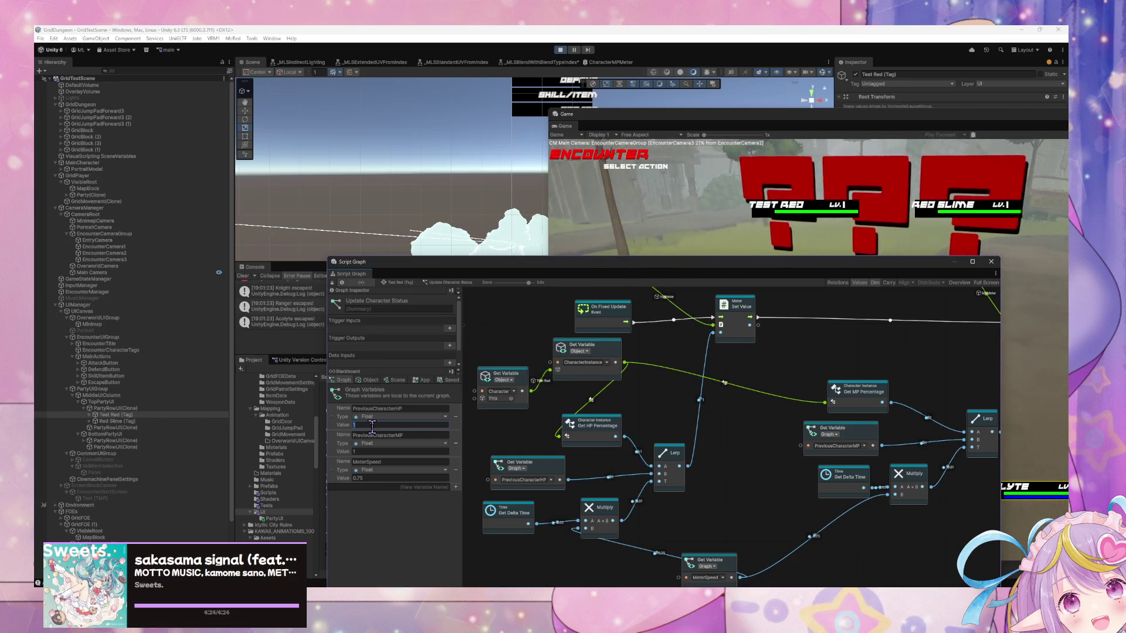
type("0")
left_click_drag(810, 497, 701, 466)
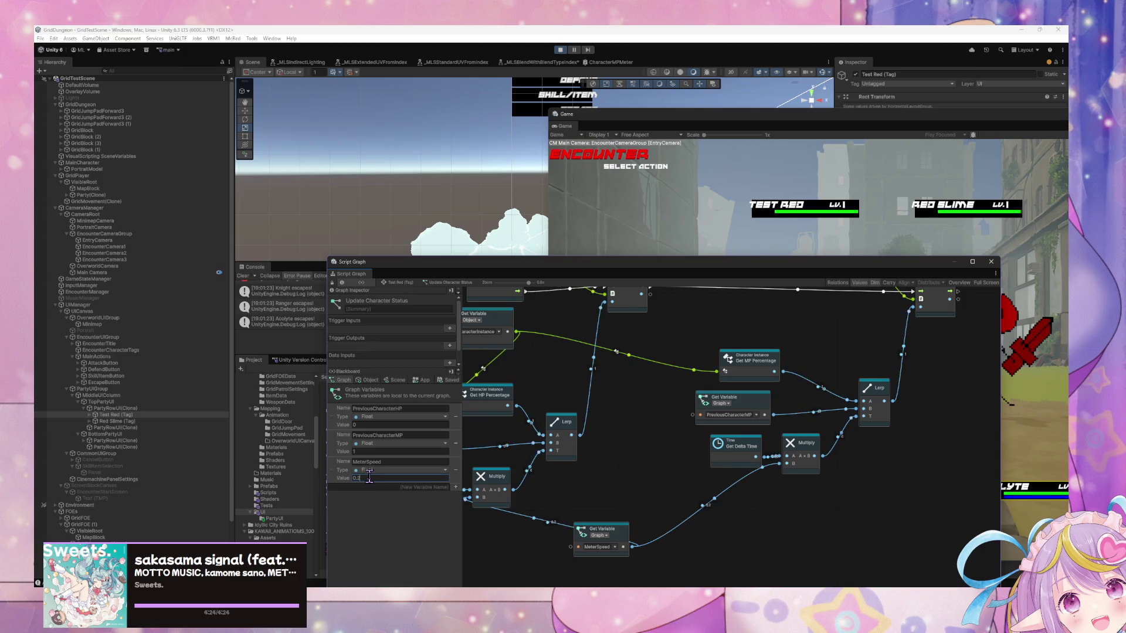
left_click(363, 450)
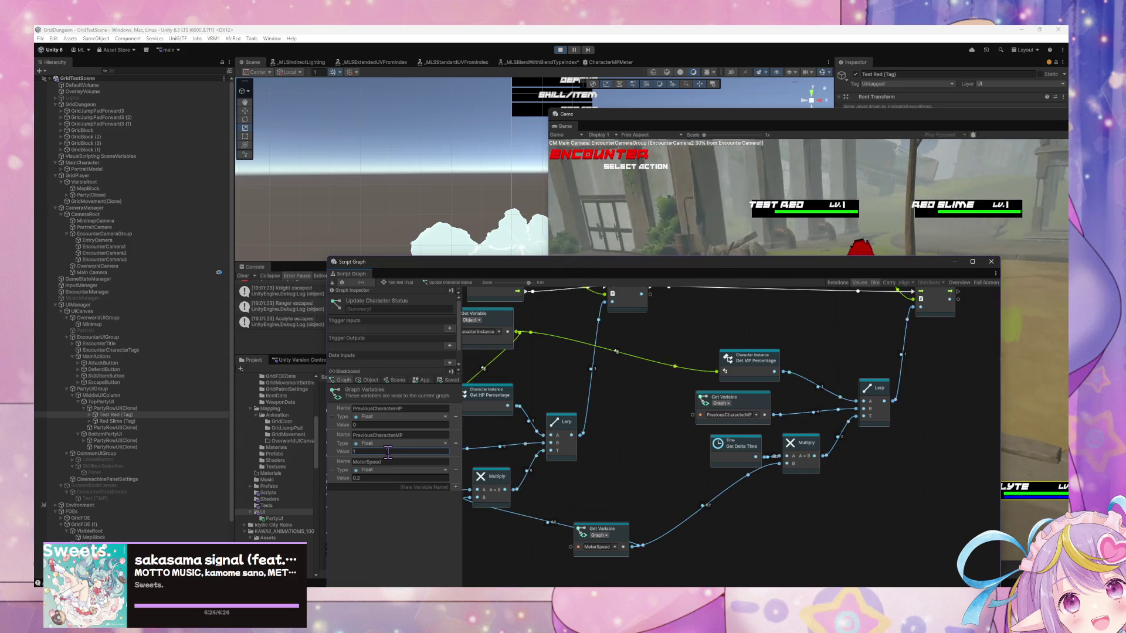
left_click_drag(621, 401, 756, 410)
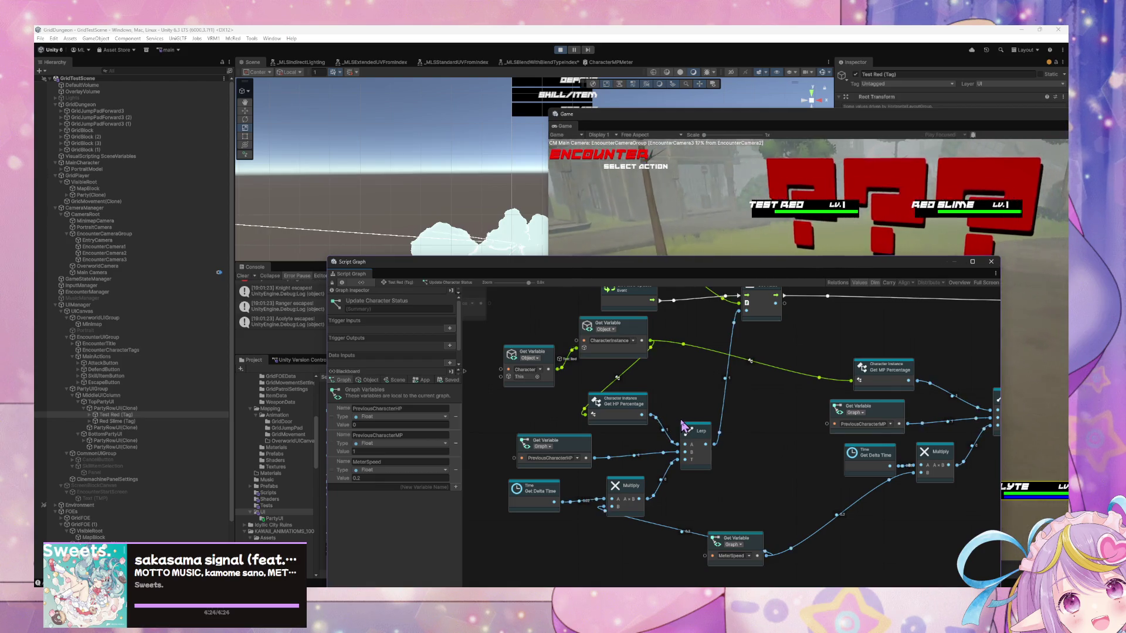
Set PreviousCharacterMP to 0 and MeterSpeed to 0.2, reverting an accidental variable rename
double_click(387, 451)
type("0")
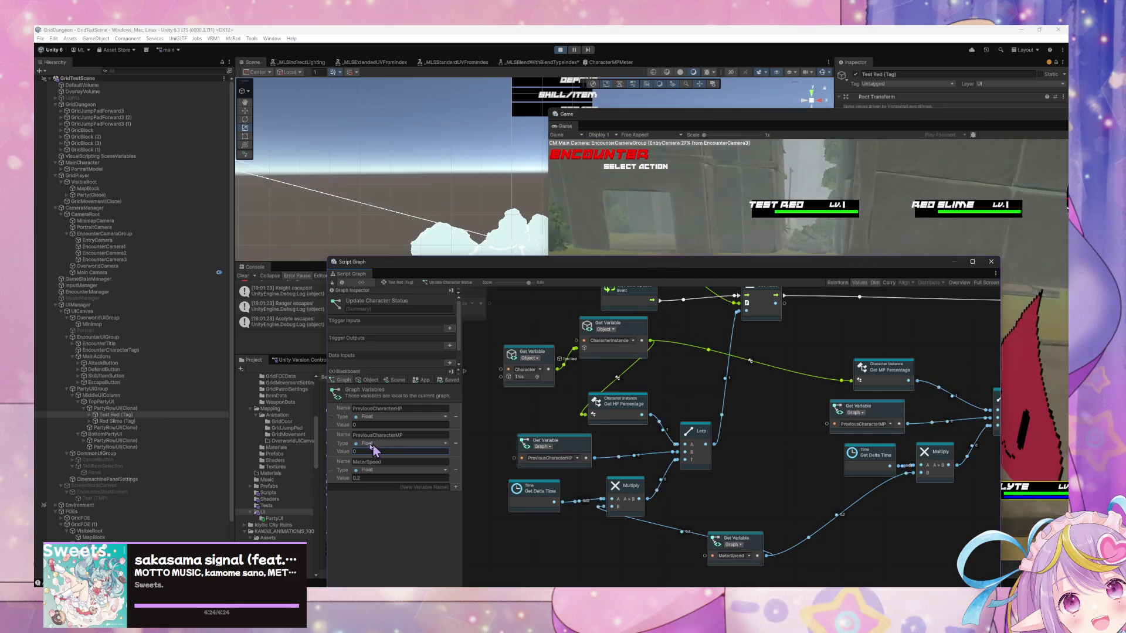
key("shift+Tab")
type("1")
key("Escape")
double_click(360, 451)
type("1")
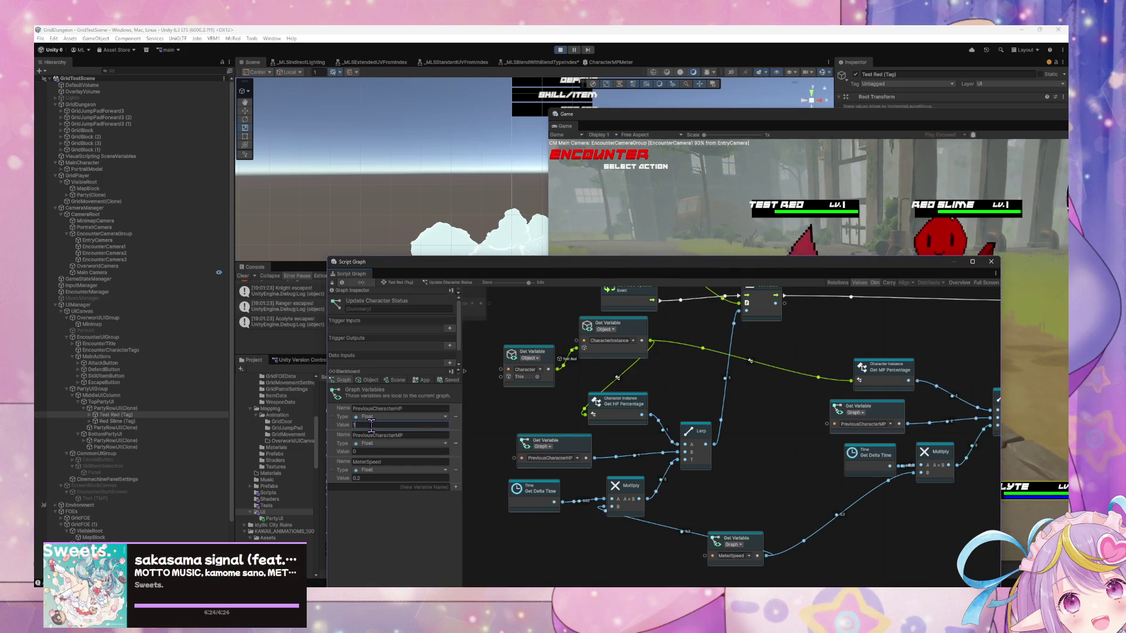
mouse_move(763, 456)
left_mouse_down()
mouse_move(721, 494)
mouse_move(678, 479)
mouse_move(651, 489)
left_mouse_up()
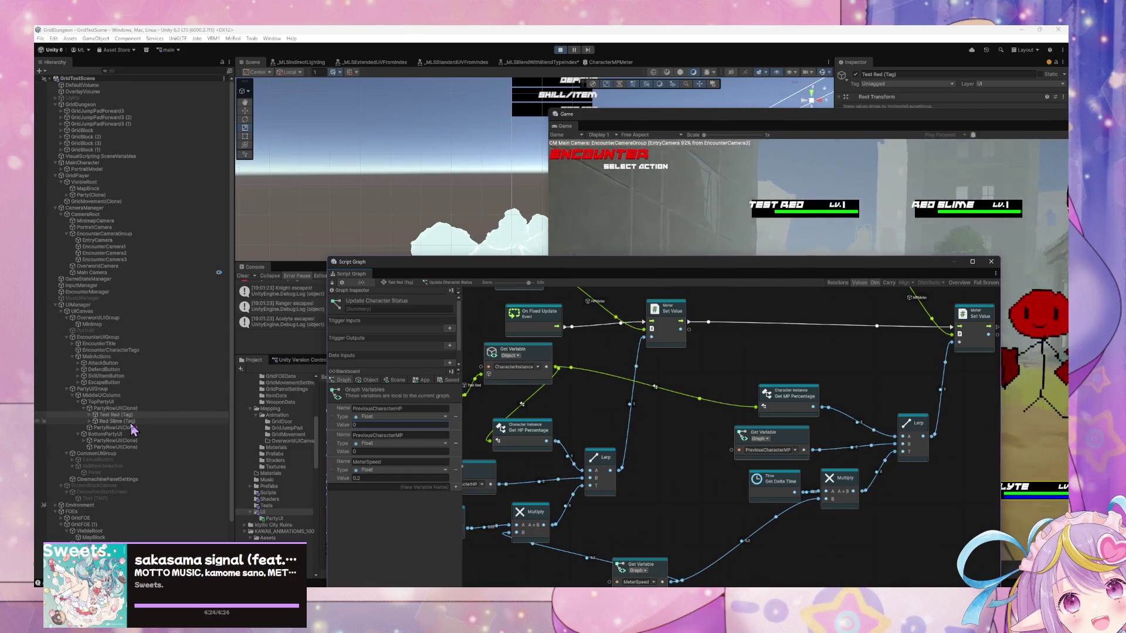
left_click(132, 422)
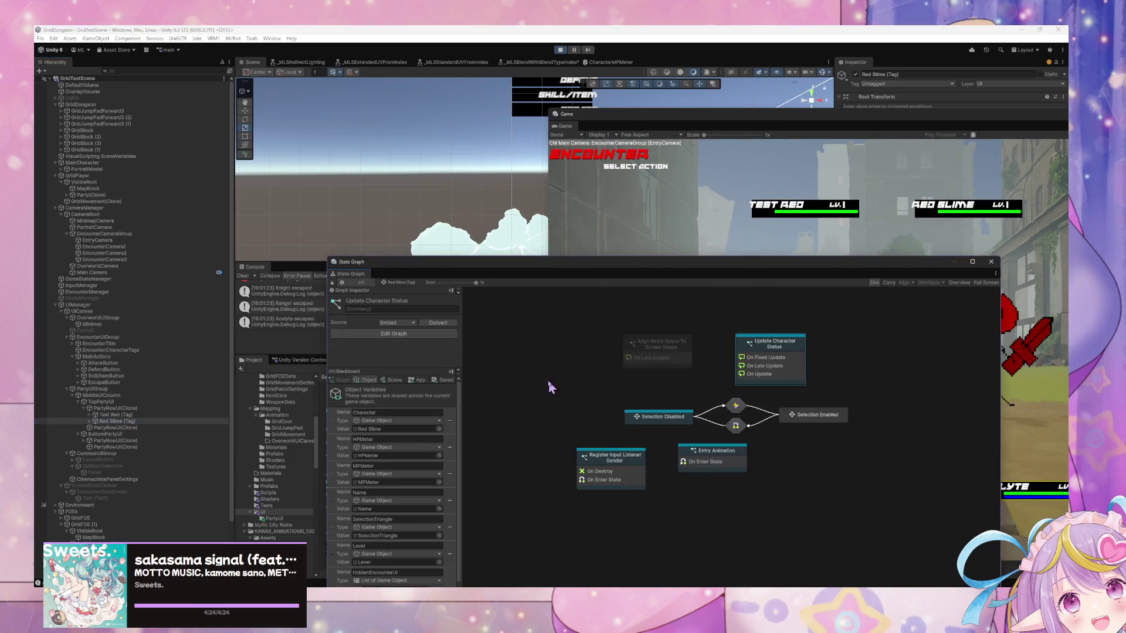
In Update Character Status, set MeterSpeed's default to 0.25 and PreviousCharacterHP's to 1
double_click(748, 406)
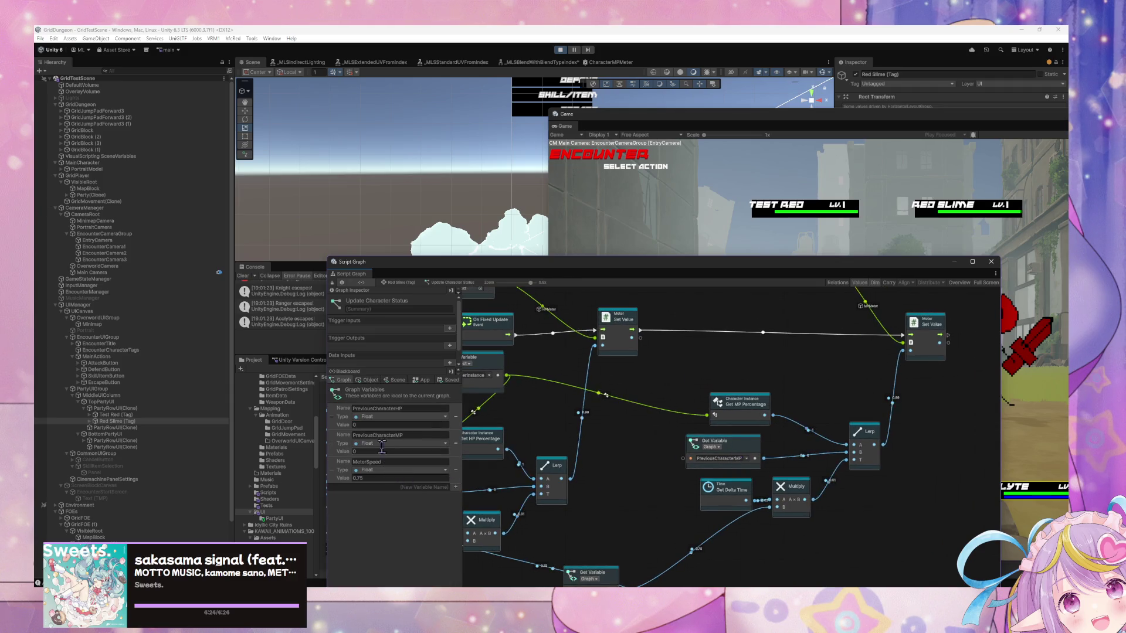
left_click(366, 478)
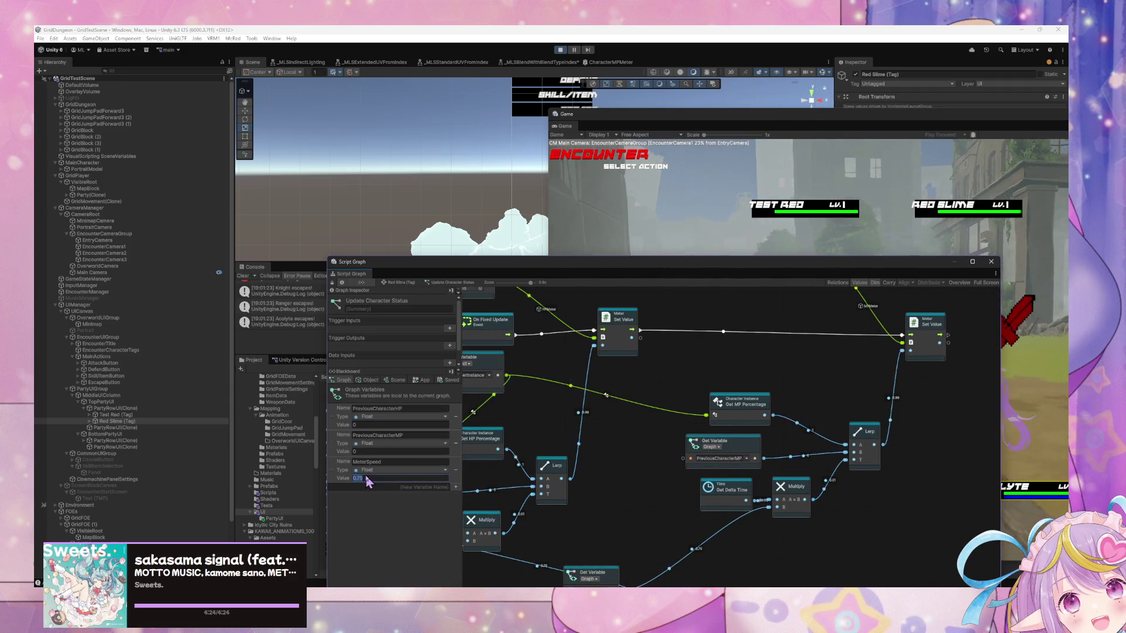
type("0")
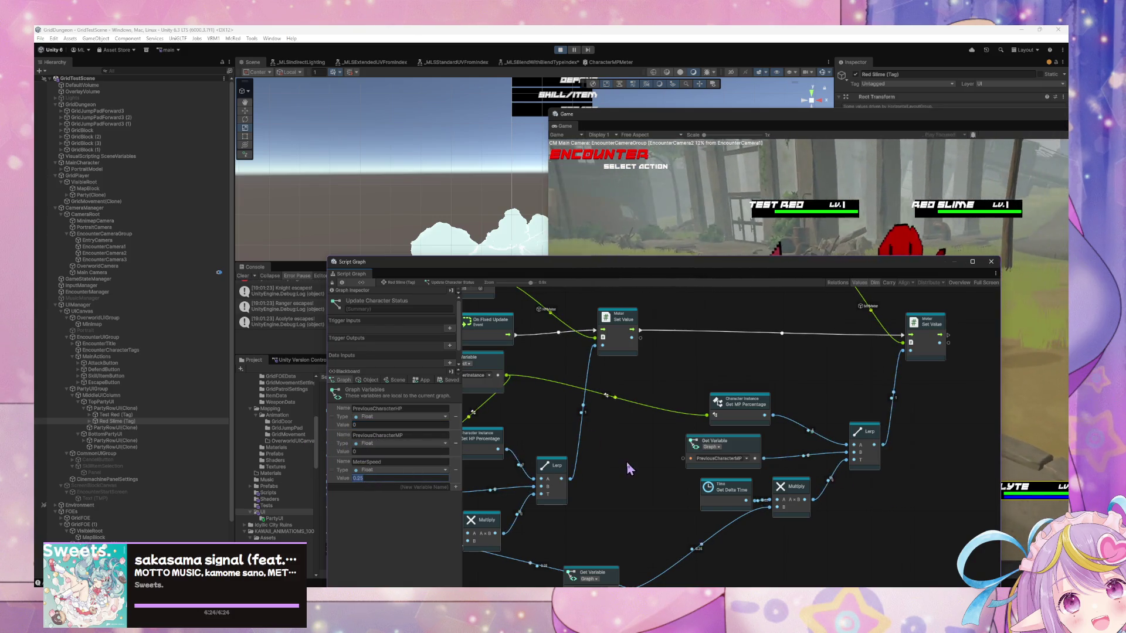
left_click_drag(628, 459, 712, 407)
left_click_drag(786, 445, 725, 447)
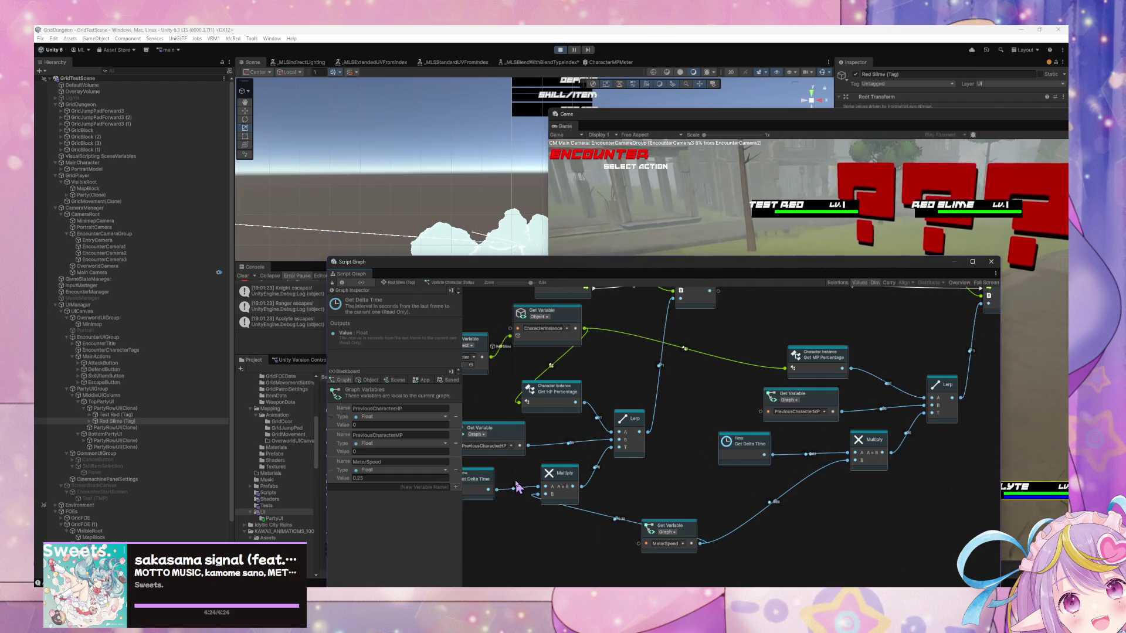
left_click_drag(642, 472, 683, 467)
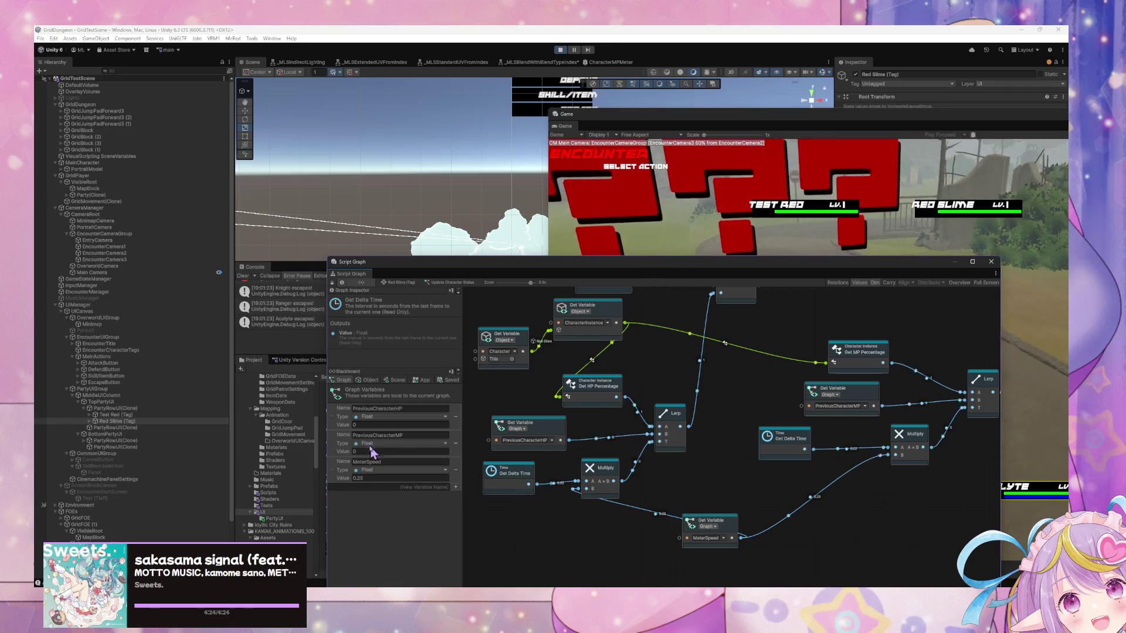
left_click(376, 426)
type("1")
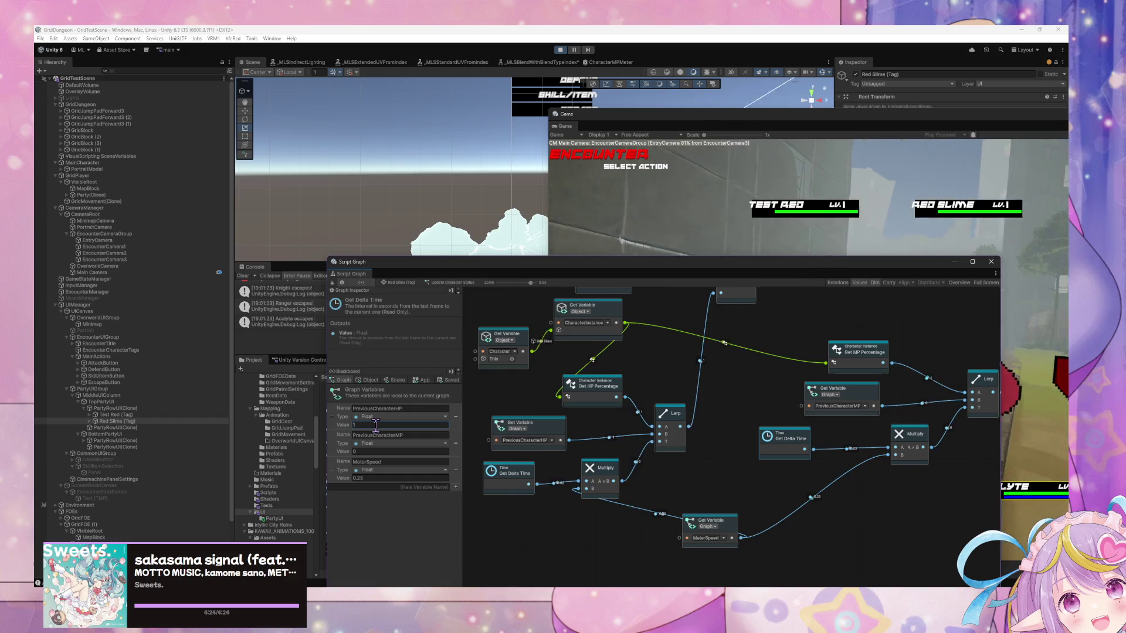
Search for a 'set prev' node, cancel without adding it, and switch to the web browser
left_click_drag(963, 390, 754, 437)
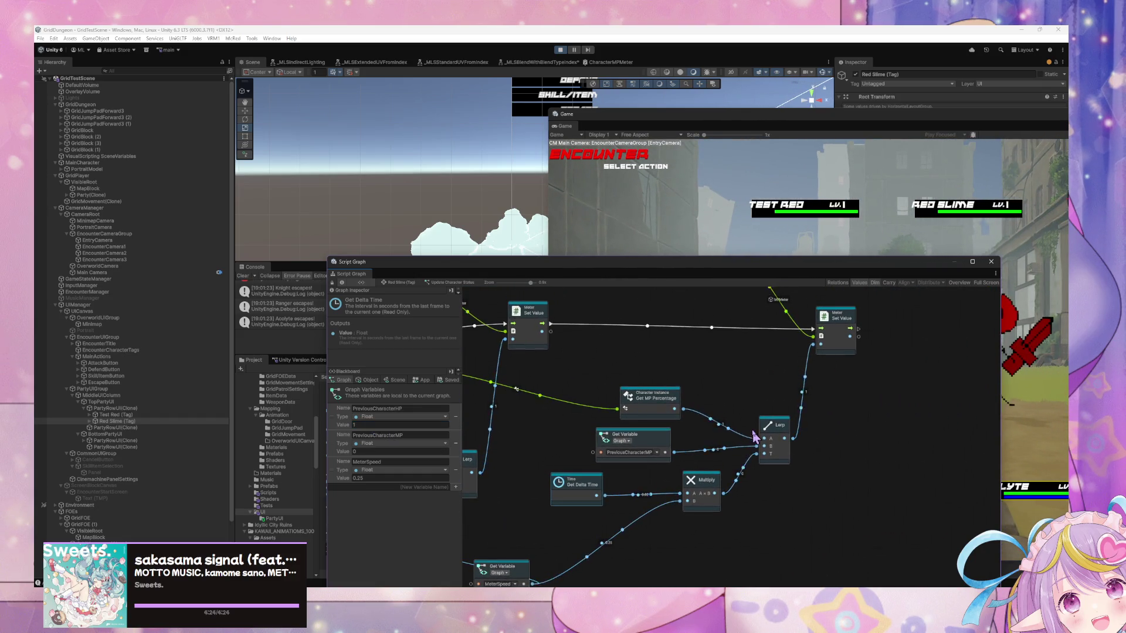
right_click(836, 427)
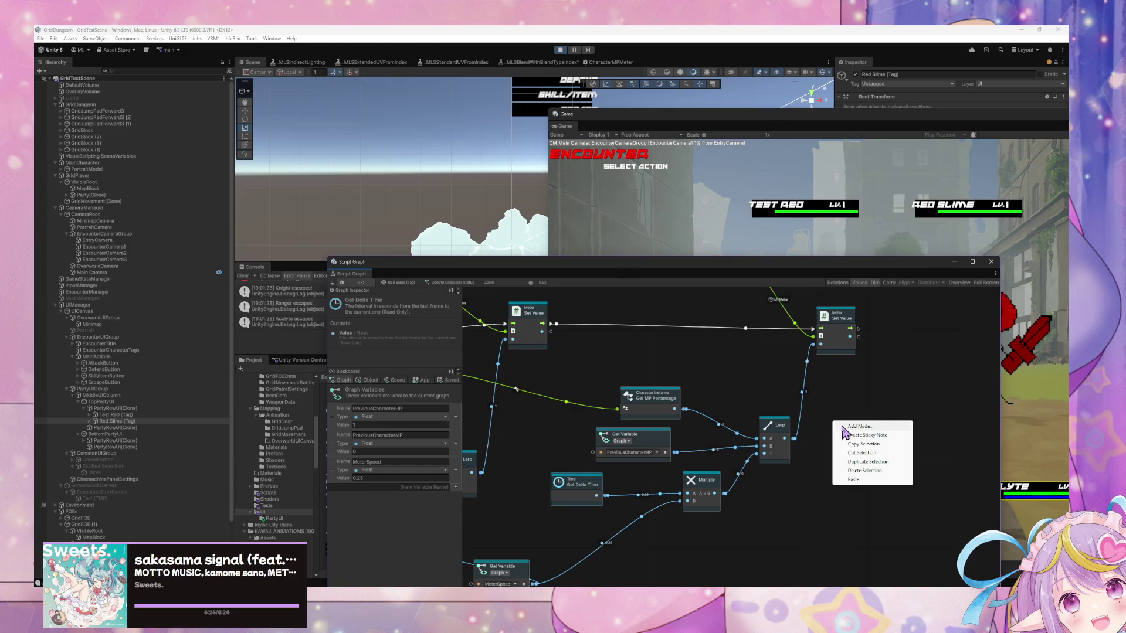
left_click(843, 428)
type("set")
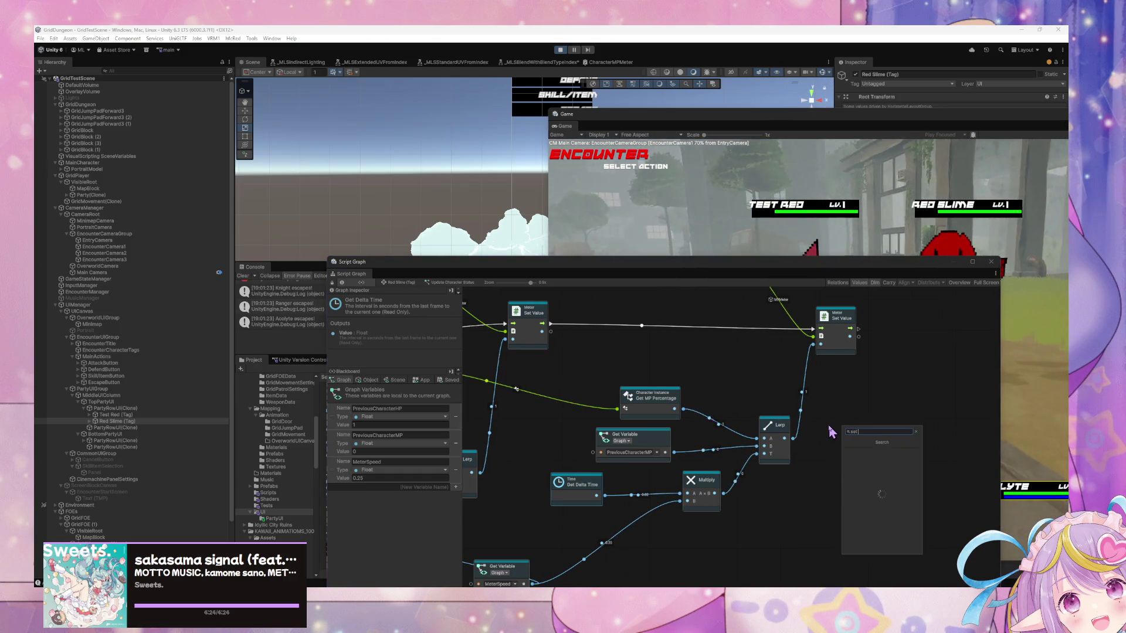
type(" prev")
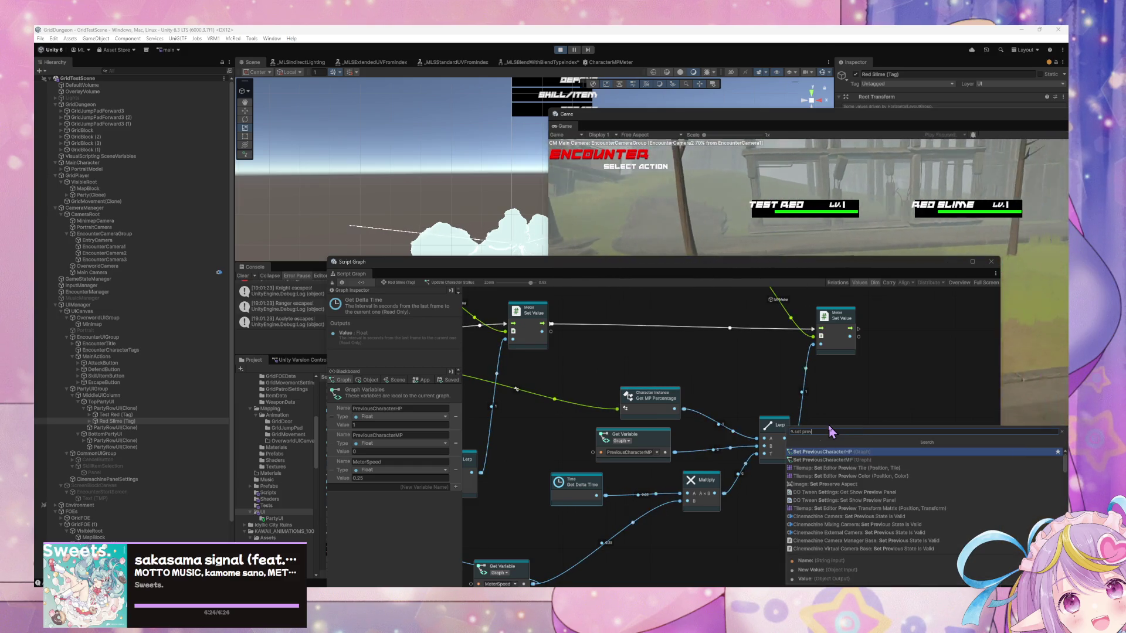
key("Escape")
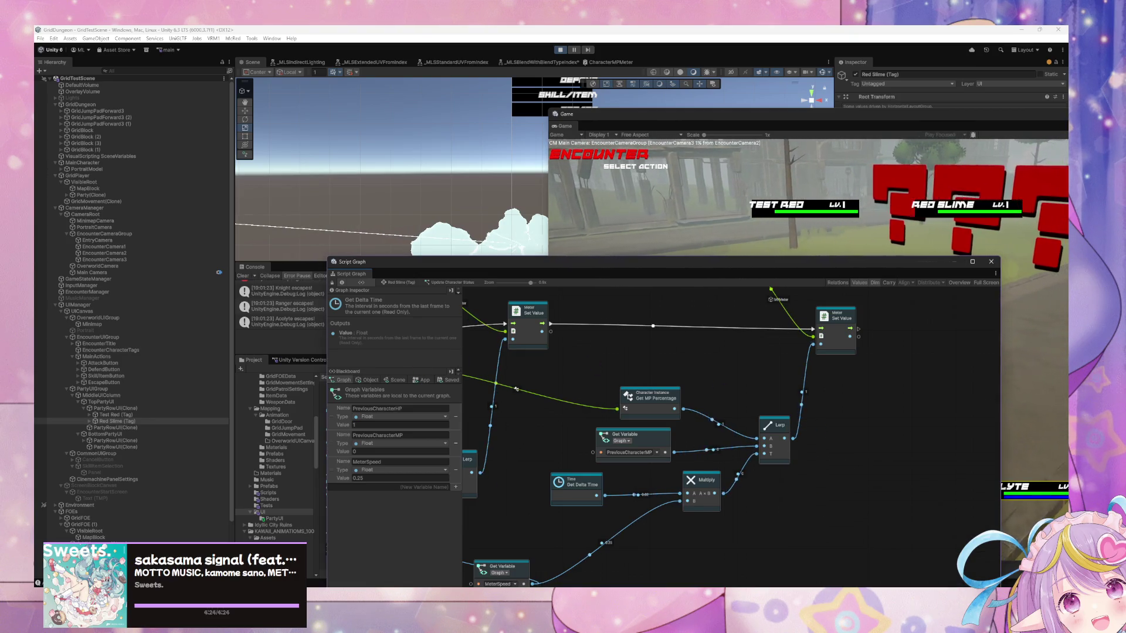
left_click(626, 564)
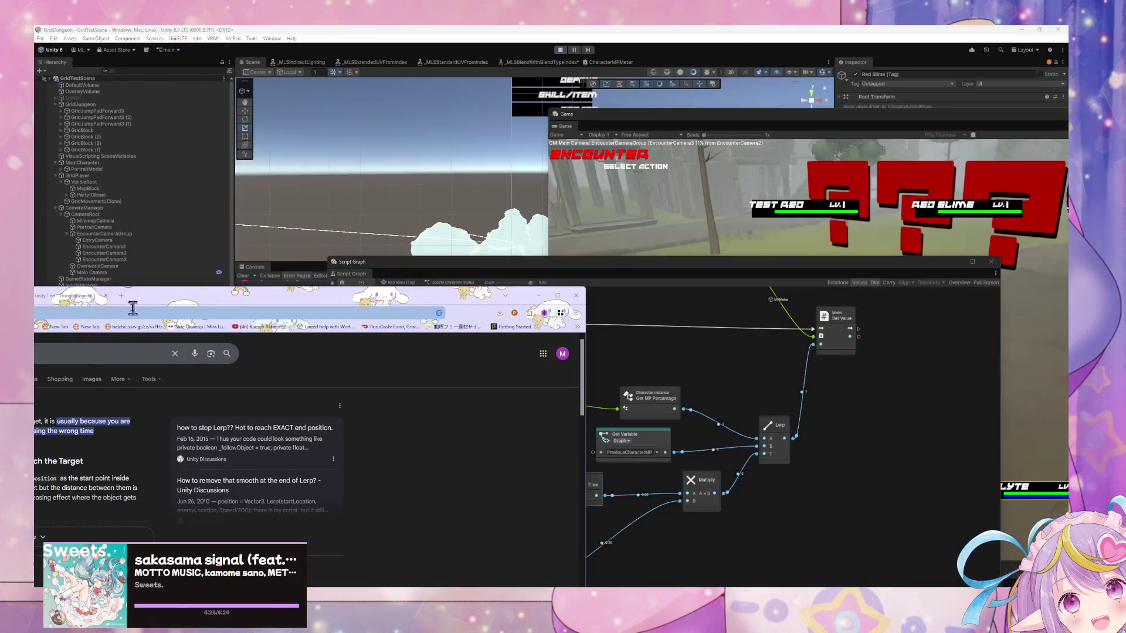
Google 'visual scripting lerp unity', refine the query with 'delta', and return to the Unity graph
left_click(182, 308)
type("visual")
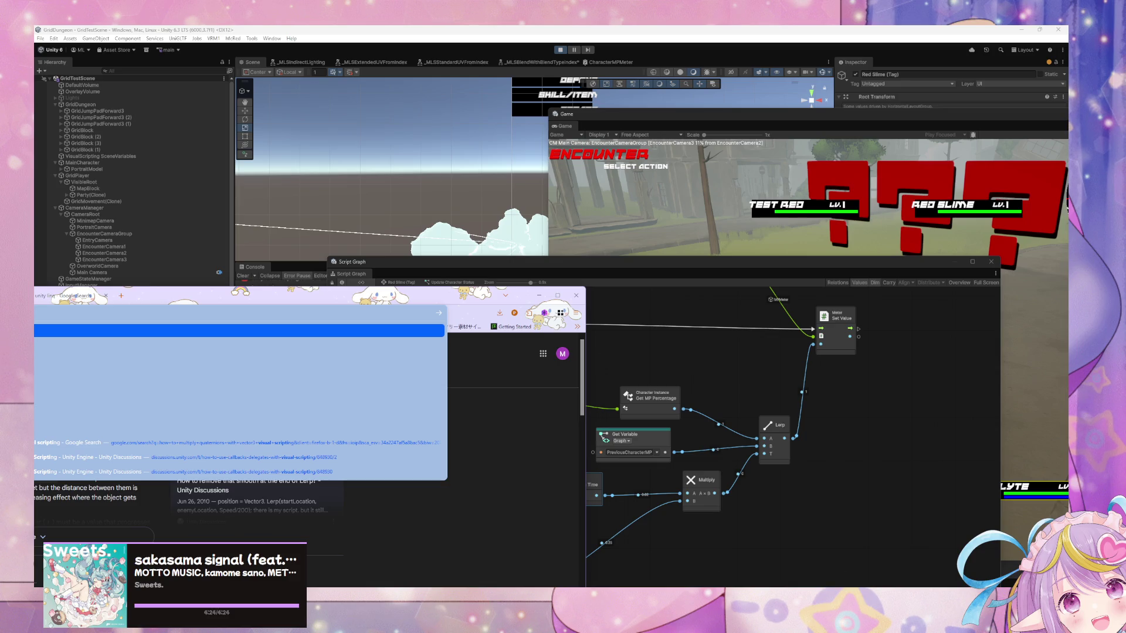
key("Return")
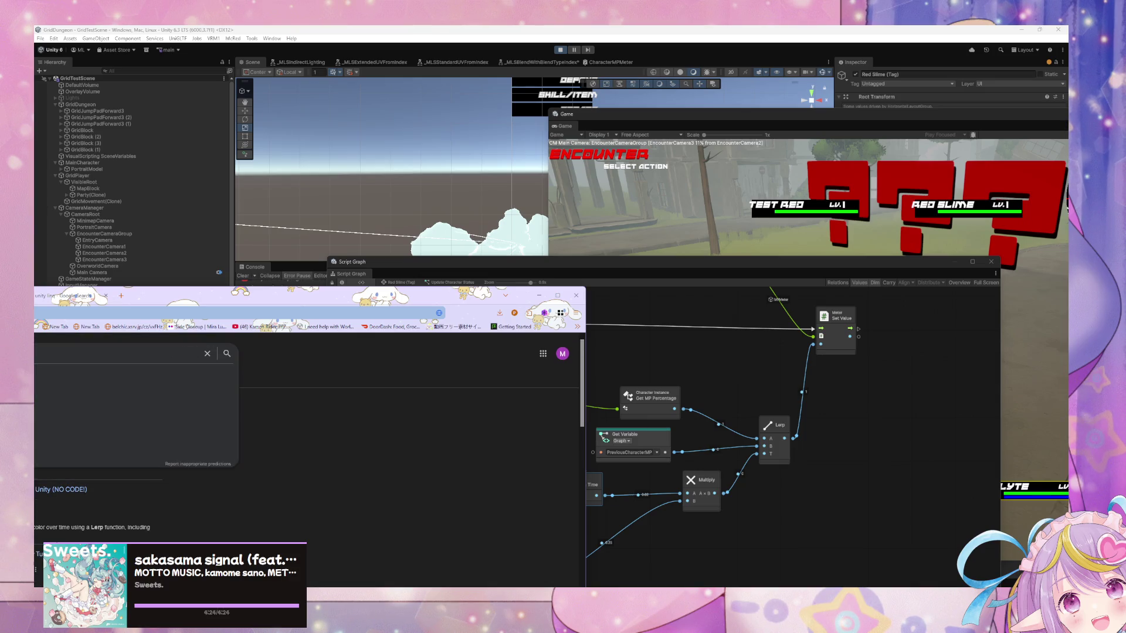
key("Return")
left_click_drag(257, 304, 557, 194)
left_click(280, 243)
type("del")
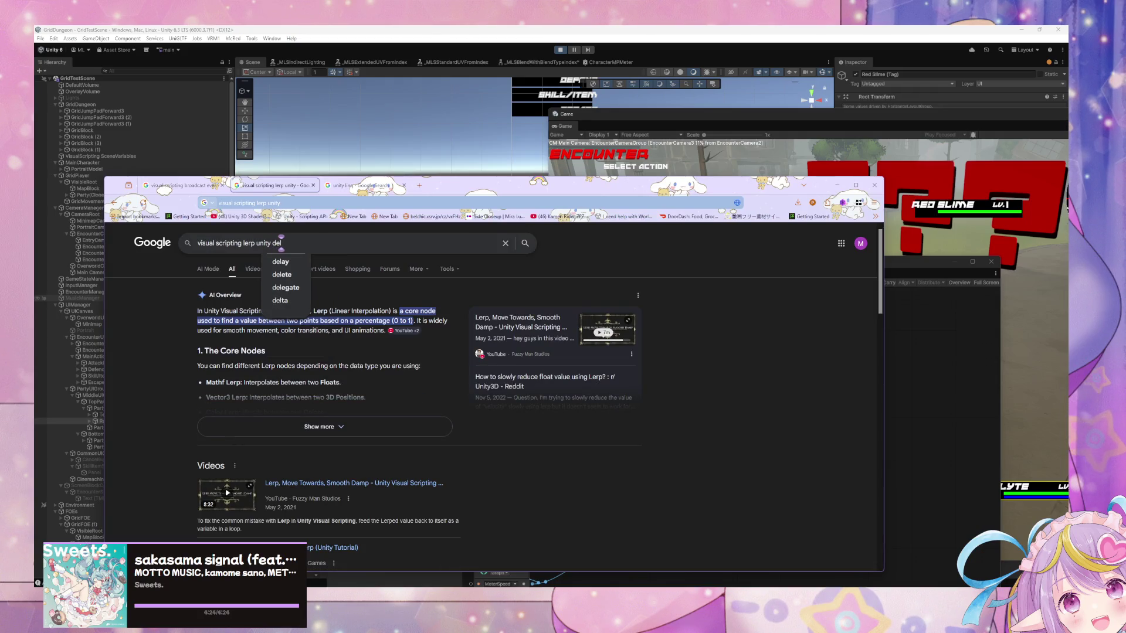
type("ta")
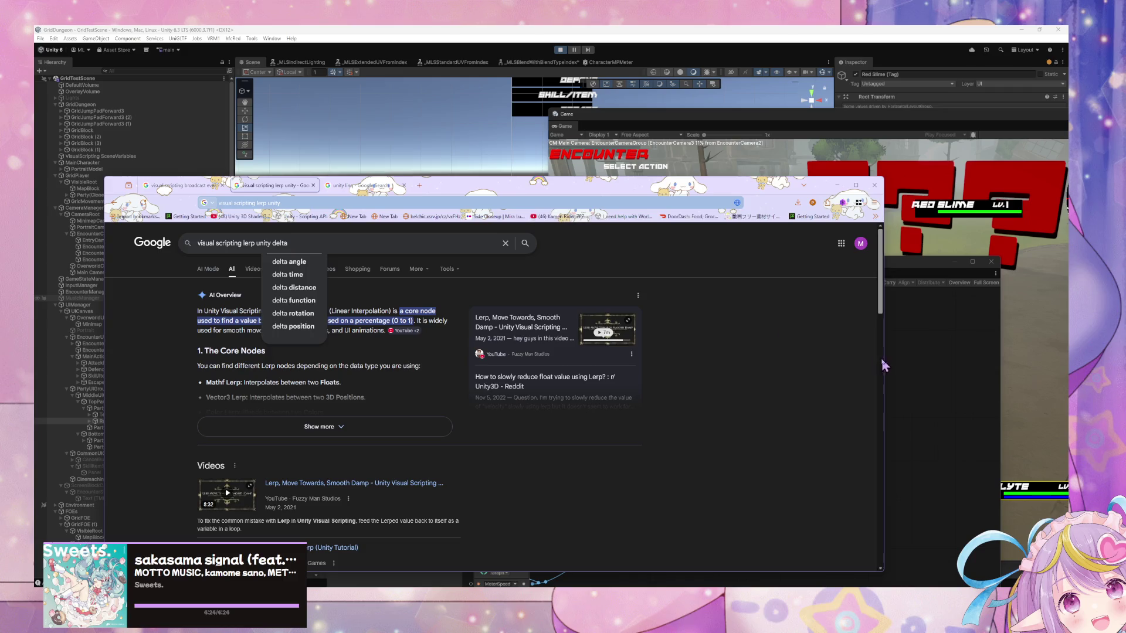
left_click(884, 365)
right_click(824, 457)
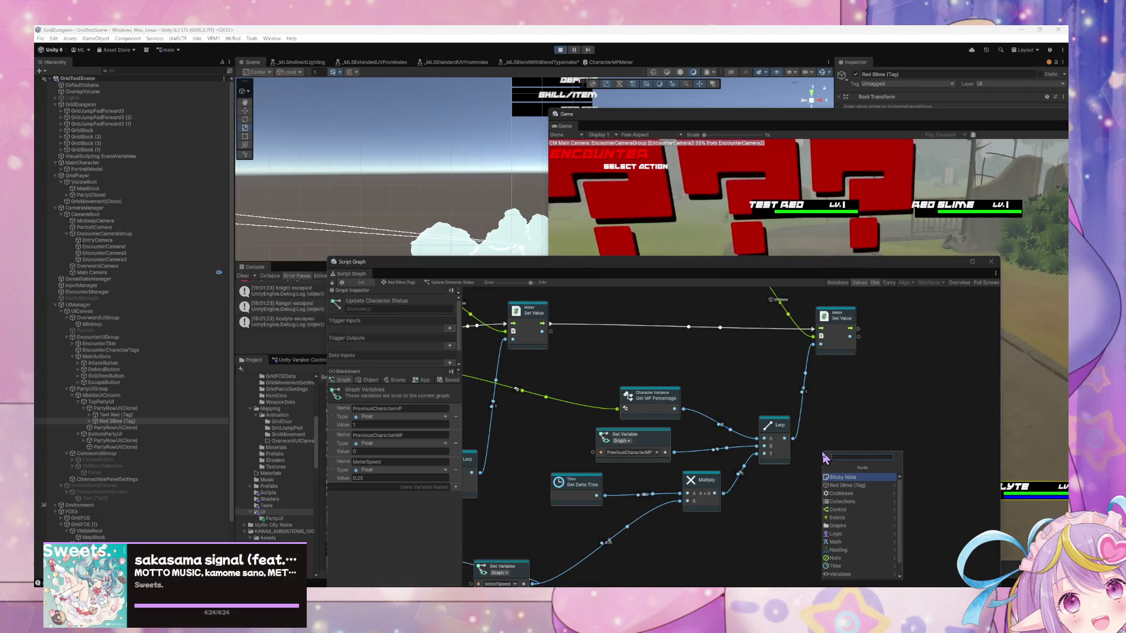
Add a Mathf Lerp node with PreviousCharacterMP as A, Get MP Percentage as B, Multiply as T
type("mathf")
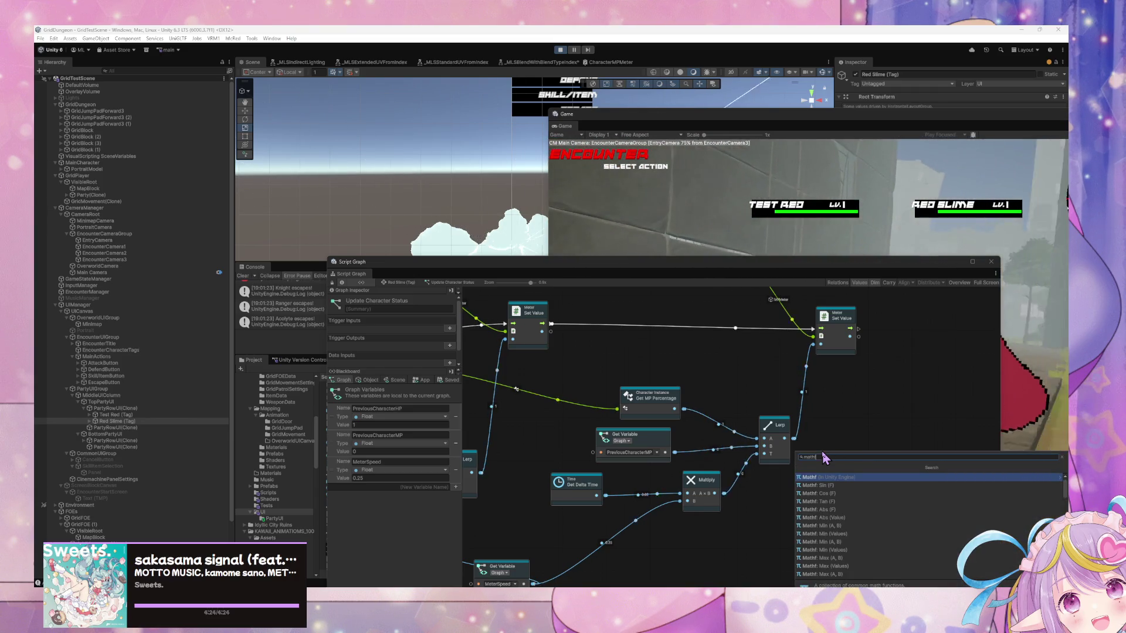
key("BackSpace")
key("BackSpace")
key("BackSpace")
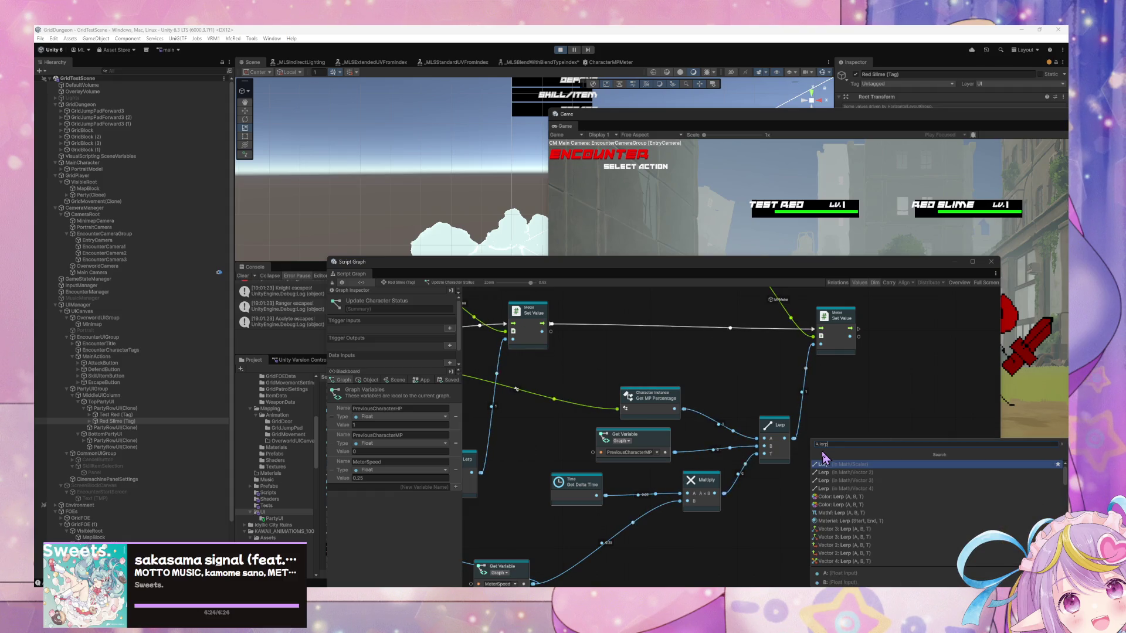
key("Return")
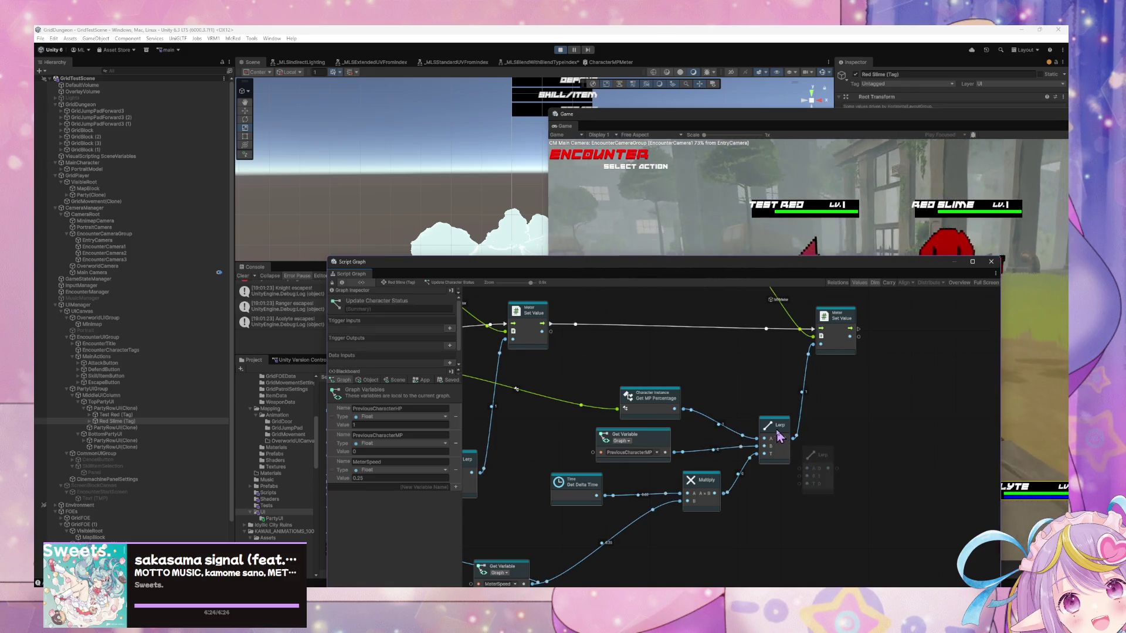
left_click(821, 455)
mouse_move(666, 452)
left_mouse_down()
mouse_move(766, 479)
mouse_move(806, 468)
left_mouse_up()
left_click_drag(674, 409, 806, 475)
mouse_move(724, 494)
left_mouse_down()
mouse_move(807, 483)
mouse_move(814, 346)
left_mouse_up()
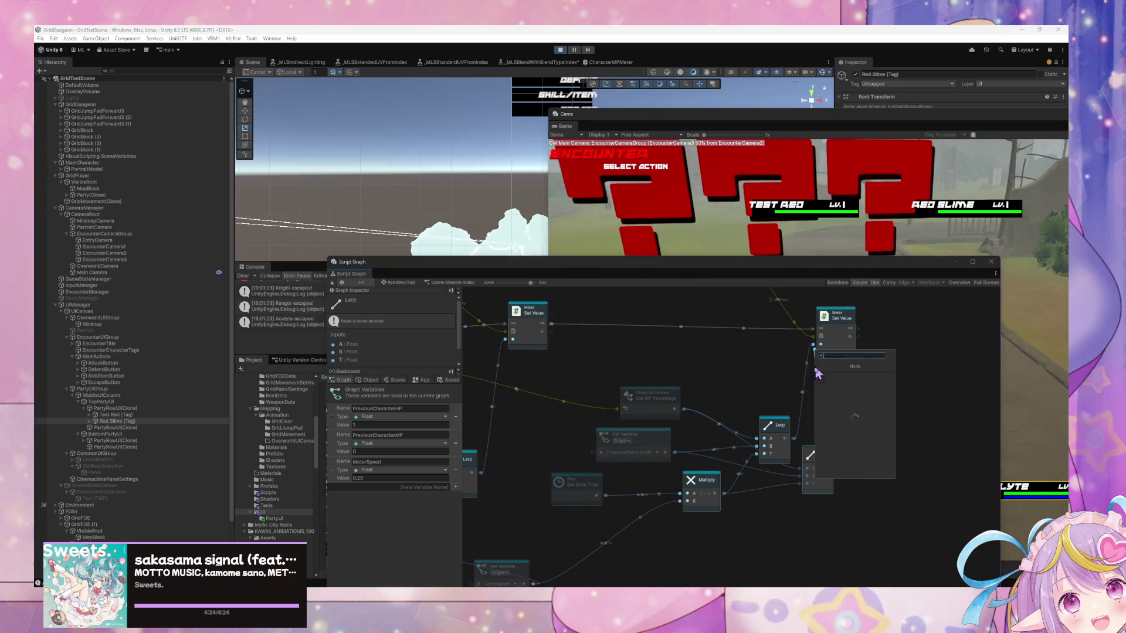
Delete the stray Lerp node and review the HP meter's Lerp chain from On Fixed Update
left_click_drag(782, 433, 780, 394)
key("Delete")
scroll(792, 422, "up", 1)
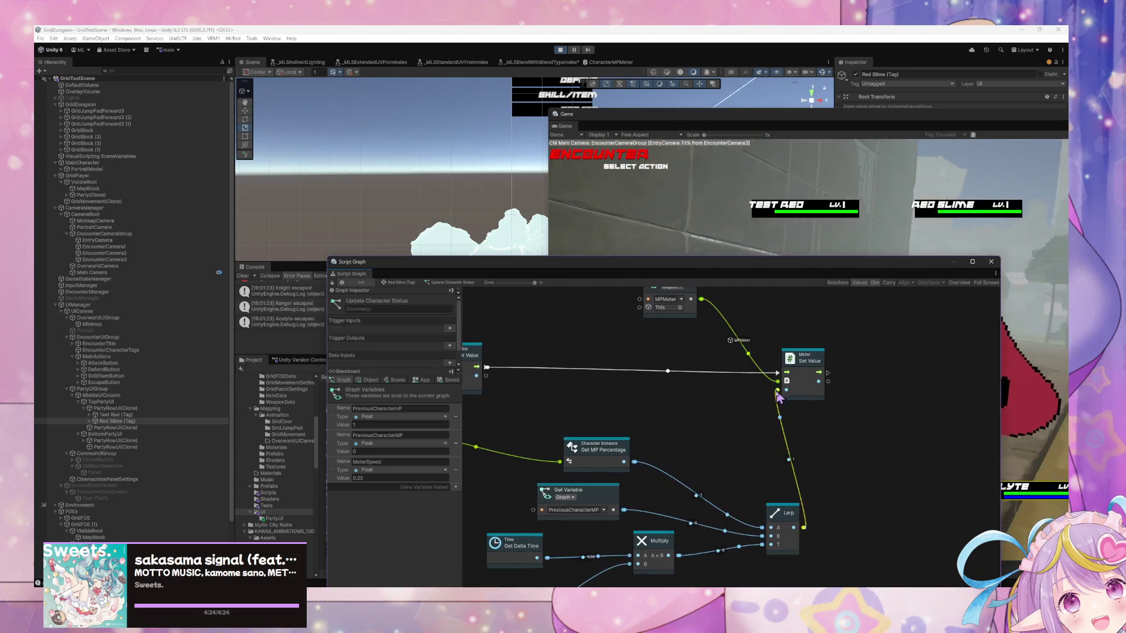
left_click_drag(793, 435, 785, 452)
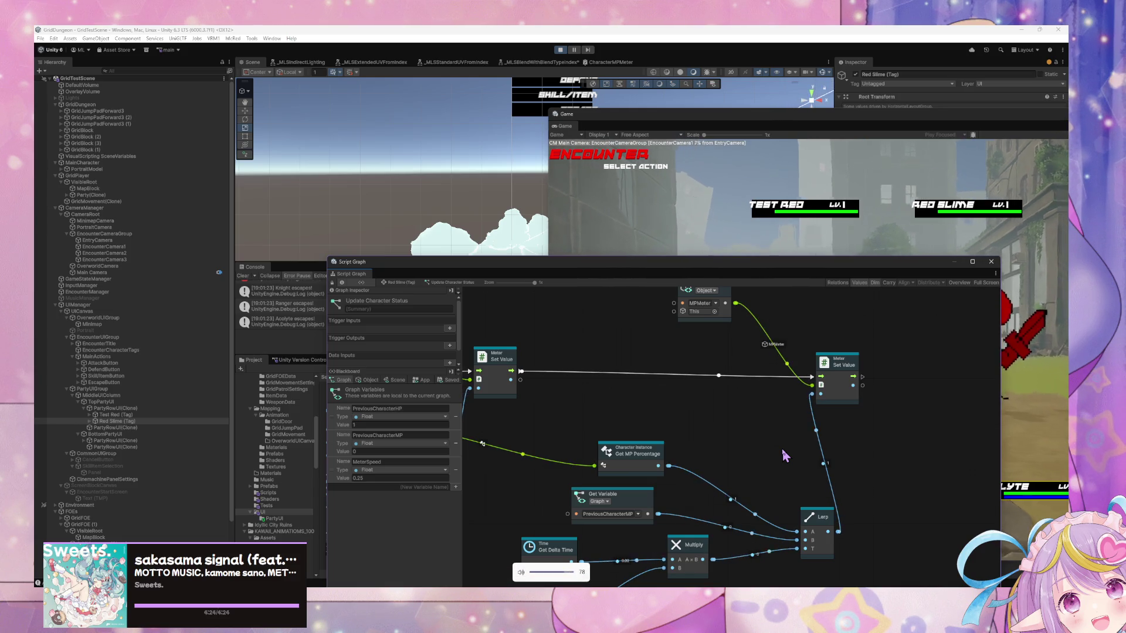
left_click_drag(585, 432, 704, 404)
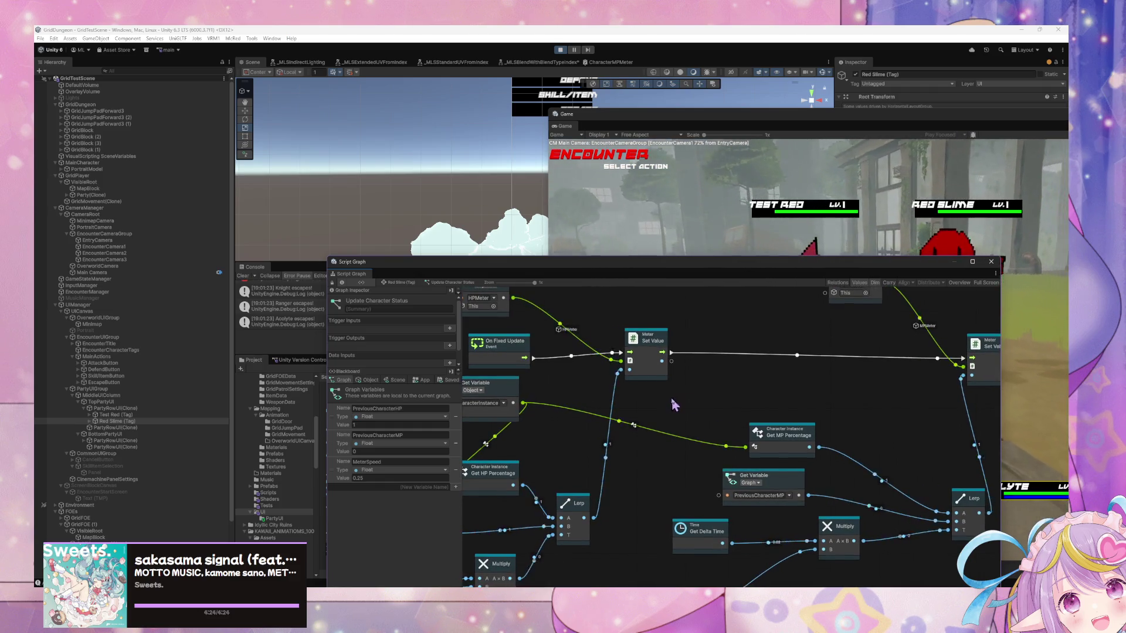
left_click_drag(624, 486, 712, 457)
right_click(710, 452)
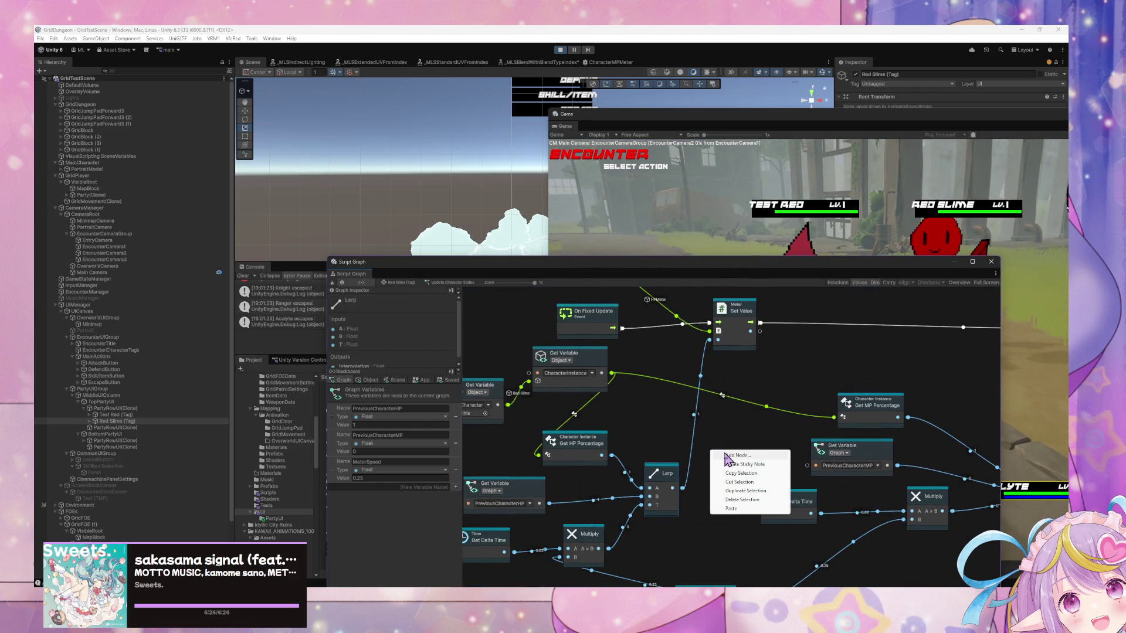
left_click(736, 432)
mouse_move(736, 432)
left_mouse_down()
mouse_move(693, 447)
mouse_move(823, 416)
left_mouse_up()
left_click_drag(681, 272, 391, 230)
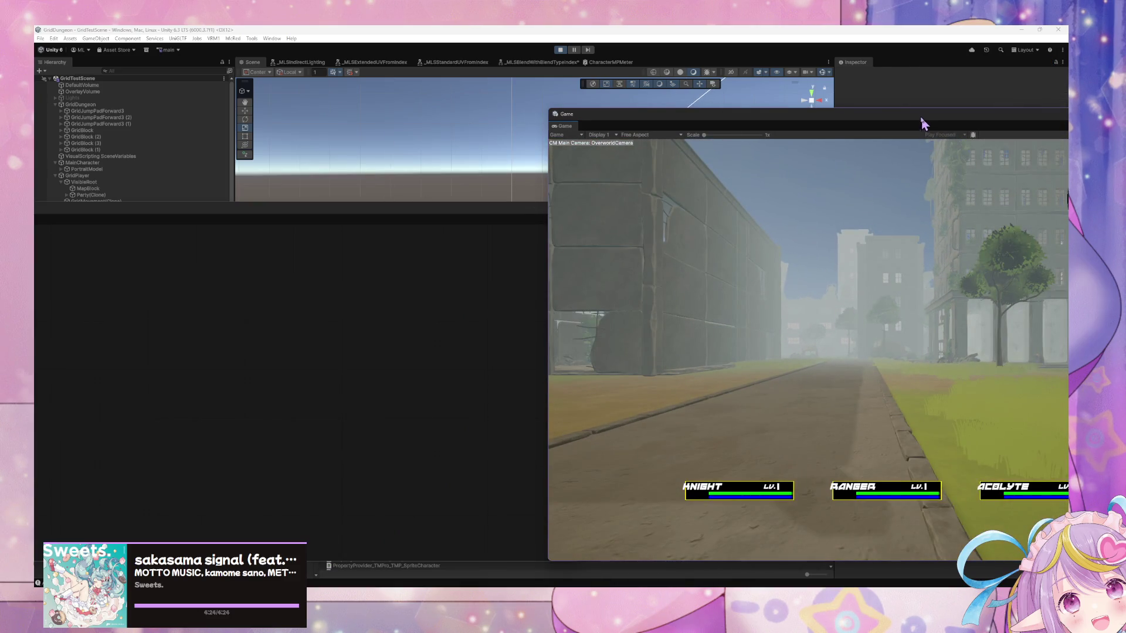
In the running encounter, attack the Blue Slime after cancelling two target selections
left_click_drag(921, 120, 526, 98)
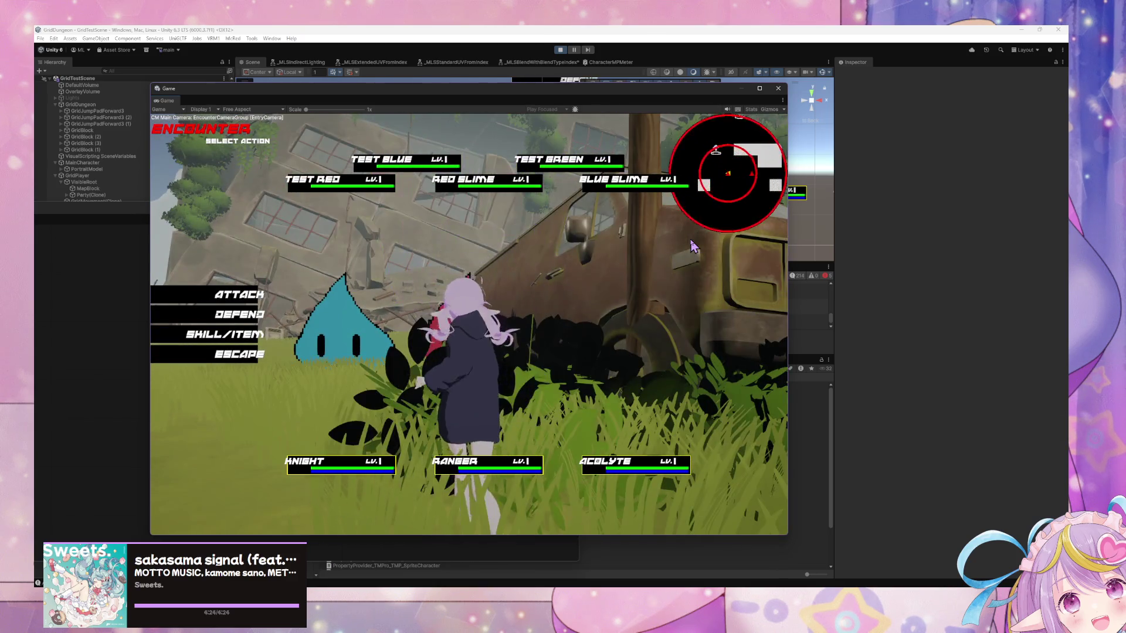
left_click(233, 295)
left_click(237, 485)
left_click(218, 297)
left_click(237, 486)
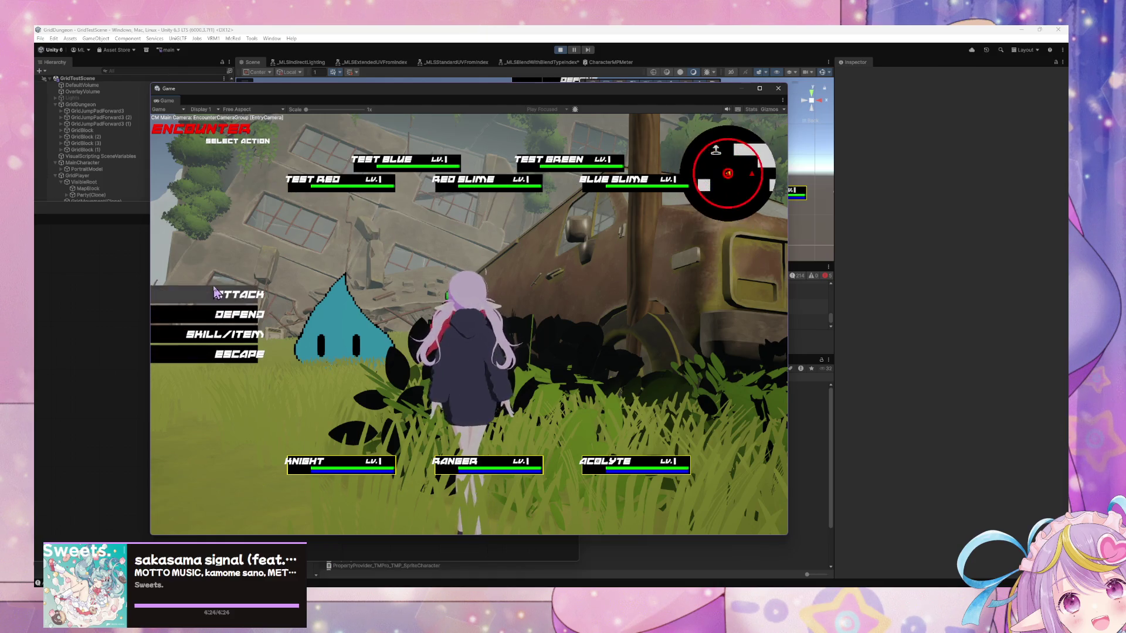
left_click(228, 294)
left_click(649, 192)
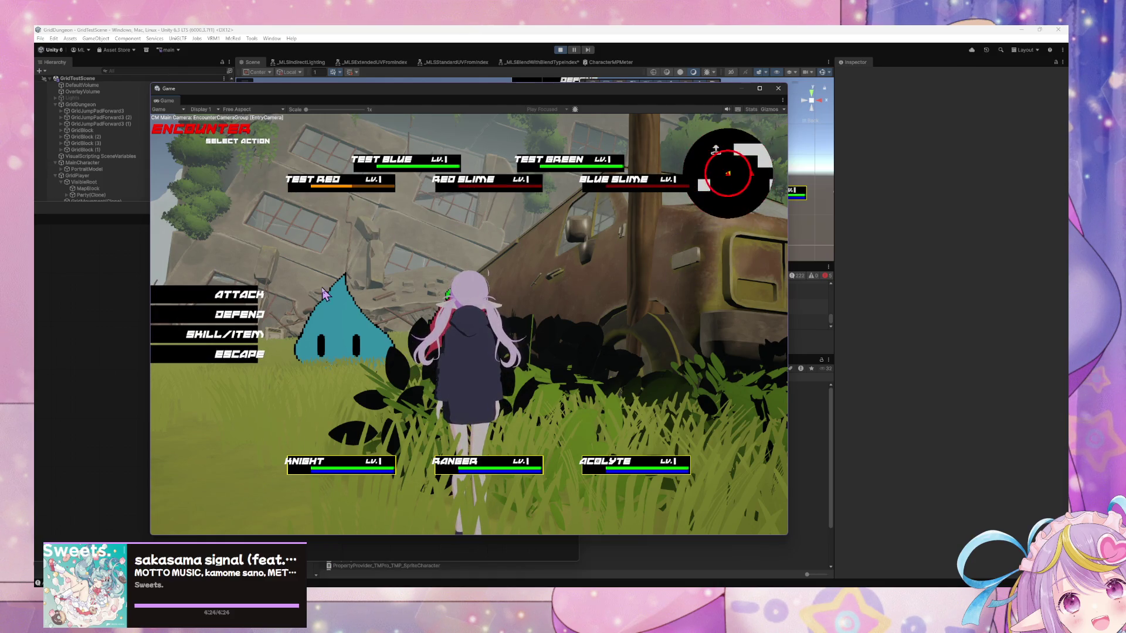
Expand PartyRowUI(Clone), inspect Test Red (Tag)'s CharacterActionData script, then select Red Slime (Tag)
mouse_move(552, 584)
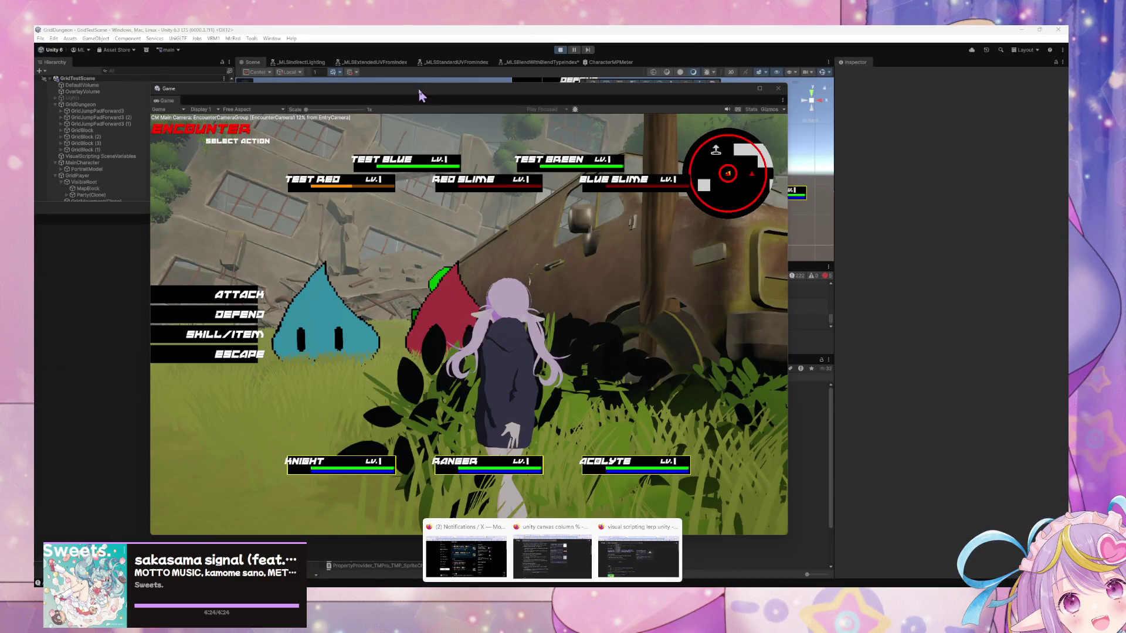
mouse_move(410, 91)
left_mouse_down()
mouse_move(680, 113)
mouse_move(630, 143)
left_mouse_up()
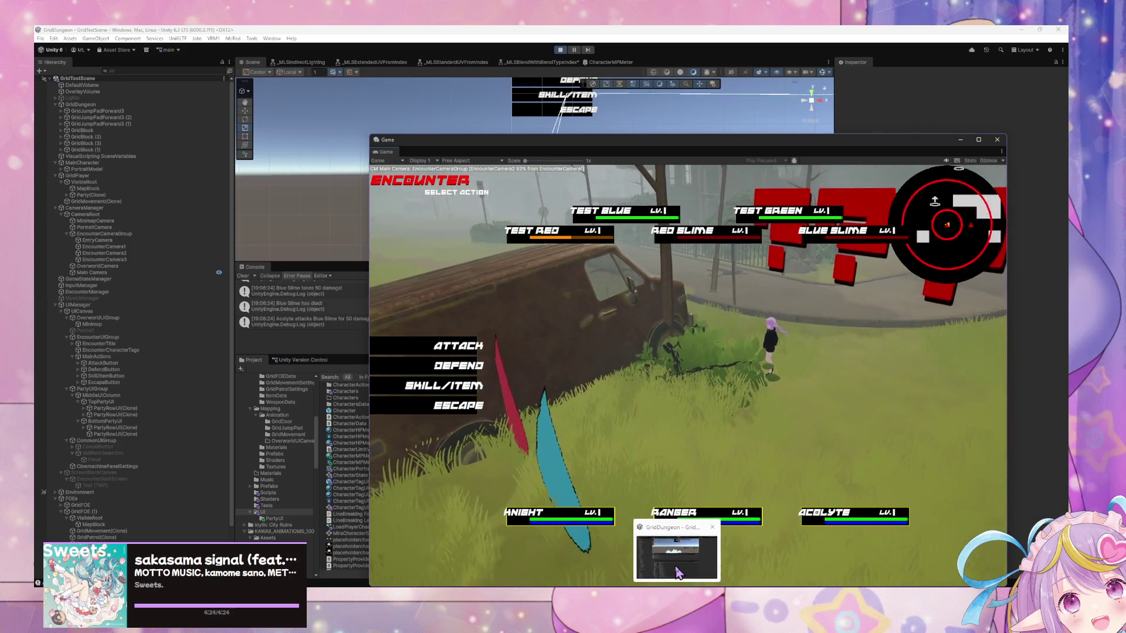
scroll(153, 287, "down", 3)
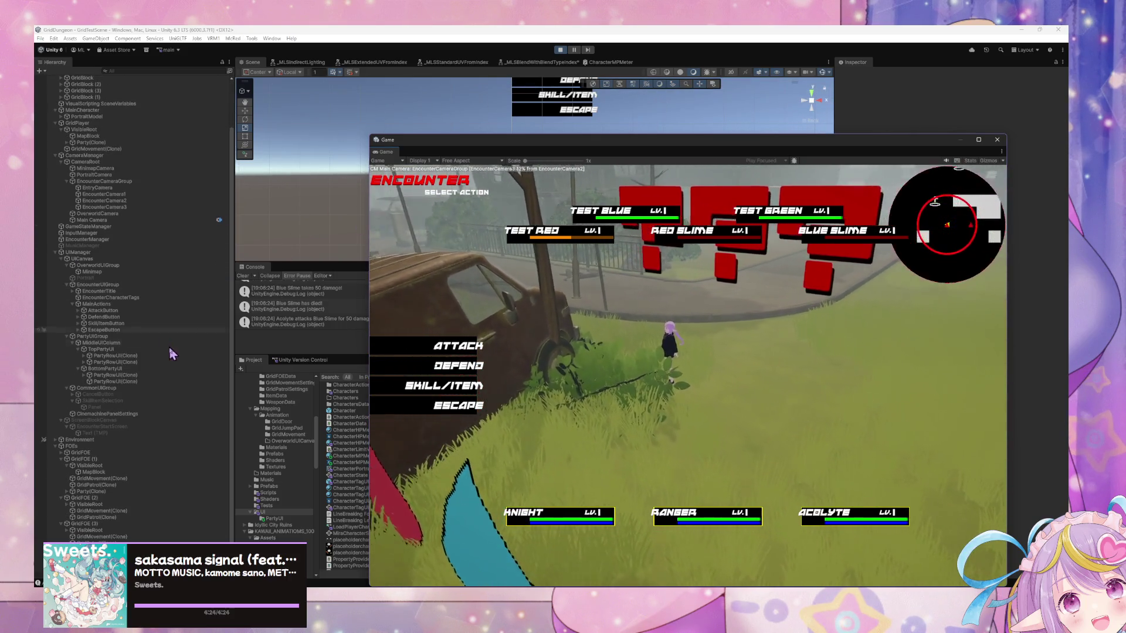
left_click(83, 356)
left_click(109, 361)
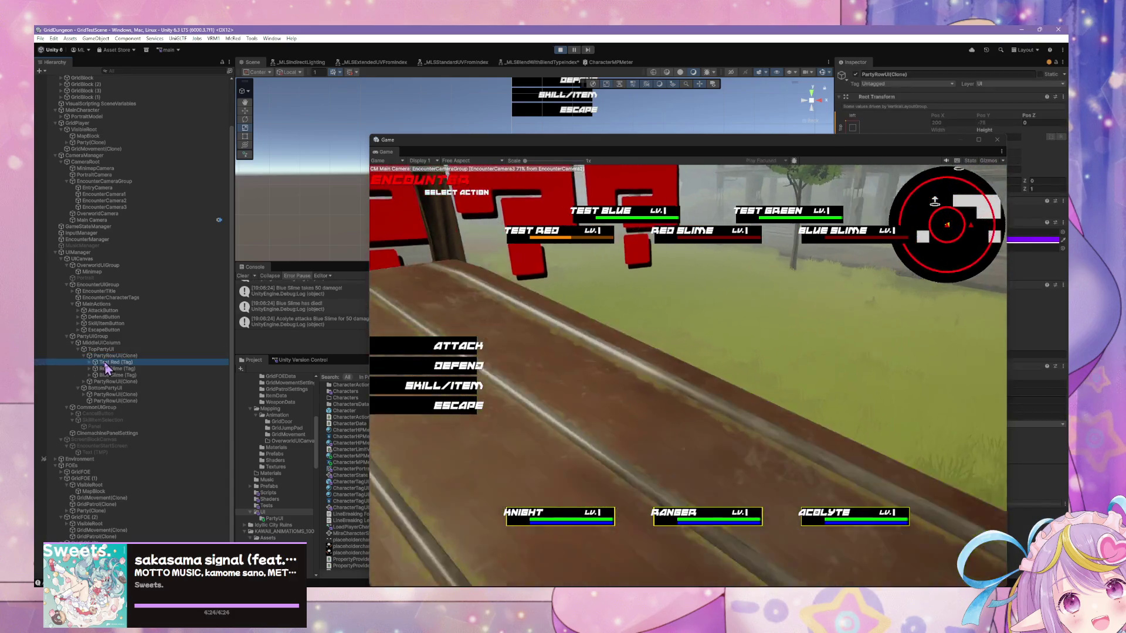
left_click_drag(452, 147, 121, 123)
left_click(751, 418)
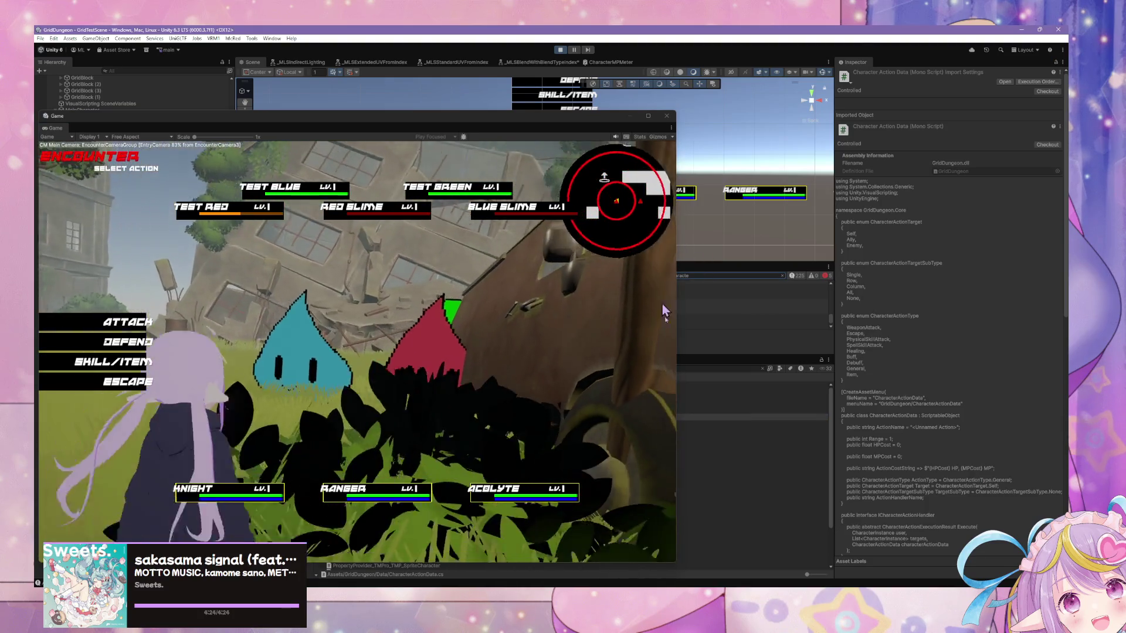
mouse_move(677, 583)
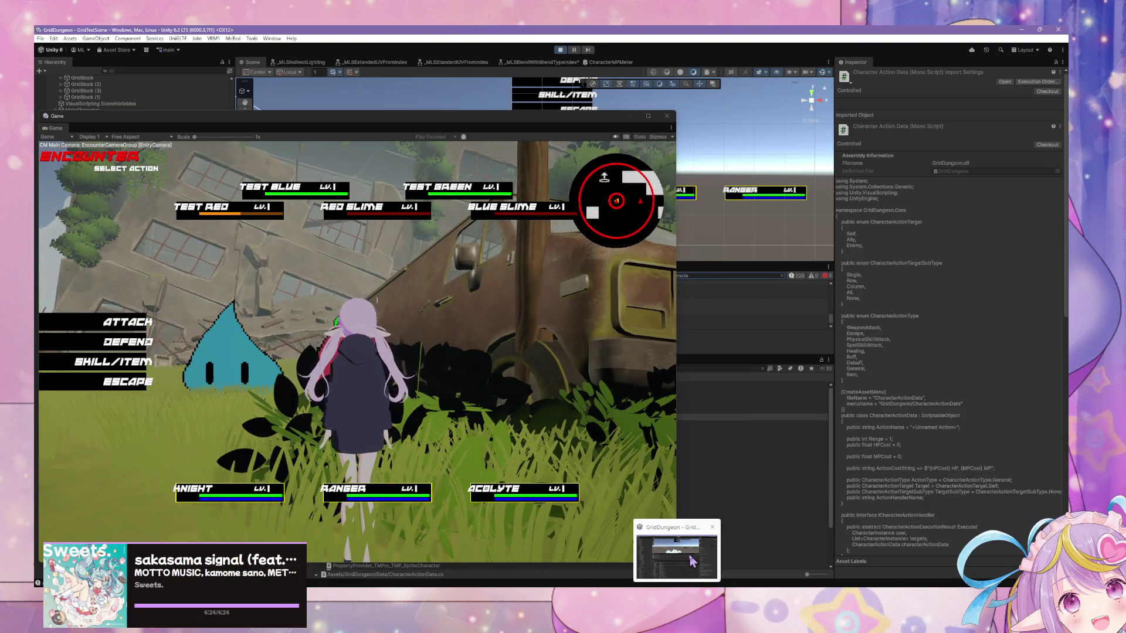
mouse_move(506, 126)
left_mouse_down()
mouse_move(673, 336)
mouse_move(718, 306)
left_mouse_up()
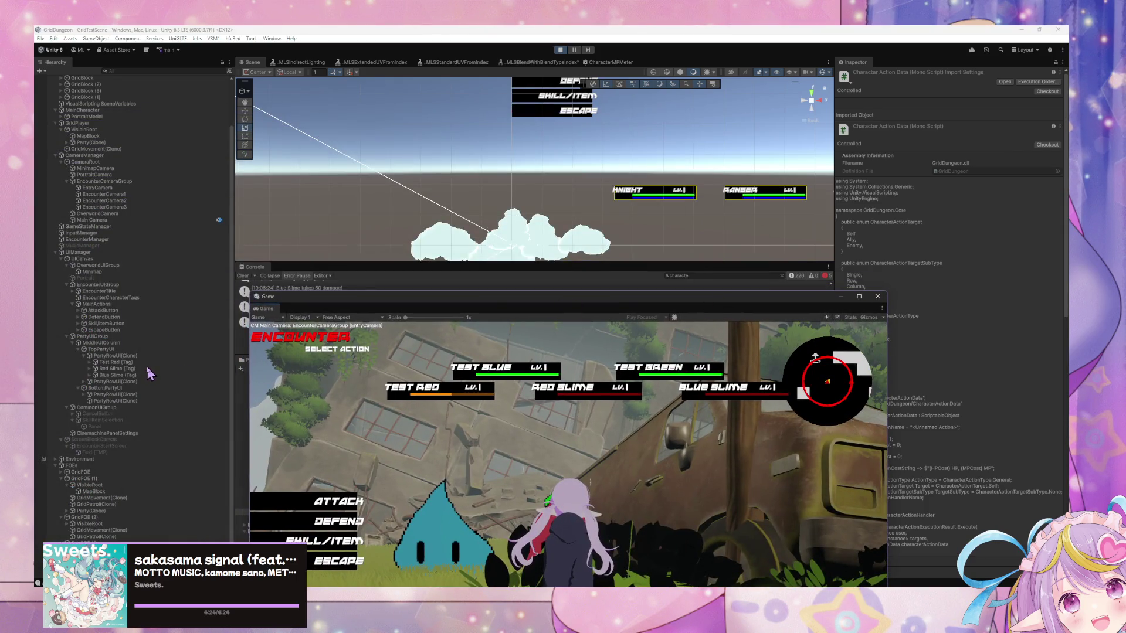
left_click(115, 369)
Open Red Slime (Tag)'s state graph and its Update Character Status script graph
mouse_move(784, 298)
left_mouse_down()
mouse_move(685, 246)
mouse_move(637, 189)
left_mouse_up()
left_click(963, 511)
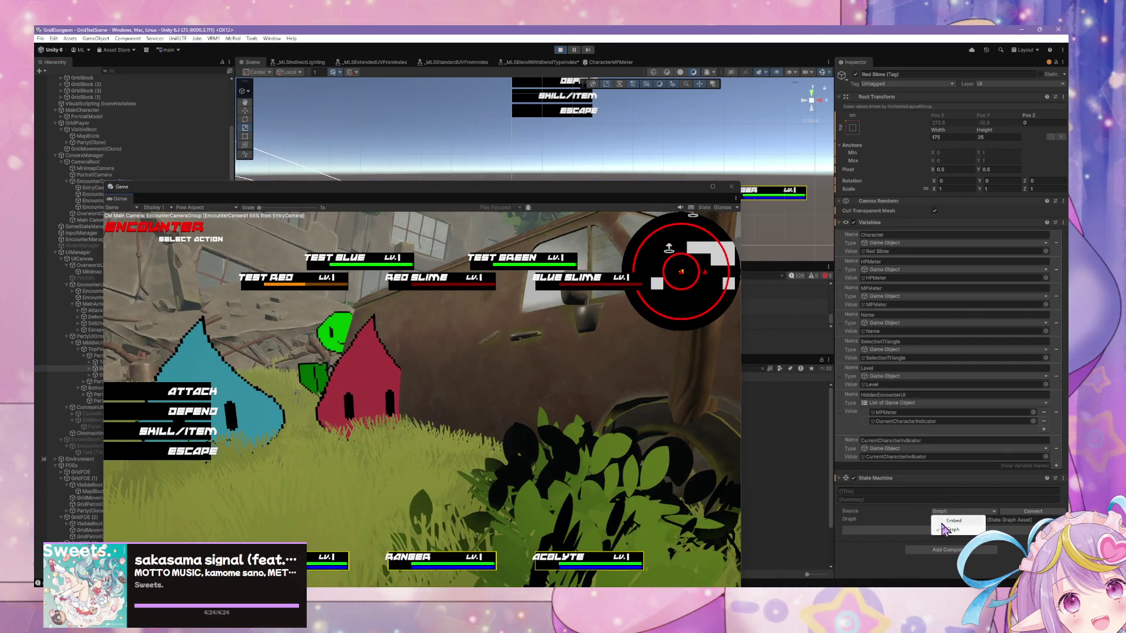
left_click(953, 529)
left_click(954, 529)
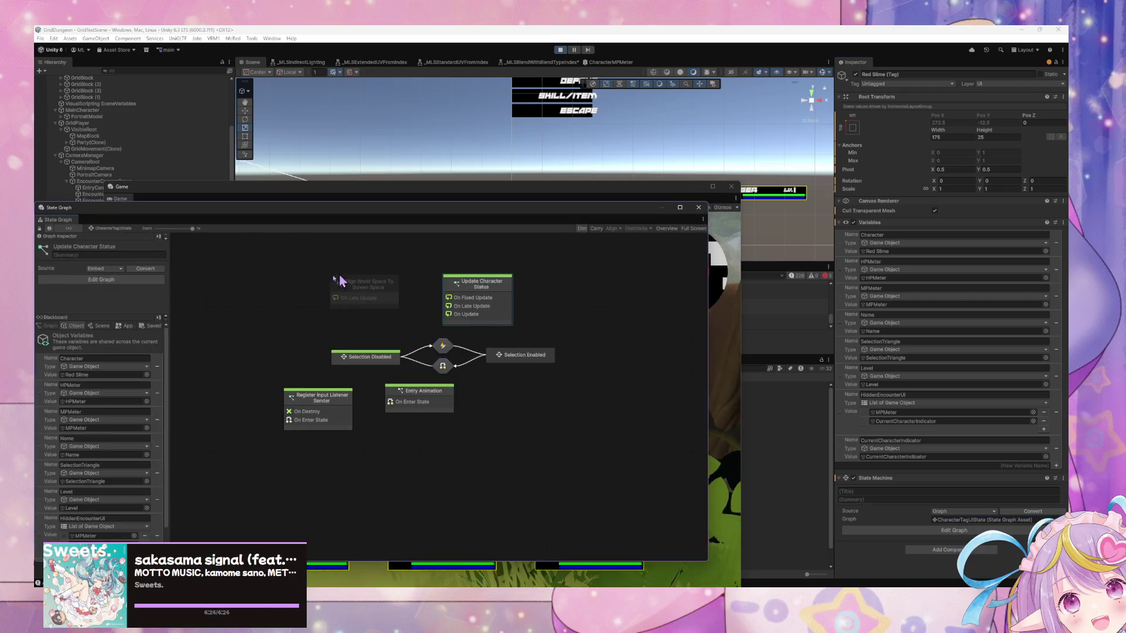
double_click(403, 391)
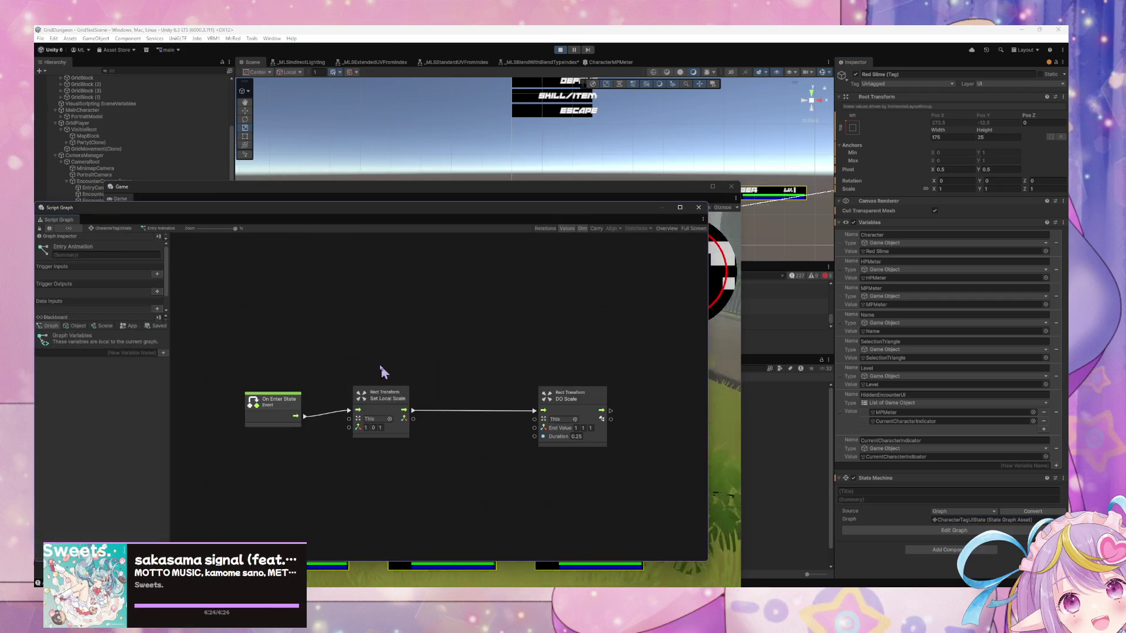
left_click(112, 228)
double_click(327, 392)
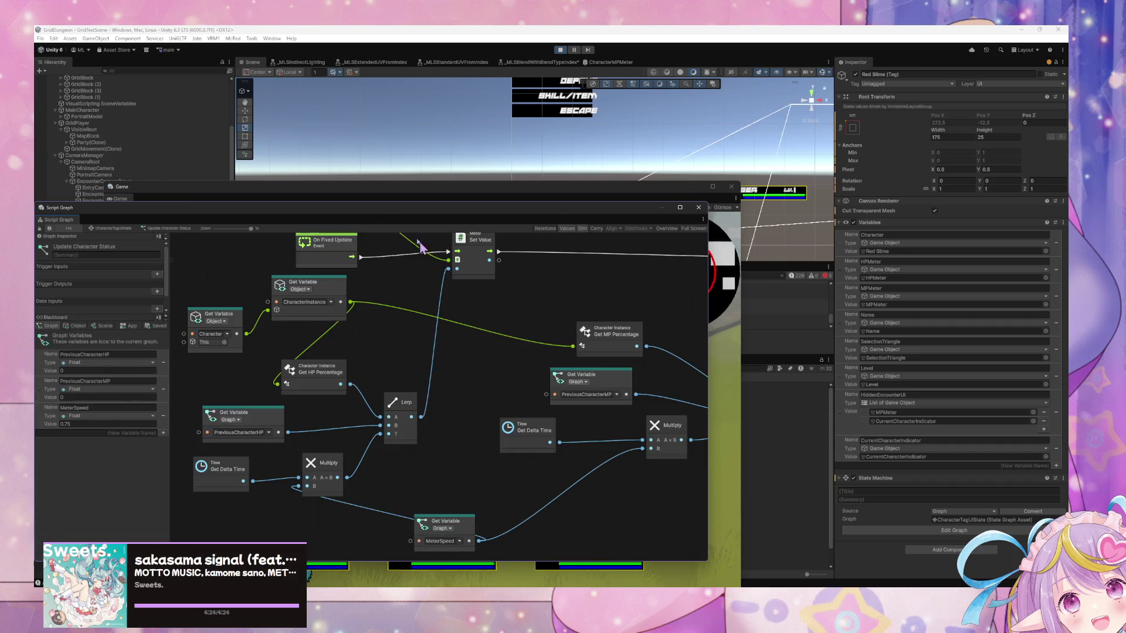
mouse_move(302, 208)
left_mouse_down()
mouse_move(517, 187)
mouse_move(501, 164)
left_mouse_up()
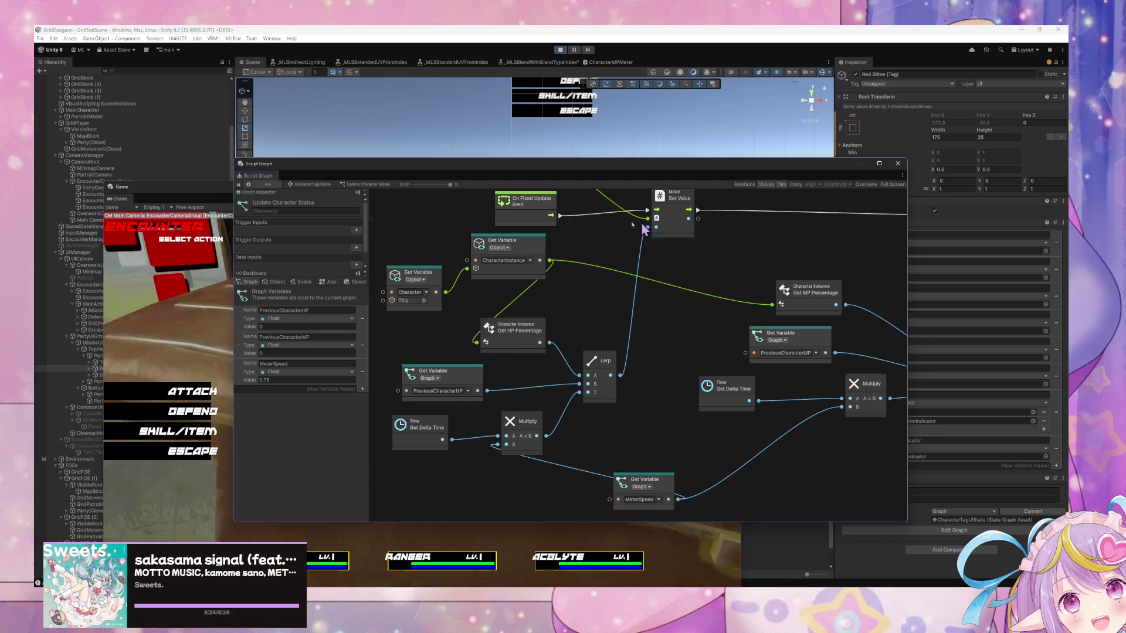
Set the MeterSpeed graph variable to 0.25 and stop play mode
left_click(298, 380)
type("0")
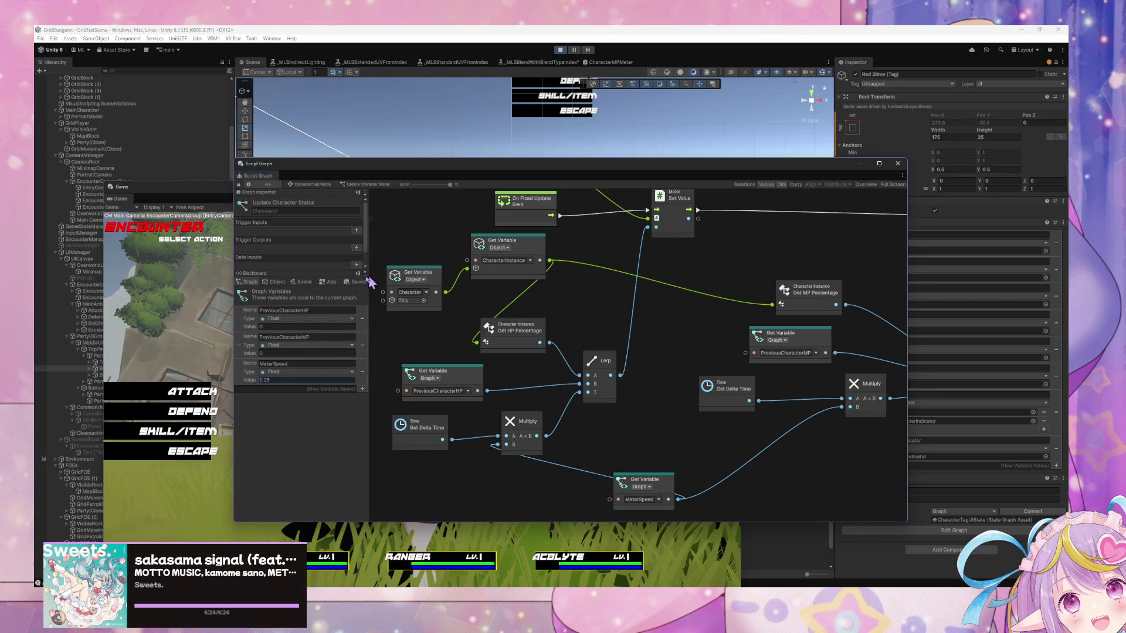
left_click(678, 318)
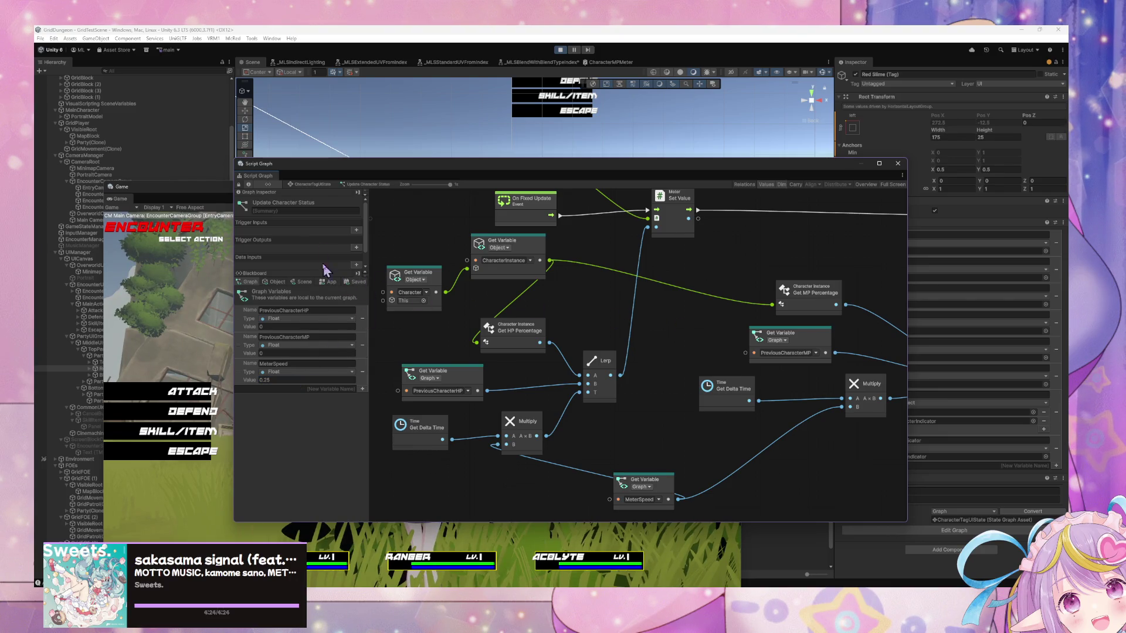
mouse_move(502, 177)
left_mouse_down()
mouse_move(672, 286)
mouse_move(854, 339)
mouse_move(501, 147)
left_mouse_up()
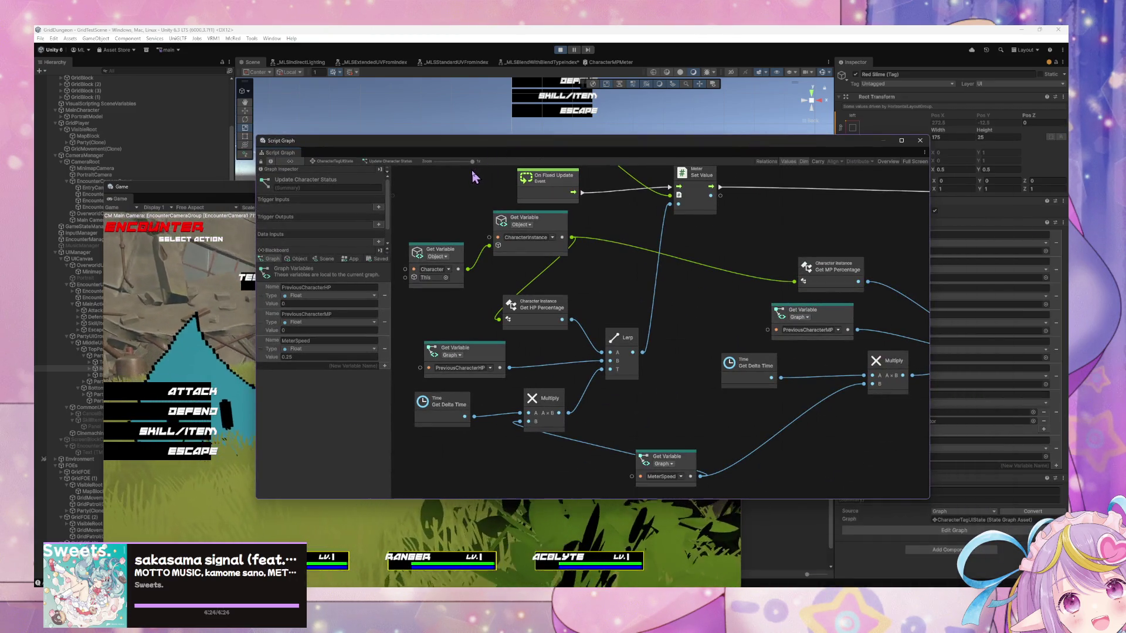
left_click(560, 50)
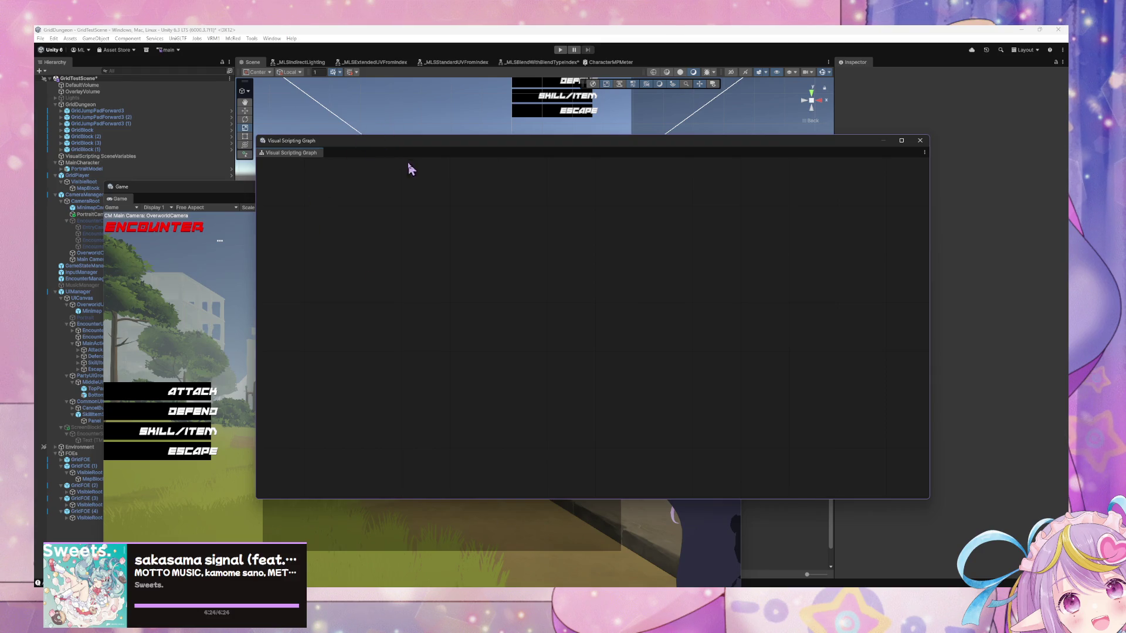
Rearrange the Game and graph windows, then open the Minimap prefab's Update Minimap Animation script graph
left_click_drag(238, 200, 573, 231)
mouse_move(394, 155)
left_mouse_down()
mouse_move(528, 174)
mouse_move(648, 229)
left_mouse_up()
left_click_drag(503, 229, 610, 381)
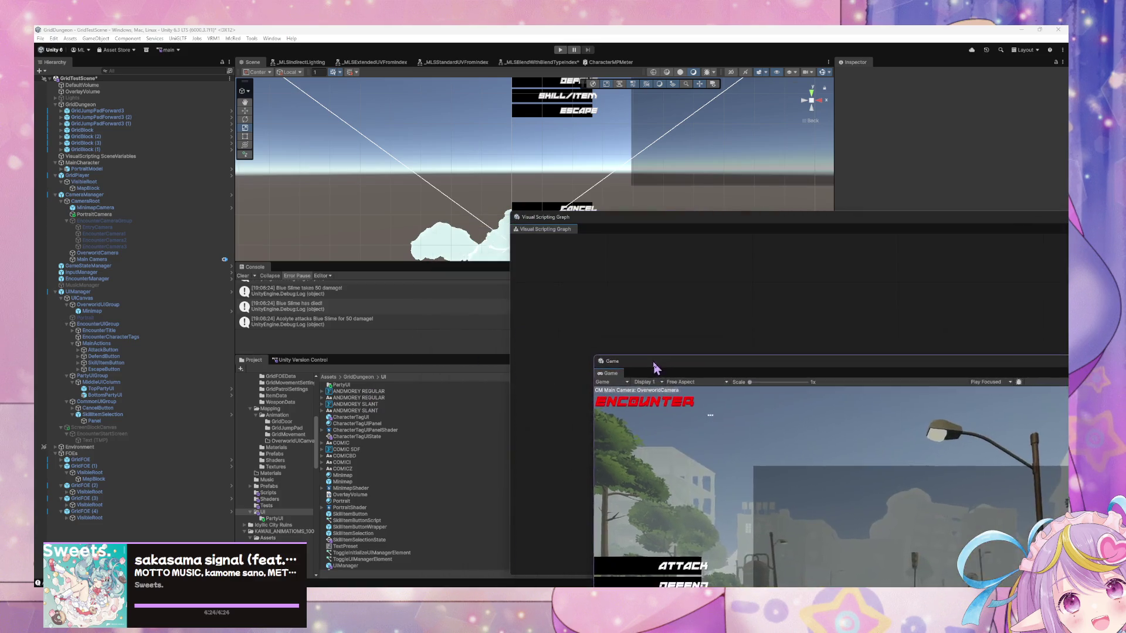
mouse_move(620, 227)
left_mouse_down()
mouse_move(691, 397)
mouse_move(687, 418)
left_mouse_up()
left_click(707, 368)
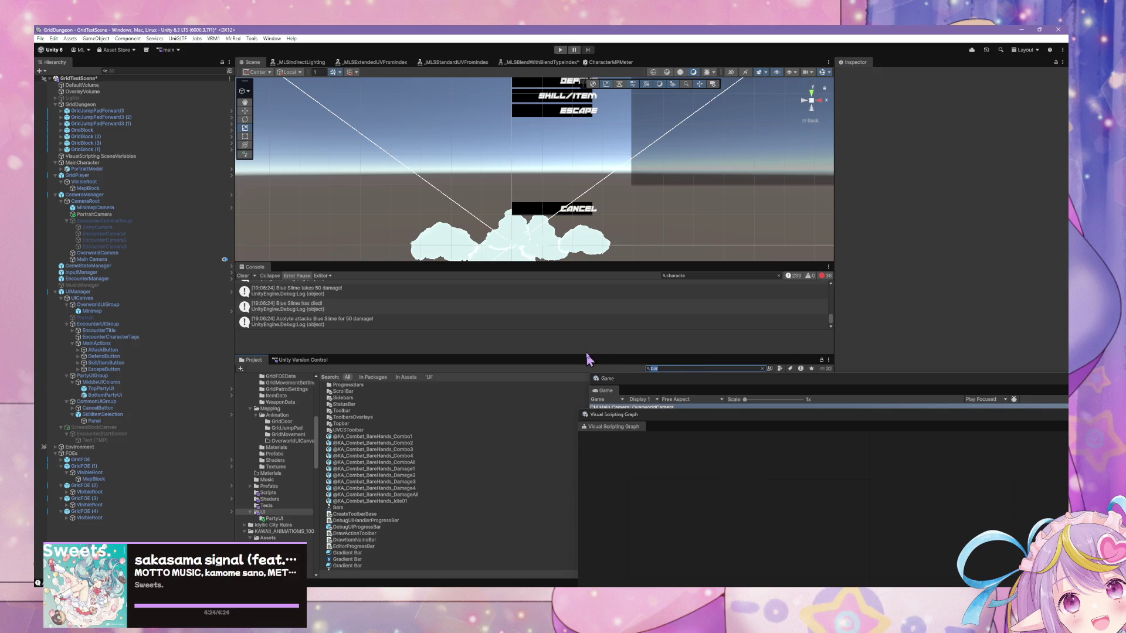
left_click(363, 398)
left_click_drag(682, 415, 607, 280)
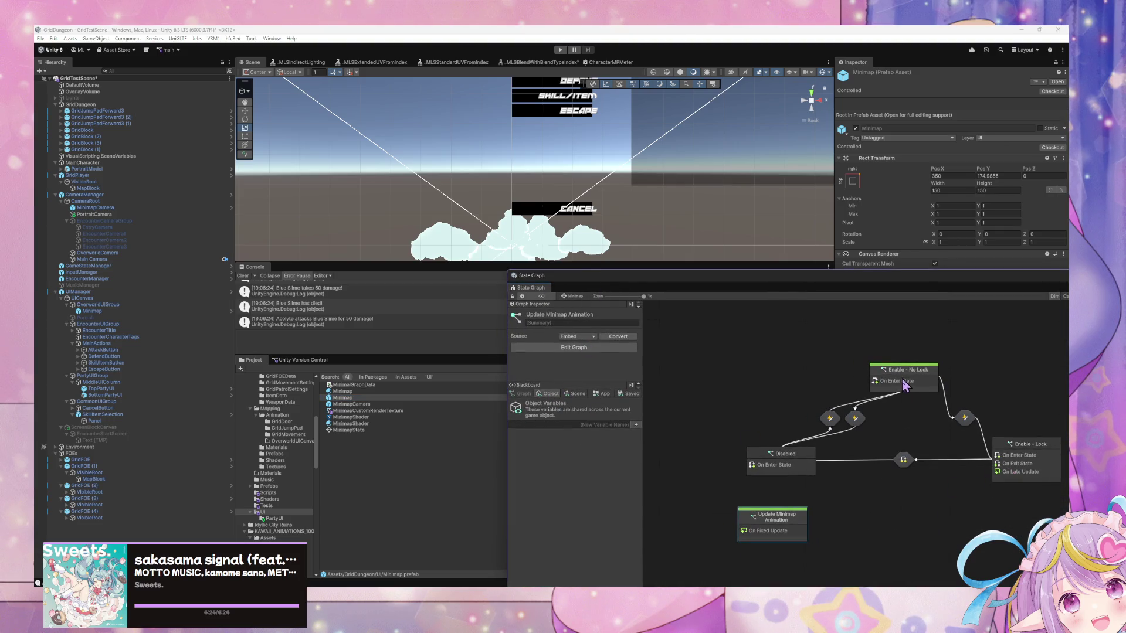
double_click(785, 517)
Review the Minimap graph's object and graph variables and its Get Variable node
left_click(548, 394)
left_click(522, 394)
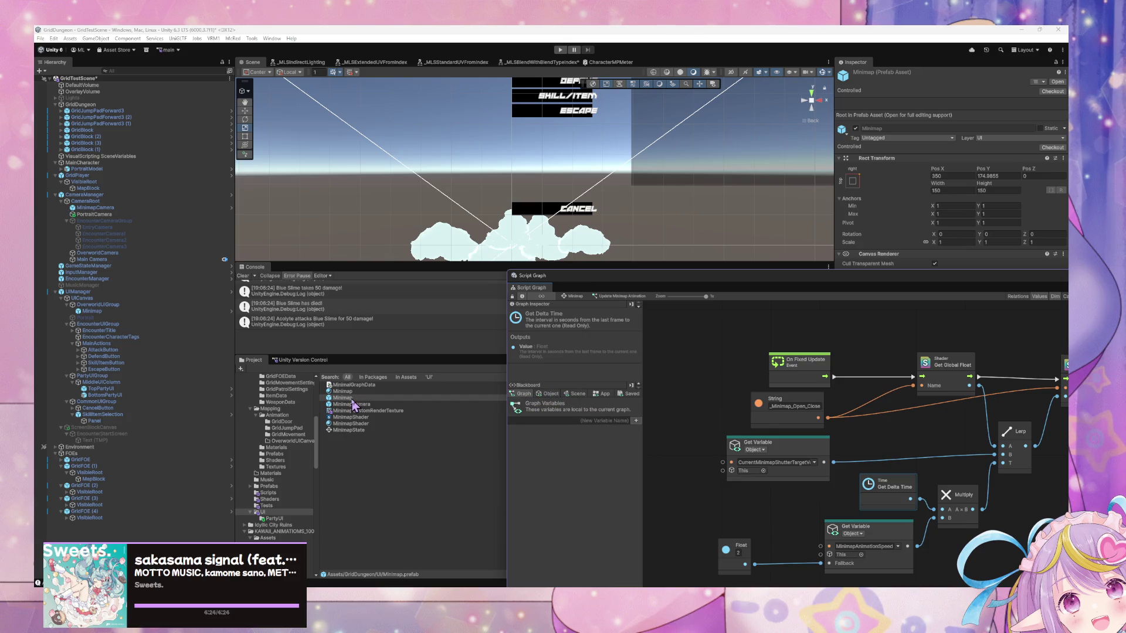
key("Home")
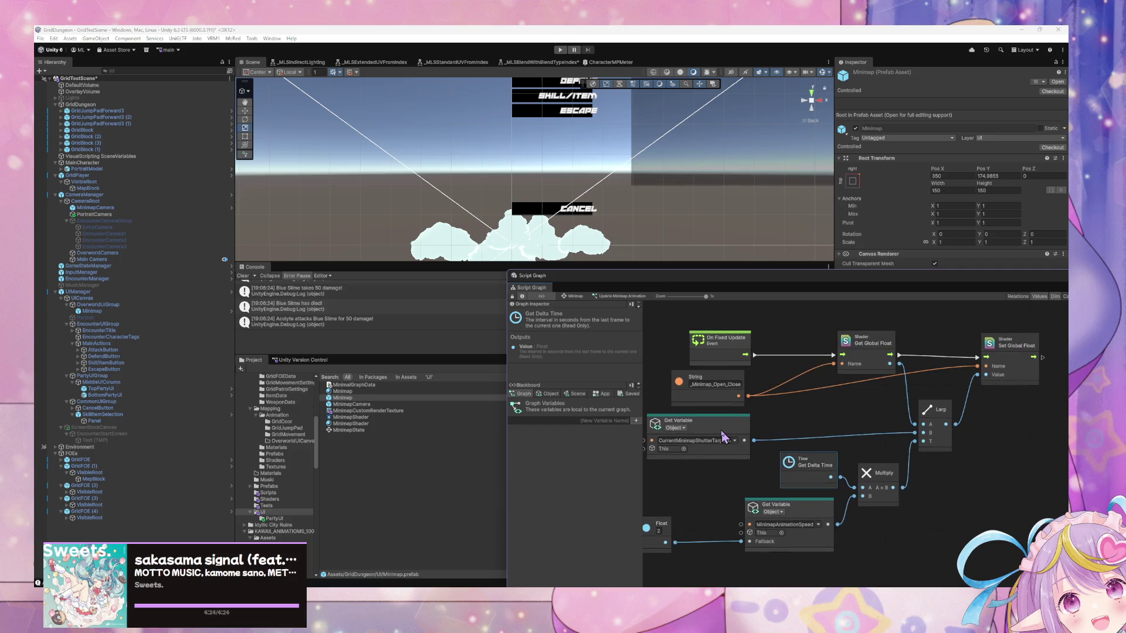
left_click(727, 437)
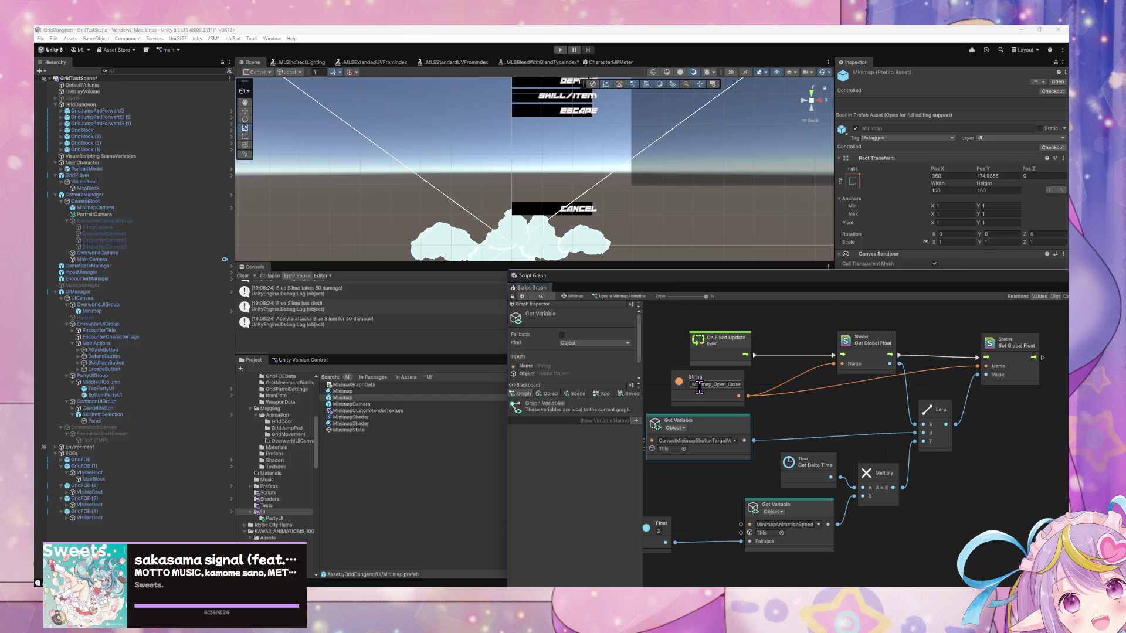
left_click(544, 395)
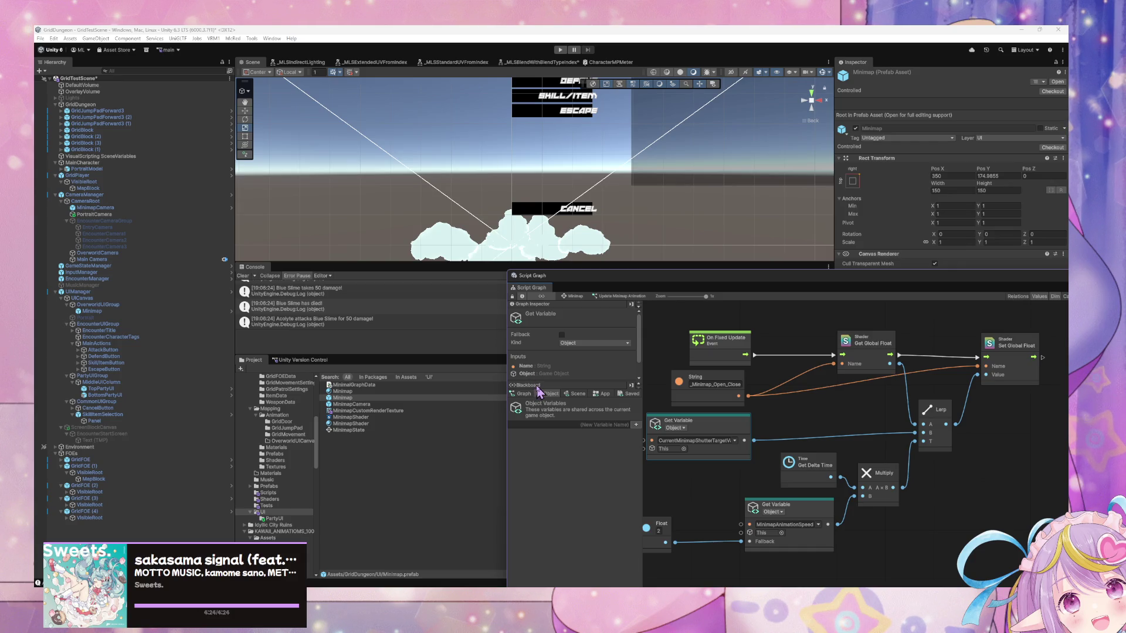
mouse_move(737, 289)
left_mouse_down()
mouse_move(782, 314)
mouse_move(793, 434)
left_mouse_up()
Search the Project for 'character' and select the CharacterTagUI prefab
left_click(679, 368)
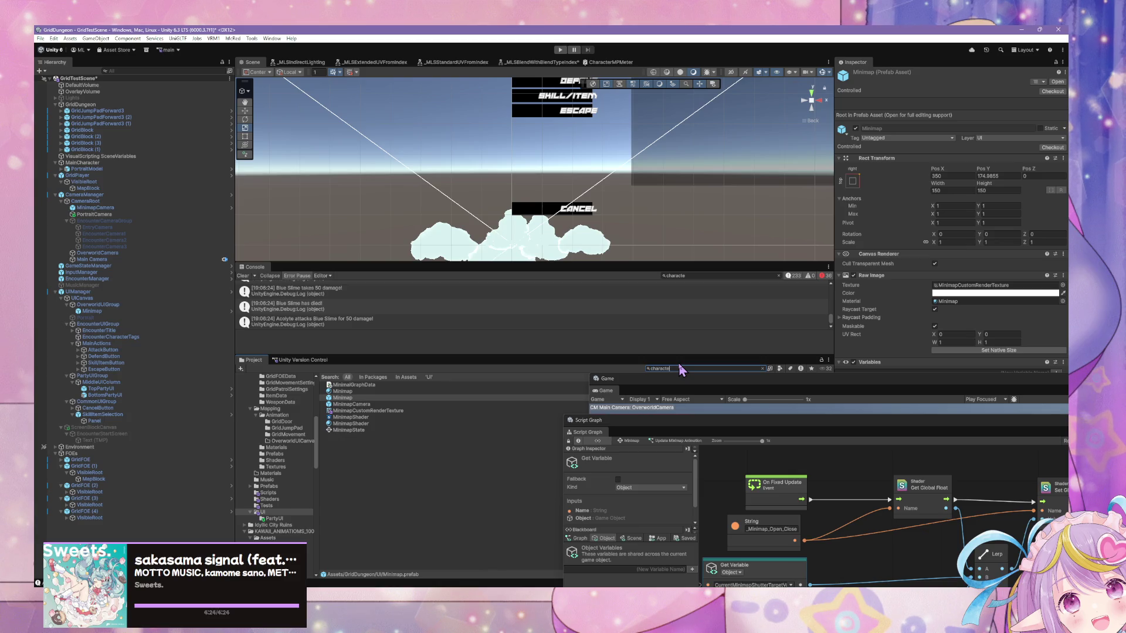
type("cter")
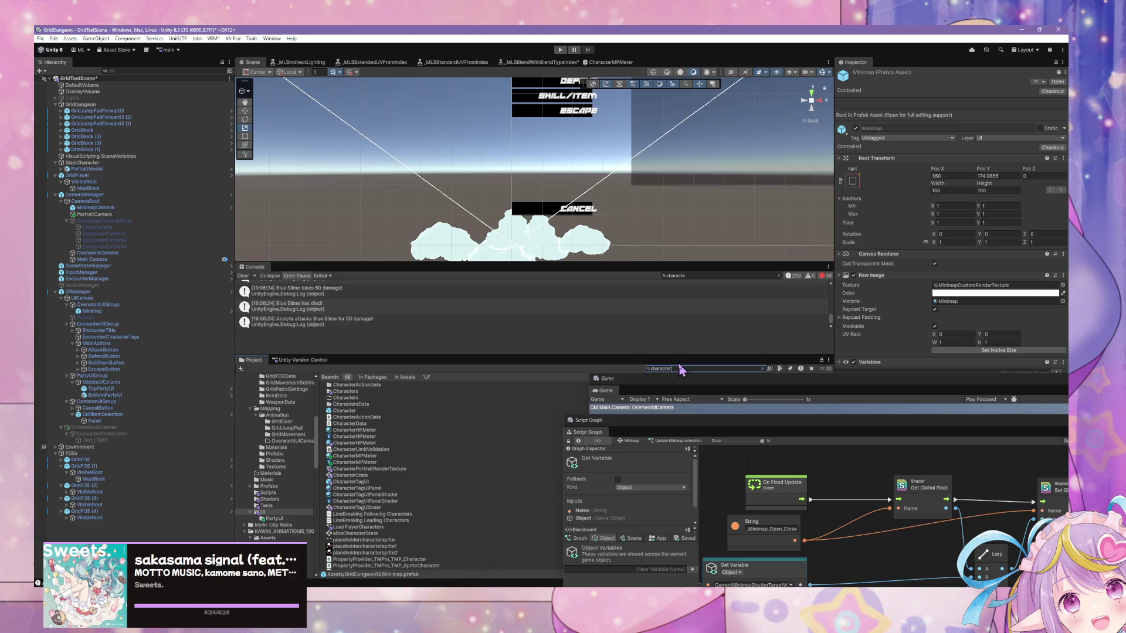
left_click(449, 481)
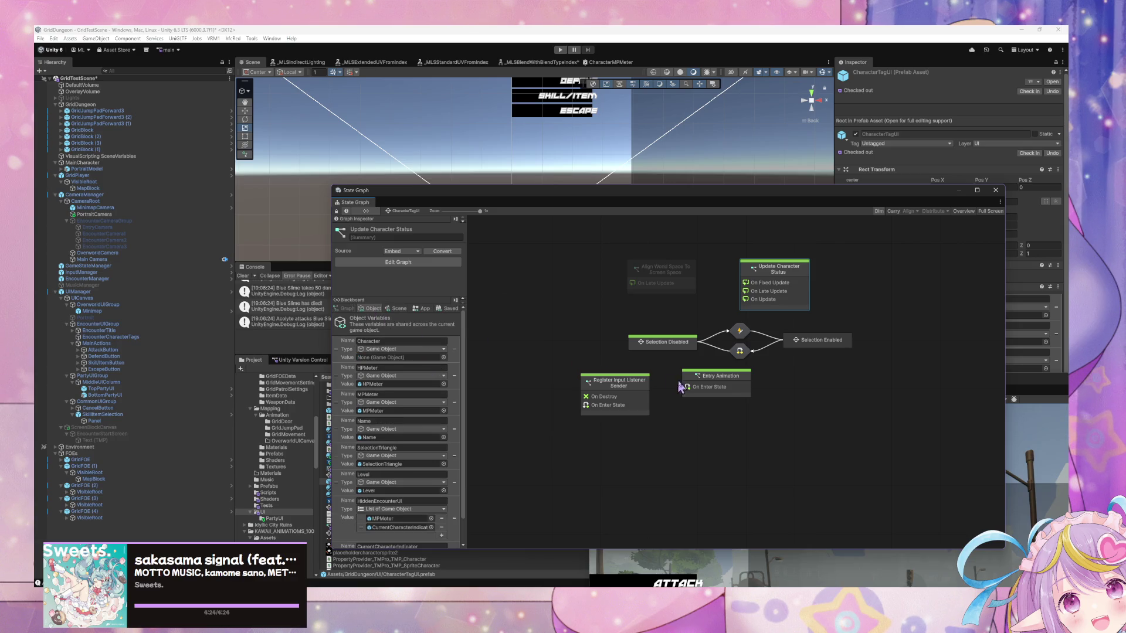
Open the Update Character Status graph and make the PreviousCharacterMP node read an Object variable
left_click(740, 378)
double_click(792, 286)
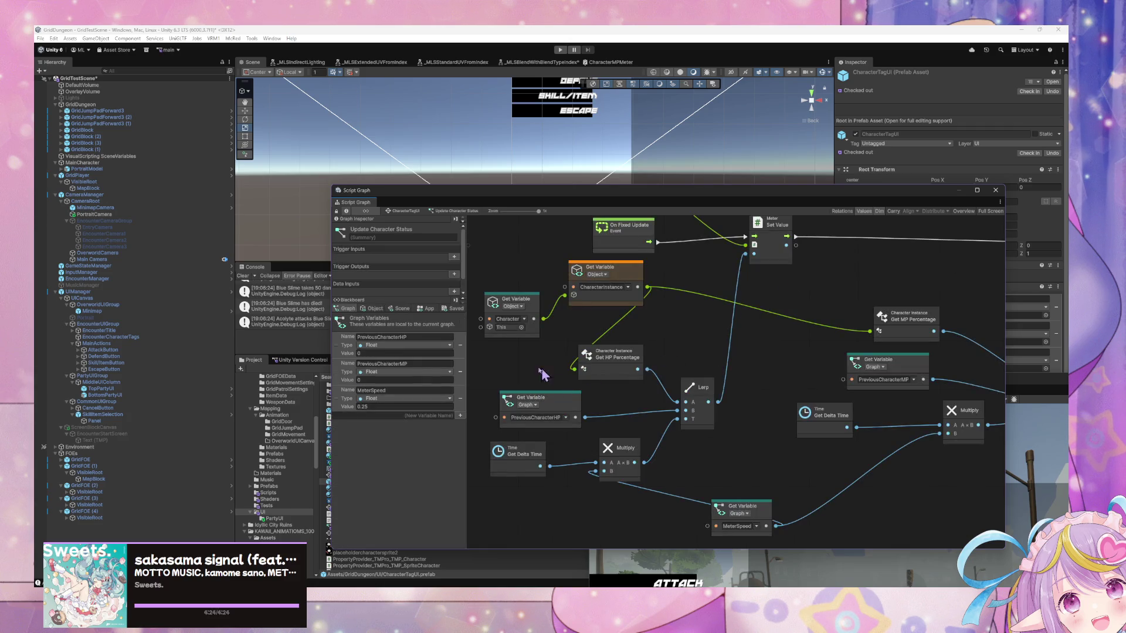
left_click_drag(674, 387, 534, 379)
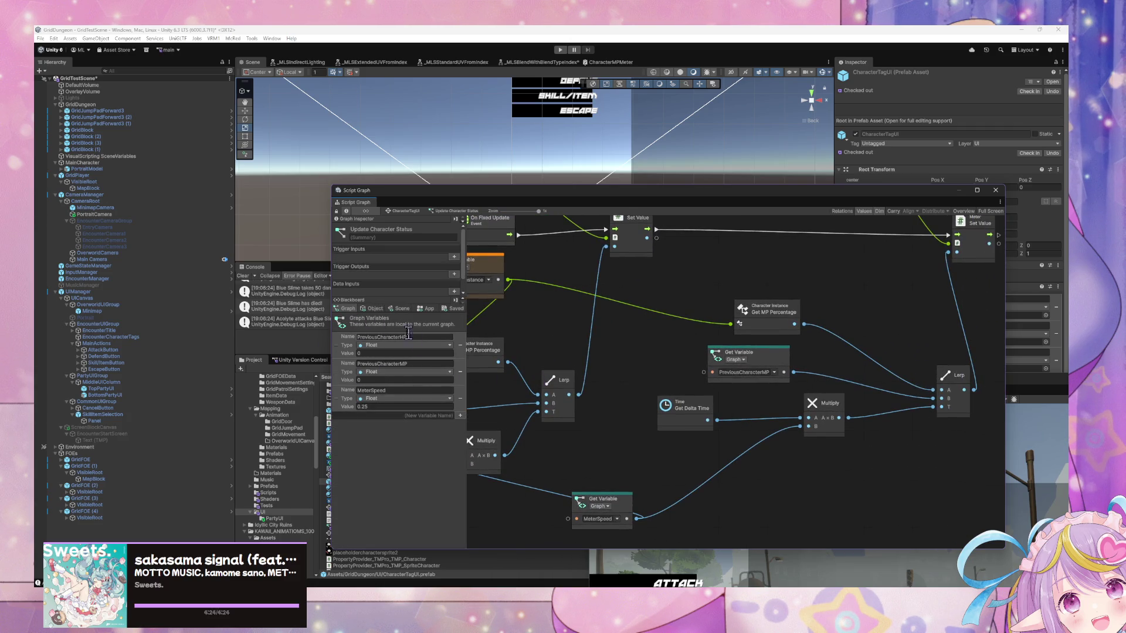
left_click_drag(643, 339, 568, 351)
left_click(661, 373)
left_click(685, 401)
Switch PreviousCharacterHP to Object scope and remove both Previous graph variables
mouse_move(553, 403)
left_mouse_down()
mouse_move(762, 407)
mouse_move(607, 385)
left_mouse_up()
left_click(589, 420)
left_click(573, 405)
left_click(598, 433)
left_click_drag(829, 430, 776, 436)
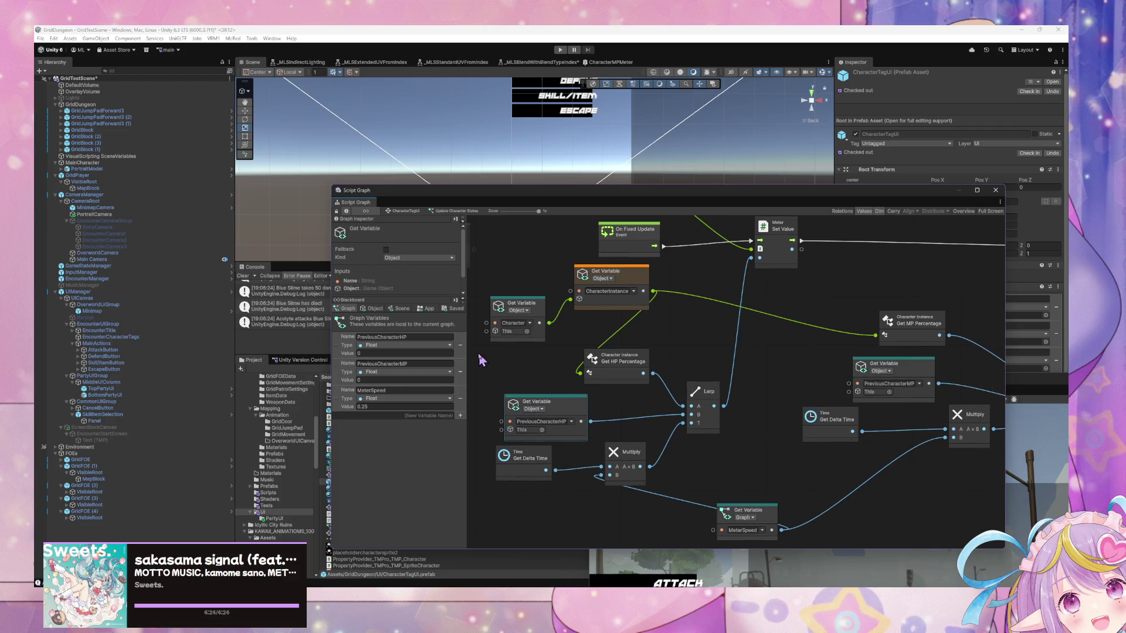
left_click(460, 345)
left_click(460, 346)
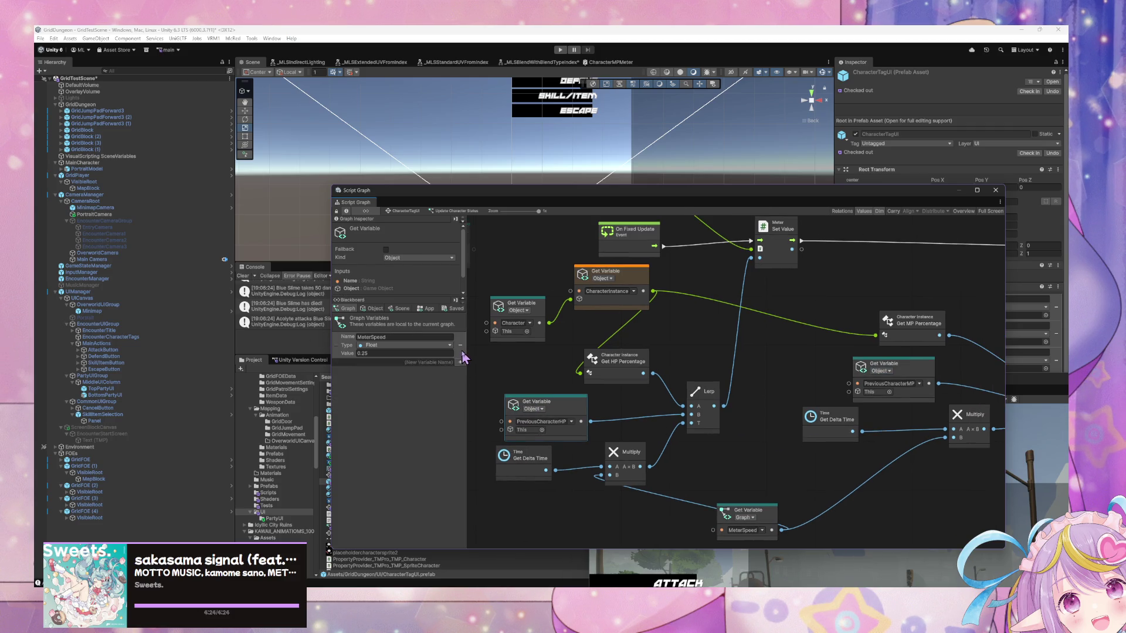
Add a PreviousCharacterHP object variable of type Float on the Blackboard
left_click(375, 309)
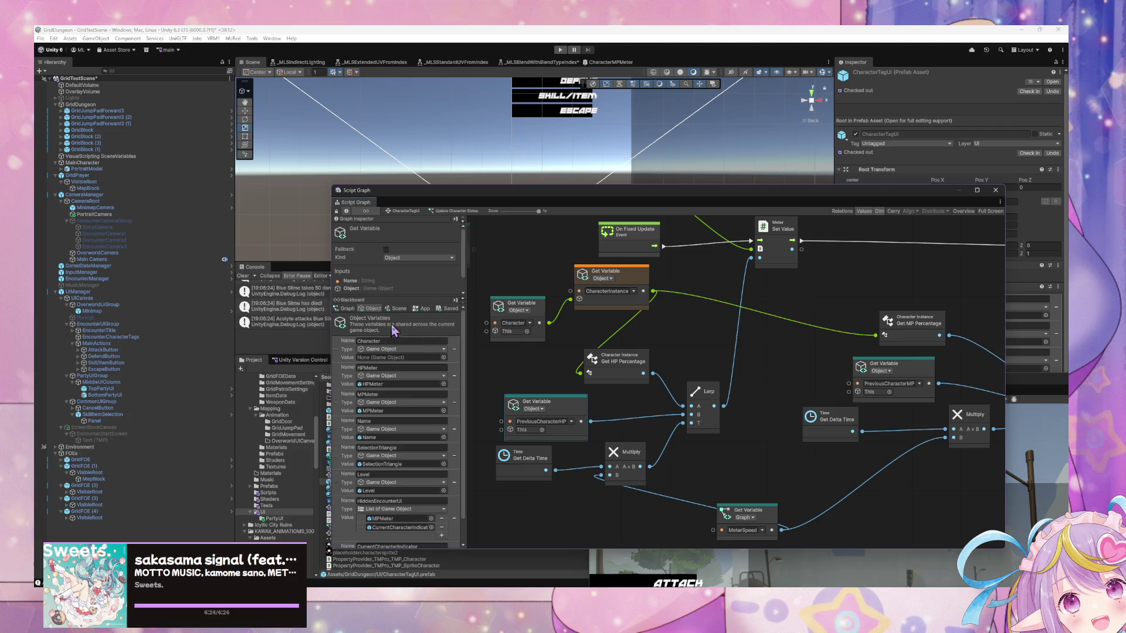
scroll(405, 428, "down", 2)
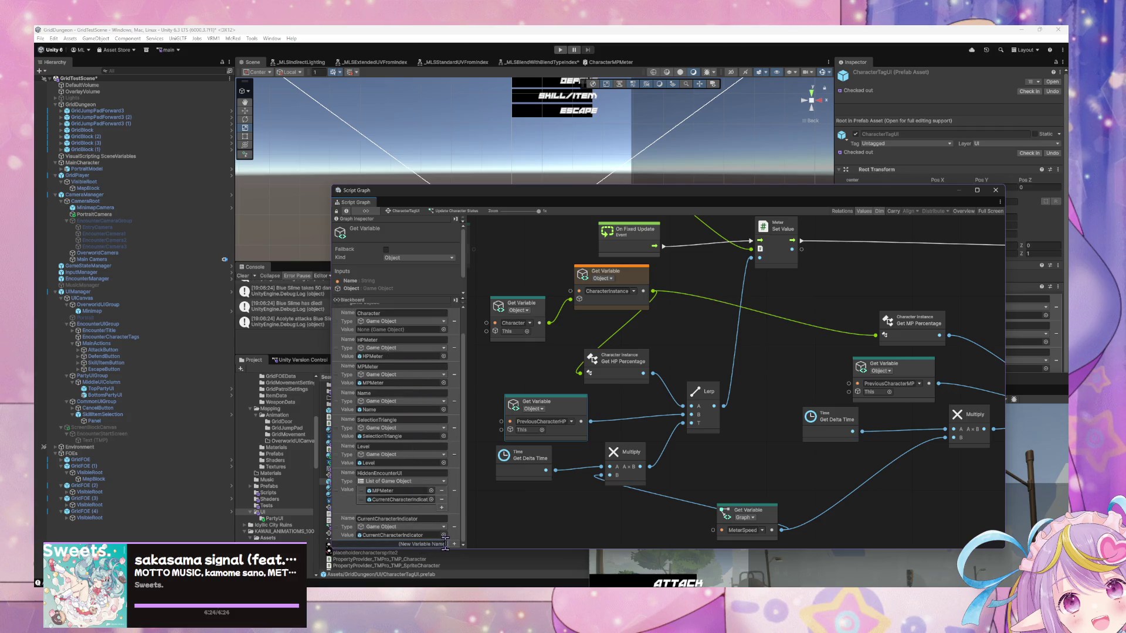
left_click(559, 422)
key("ctrl+c")
left_click(422, 544)
key("ctrl+v")
left_click(454, 543)
left_click(416, 534)
type("f")
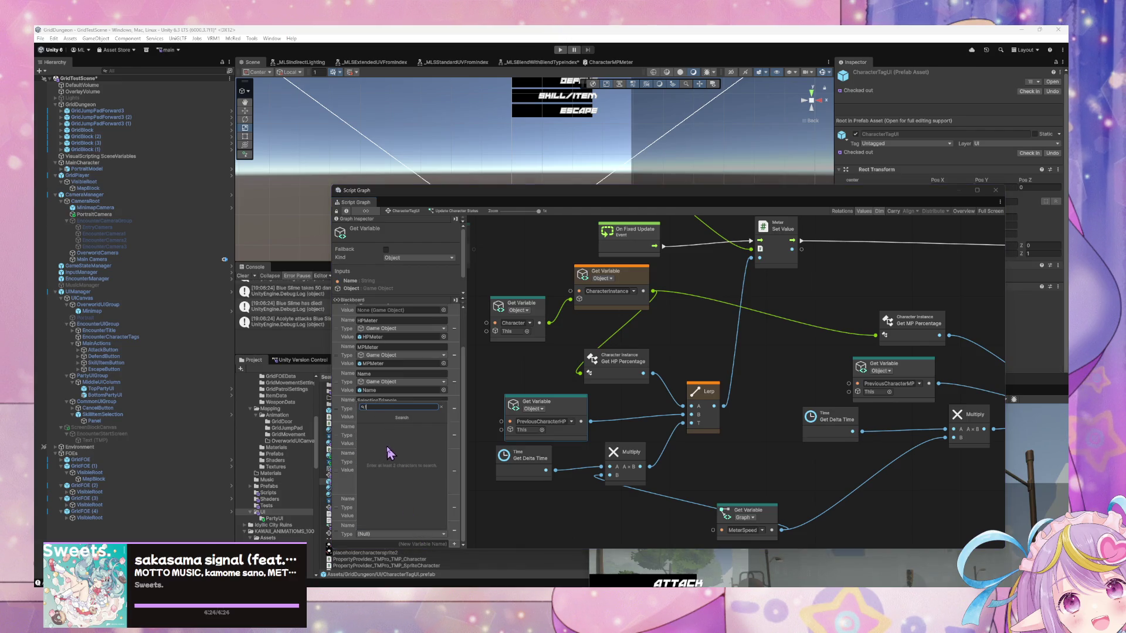
type("float")
left_click(411, 442)
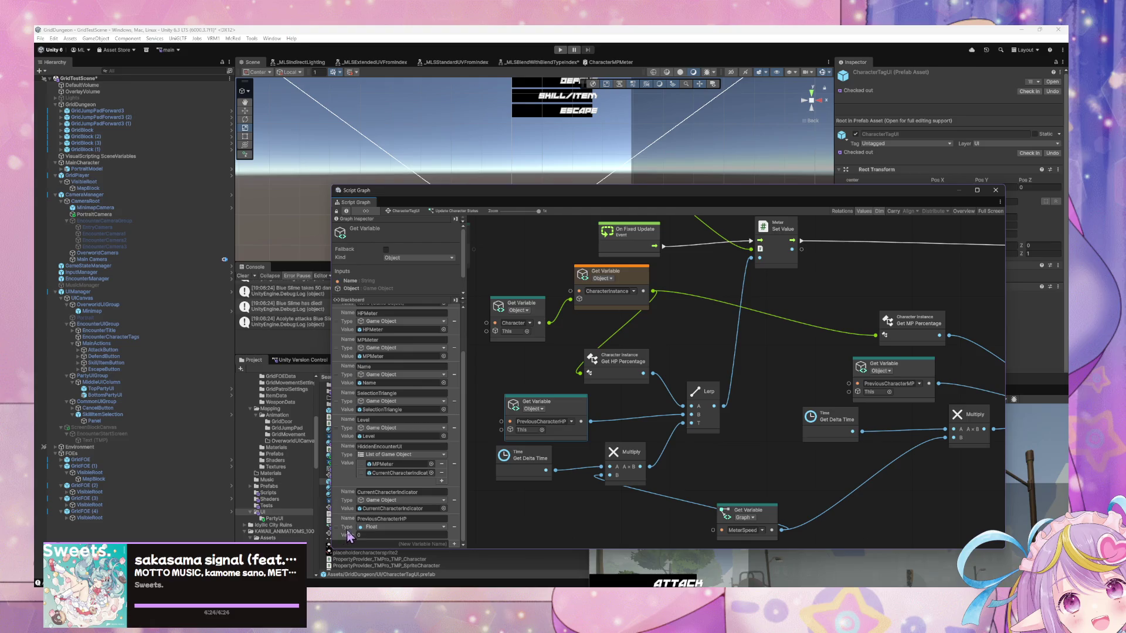
Add a PreviousCharacterMP object variable of type Float
left_click(455, 544)
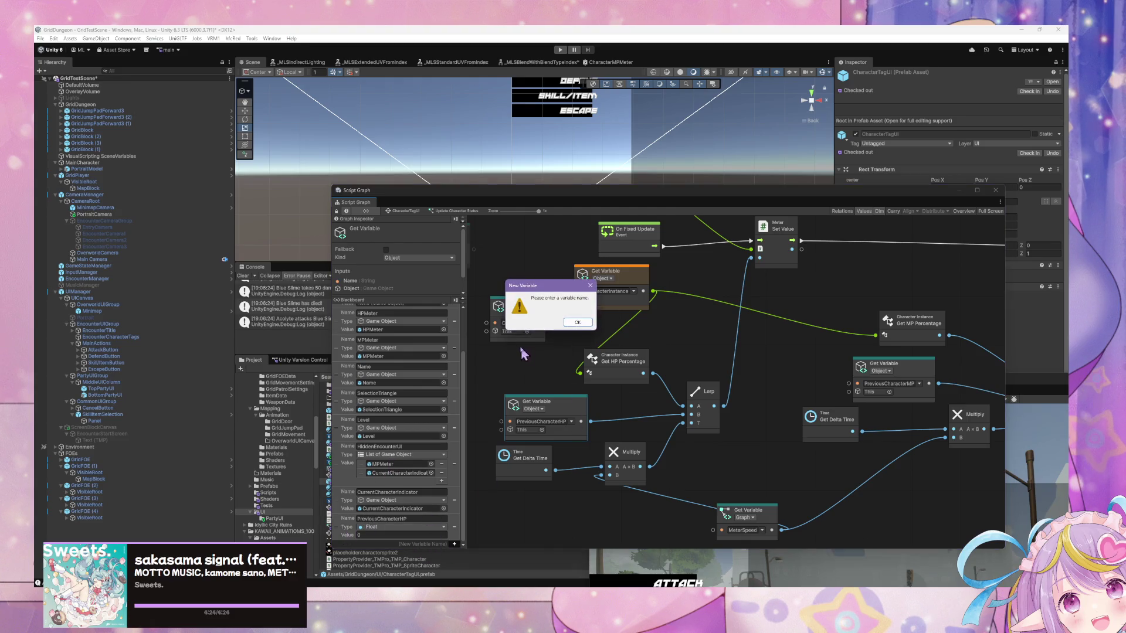
left_click(888, 384)
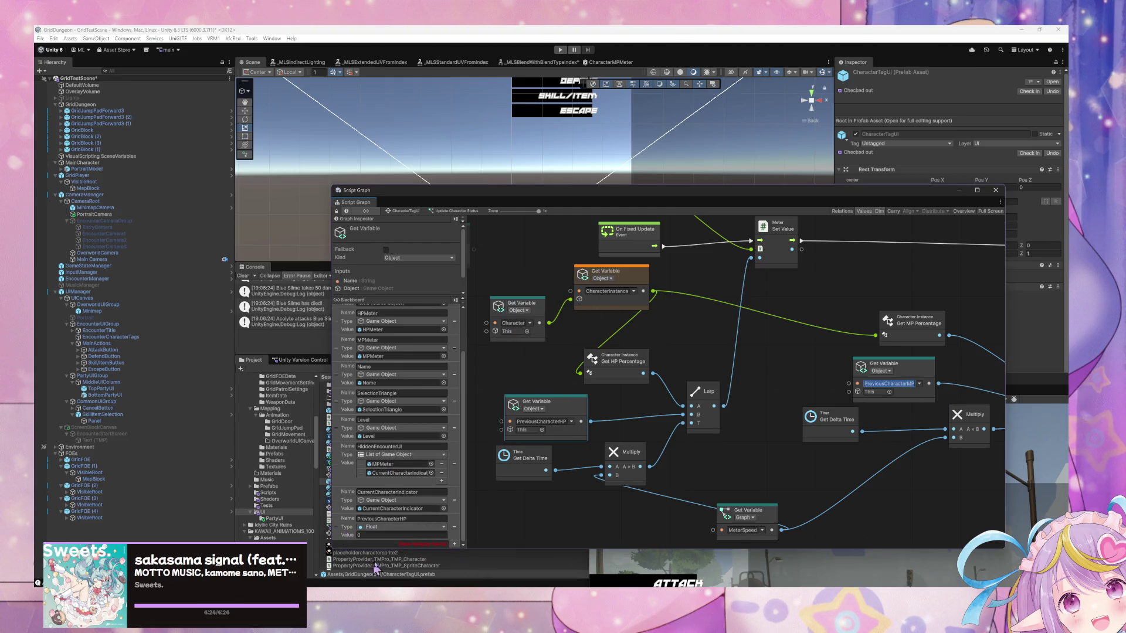
left_click(410, 544)
key("ctrl+v")
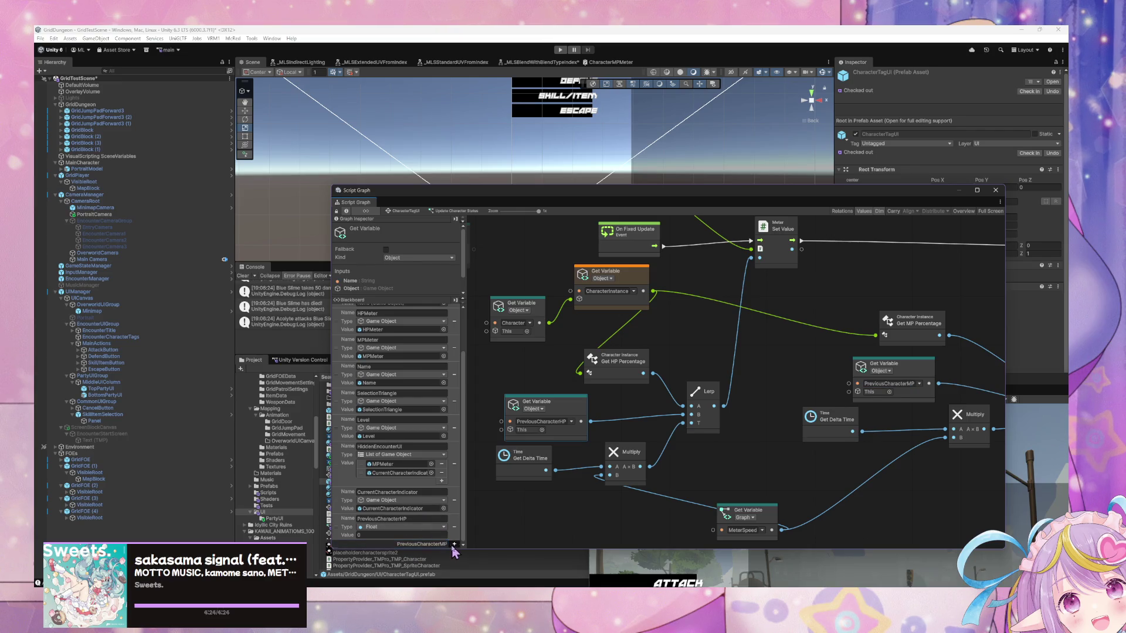
key("Return")
left_click(422, 534)
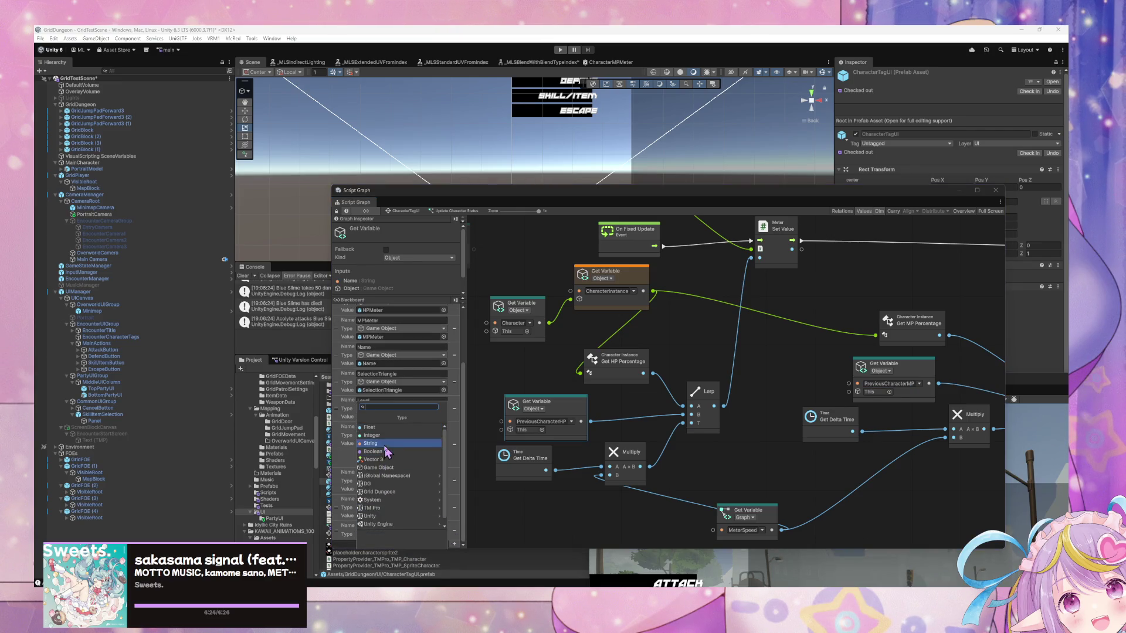
type("float")
left_click(370, 421)
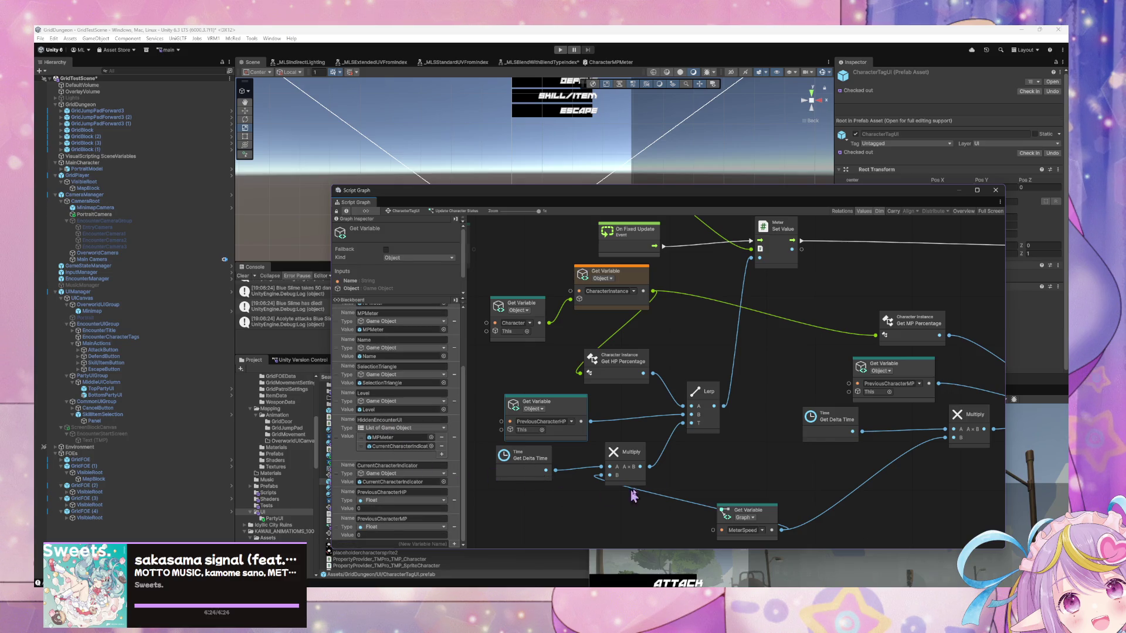
Enter Play mode to test the HP and MP meters
left_click(745, 468)
left_click_drag(877, 372, 613, 405)
left_click(560, 50)
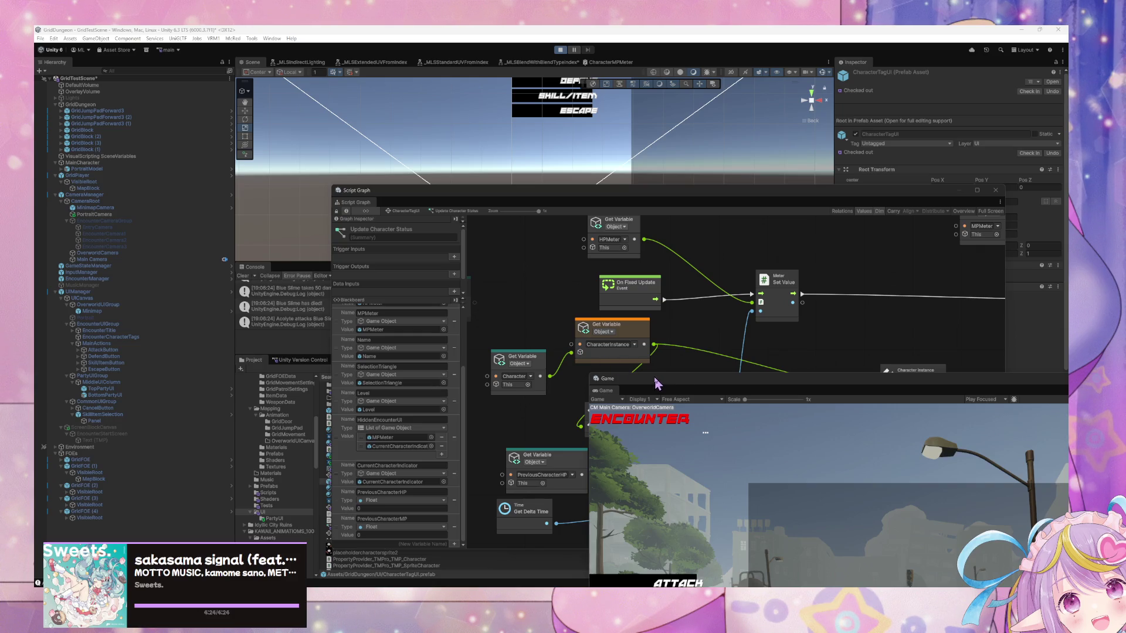
Restart play, bring the Game window forward and attack TEST RED to watch its HP meter drop
key("ctrl+p")
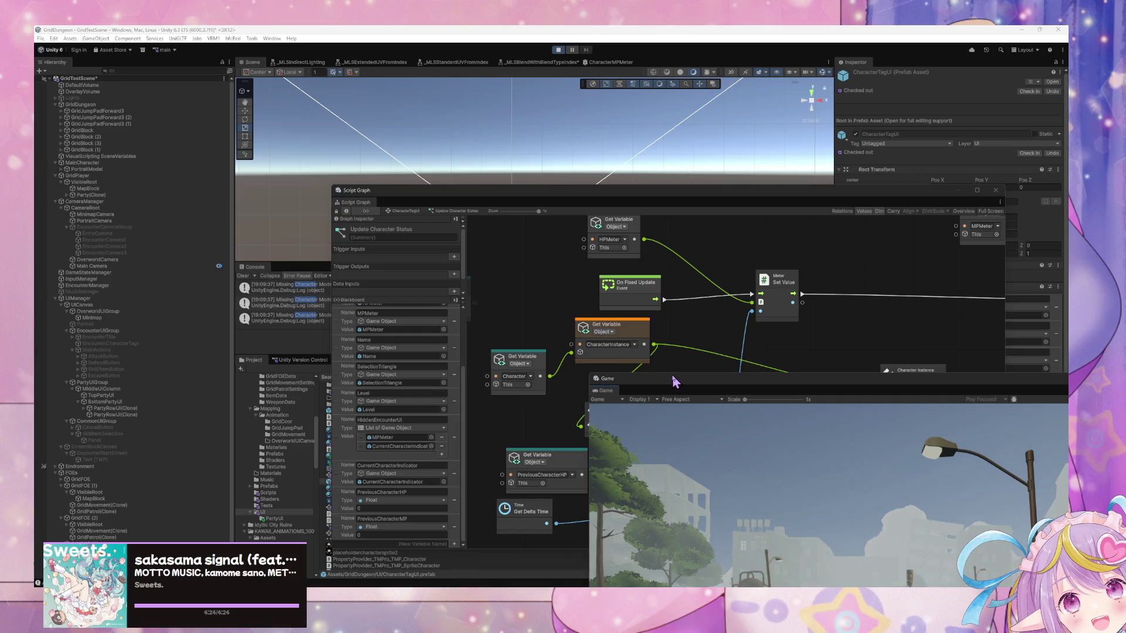
double_click(669, 378)
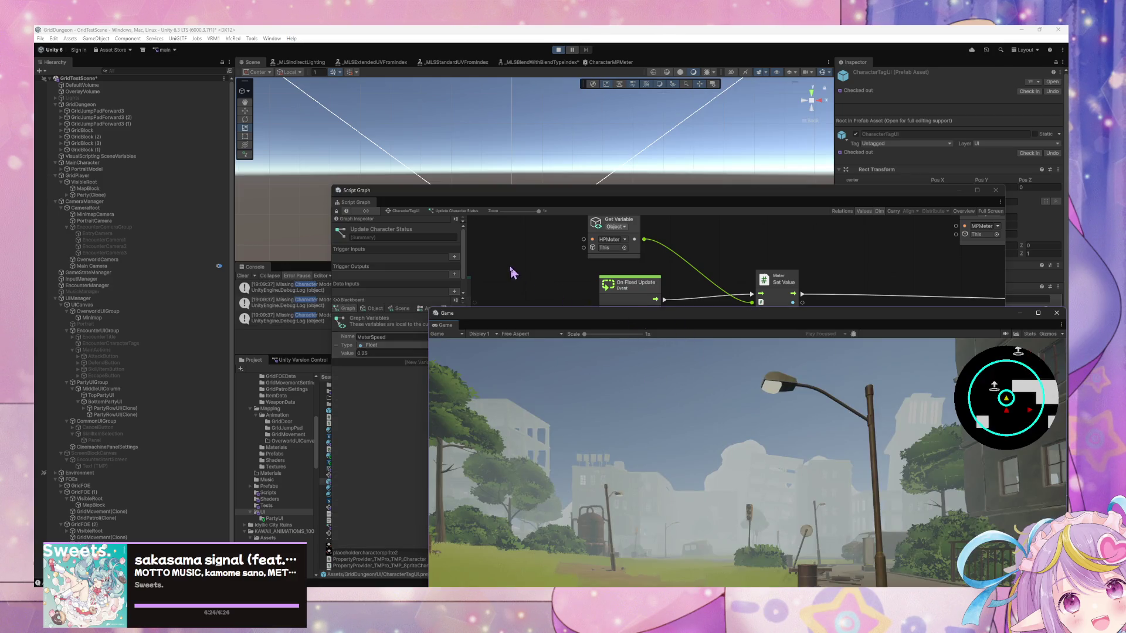
mouse_move(811, 314)
left_mouse_down()
mouse_move(608, 210)
mouse_move(626, 144)
left_mouse_up()
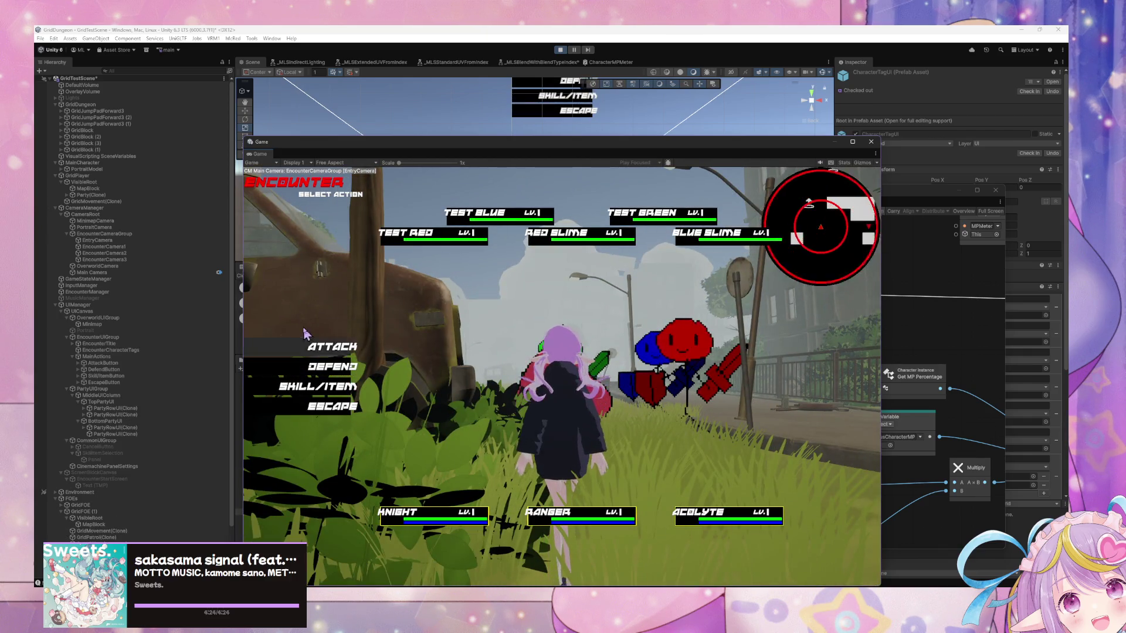
left_click(352, 346)
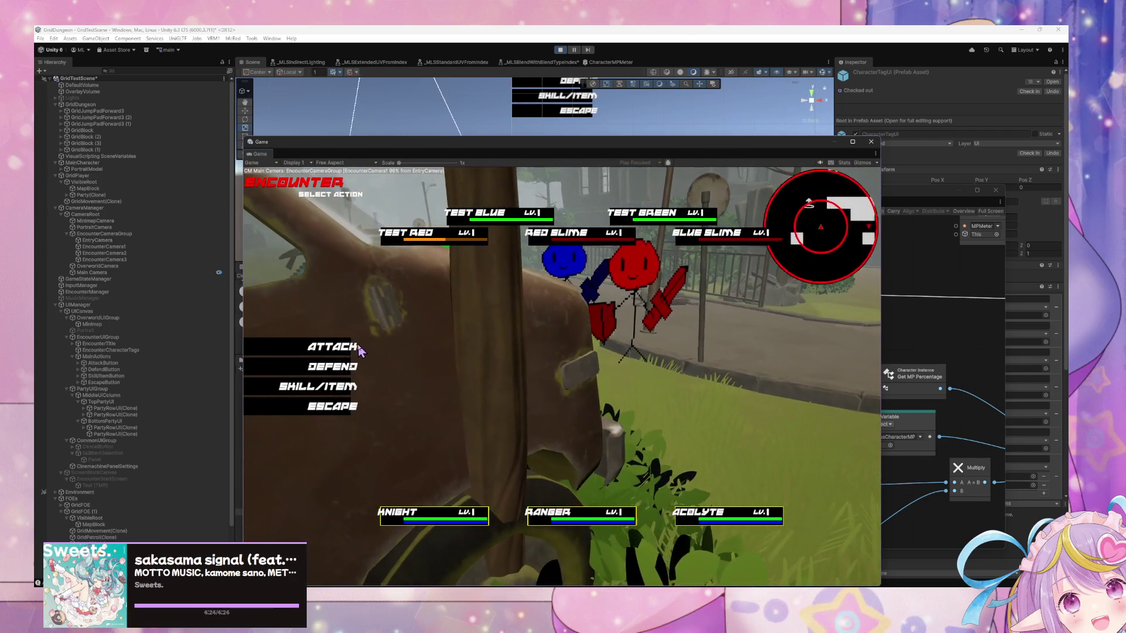
left_click_drag(599, 154, 354, 180)
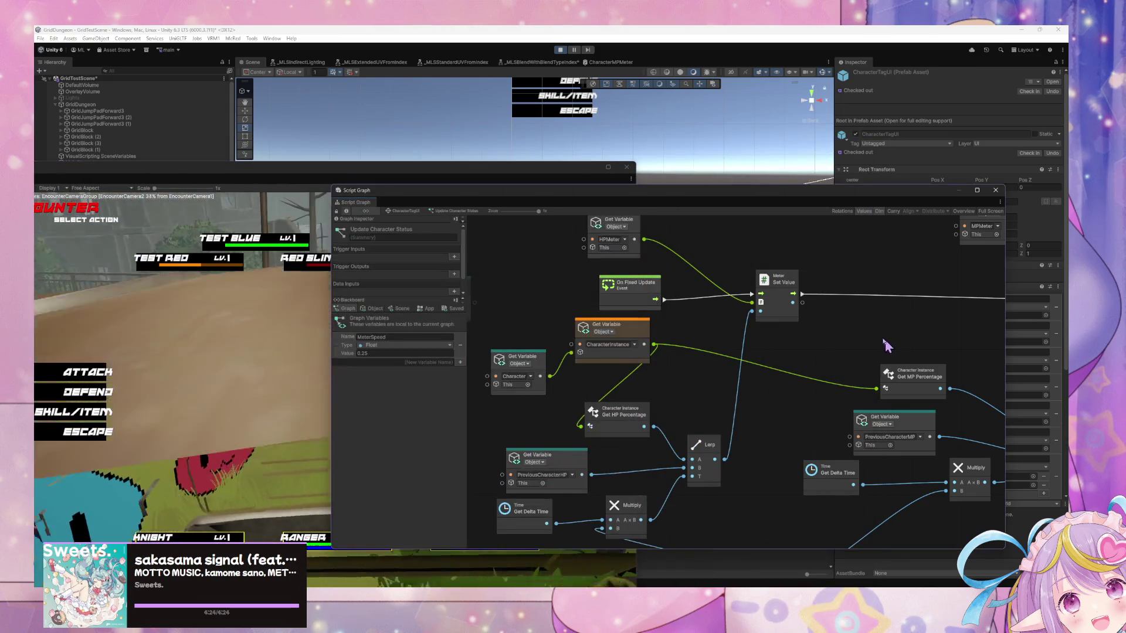
Wire Get MP Percentage straight into the MP meter and delete the Lerp, Multiply and Time nodes
mouse_move(696, 196)
left_mouse_down()
mouse_move(546, 187)
mouse_move(657, 139)
left_mouse_up()
mouse_move(679, 449)
left_mouse_down()
mouse_move(632, 361)
mouse_move(724, 383)
mouse_move(660, 428)
left_mouse_up()
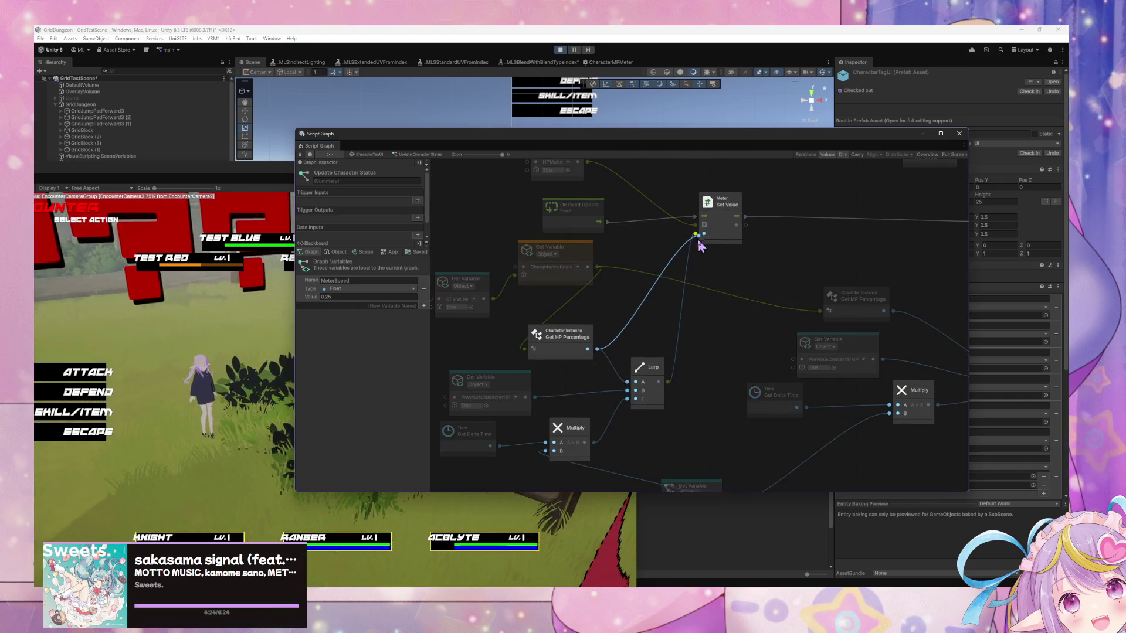
scroll(658, 357, "right", 5)
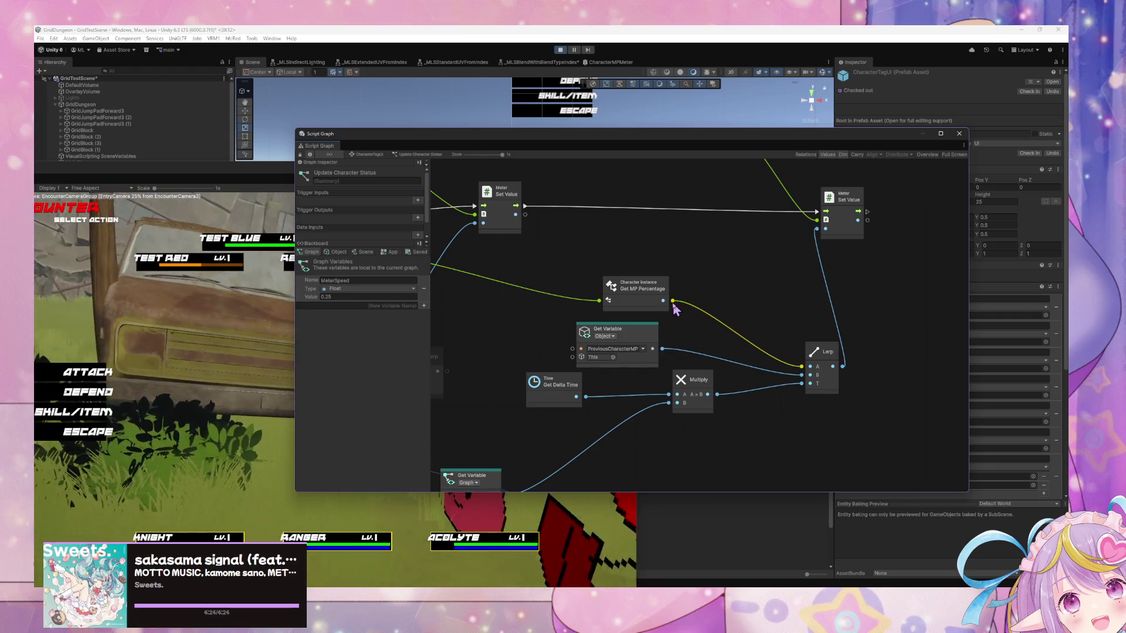
left_click_drag(672, 301, 817, 228)
scroll(692, 367, "down", 4)
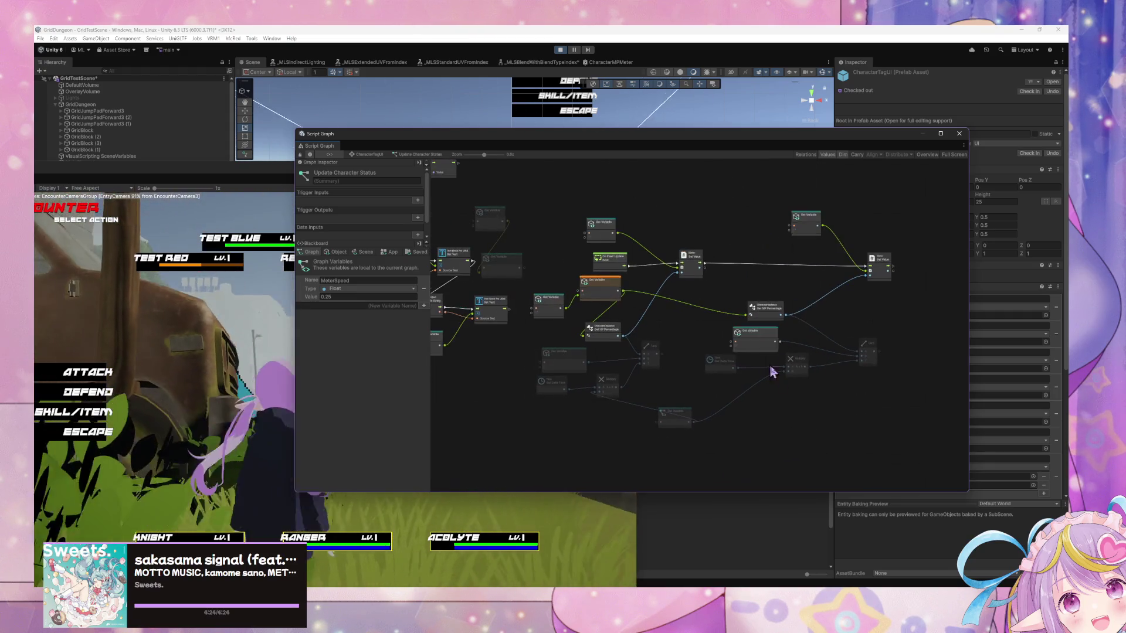
left_click_drag(865, 430, 543, 348)
key("Delete")
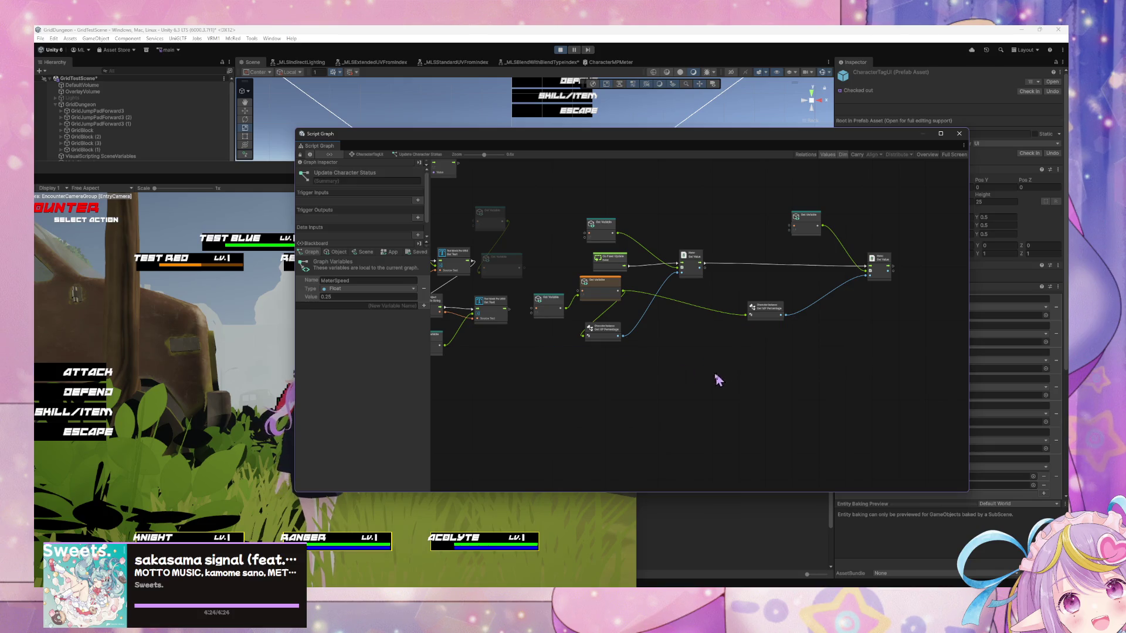
Check the object variables and shift the Get HP Percentage node to the right
left_click(424, 290)
left_click(336, 252)
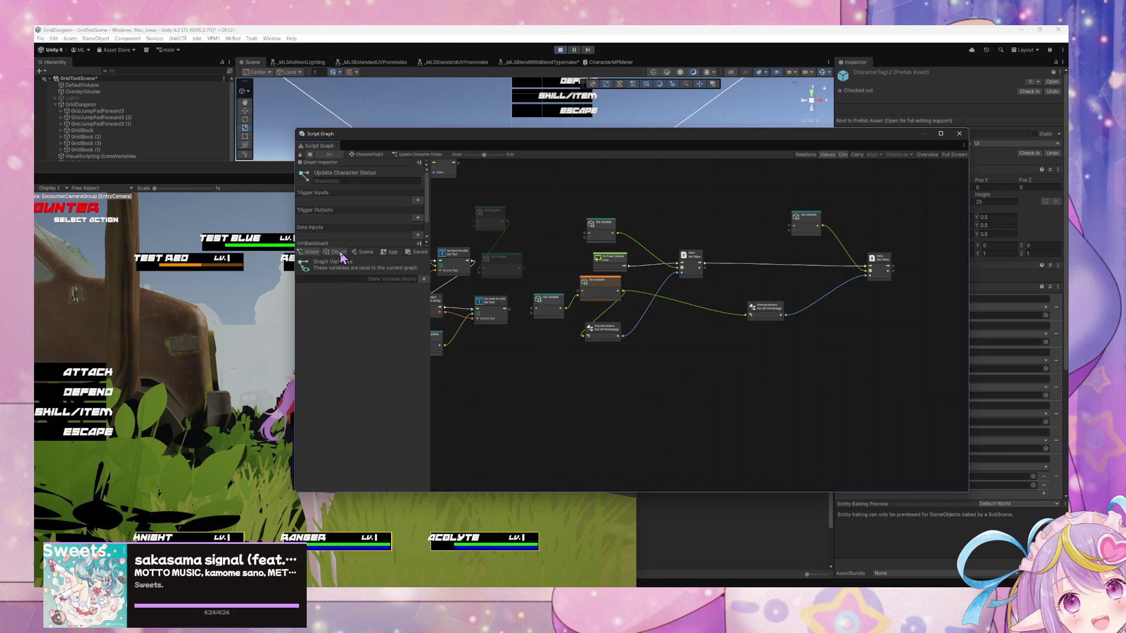
scroll(418, 432, "down", 3)
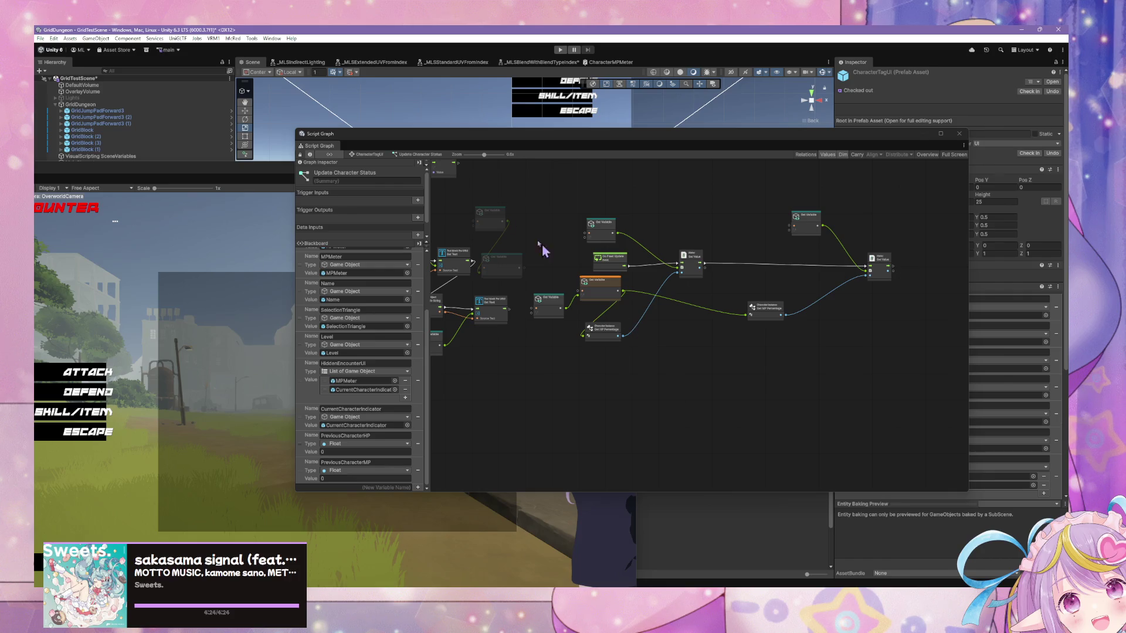
mouse_move(480, 136)
left_mouse_down()
mouse_move(613, 174)
mouse_move(537, 170)
left_mouse_up()
left_click_drag(661, 368, 684, 362)
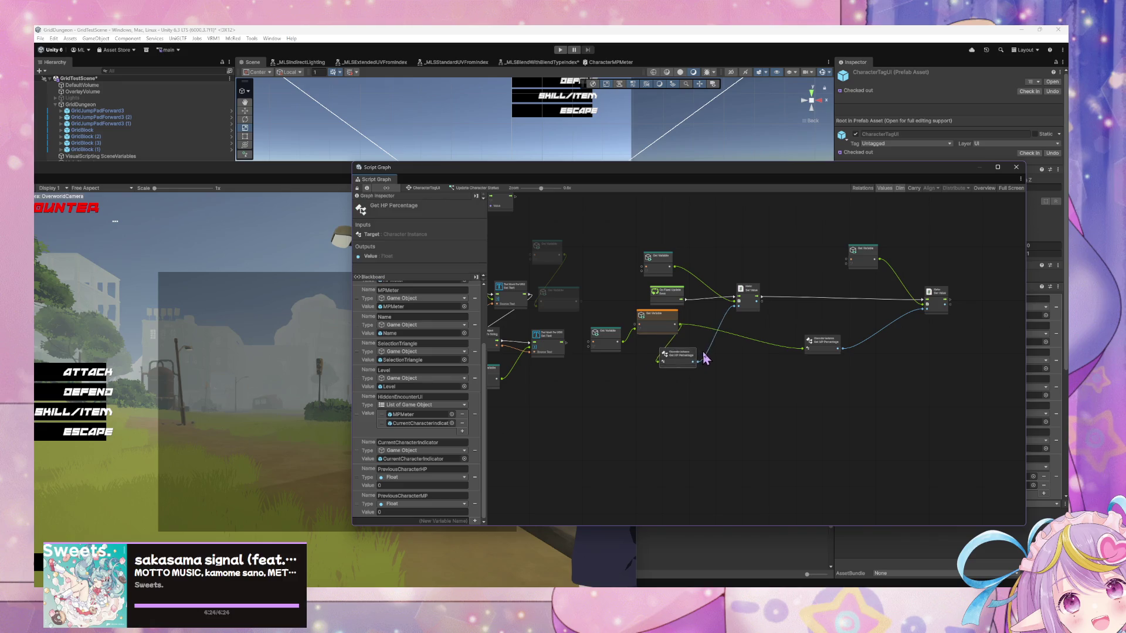
left_click_drag(828, 351, 834, 354)
left_click_drag(698, 354, 725, 359)
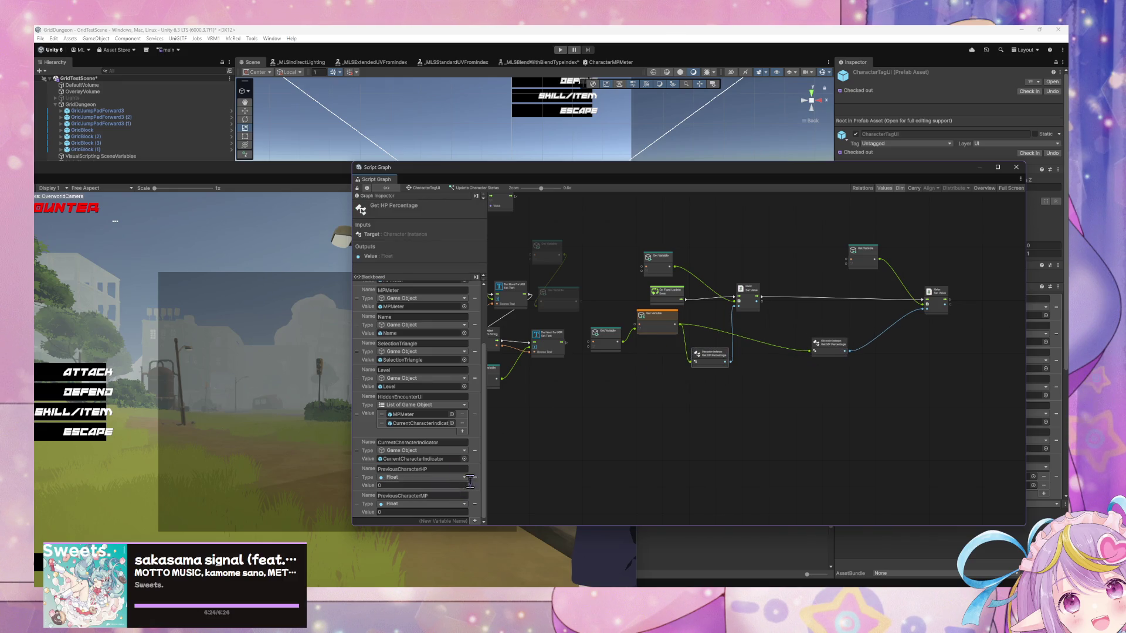
scroll(478, 481, "up", 3)
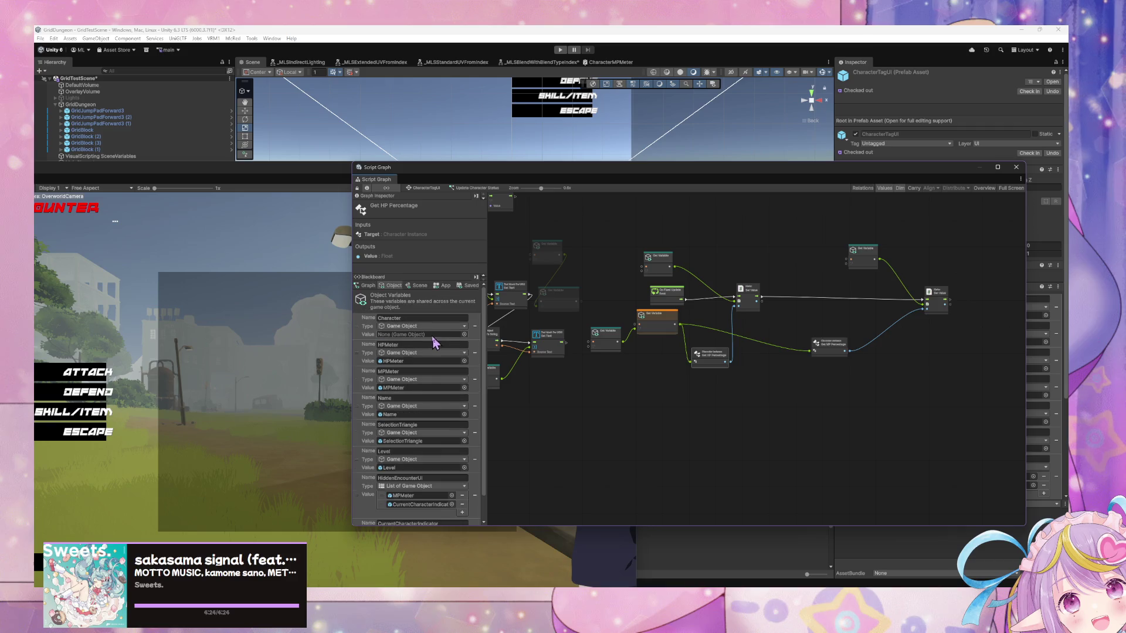
Look over the text-setting nodes, then open UIManager's state graph
left_click(367, 285)
left_click(605, 359)
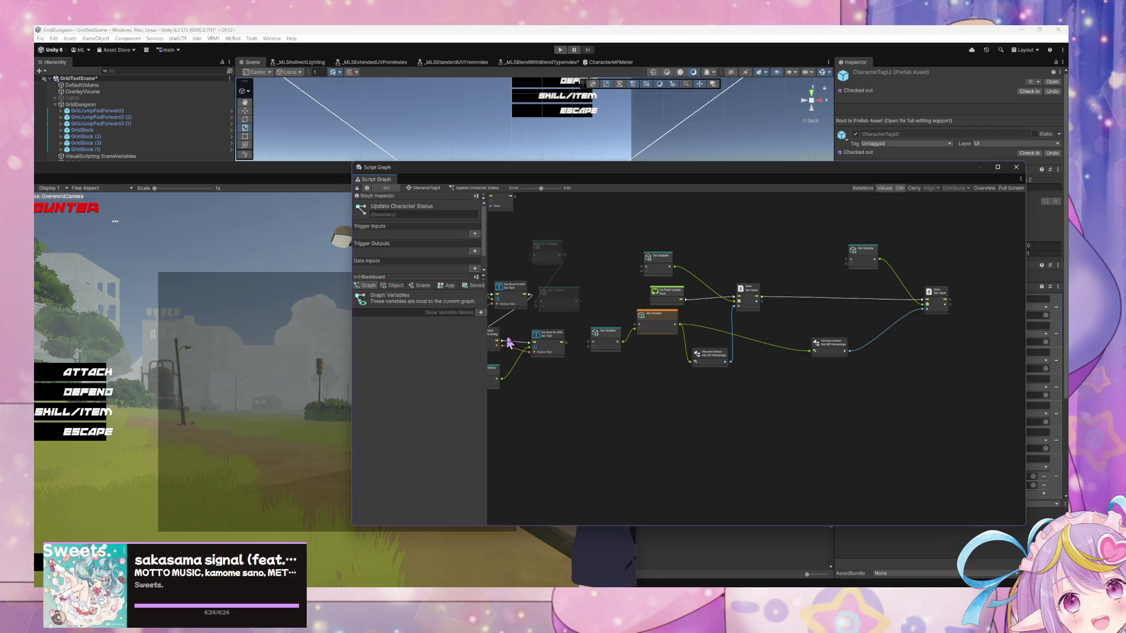
left_click_drag(605, 360, 775, 355)
scroll(673, 368, "up", 2)
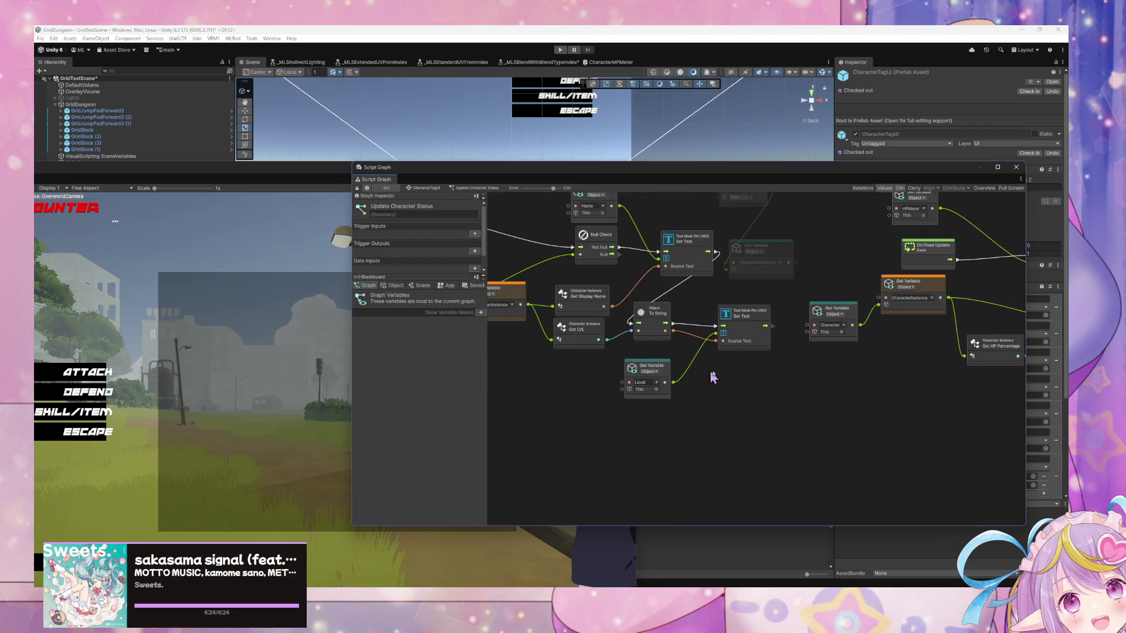
mouse_move(797, 361)
left_mouse_down()
mouse_move(792, 381)
mouse_move(765, 370)
left_mouse_up()
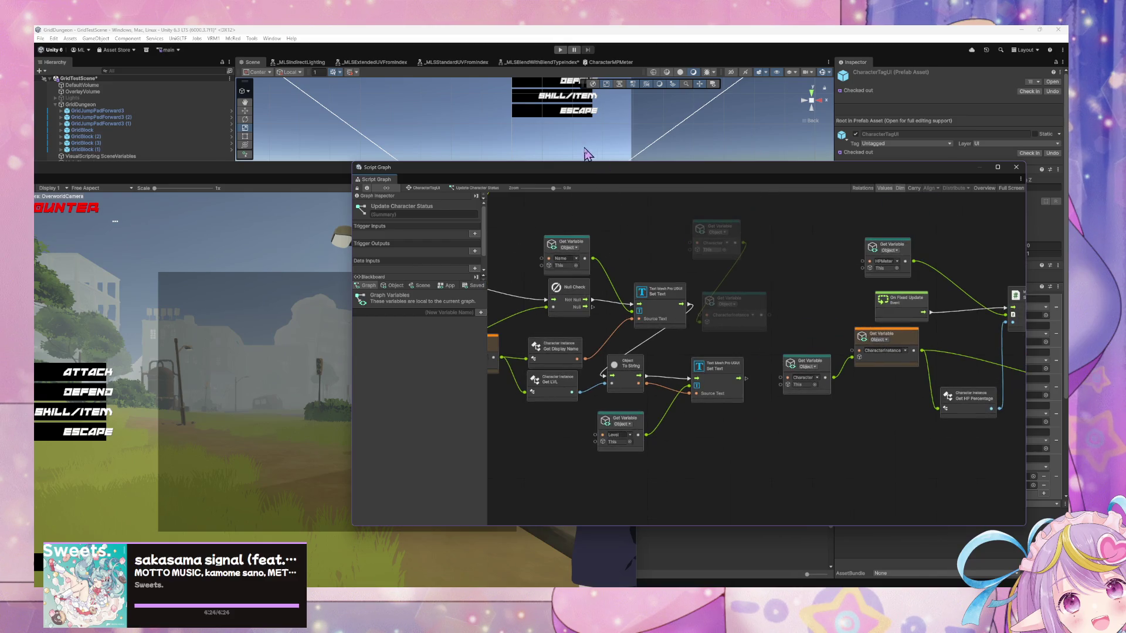
left_click(584, 151)
left_click(492, 144)
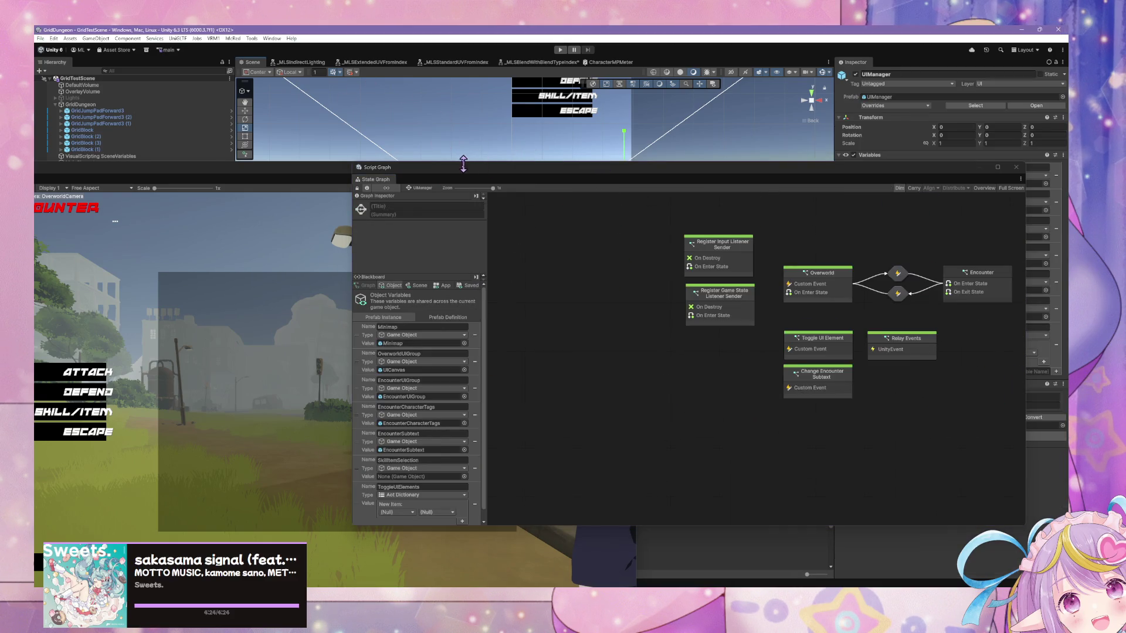
Select EncounterManager to show its state graph and move the Game window aside to reveal the Console
mouse_move(414, 176)
left_mouse_down()
mouse_move(717, 183)
mouse_move(777, 172)
mouse_move(440, 146)
left_mouse_up()
left_click(173, 279)
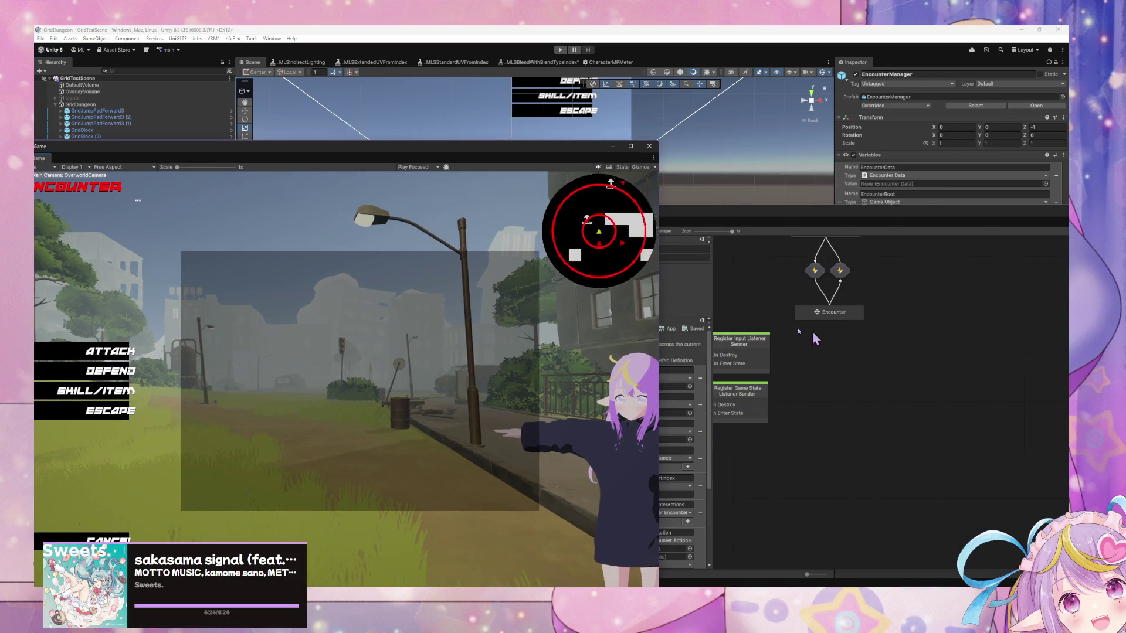
mouse_move(514, 155)
left_mouse_down()
mouse_move(680, 163)
mouse_move(776, 143)
mouse_move(522, 187)
mouse_move(652, 187)
mouse_move(719, 171)
left_mouse_up()
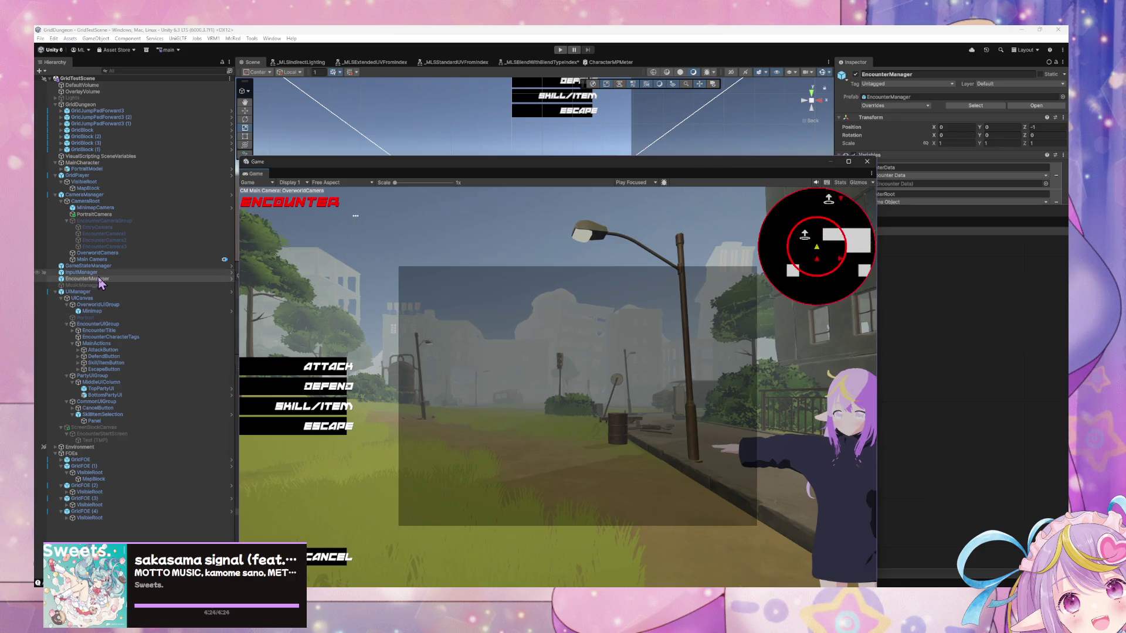
mouse_move(386, 195)
left_mouse_down()
mouse_move(633, 212)
mouse_move(676, 332)
left_mouse_up()
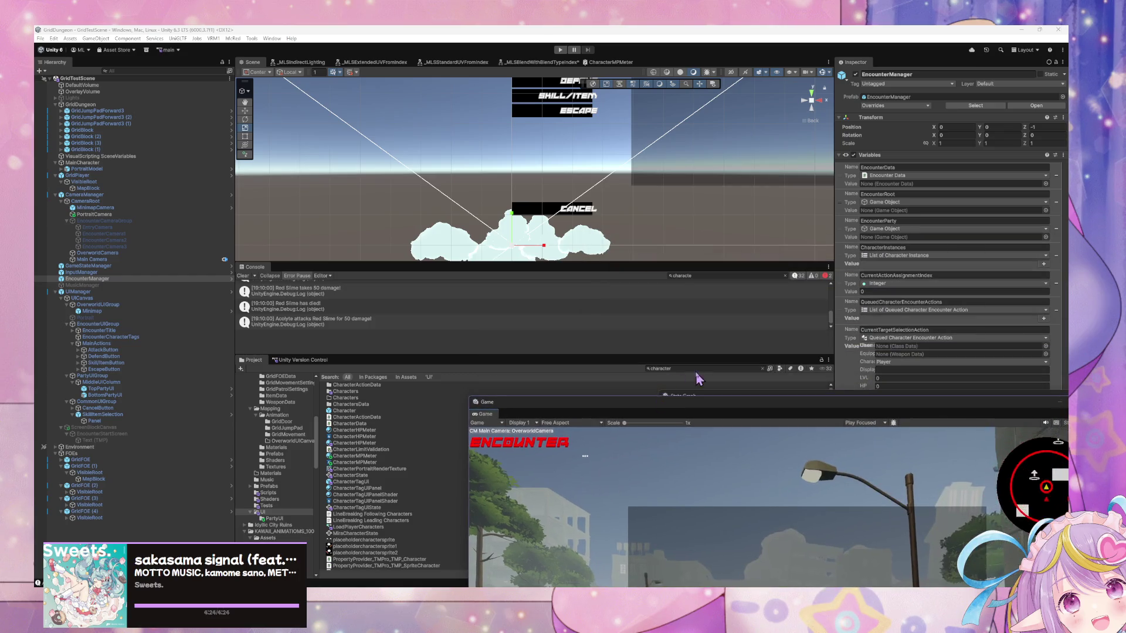
Search 'charactertag', open the CharacterTagUI prefab and inspect its CurrentCharacterIndicator object
left_click(694, 370)
left_click(695, 370)
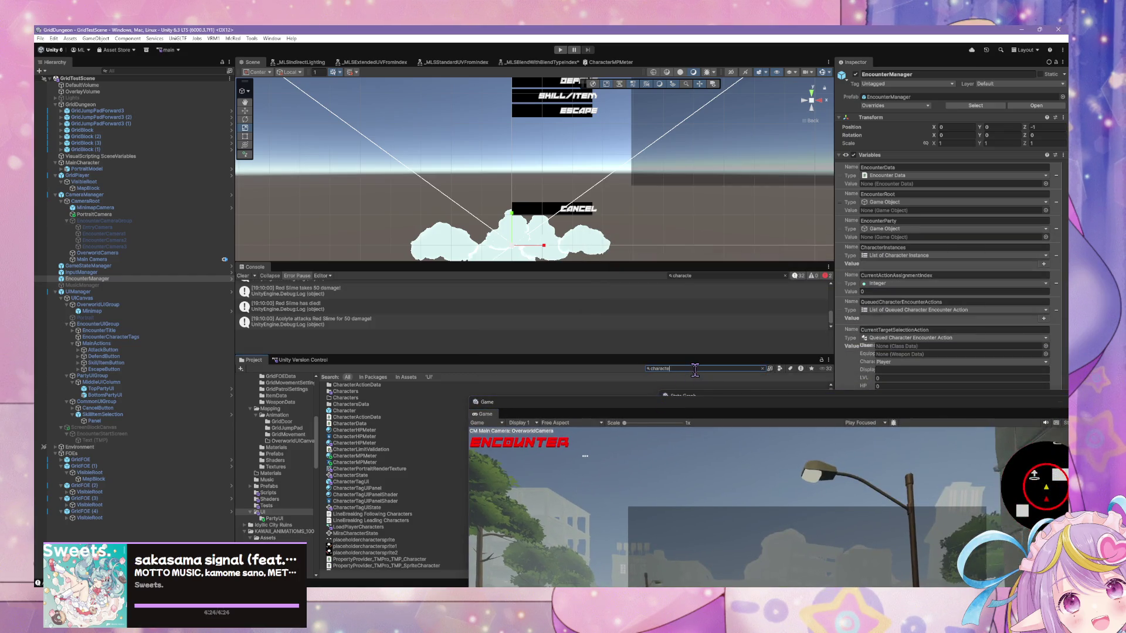
type("rtag")
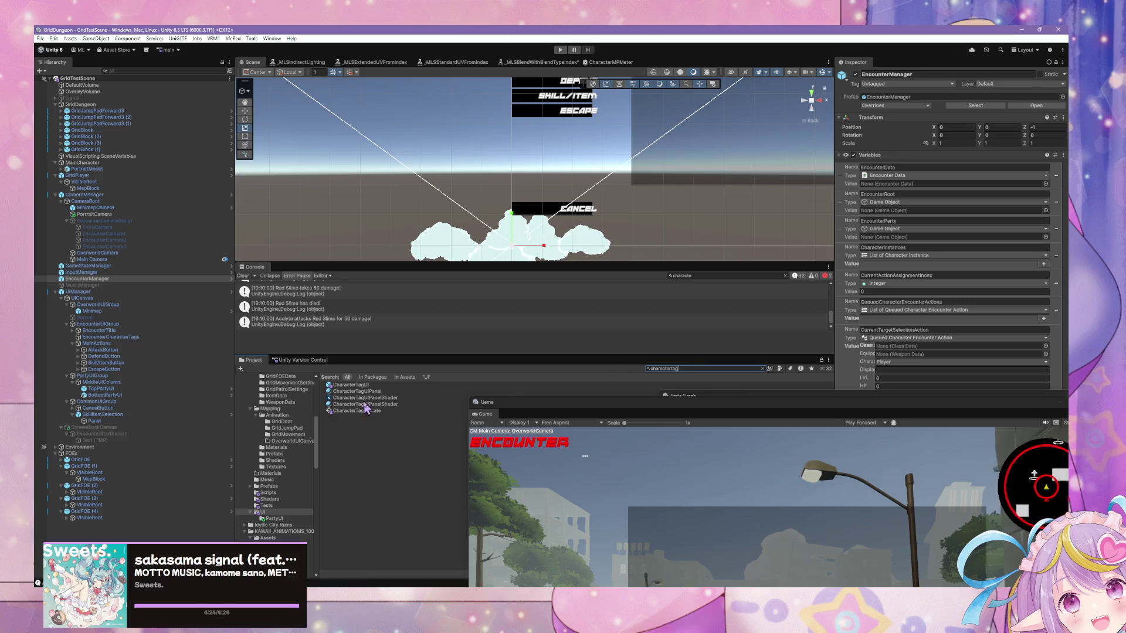
left_click(352, 384)
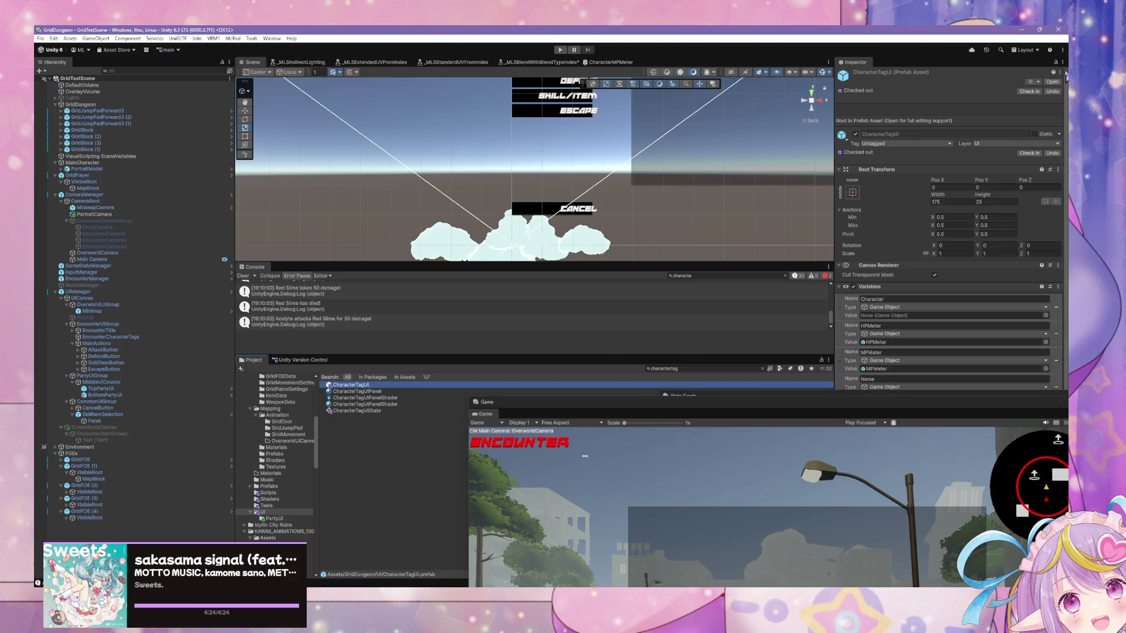
left_click(1053, 82)
mouse_move(557, 409)
left_mouse_down()
mouse_move(202, 101)
mouse_move(231, 200)
left_mouse_up()
mouse_move(808, 404)
left_mouse_down()
mouse_move(343, 203)
mouse_move(259, 231)
mouse_move(306, 331)
mouse_move(283, 372)
mouse_move(259, 357)
left_mouse_up()
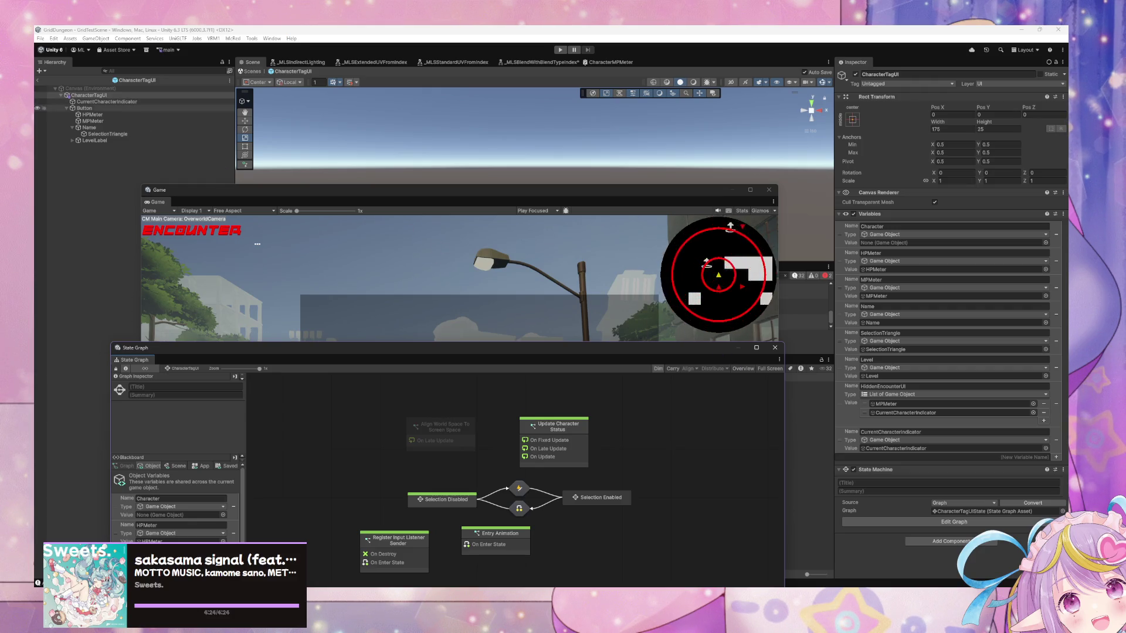
left_click(106, 101)
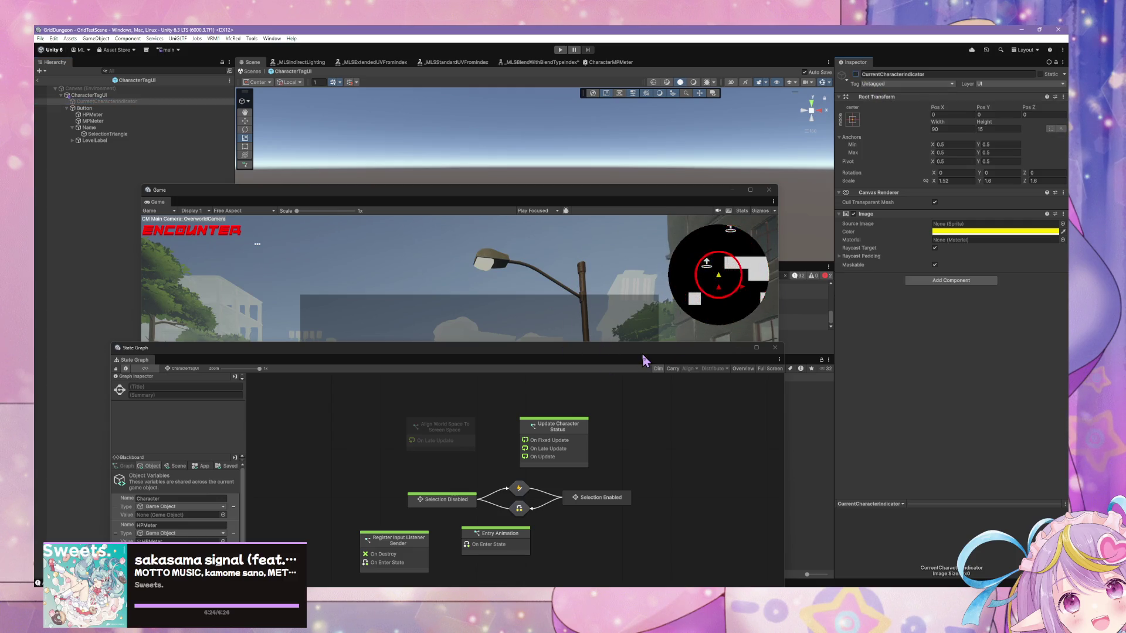
Rearrange the graph and game windows, reopen CharacterTagUI and bring its state graph forward
mouse_move(535, 361)
left_mouse_down()
mouse_move(648, 194)
mouse_move(592, 204)
mouse_move(729, 395)
mouse_move(751, 271)
left_mouse_up()
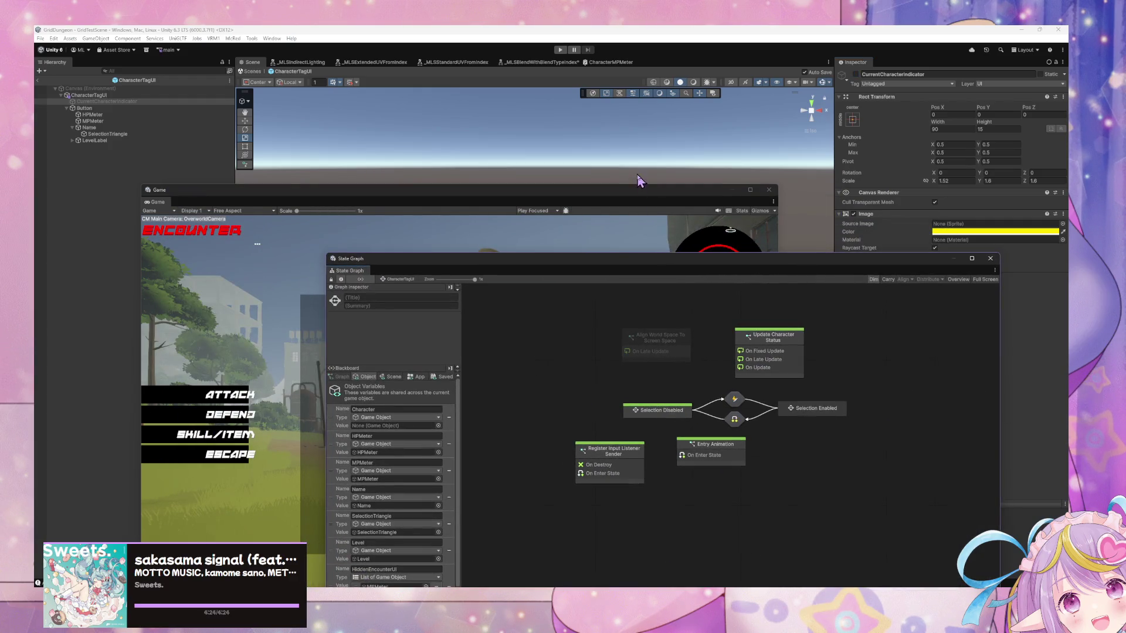
mouse_move(615, 199)
left_mouse_down()
mouse_move(707, 341)
mouse_move(779, 357)
left_mouse_up()
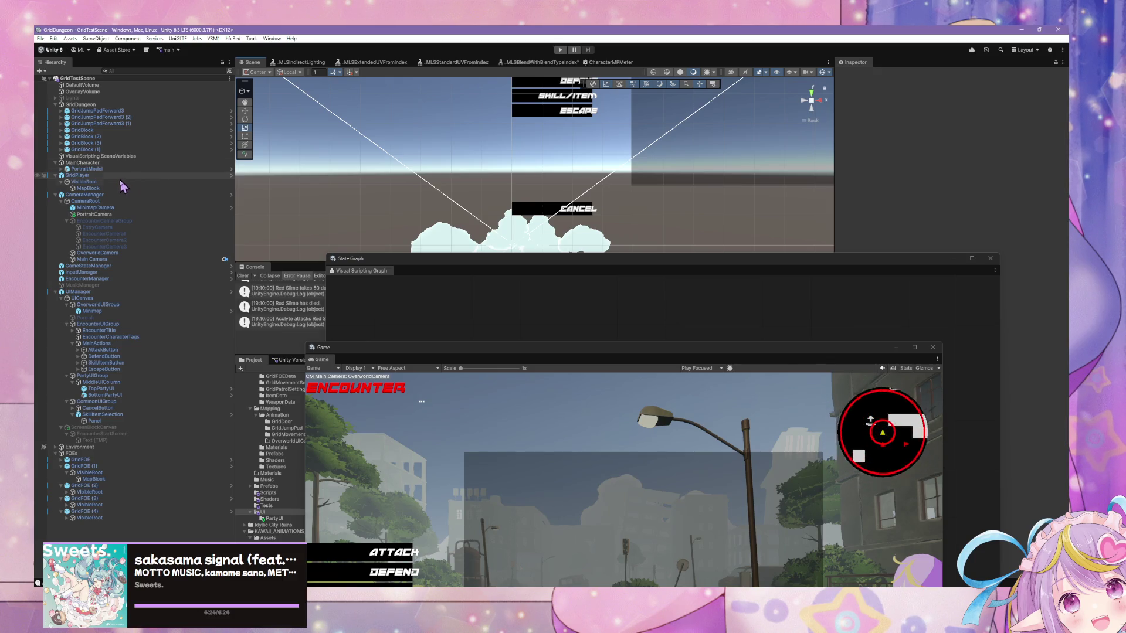
left_click(558, 313)
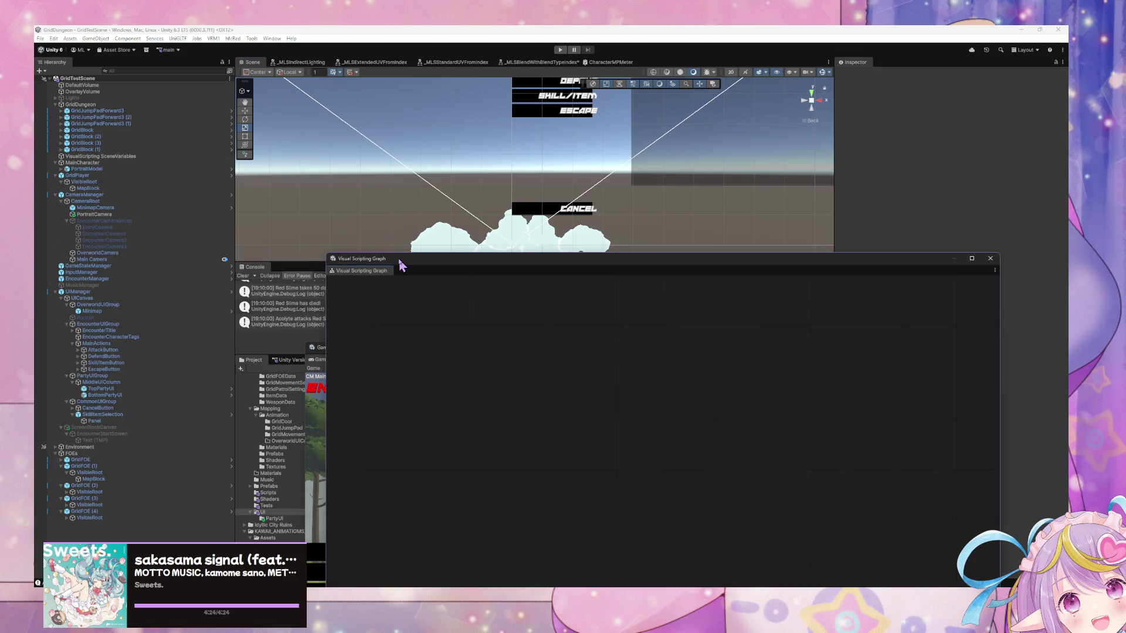
left_click_drag(400, 265, 559, 396)
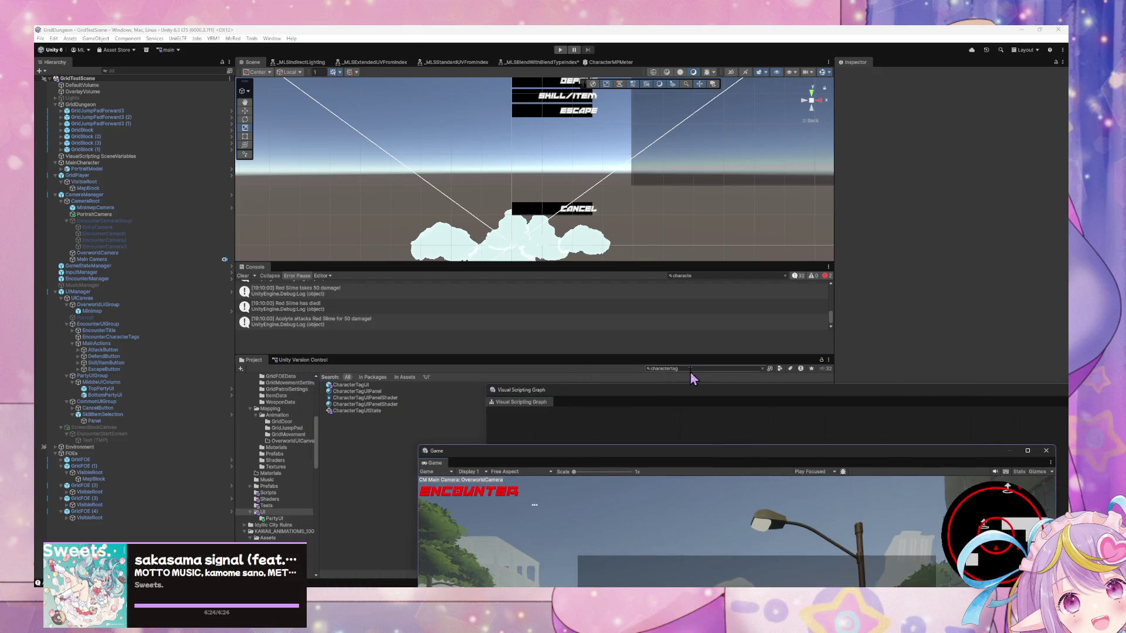
left_click(691, 368)
left_click(355, 385)
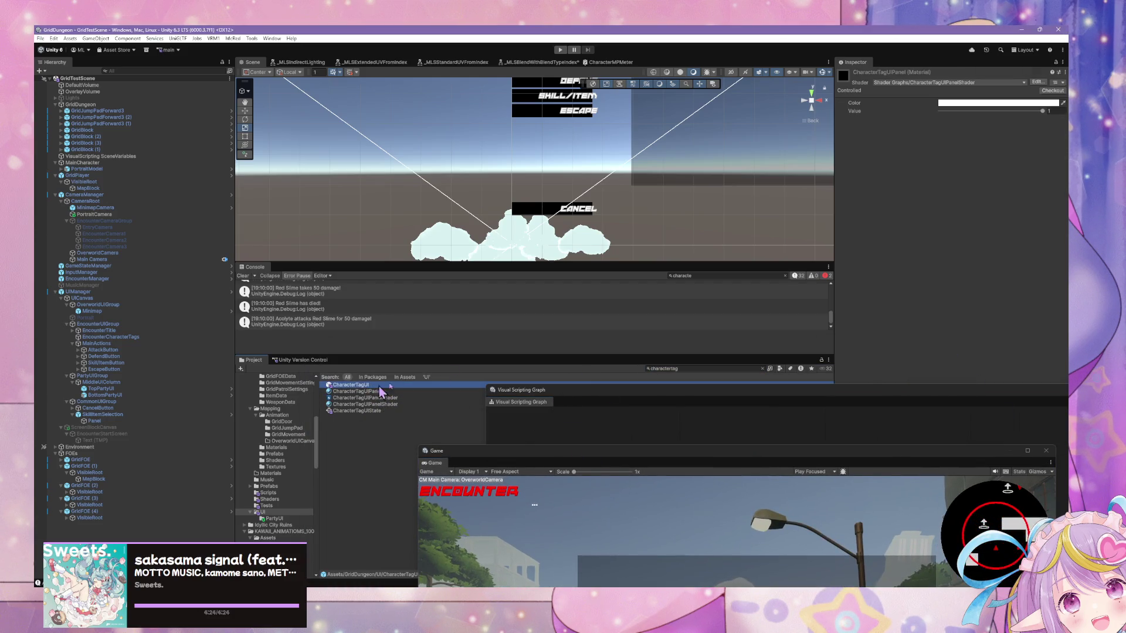
left_click(1053, 82)
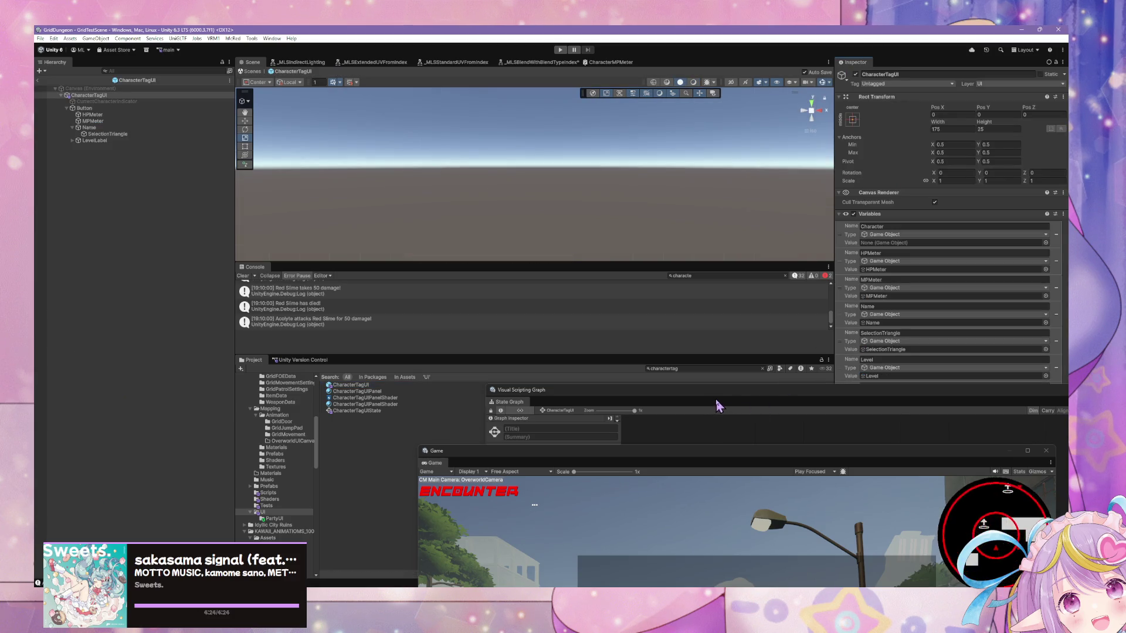
left_click(719, 406)
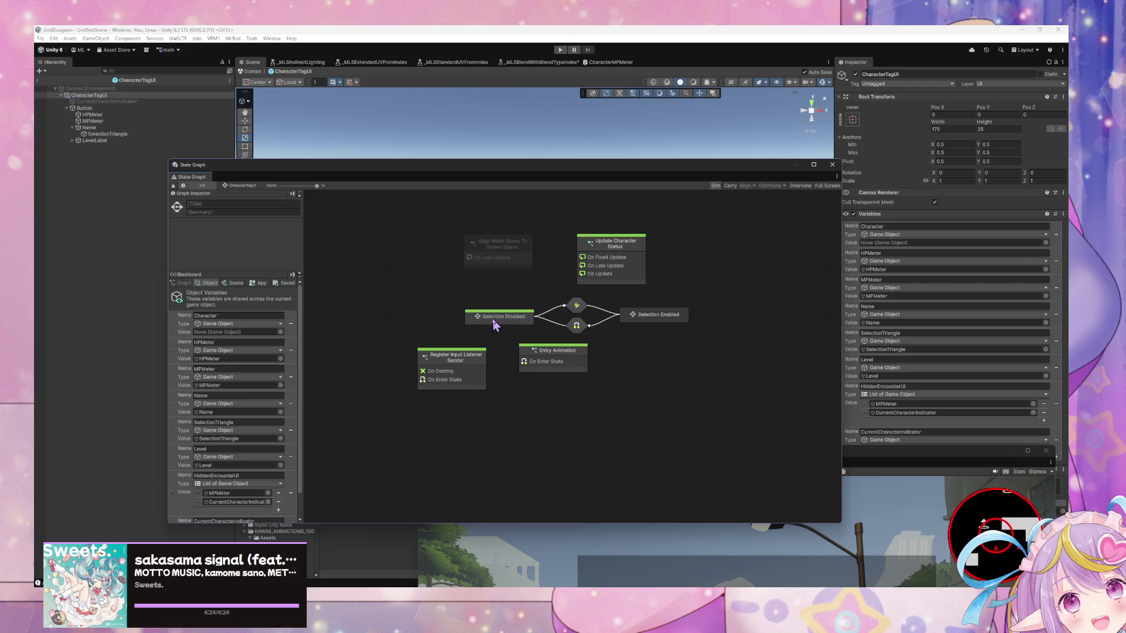
Create a new script state beside Entry Animation and make it a start state
left_click_drag(560, 350, 555, 382)
left_click_drag(455, 358, 462, 385)
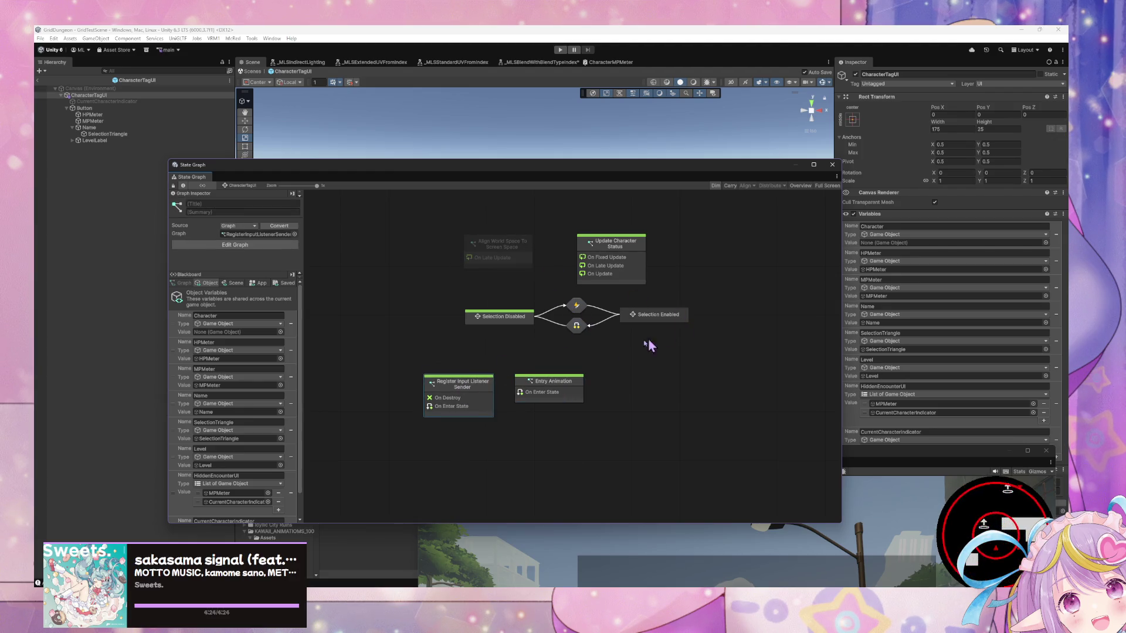
left_click(549, 386)
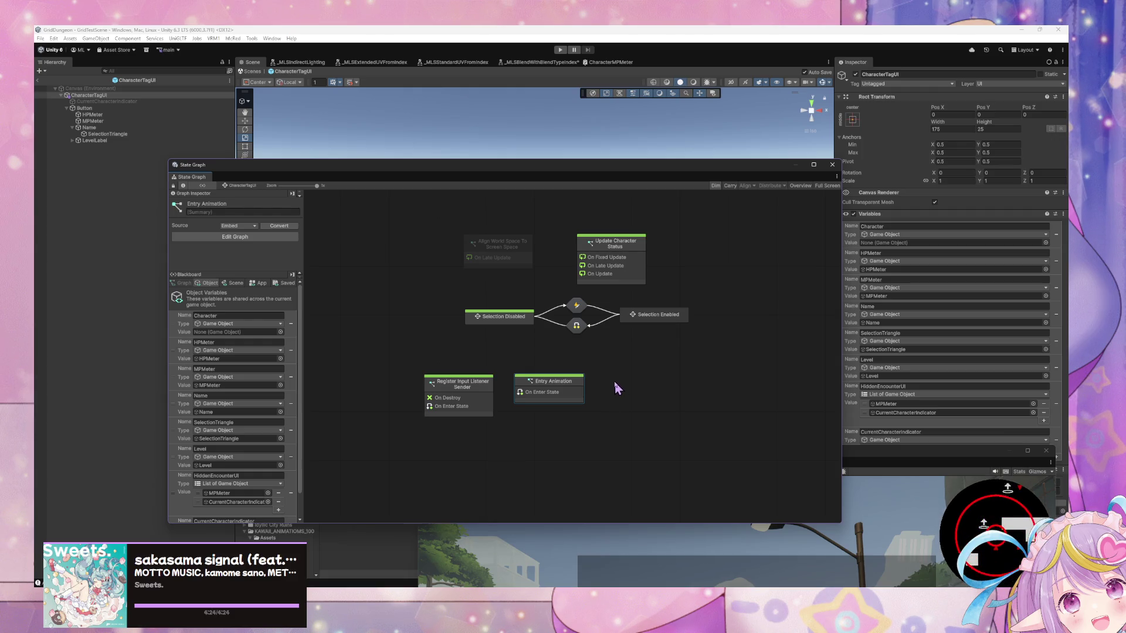
right_click(680, 372)
left_click(683, 370)
left_click_drag(680, 376, 646, 380)
right_click(638, 378)
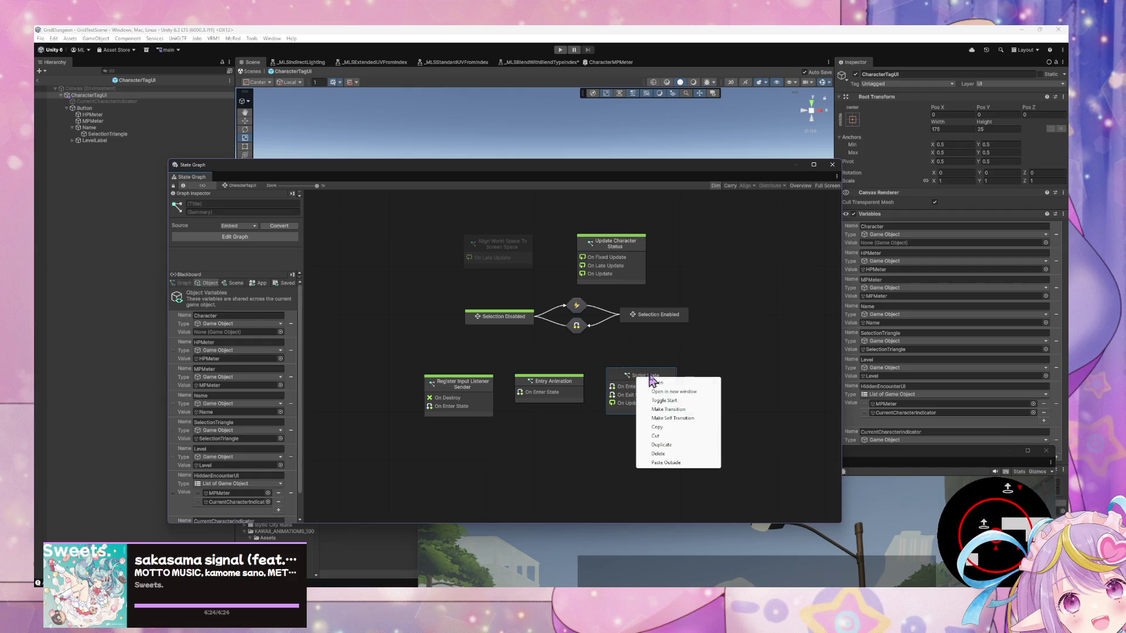
left_click(689, 409)
Title the new state 'Toggle Current Character' and open its script graph
left_click(231, 203)
type("Toggl")
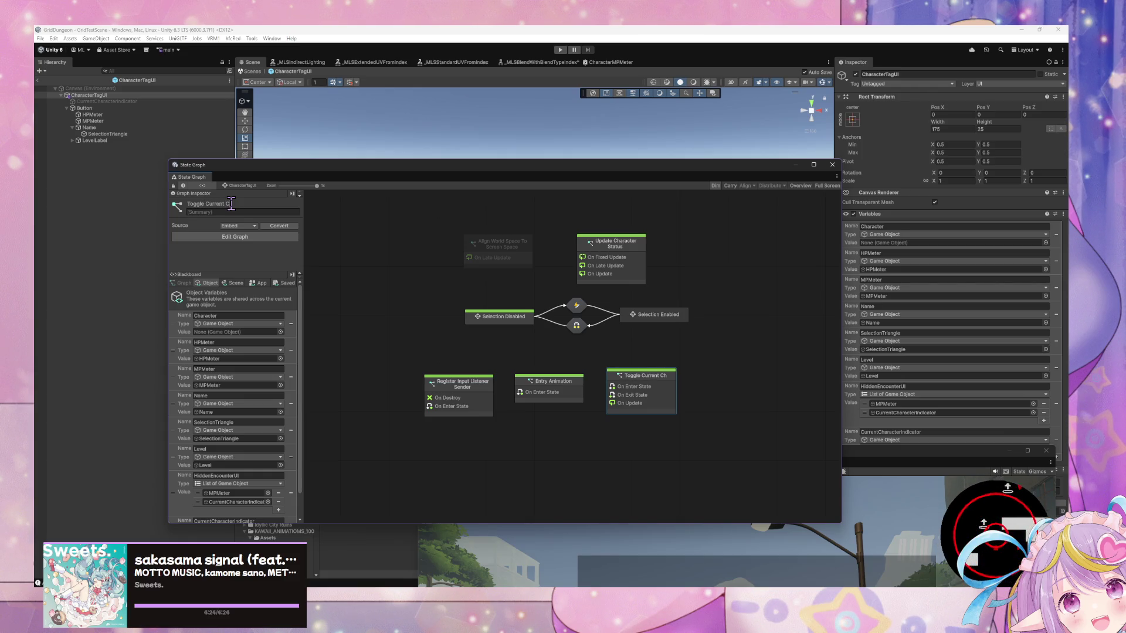
type("e Cur")
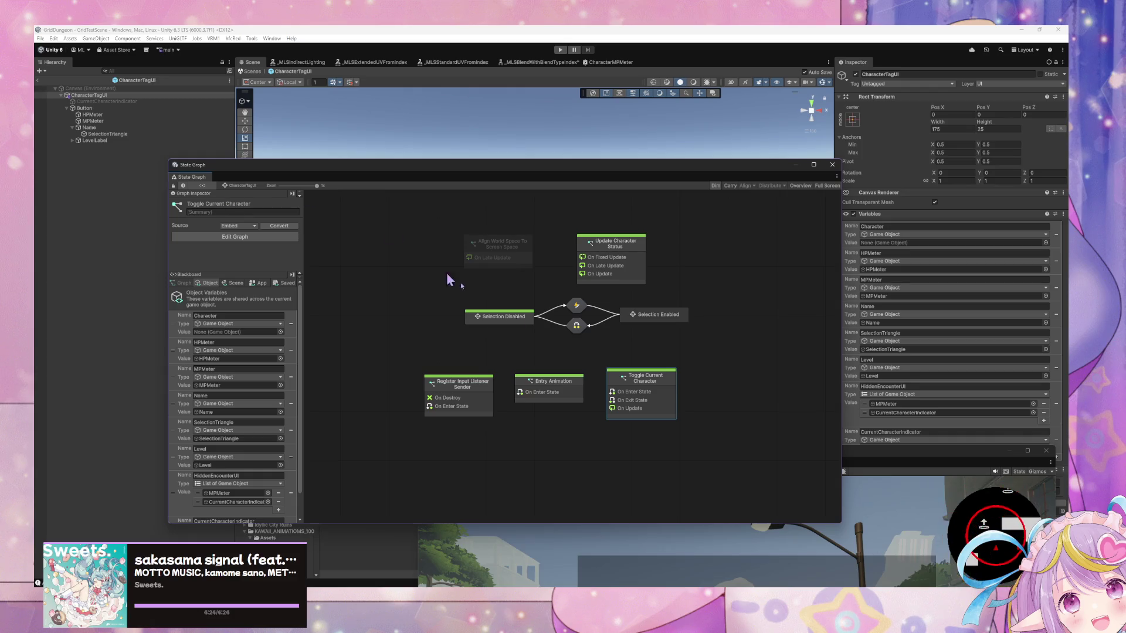
double_click(644, 401)
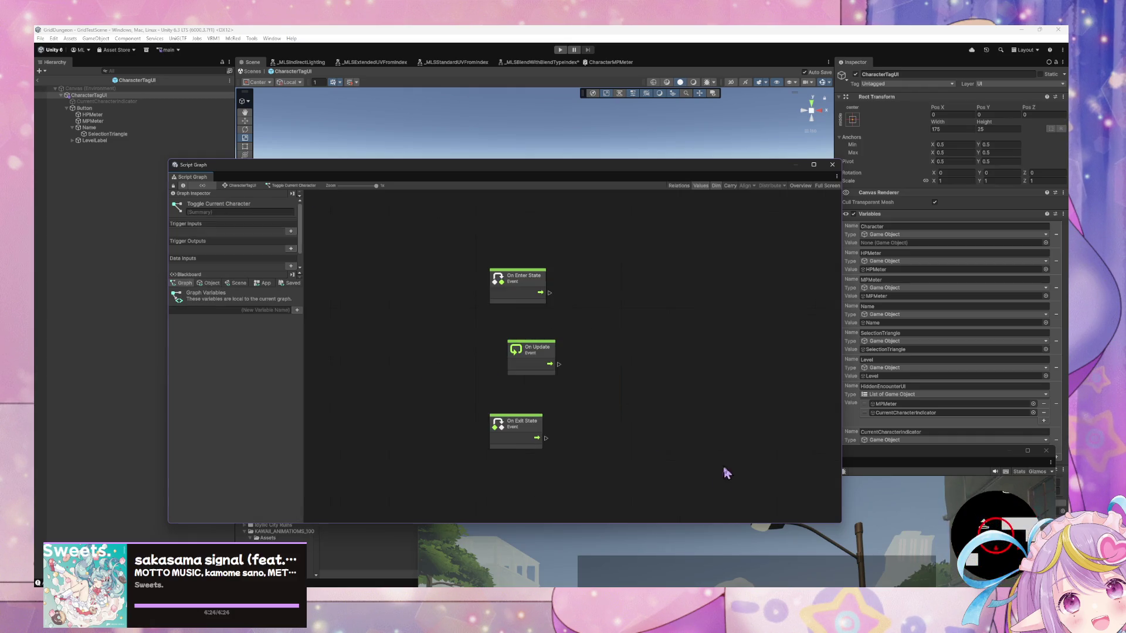
Delete the On Enter, Update and Exit nodes from Toggle Current Character, then start Play mode
key("Delete")
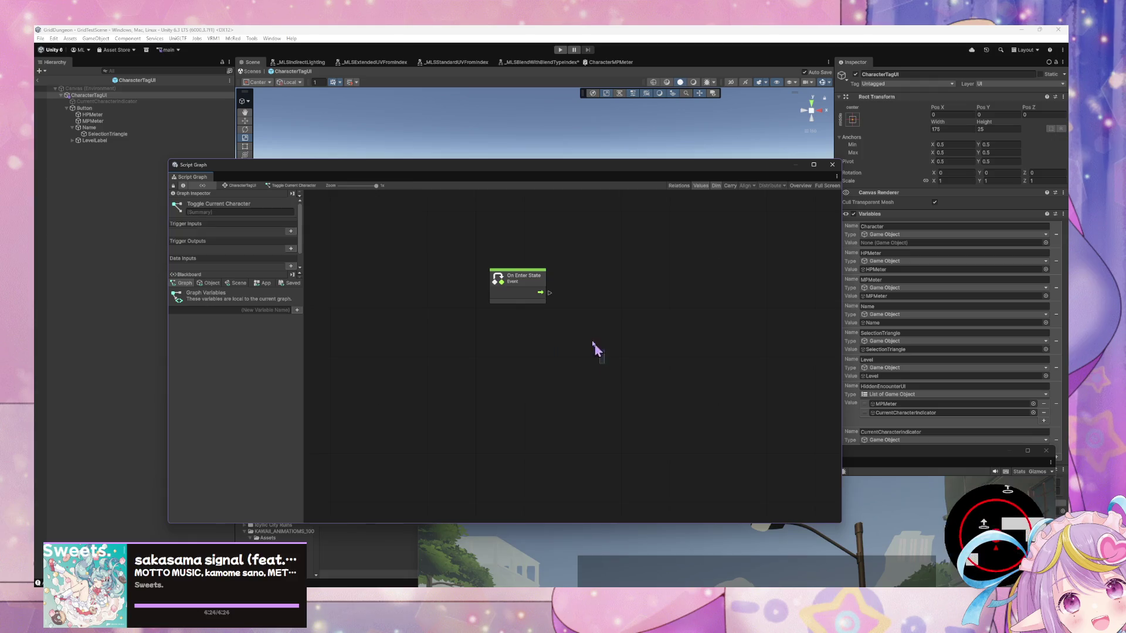
left_click(515, 277)
key("Delete")
right_click(492, 301)
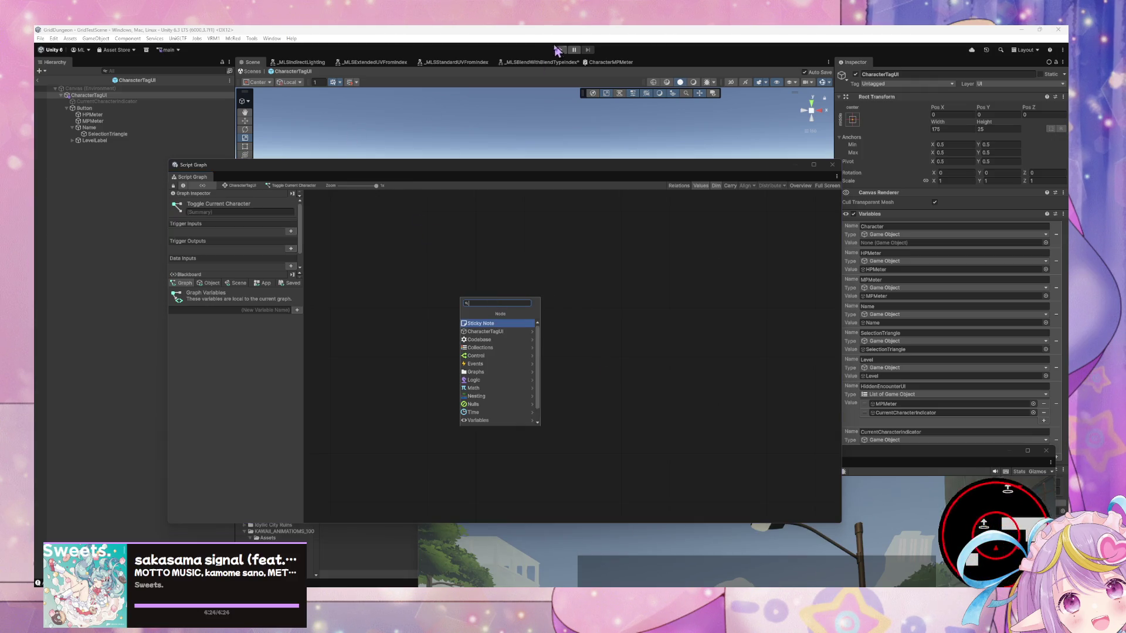
key("Escape")
key("ctrl+p")
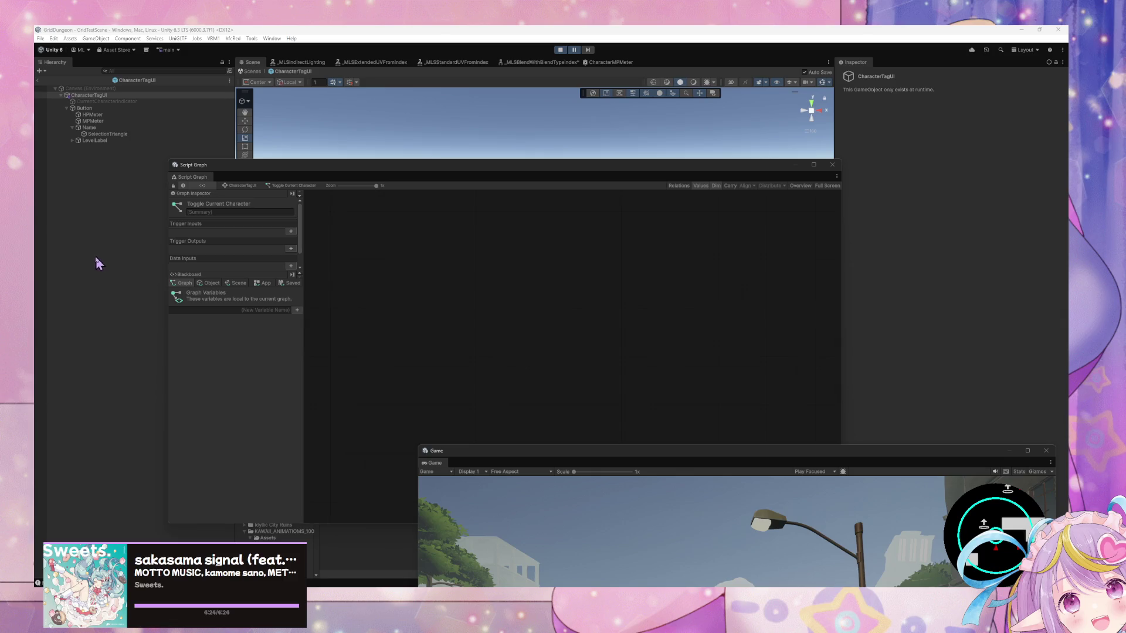
Exit Prefab Mode to the GridTestScene, move the graph window aside, and resize and redock the Console
left_click(247, 79)
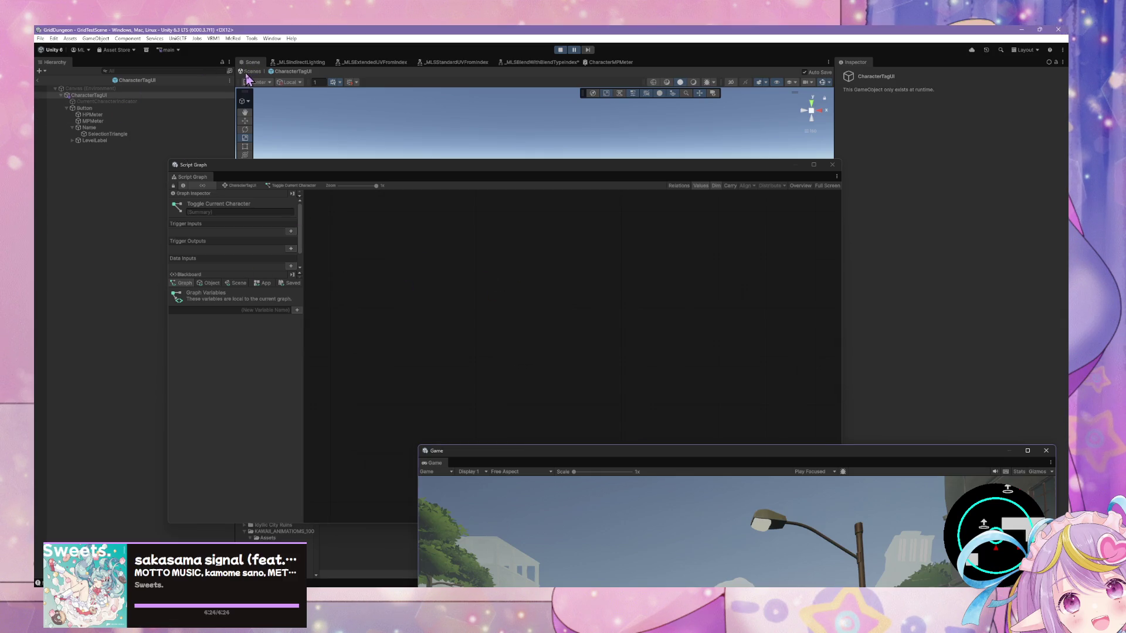
left_click(252, 71)
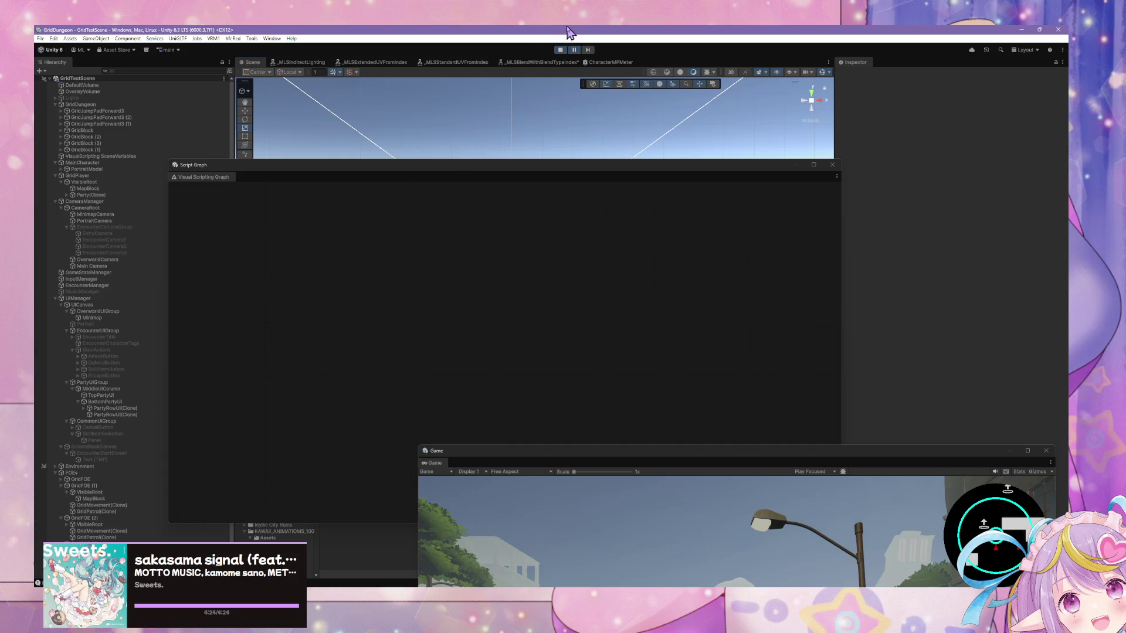
mouse_move(369, 173)
left_mouse_down()
mouse_move(528, 238)
mouse_move(752, 298)
left_mouse_up()
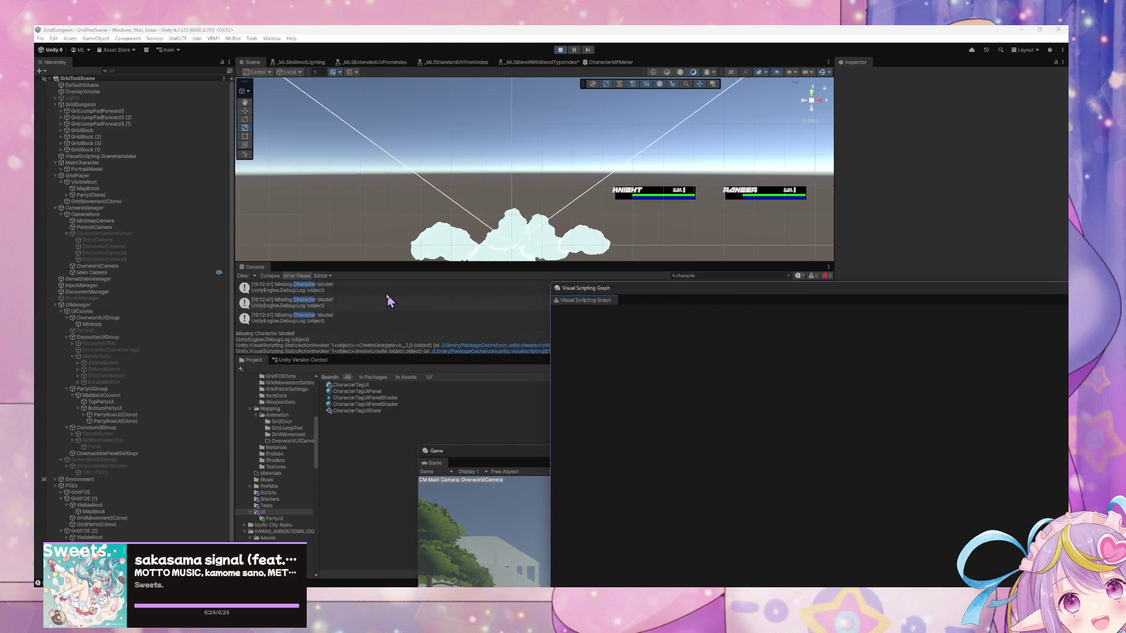
left_click(367, 267)
left_click_drag(379, 356, 379, 377)
left_click_drag(255, 266, 354, 398)
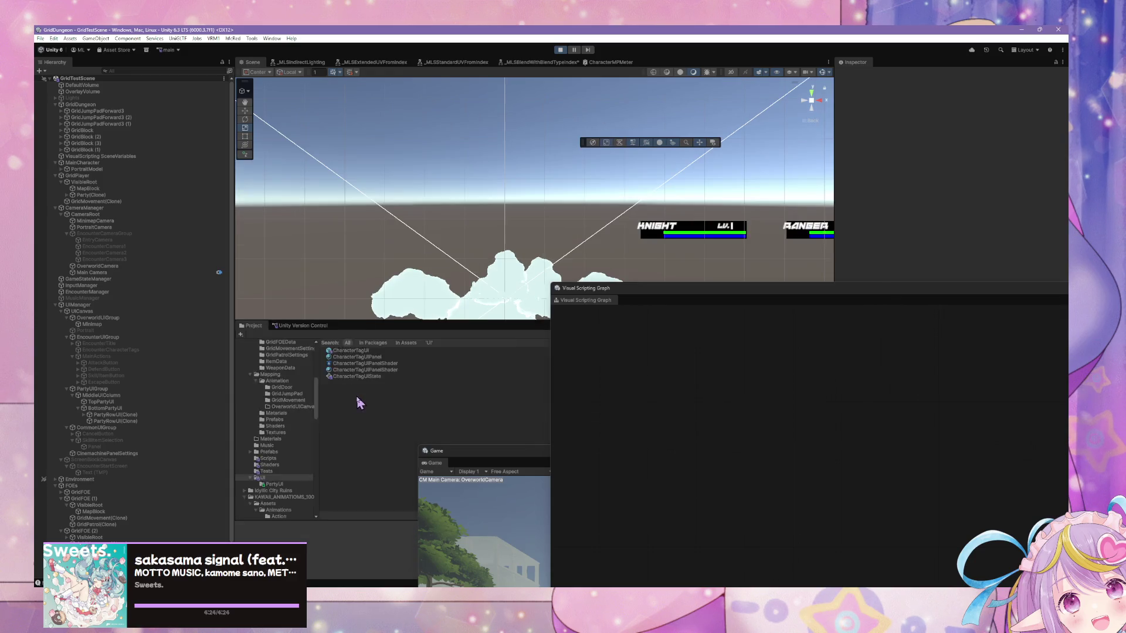